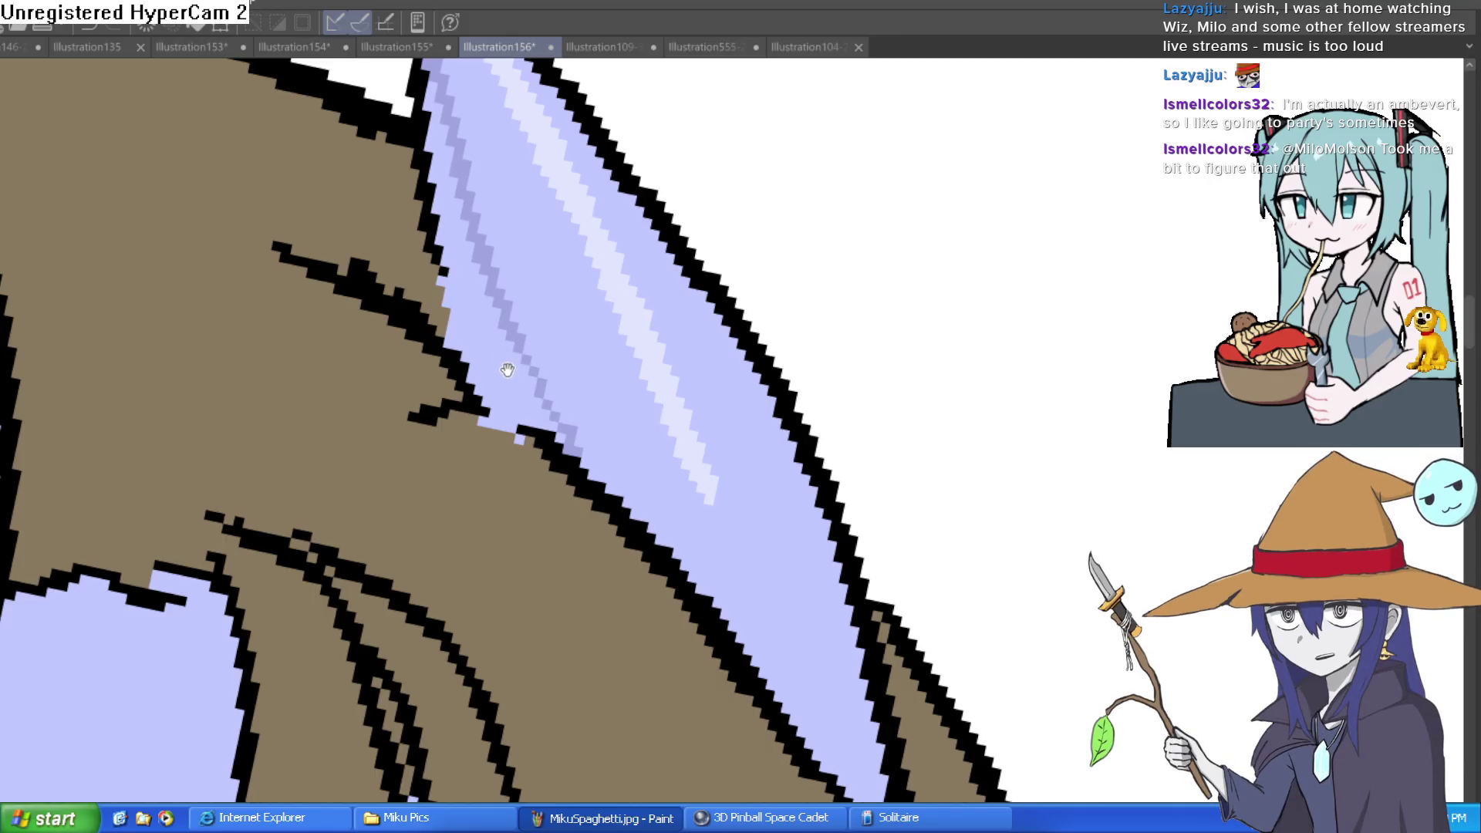
- Fill the horn area left of the shading line with darker lavender, then zoom out
left_click(510, 355)
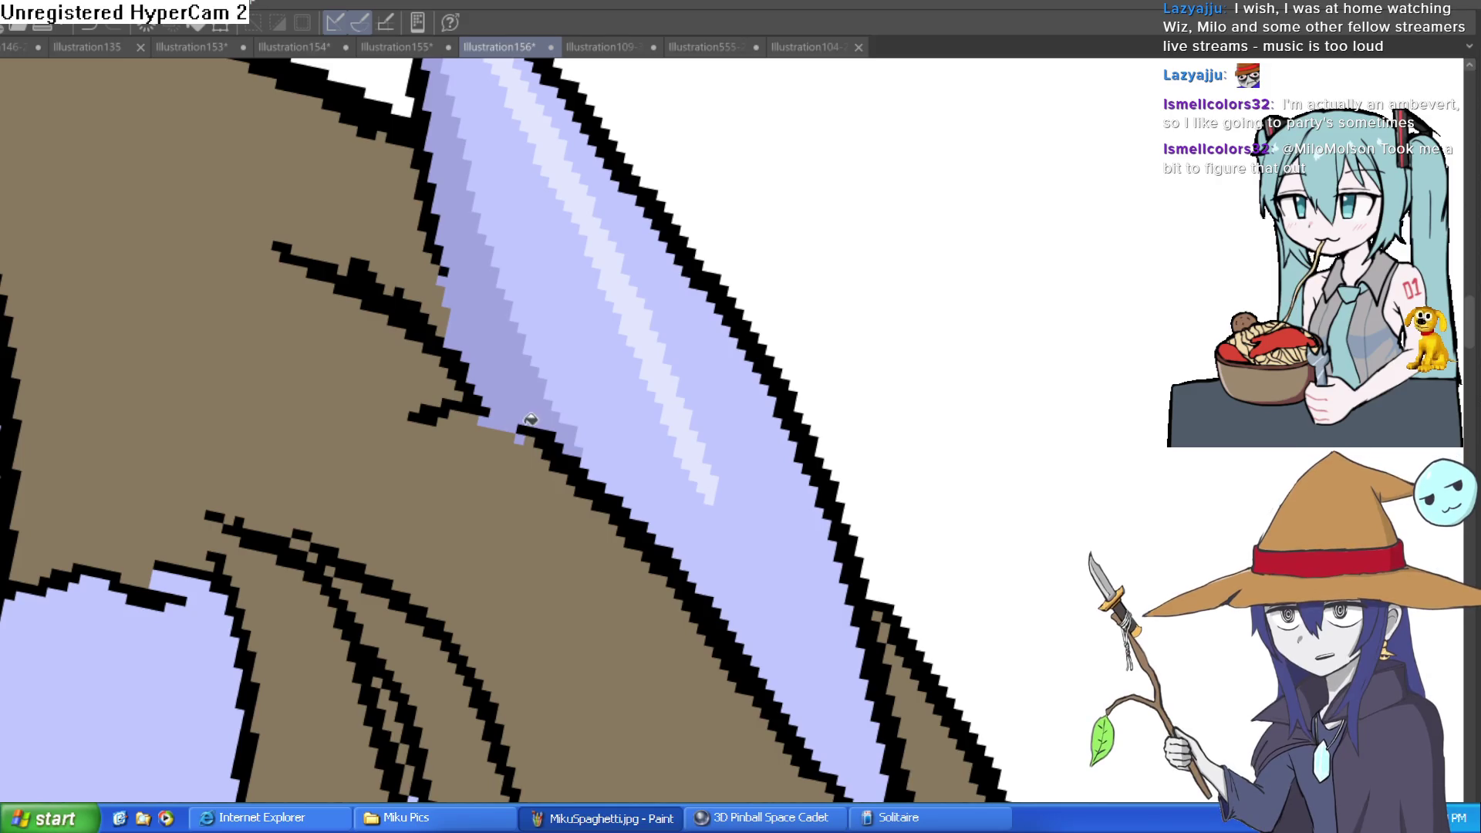
scroll(558, 364, "down", 3)
scroll(725, 351, "down", 5)
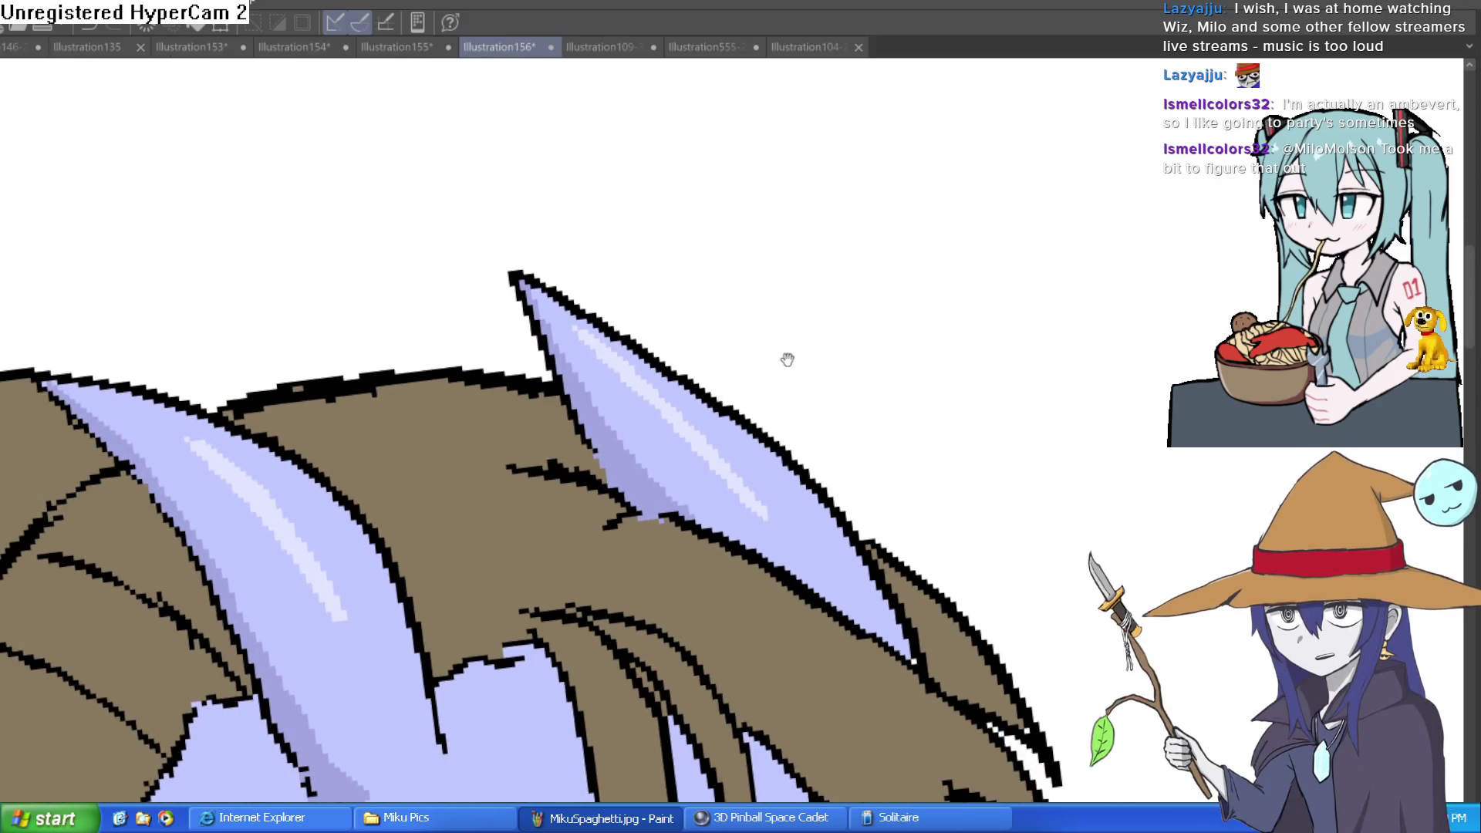
scroll(880, 356, "down", 4)
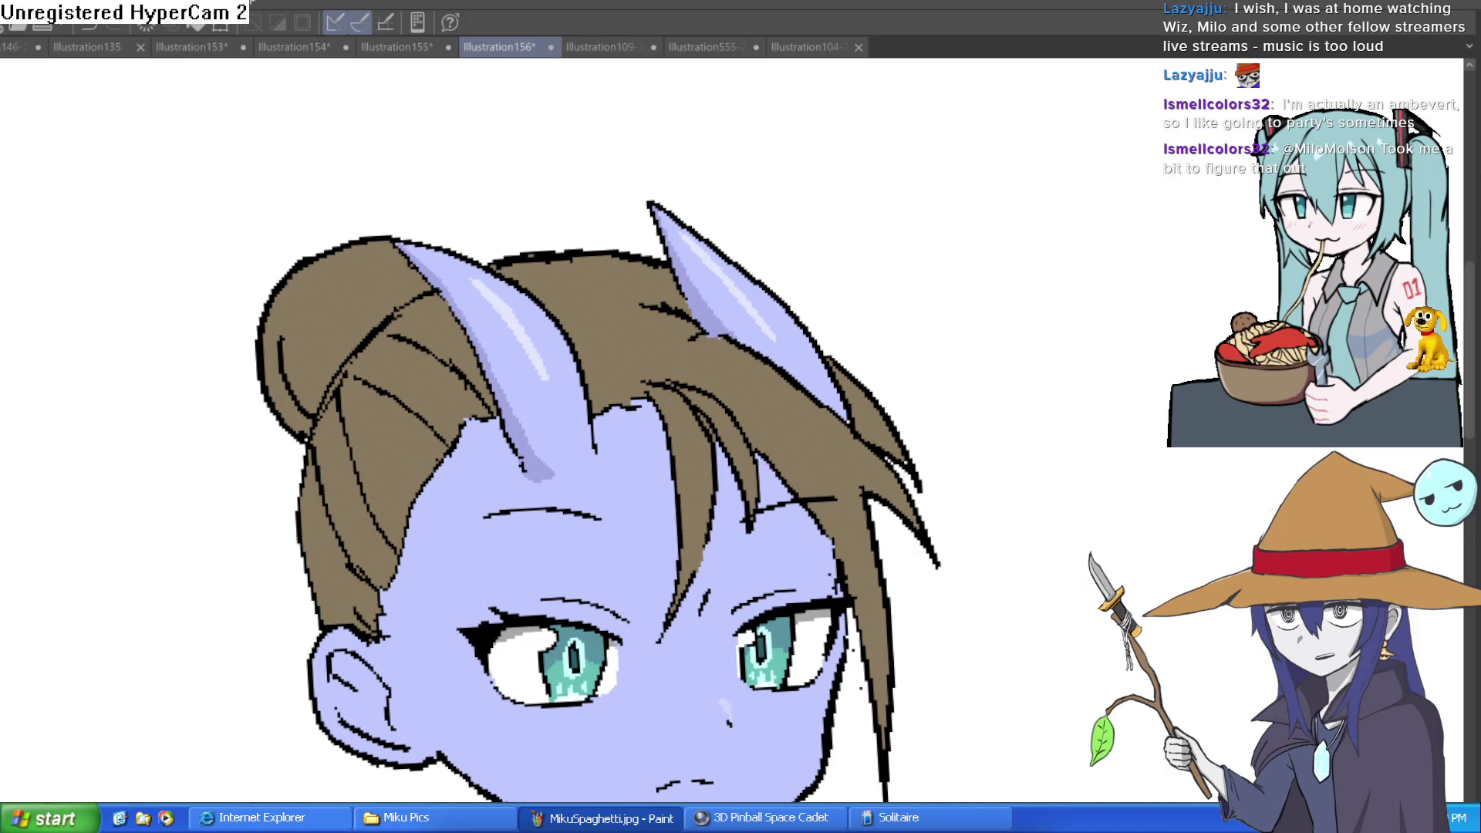
scroll(988, 476, "down", 3)
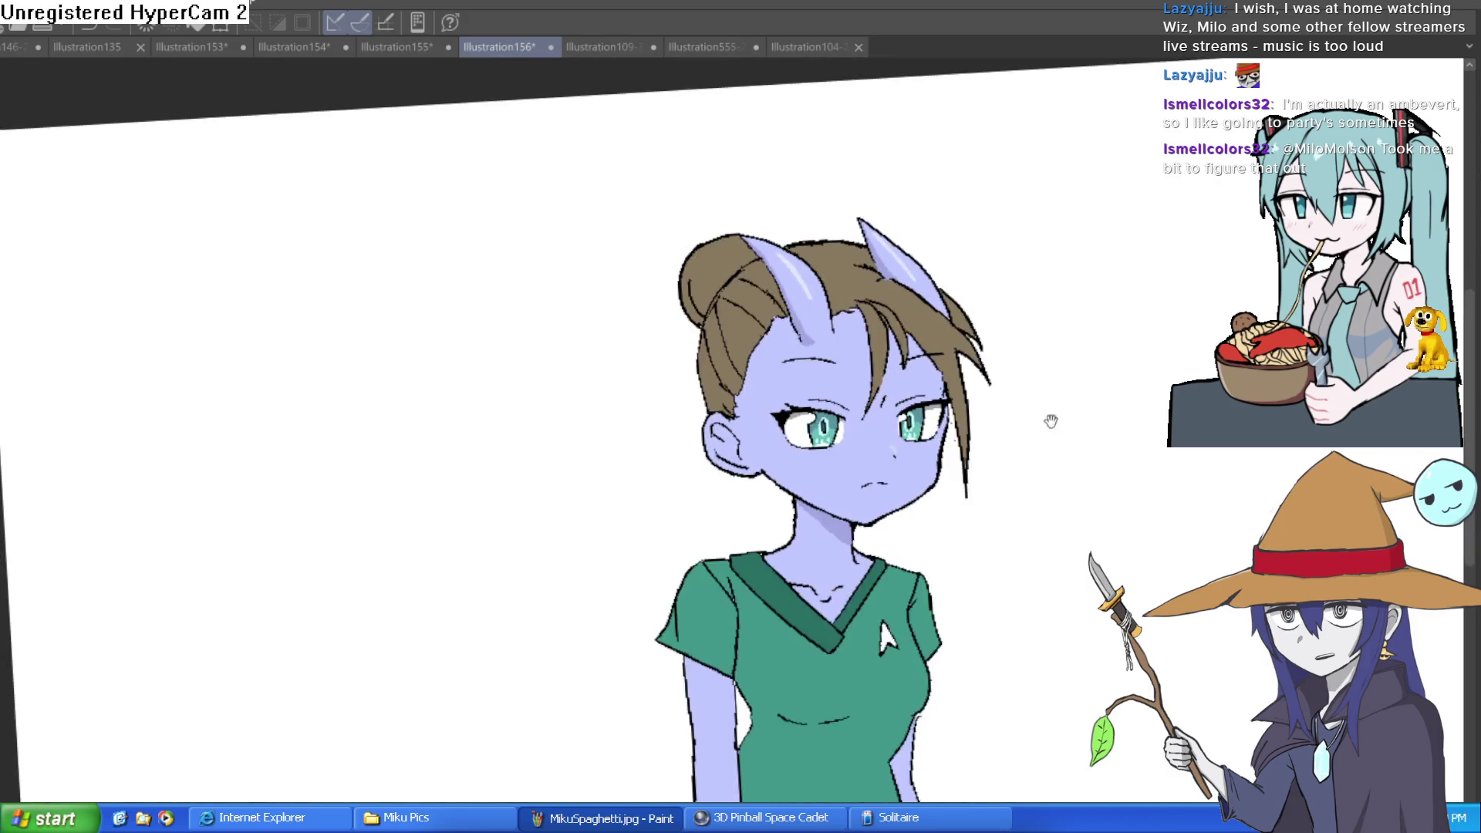
- Sample the neck shadow colour and paint darker lavender shading along the neck edge
scroll(900, 338, "up", 3)
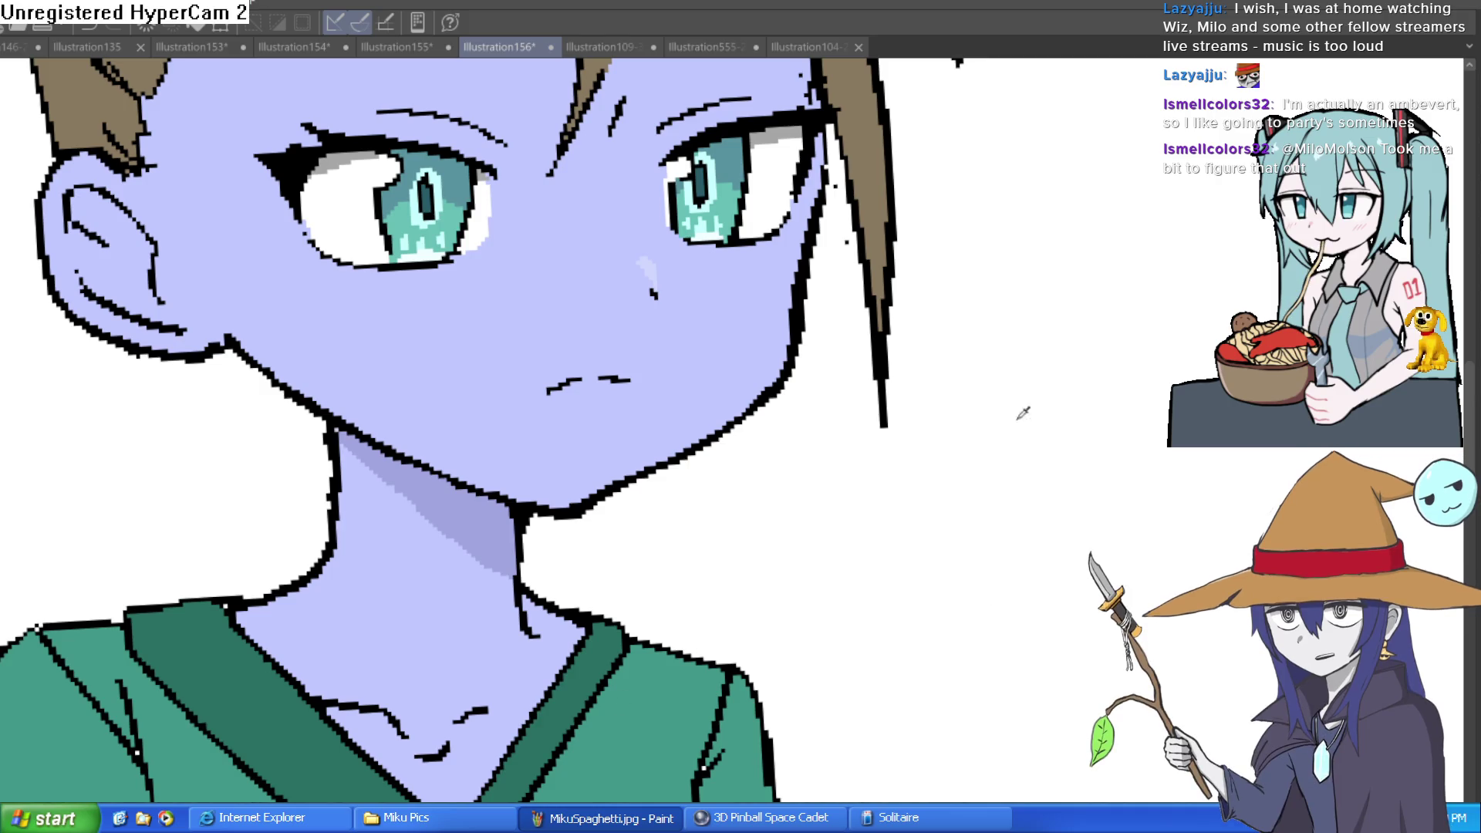
left_click_drag(695, 231, 374, 219)
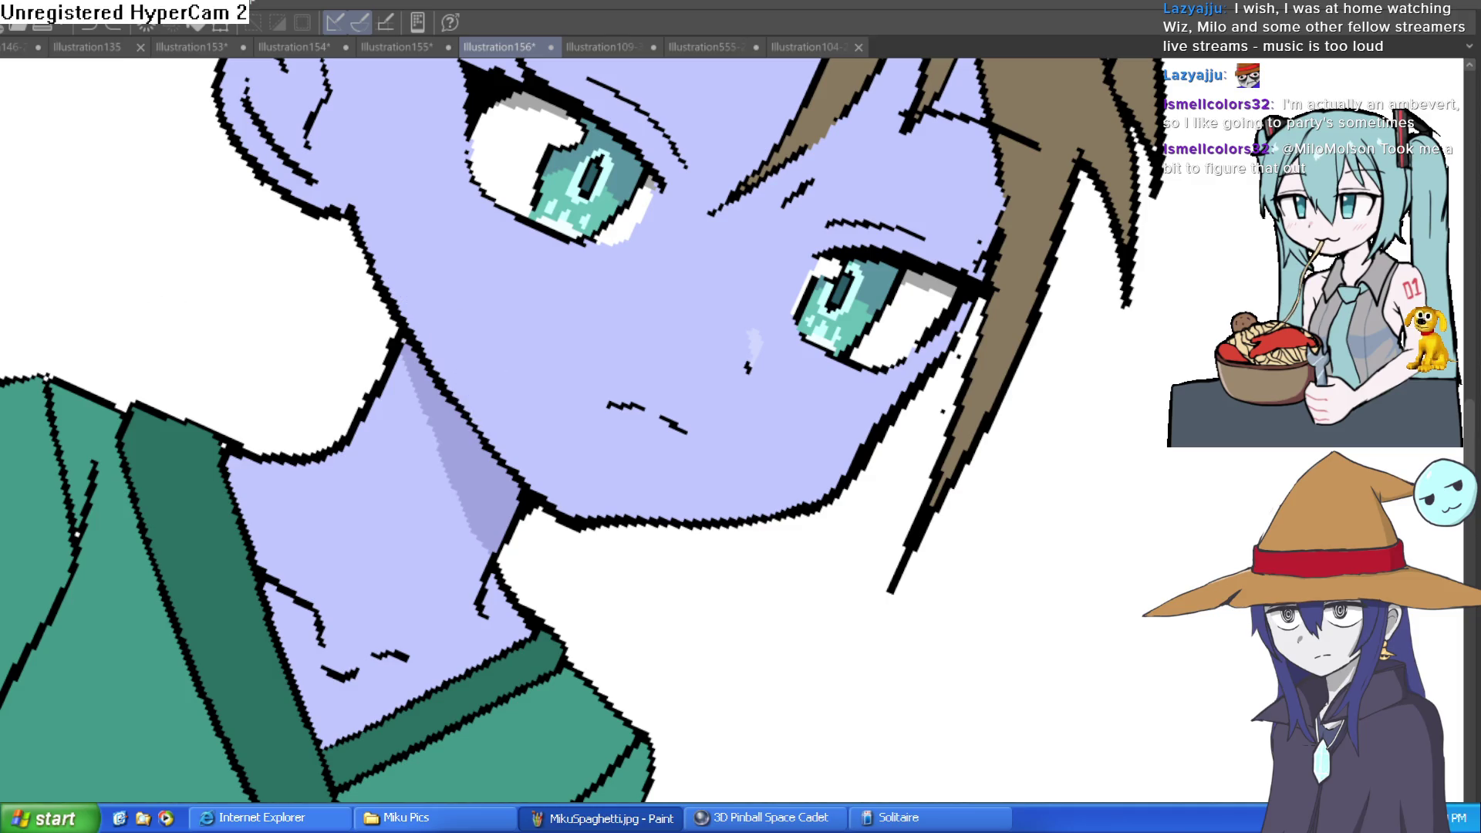
left_click(484, 465, "alt")
left_click_drag(361, 206, 454, 351)
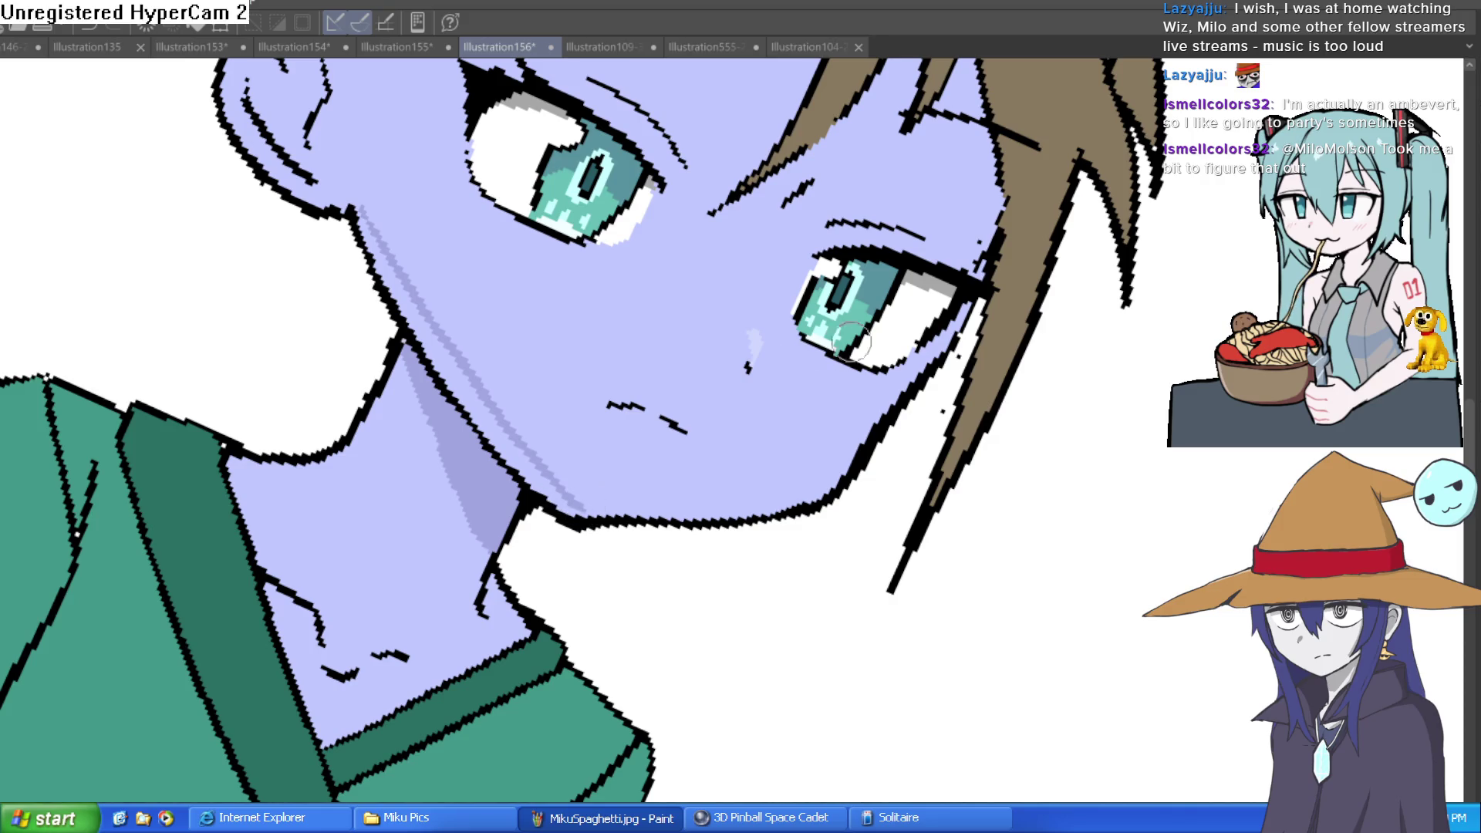
- Paint a light highlight down the right cheek and reframe the whole figure
key("at")
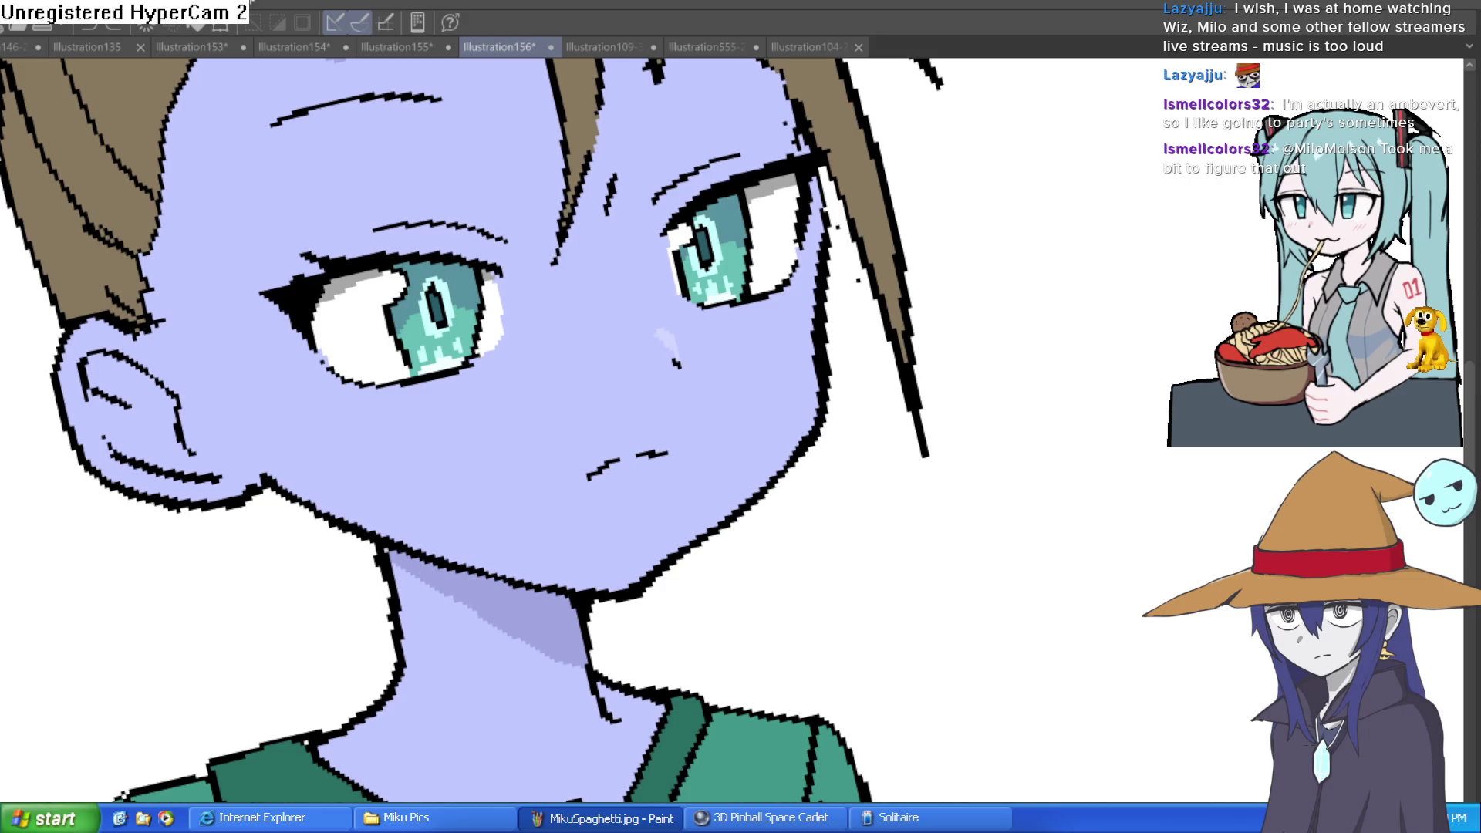
key("asciicircum")
mouse_move(863, 224)
left_mouse_down()
mouse_move(821, 331)
mouse_move(801, 467)
left_mouse_up()
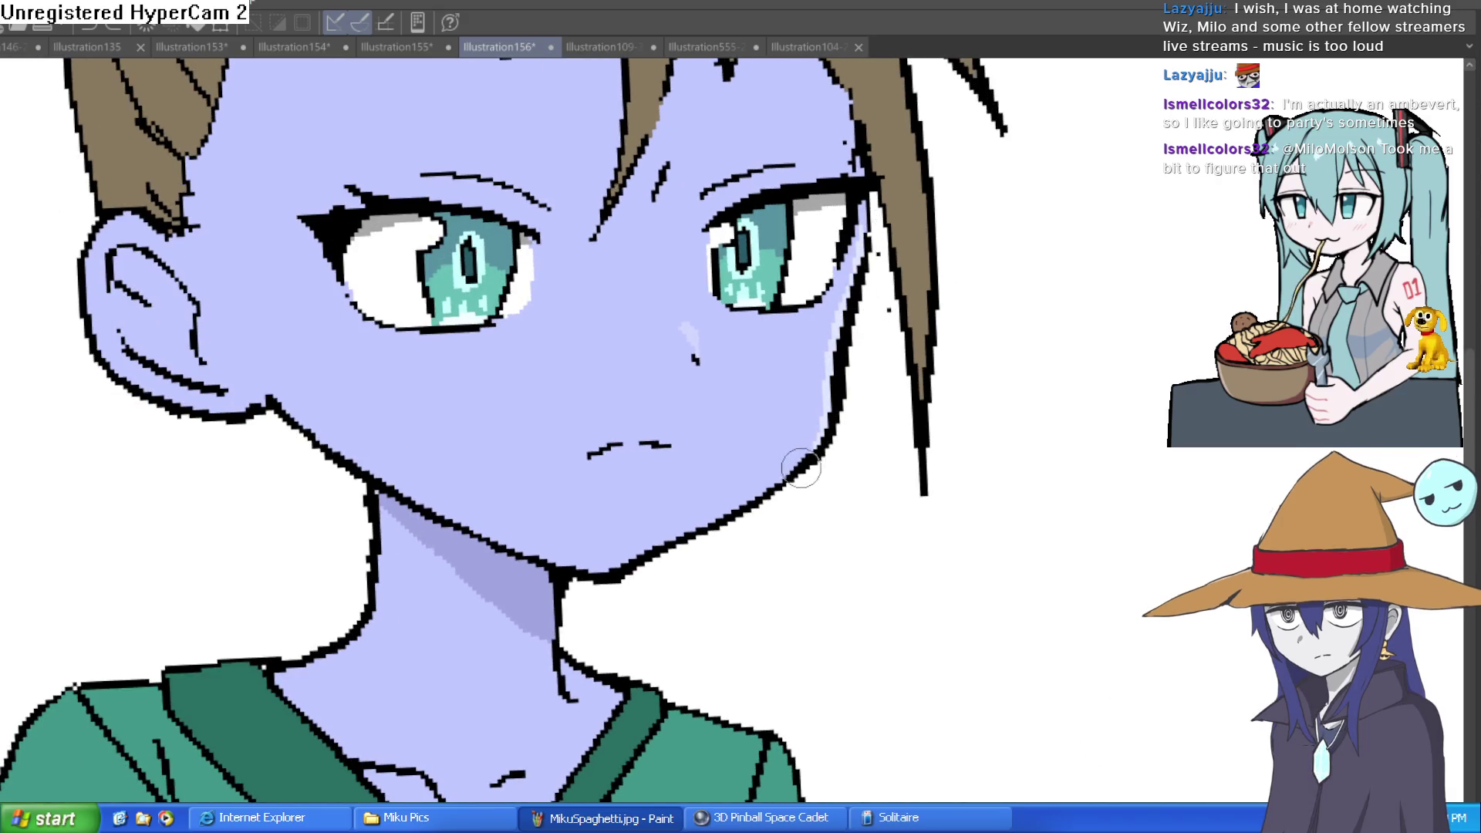
scroll(823, 439, "down", 3)
scroll(823, 439, "down", 2)
mouse_move(979, 437)
left_mouse_down()
mouse_move(959, 268)
mouse_move(933, 413)
mouse_move(834, 507)
left_mouse_up()
scroll(932, 413, "up", 2)
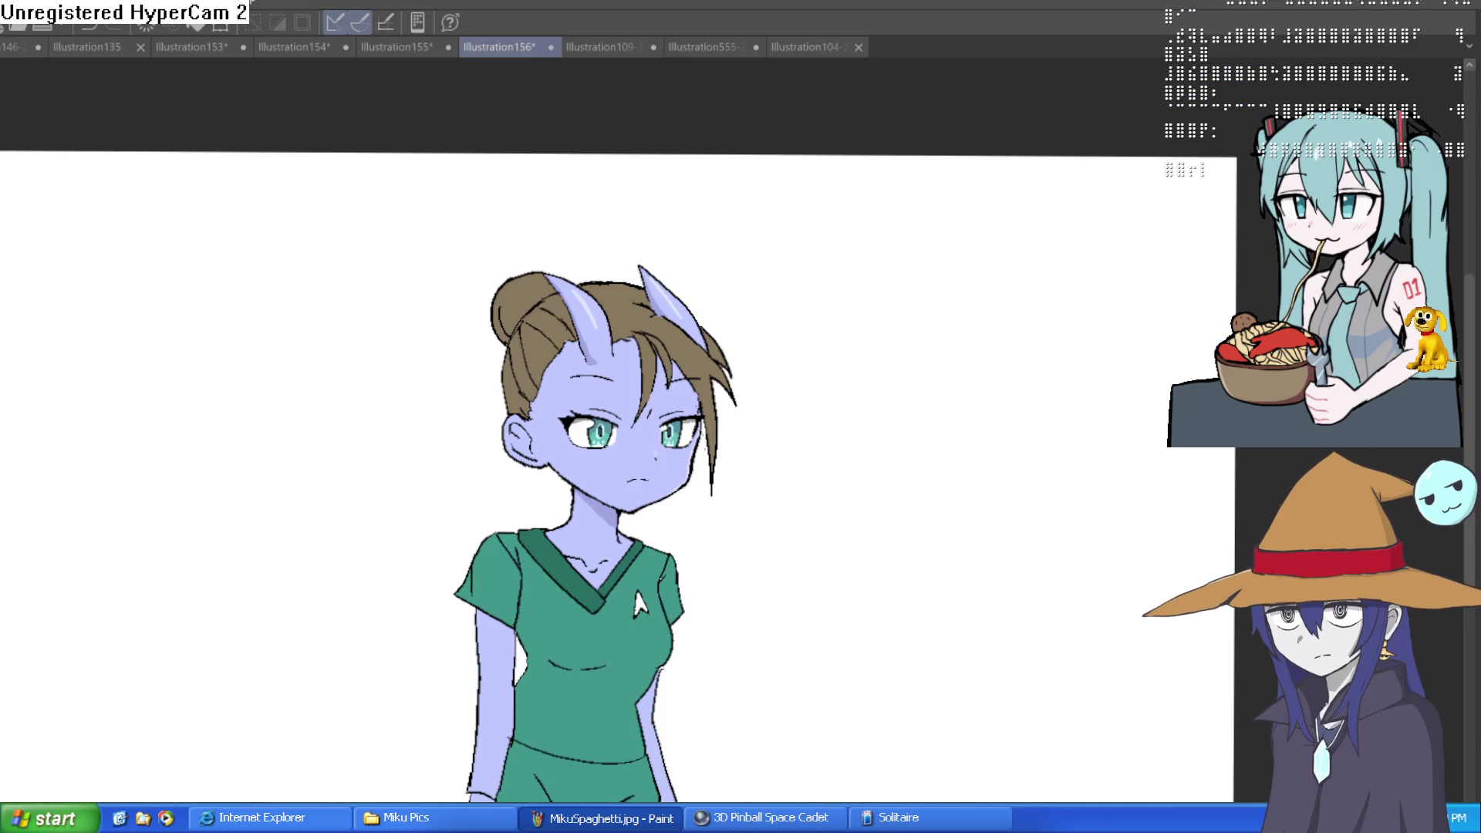
- Save the horned-girl illustration and clear the selection
key("ctrl+s")
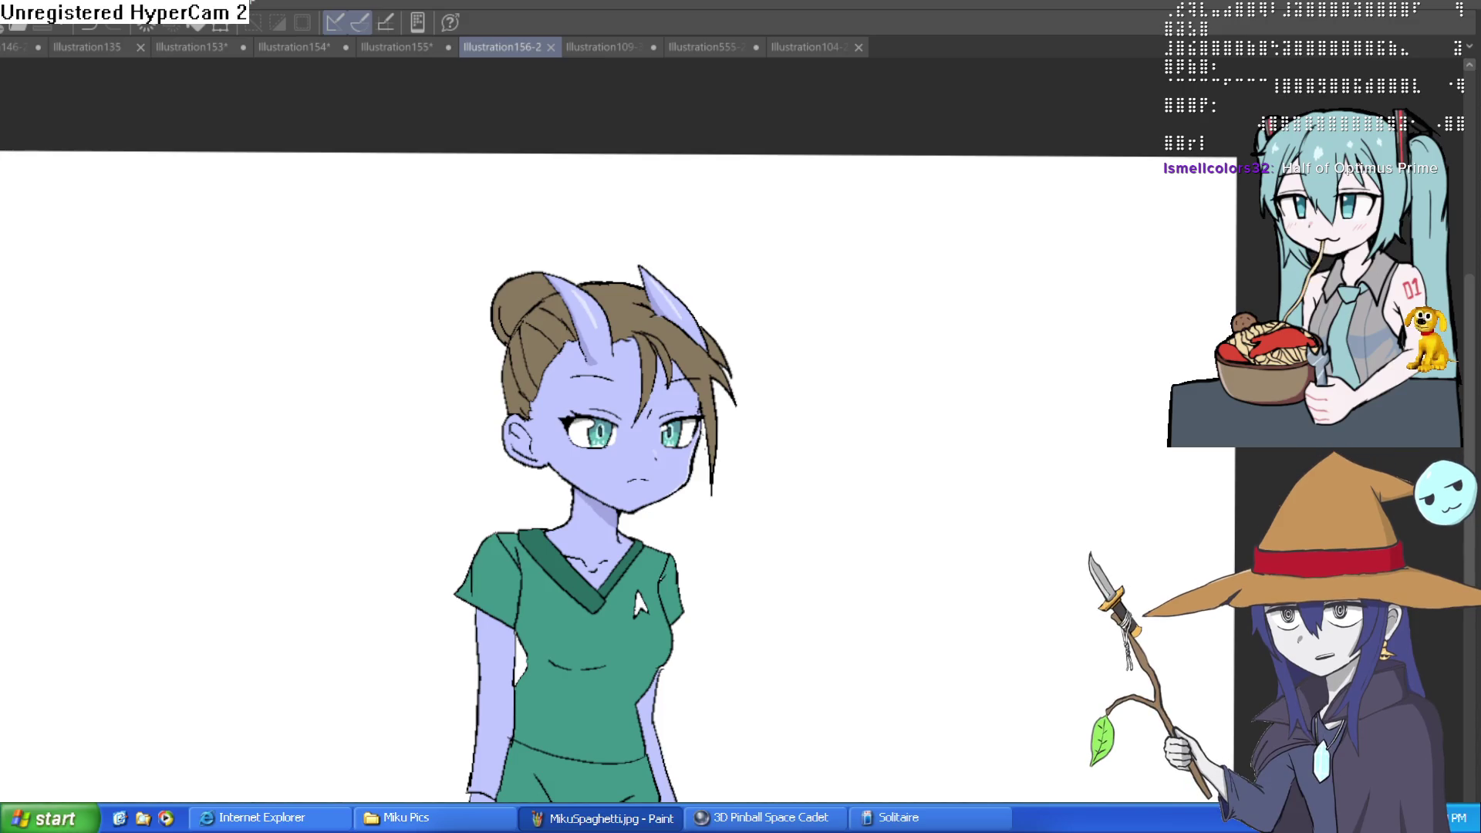
left_click_drag(787, 486, 787, 537)
key("ctrl+d")
- Zoom in on the face, then create the new blank canvas Illustration157
scroll(770, 535, "down", 3)
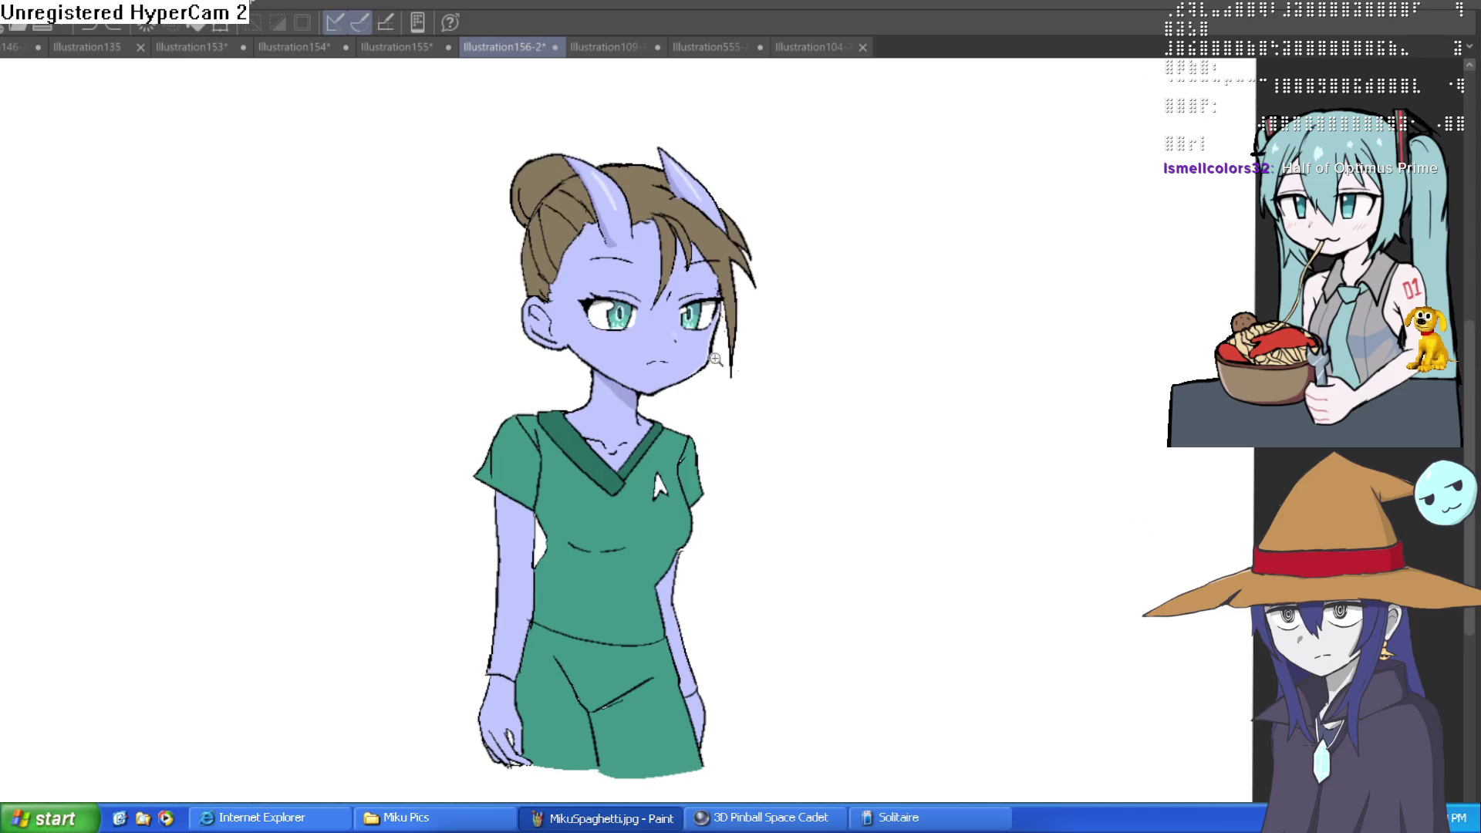
left_click(716, 360)
left_click(764, 417)
scroll(809, 479, "down", 1)
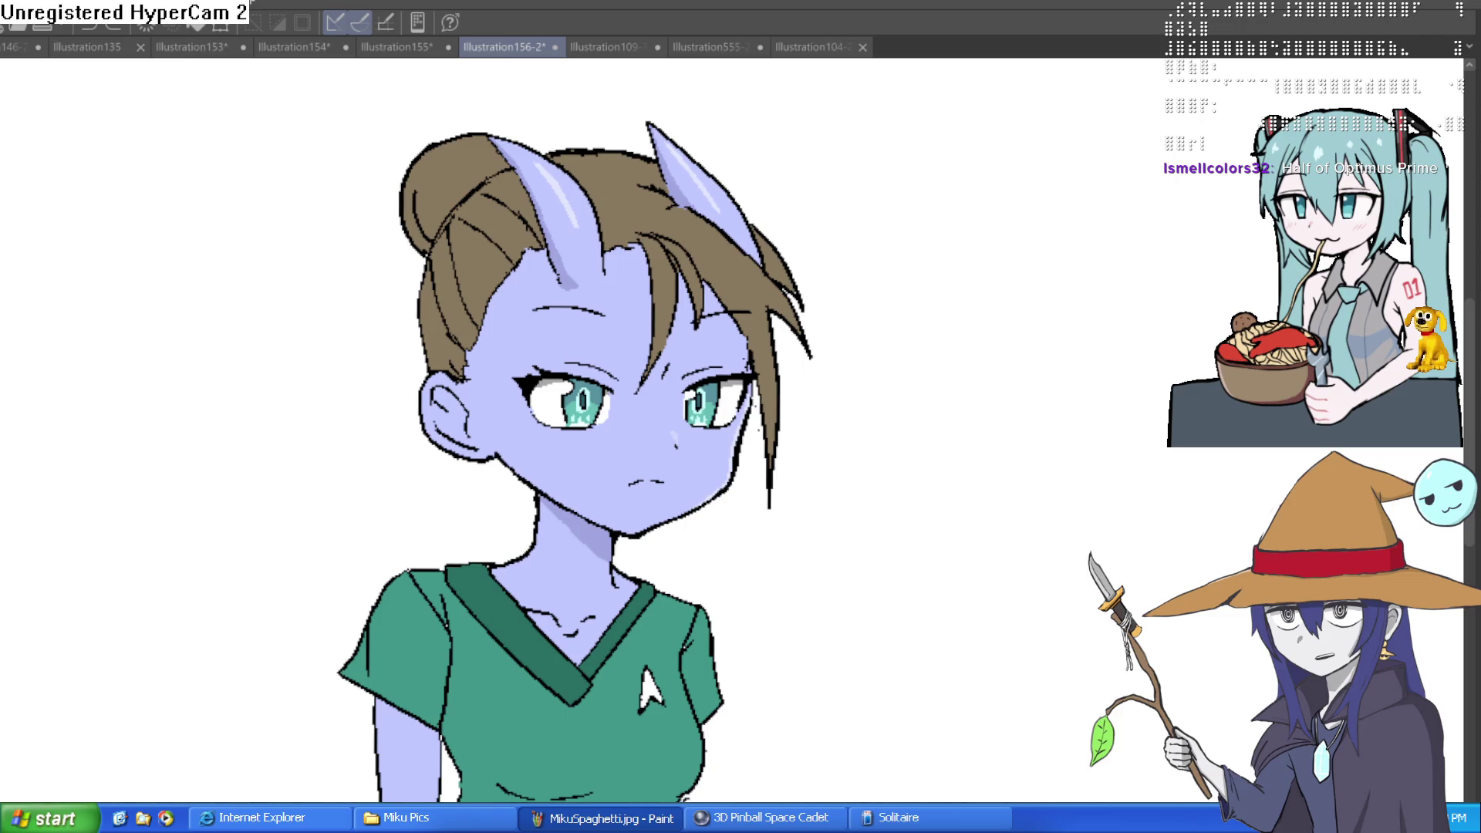
key("ctrl+n")
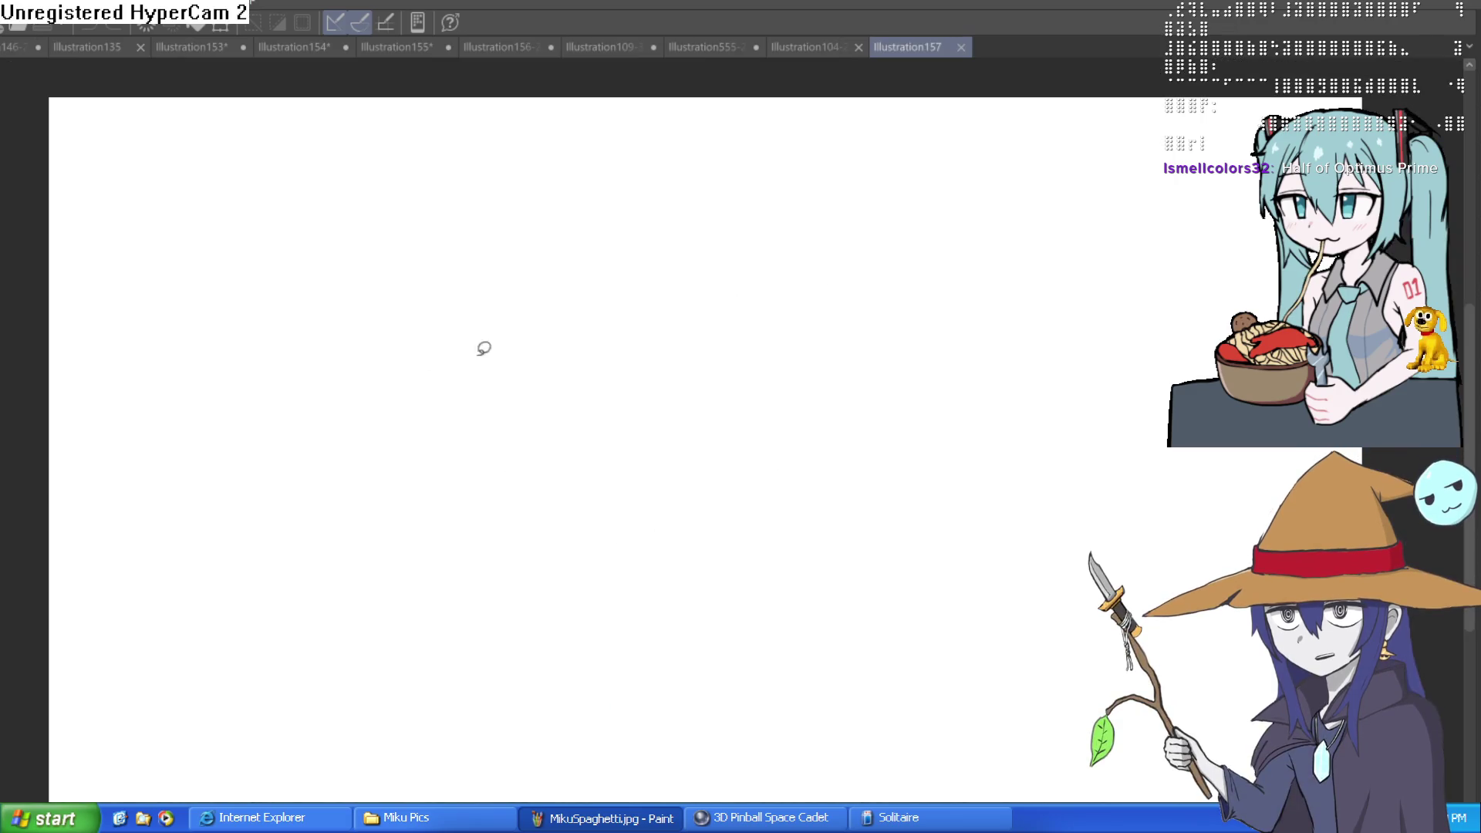
- Clear the stray lasso selection on Illustration157, zoom in, and switch to the Pen tool
mouse_move(743, 512)
left_mouse_down()
mouse_move(959, 437)
mouse_move(811, 496)
left_mouse_up()
left_click(588, 526)
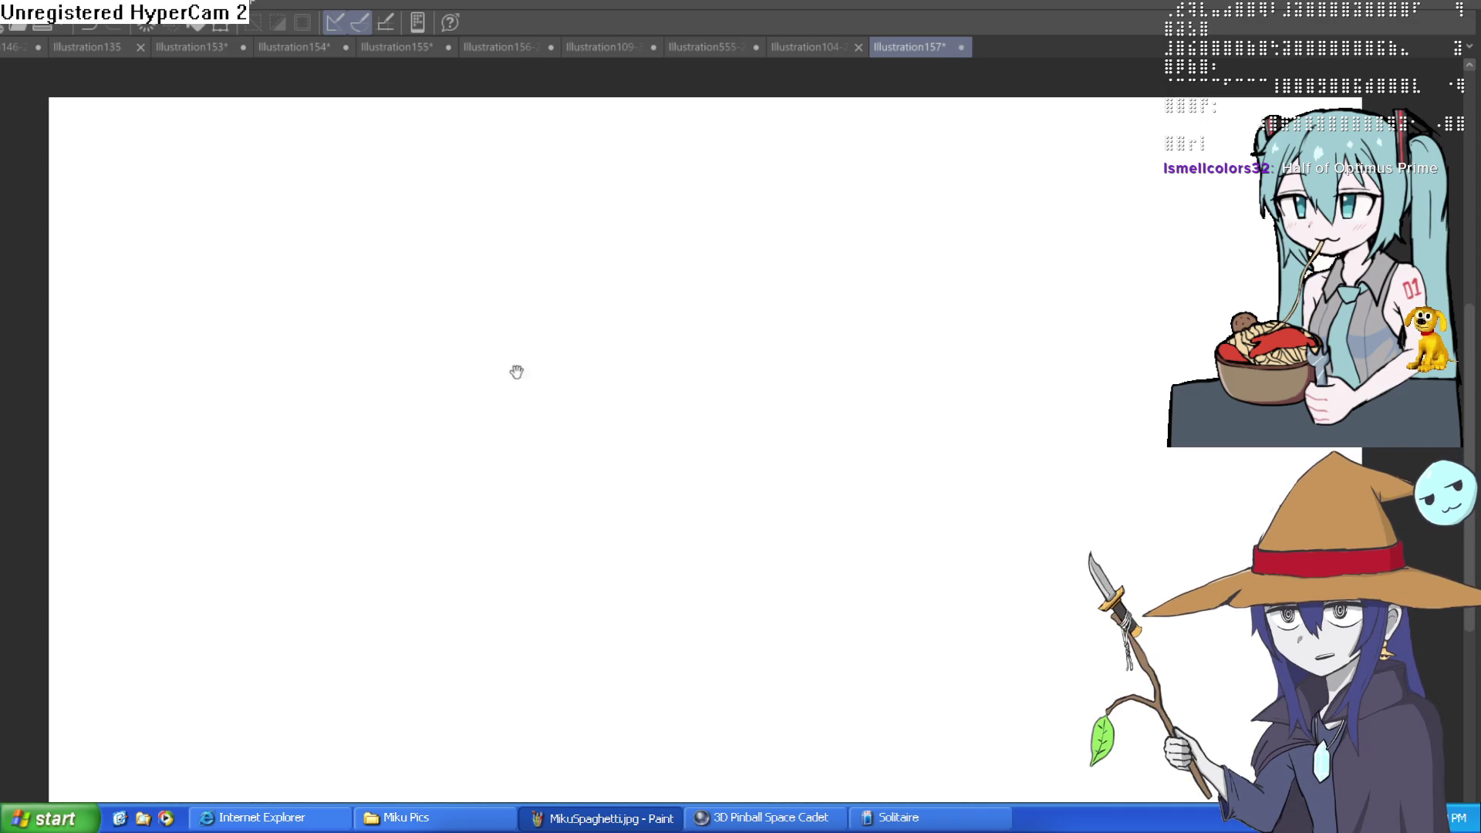
scroll(784, 417, "up", 2)
key("p")
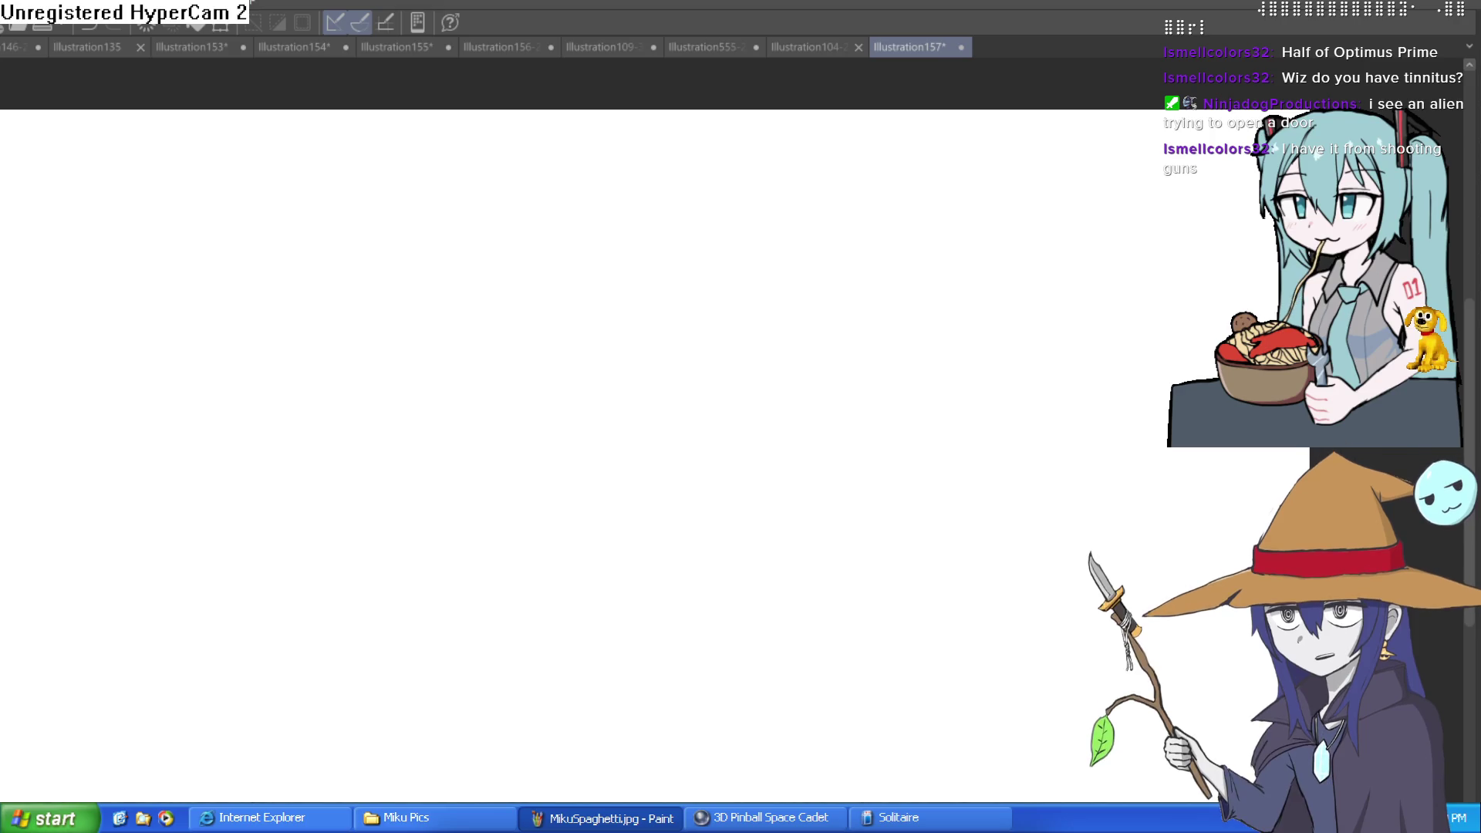
- Draw the rectangular panel's edges, undoing and redrawing stray strokes
mouse_move(482, 602)
left_mouse_down()
mouse_move(486, 485)
mouse_move(930, 487)
mouse_move(936, 619)
left_mouse_up()
key("ctrl+z")
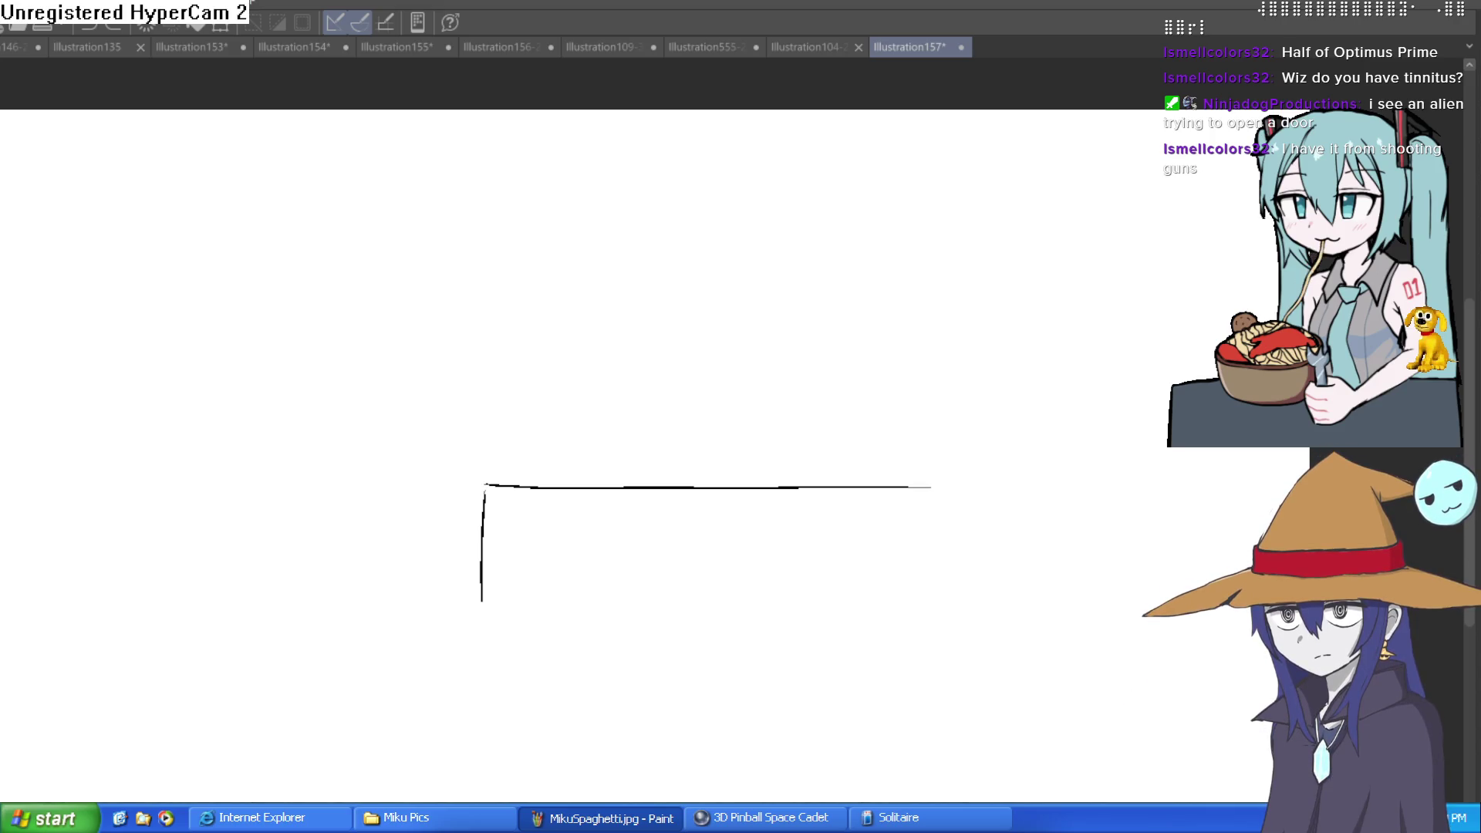
left_click_drag(932, 488, 929, 629)
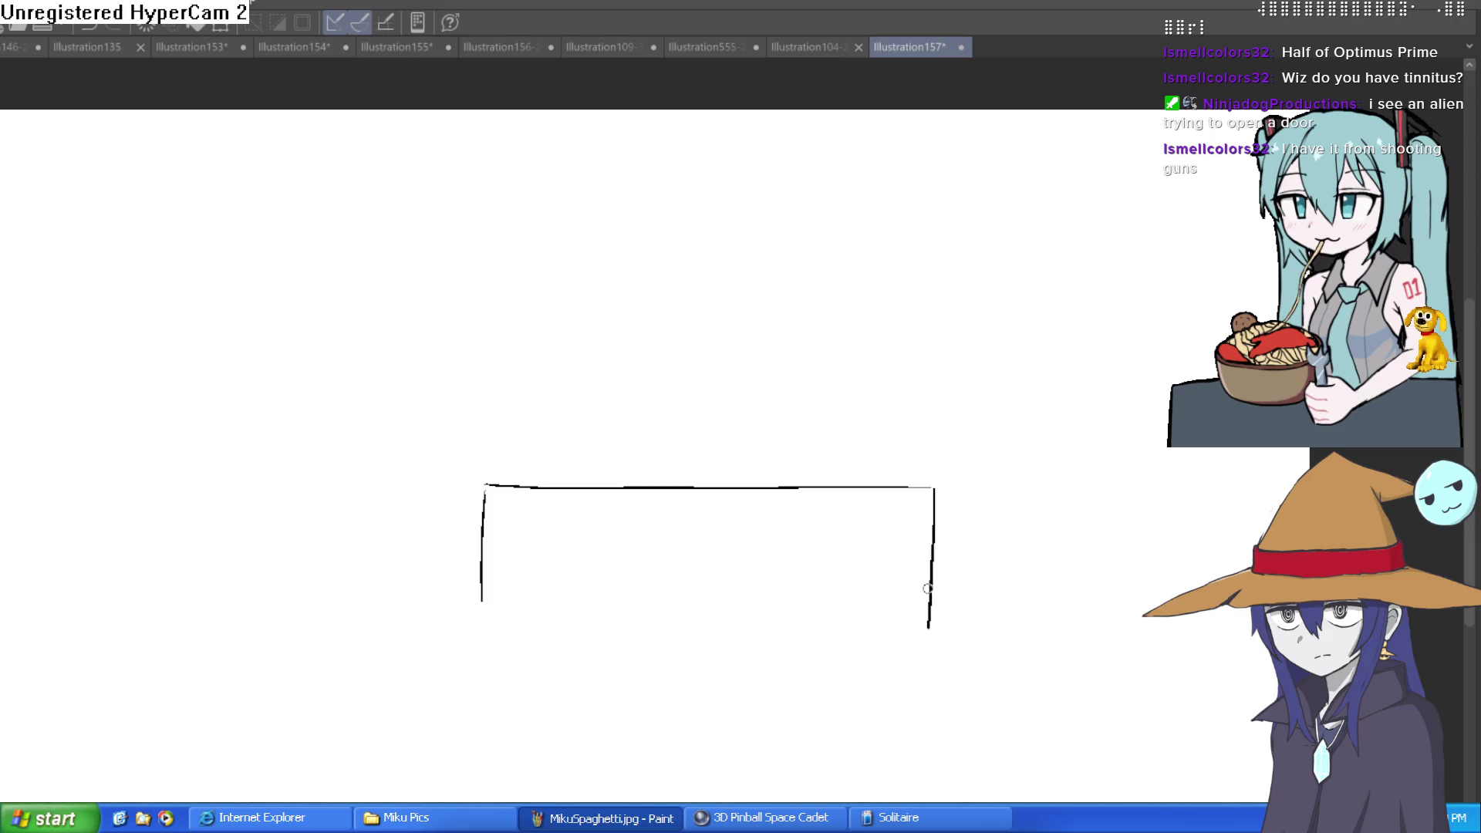
mouse_move(482, 612)
left_mouse_down()
mouse_move(486, 671)
mouse_move(931, 637)
left_mouse_up()
key("ctrl+z")
key("ctrl+z")
key("ctrl+z")
key("ctrl+z")
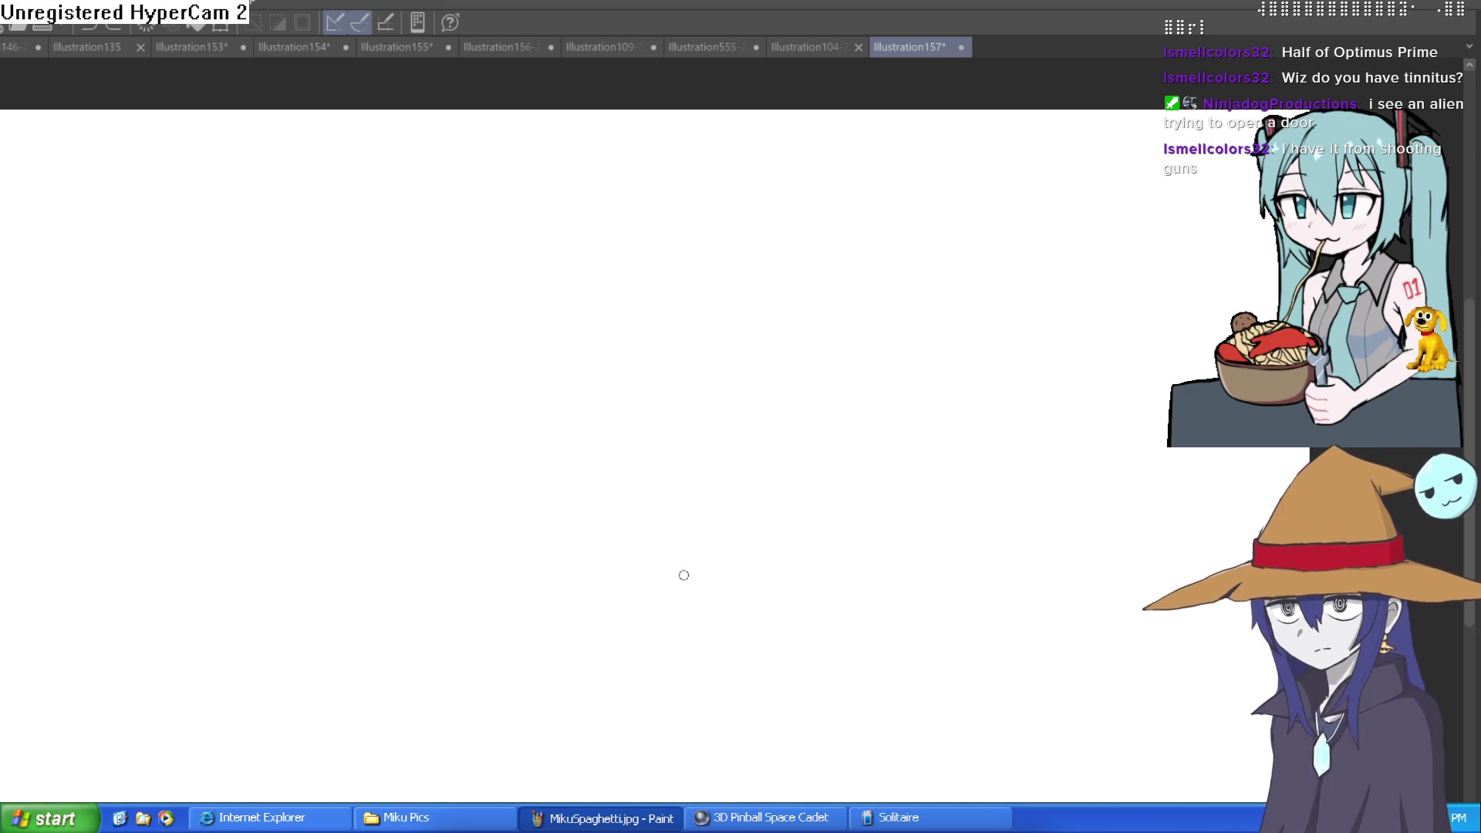
mouse_move(348, 511)
left_mouse_down()
mouse_move(787, 502)
mouse_move(818, 593)
mouse_move(824, 684)
left_mouse_up()
left_click_drag(351, 512, 348, 688)
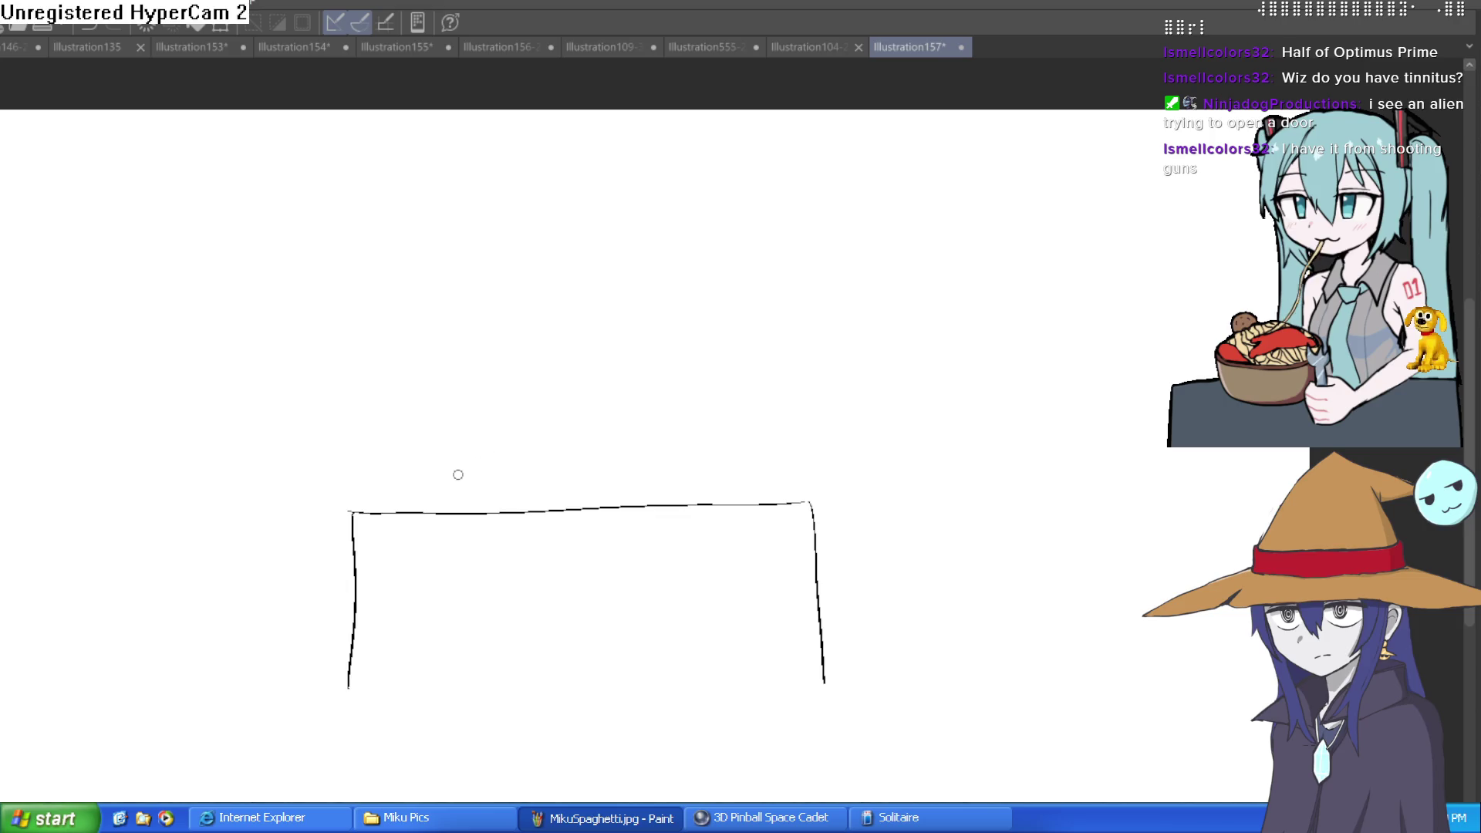
- Sketch a round head with a wide hat brim and the hat's sides
mouse_move(544, 352)
left_mouse_down()
mouse_move(562, 463)
mouse_move(528, 351)
left_mouse_up()
mouse_move(454, 397)
left_mouse_down()
mouse_move(711, 360)
mouse_move(617, 357)
mouse_move(430, 402)
mouse_move(496, 365)
left_mouse_up()
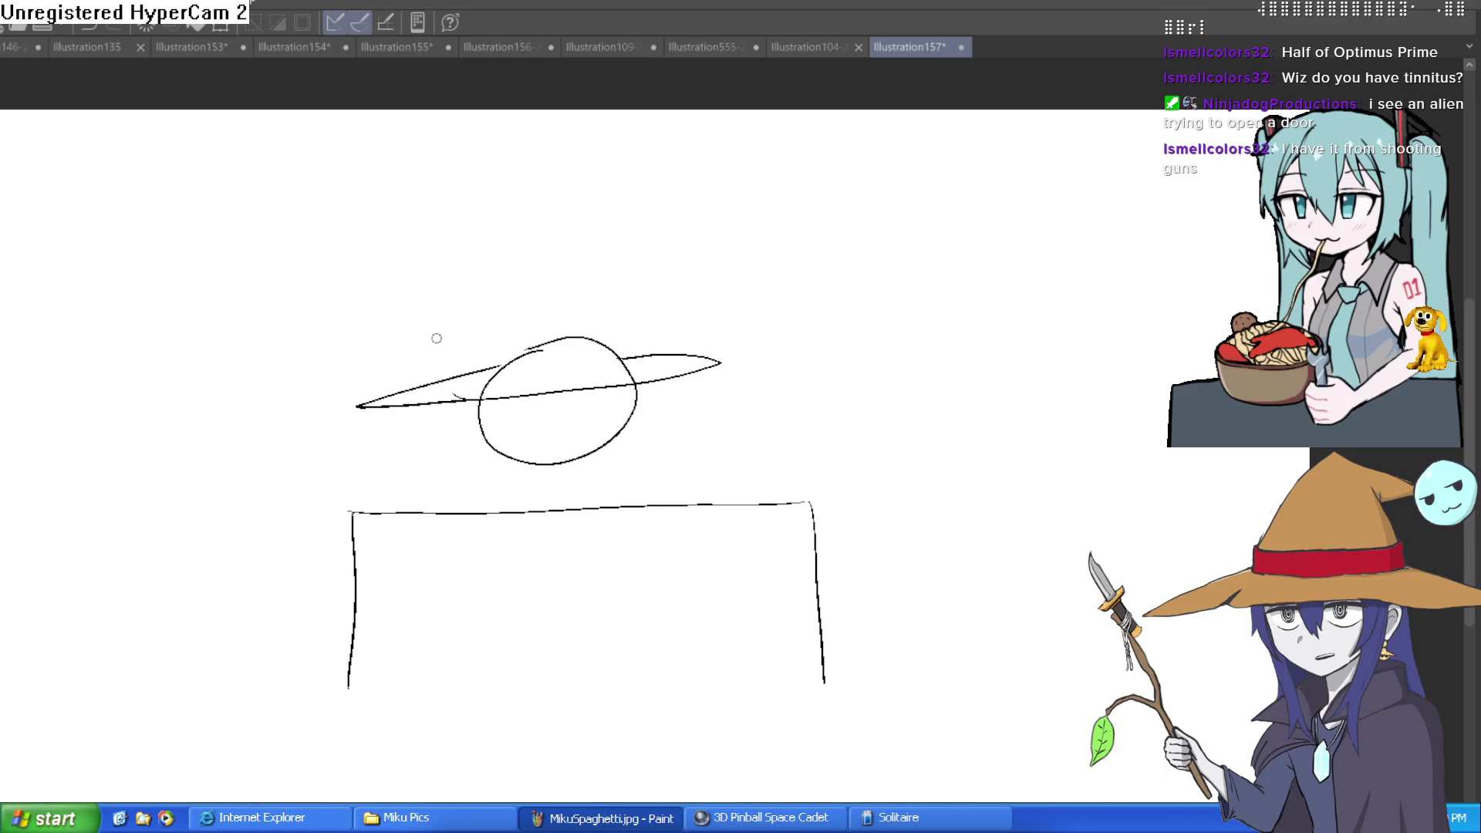
scroll(433, 334, "up", 2)
mouse_move(521, 355)
left_mouse_down()
mouse_move(547, 413)
mouse_move(766, 367)
left_mouse_up()
key("ctrl+z")
mouse_move(763, 309)
left_mouse_down()
mouse_move(772, 365)
mouse_move(586, 407)
mouse_move(519, 362)
mouse_move(694, 340)
mouse_move(742, 292)
mouse_move(763, 308)
mouse_move(715, 233)
left_mouse_up()
mouse_move(528, 338)
left_mouse_down()
mouse_move(515, 390)
mouse_move(541, 256)
left_mouse_up()
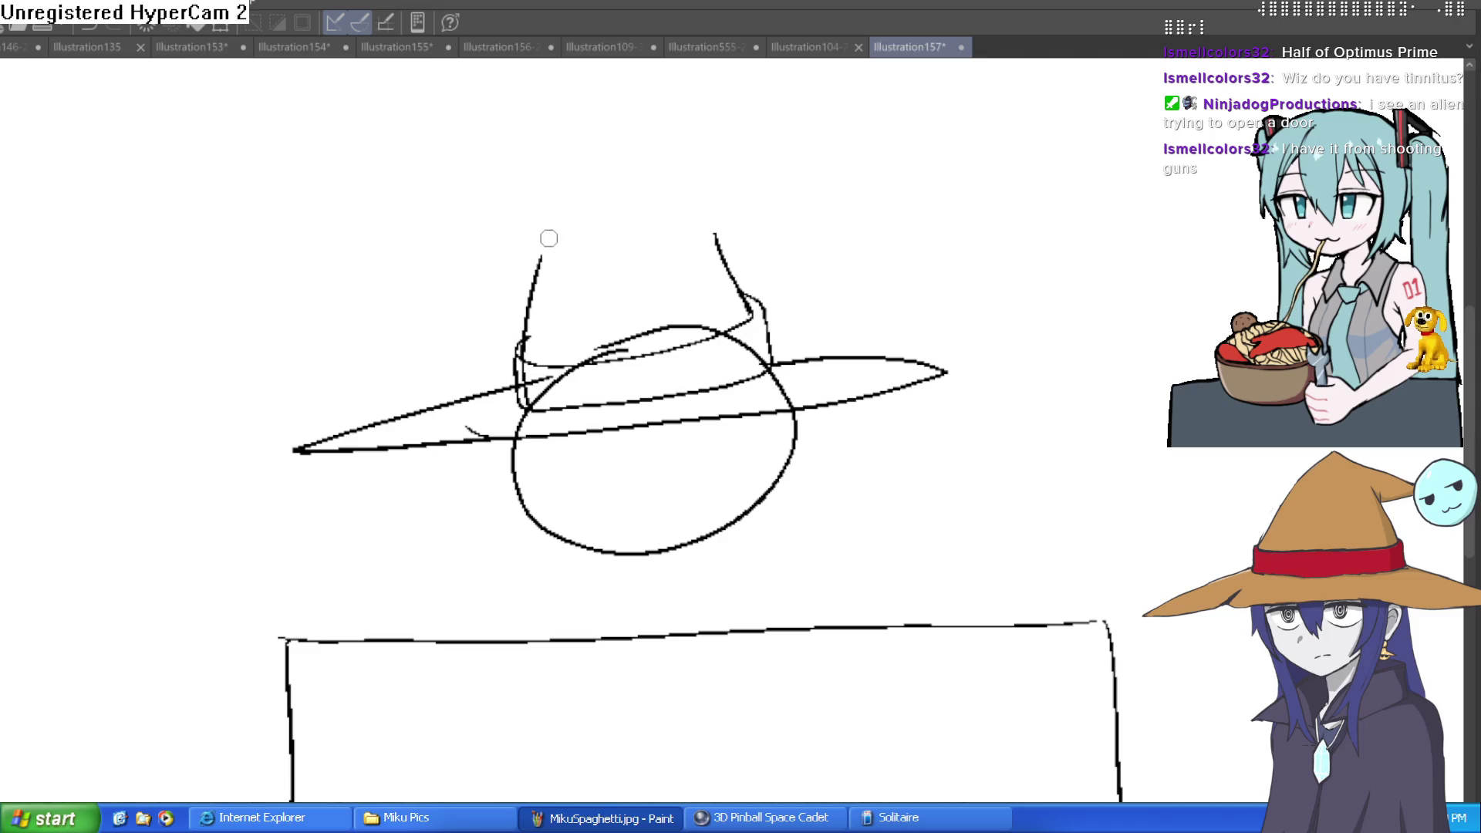
mouse_move(725, 255)
left_mouse_down()
mouse_move(747, 294)
mouse_move(675, 165)
mouse_move(711, 228)
mouse_move(645, 162)
mouse_move(582, 139)
mouse_move(417, 265)
left_mouse_up()
- Redraw the hat tip as a curve drooping to the left, undoing failed attempts
key("ctrl+z")
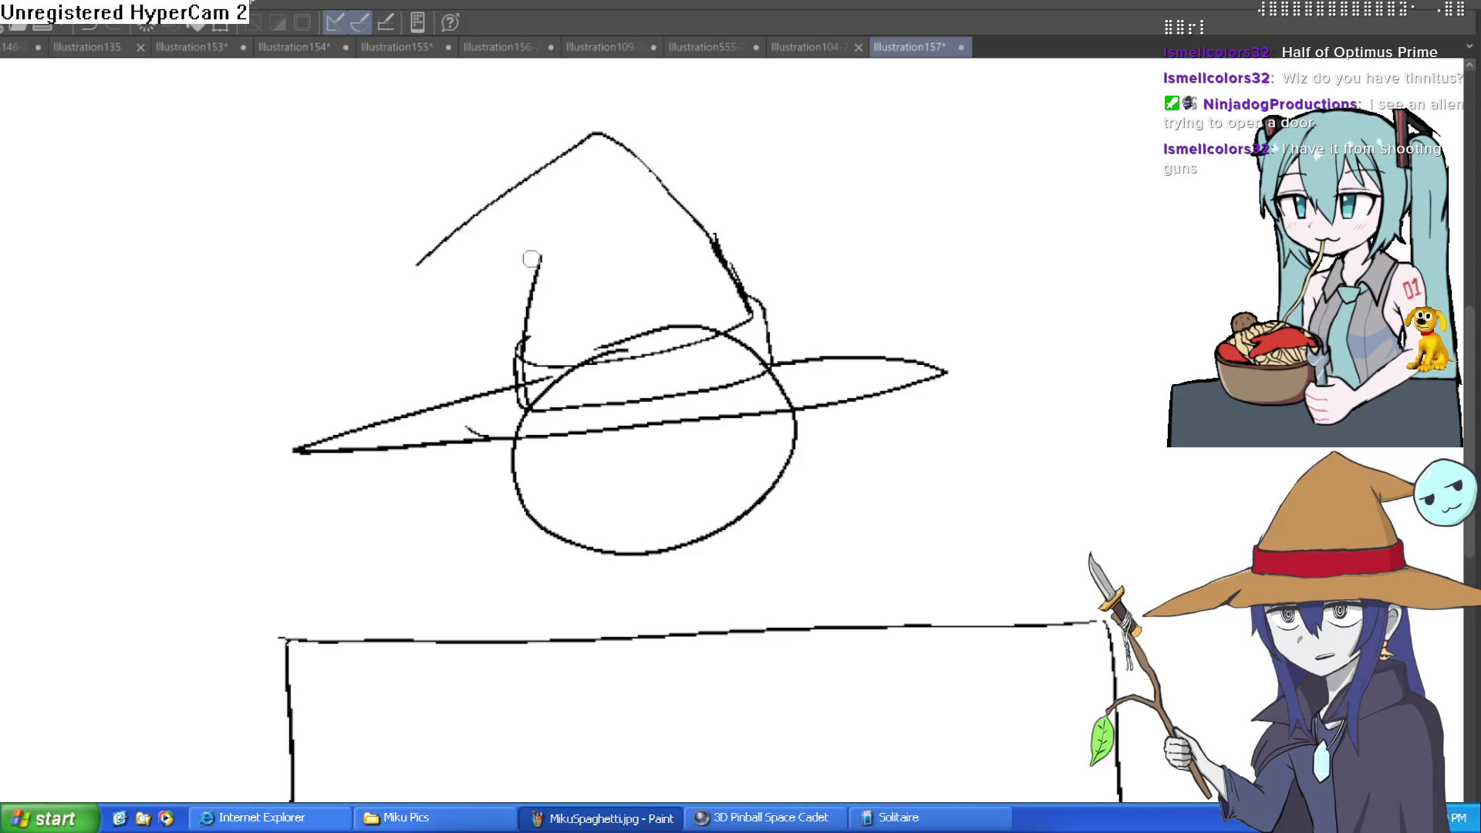
left_click_drag(541, 255, 557, 203)
mouse_move(541, 253)
left_mouse_down()
mouse_move(435, 266)
mouse_move(453, 228)
mouse_move(421, 304)
left_mouse_up()
key("ctrl+z")
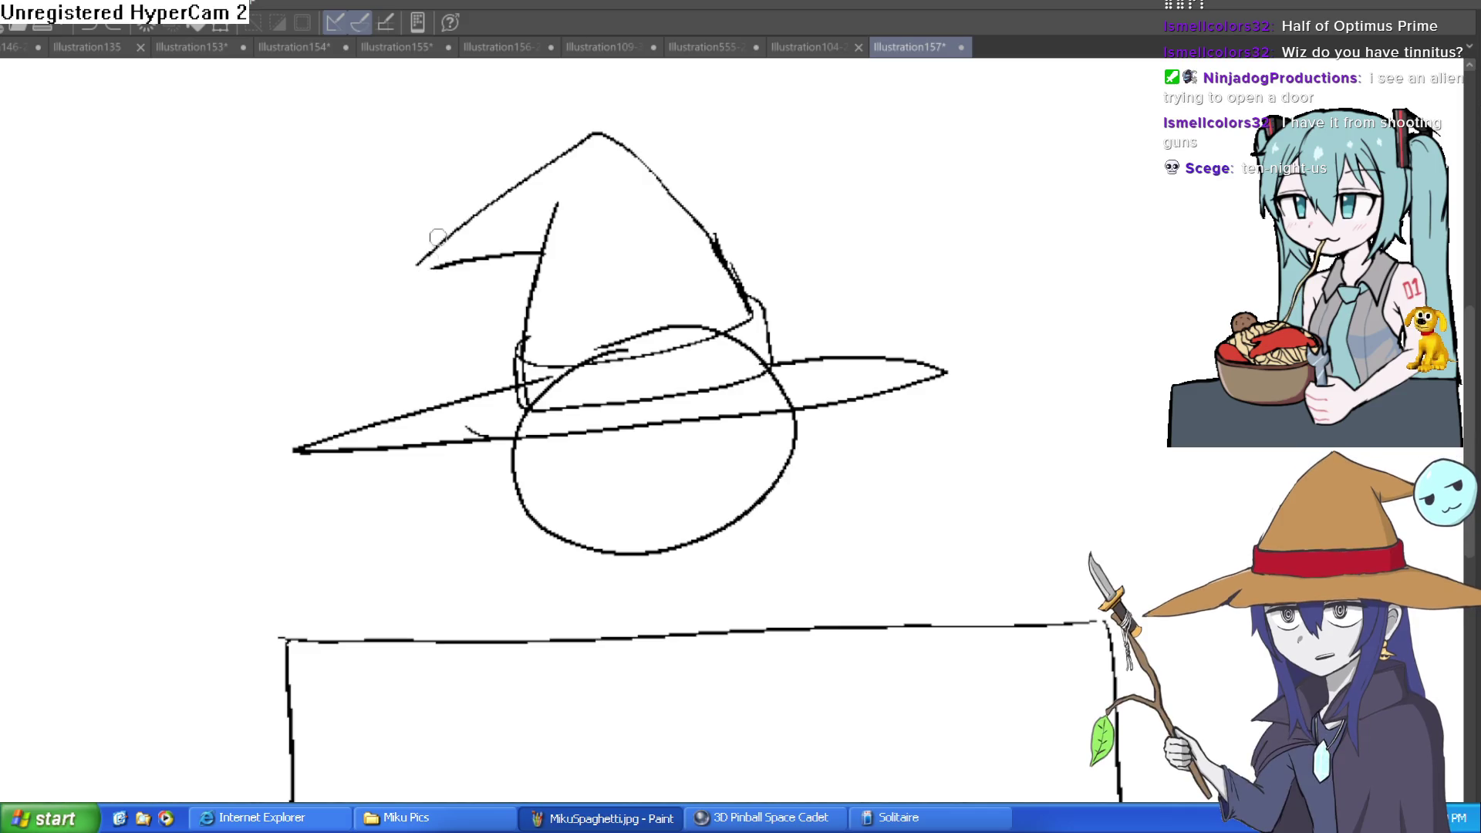
mouse_move(440, 206)
left_mouse_down()
mouse_move(468, 309)
mouse_move(381, 208)
mouse_move(417, 332)
mouse_move(370, 206)
mouse_move(459, 229)
left_mouse_up()
key("ctrl+z")
key("ctrl+z")
key("ctrl+z")
mouse_move(426, 311)
left_mouse_down()
mouse_move(447, 241)
mouse_move(370, 231)
mouse_move(397, 304)
mouse_move(445, 287)
mouse_move(371, 224)
mouse_move(434, 305)
mouse_move(443, 274)
left_mouse_up()
key("ctrl+z")
key("ctrl+z")
- Add a round pom-pom at the hat tip and erase stray lines along the band
mouse_move(422, 241)
left_mouse_down()
mouse_move(395, 349)
mouse_move(382, 238)
left_mouse_up()
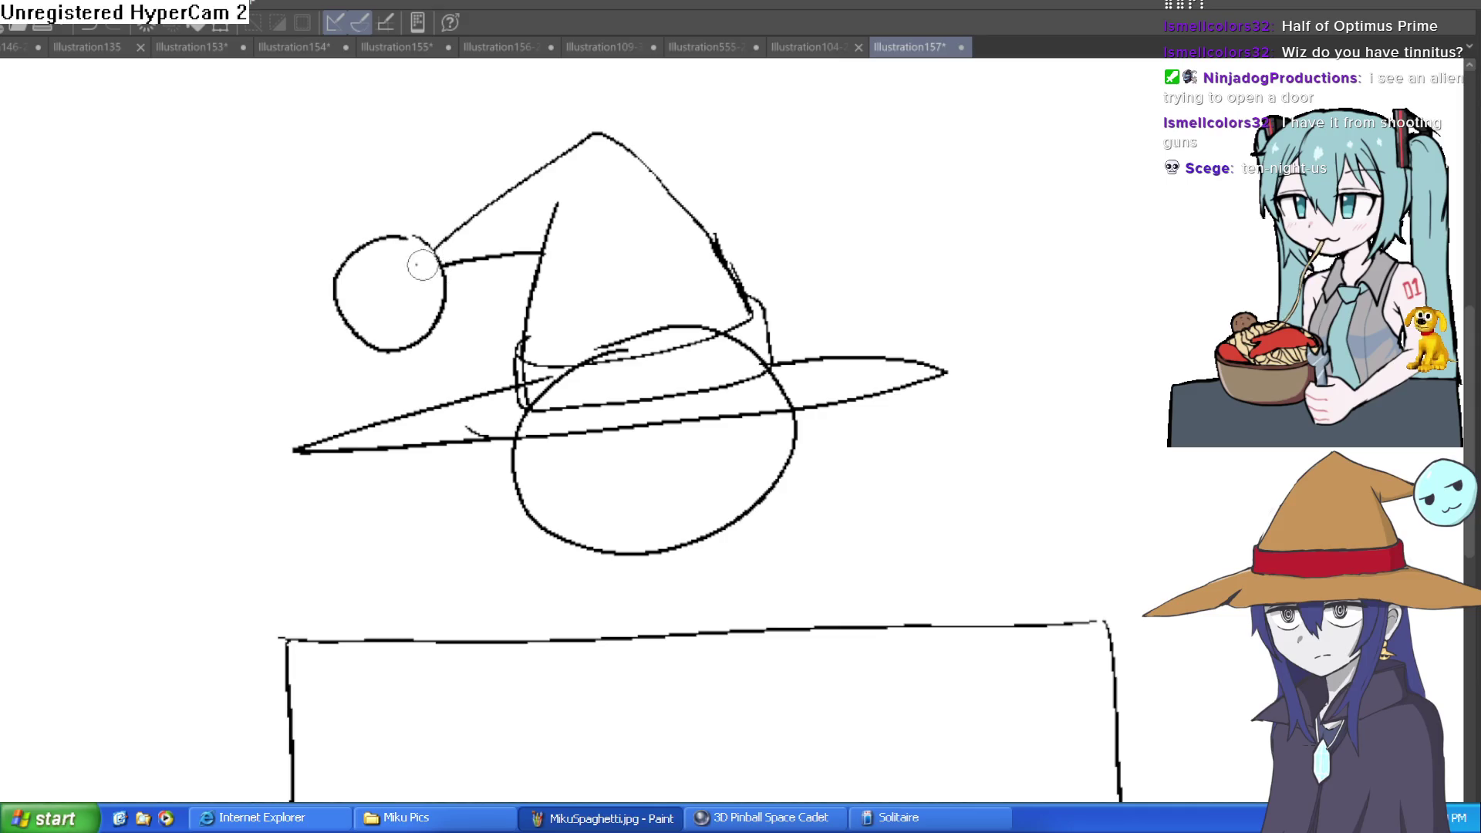
left_click_drag(652, 334, 585, 352)
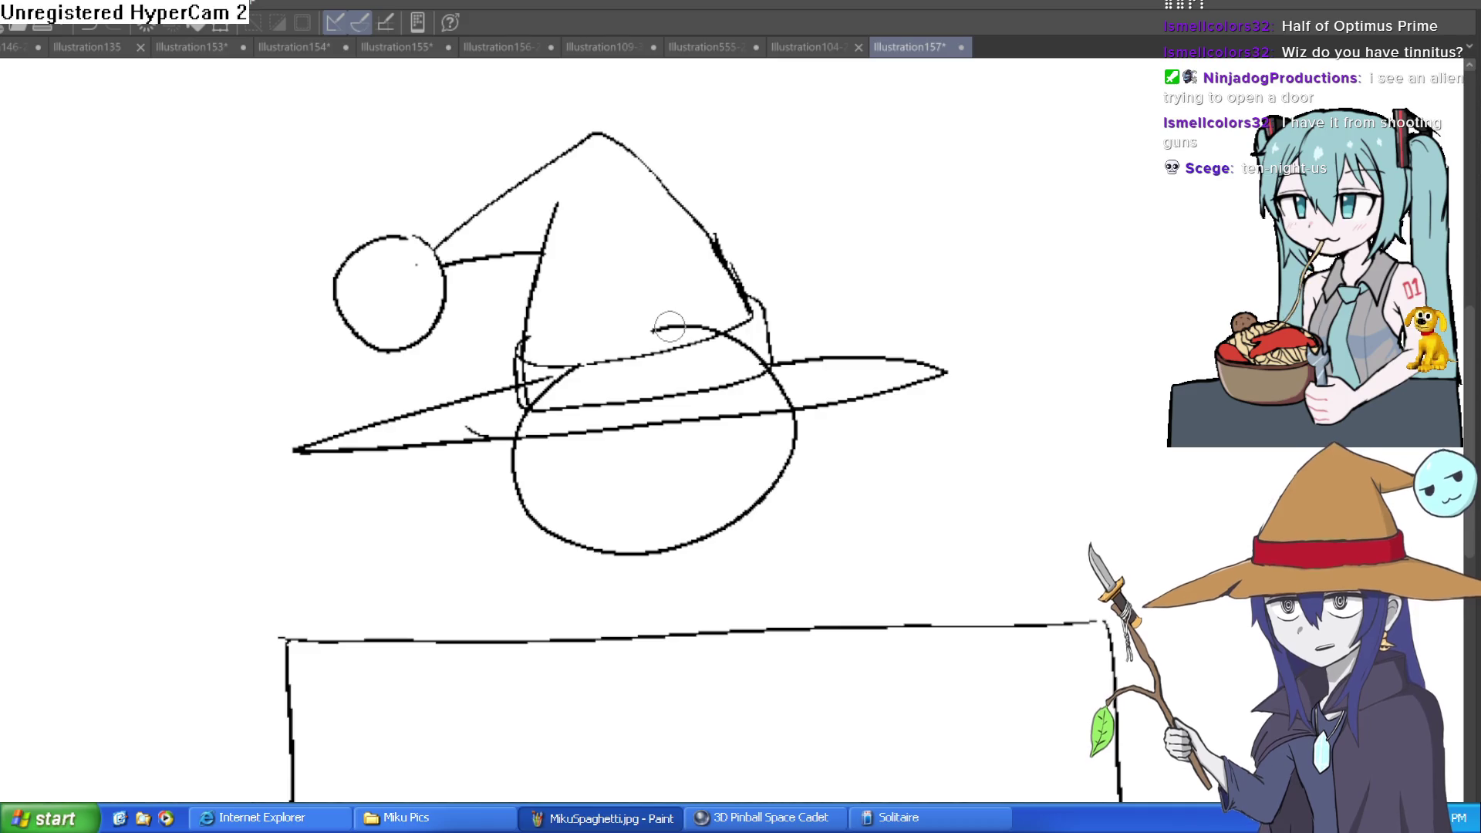
scroll(712, 327, "up", 3)
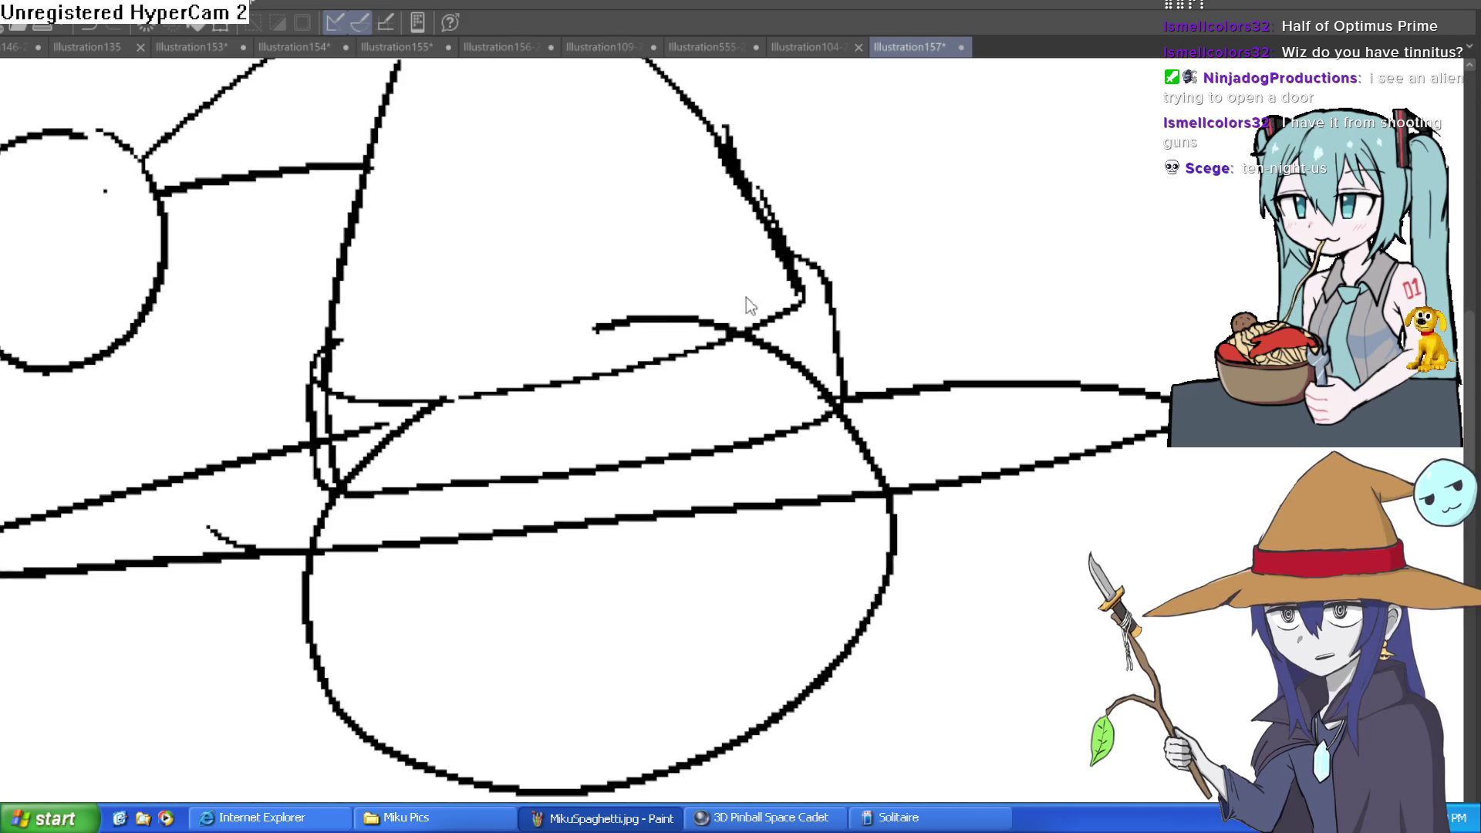
- Erase stray strokes, a dot and thick blobs around the hat brim and band
left_click_drag(685, 321, 592, 327)
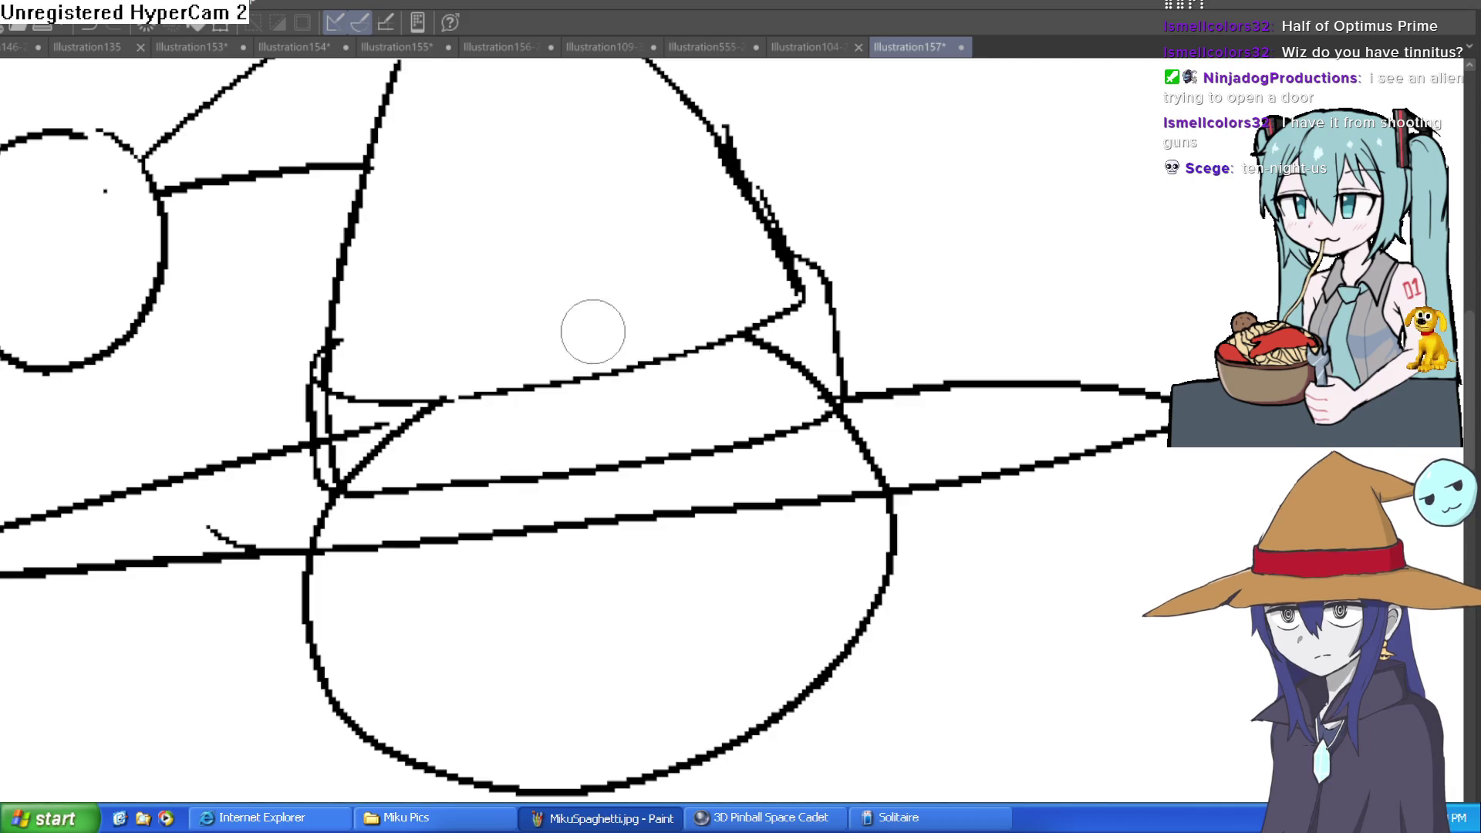
left_click_drag(1008, 225, 959, 364)
mouse_move(886, 225)
left_mouse_down()
mouse_move(866, 291)
mouse_move(887, 175)
mouse_move(893, 275)
mouse_move(886, 198)
mouse_move(867, 331)
left_mouse_up()
left_click_drag(522, 219, 429, 207)
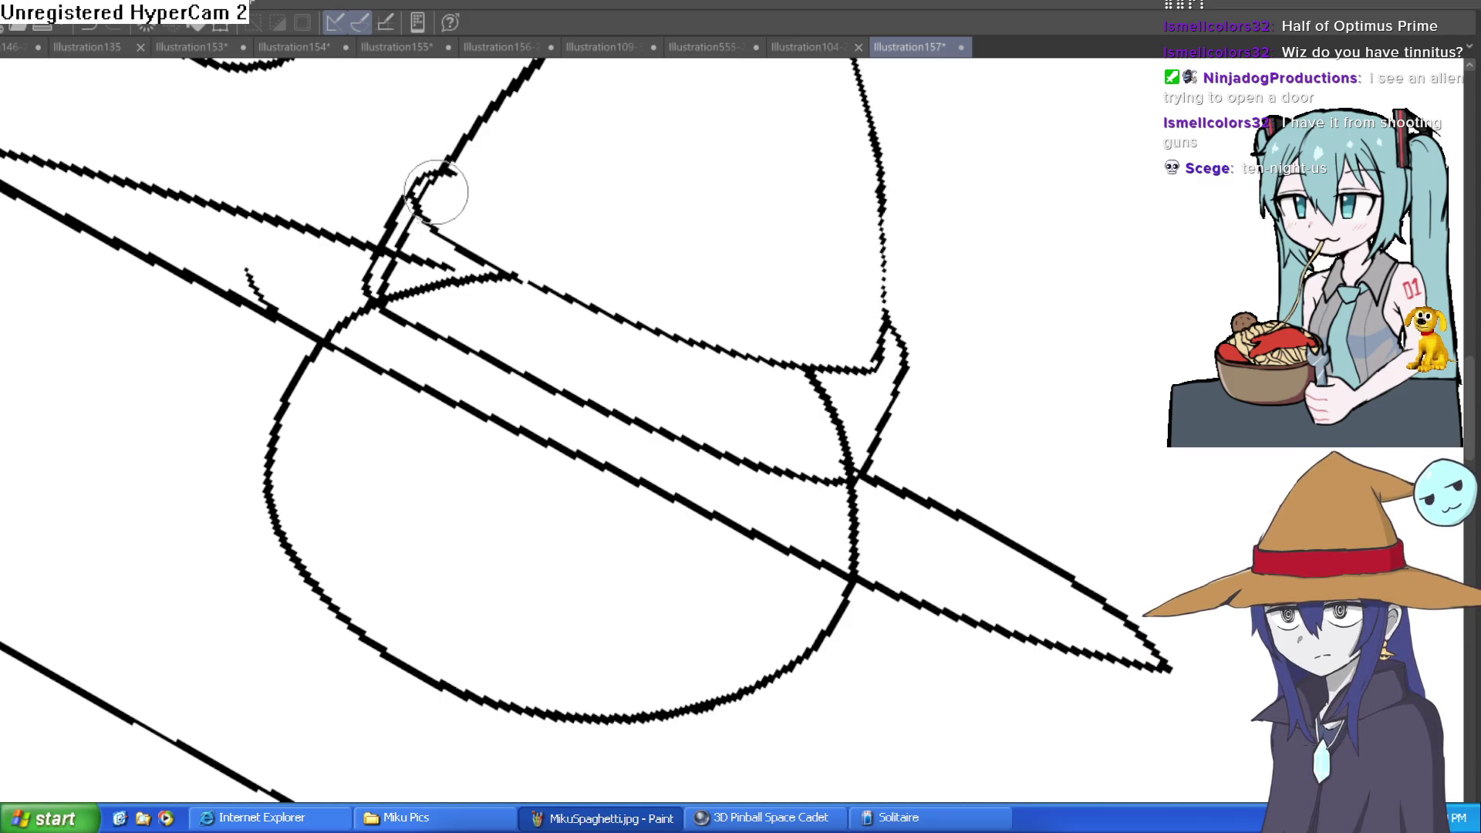
left_click_drag(567, 182, 529, 271)
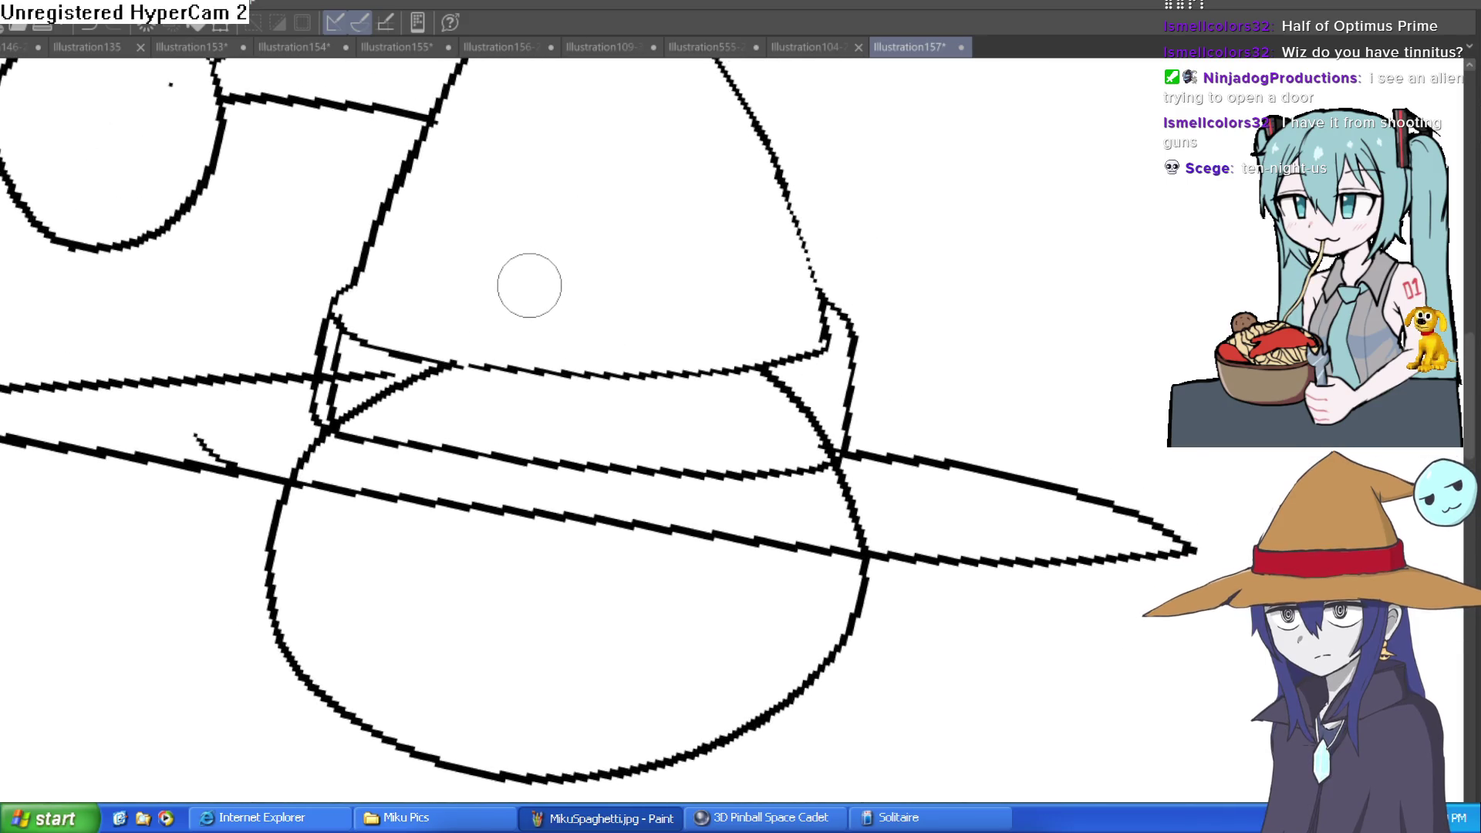
left_click_drag(529, 284, 581, 194)
mouse_move(463, 290)
left_mouse_down()
mouse_move(489, 280)
mouse_move(443, 281)
mouse_move(390, 313)
mouse_move(390, 280)
mouse_move(409, 262)
mouse_move(398, 255)
left_mouse_up()
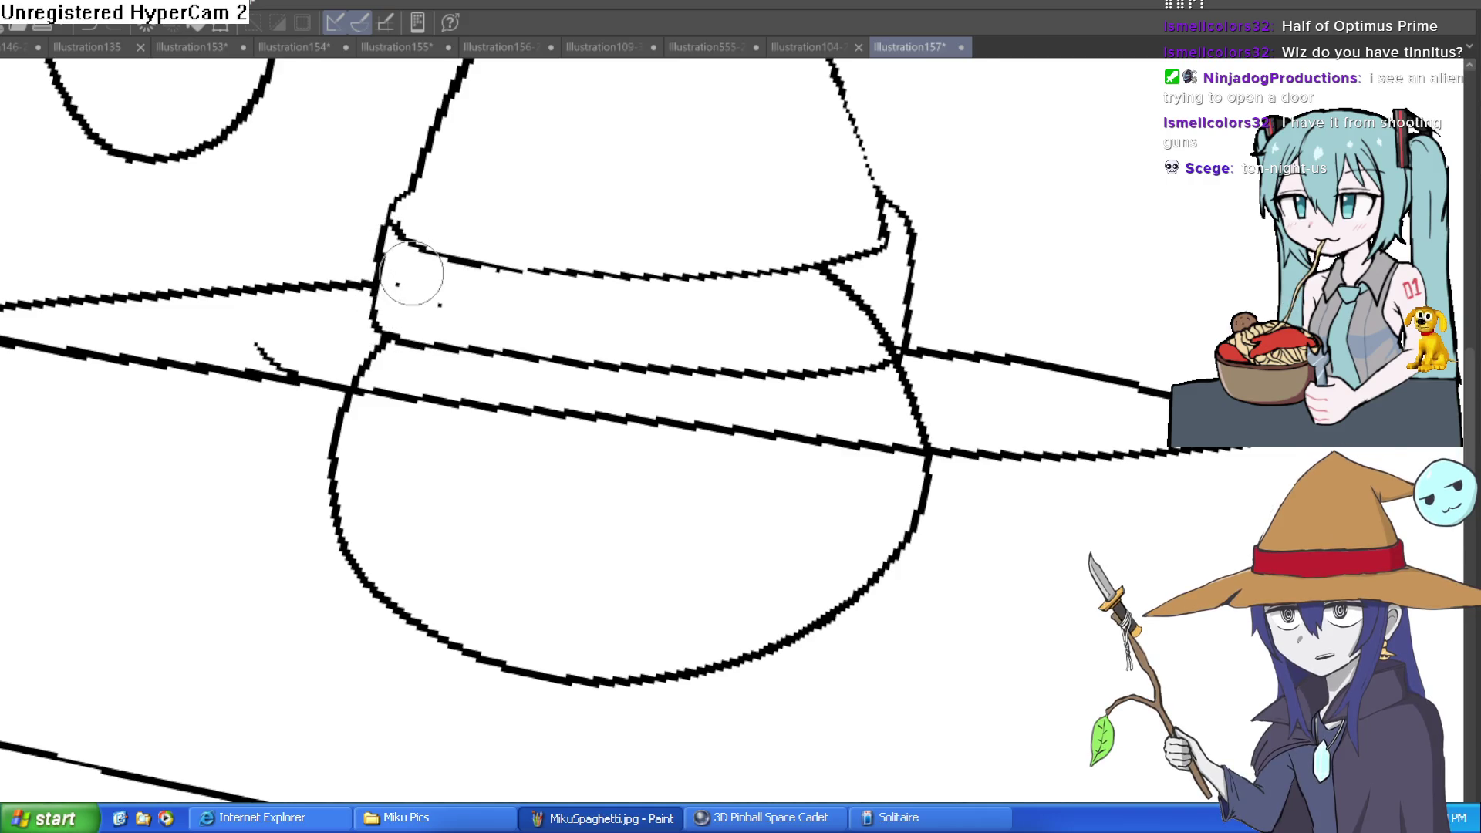
scroll(409, 281, "down", 4)
- Erase the short curve beside the hat band and rotate the view until the brim is level
key("minus")
key("minus")
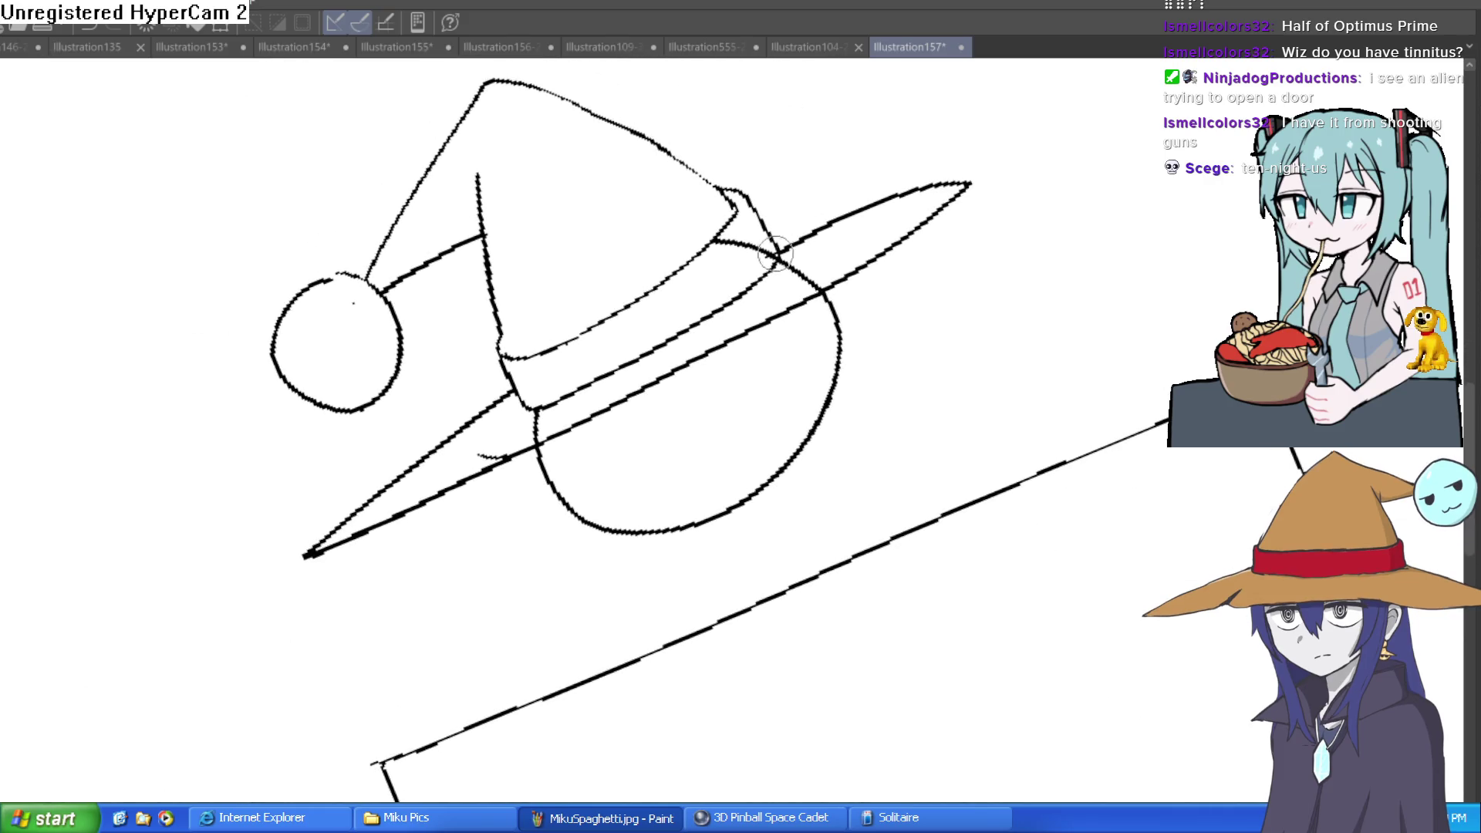
mouse_move(769, 257)
left_mouse_down()
mouse_move(721, 245)
mouse_move(760, 249)
left_mouse_up()
key("asciicircum")
key("asciicircum")
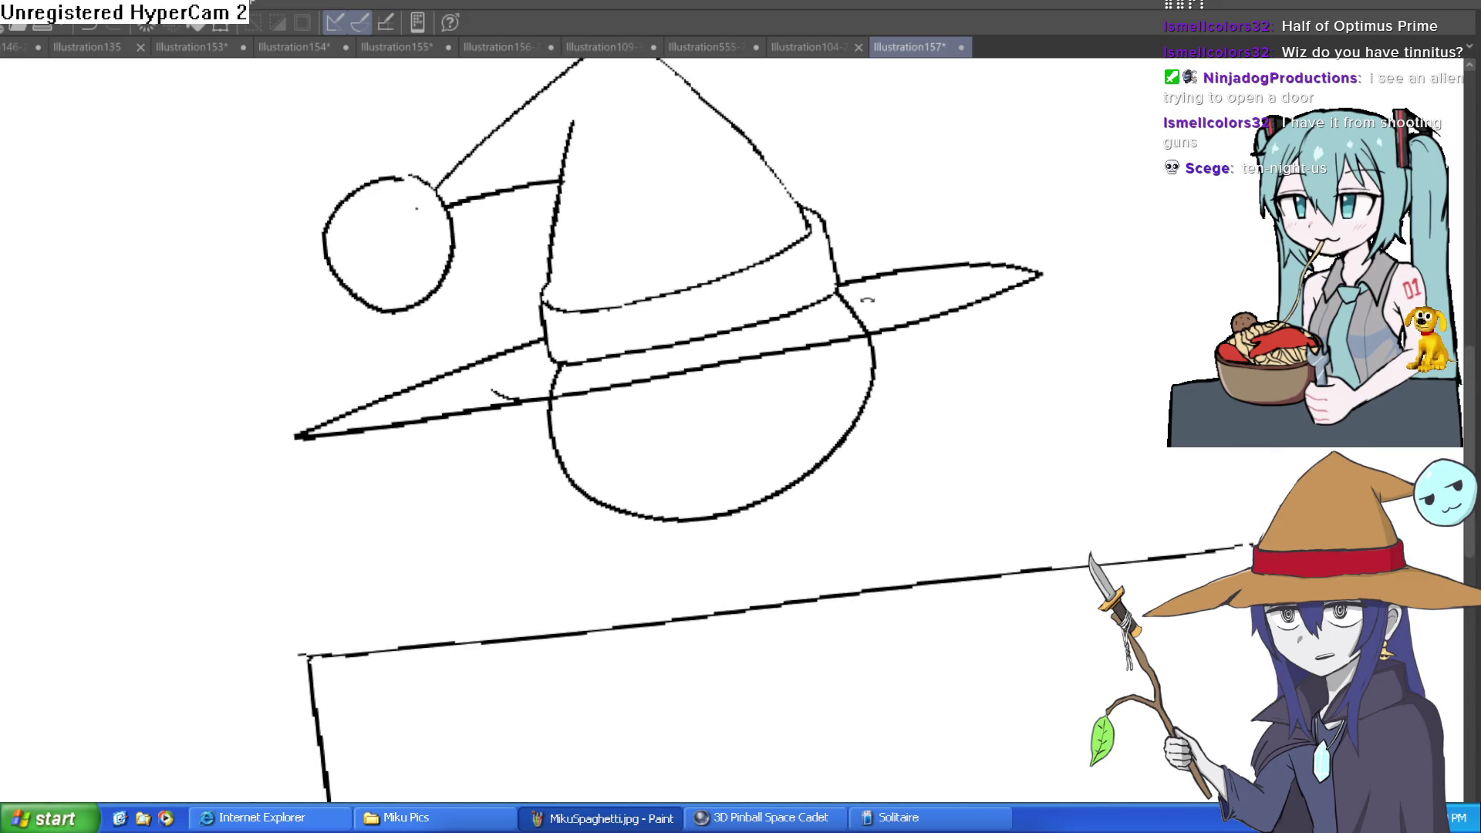
key("asciicircum")
key("asciicircum")
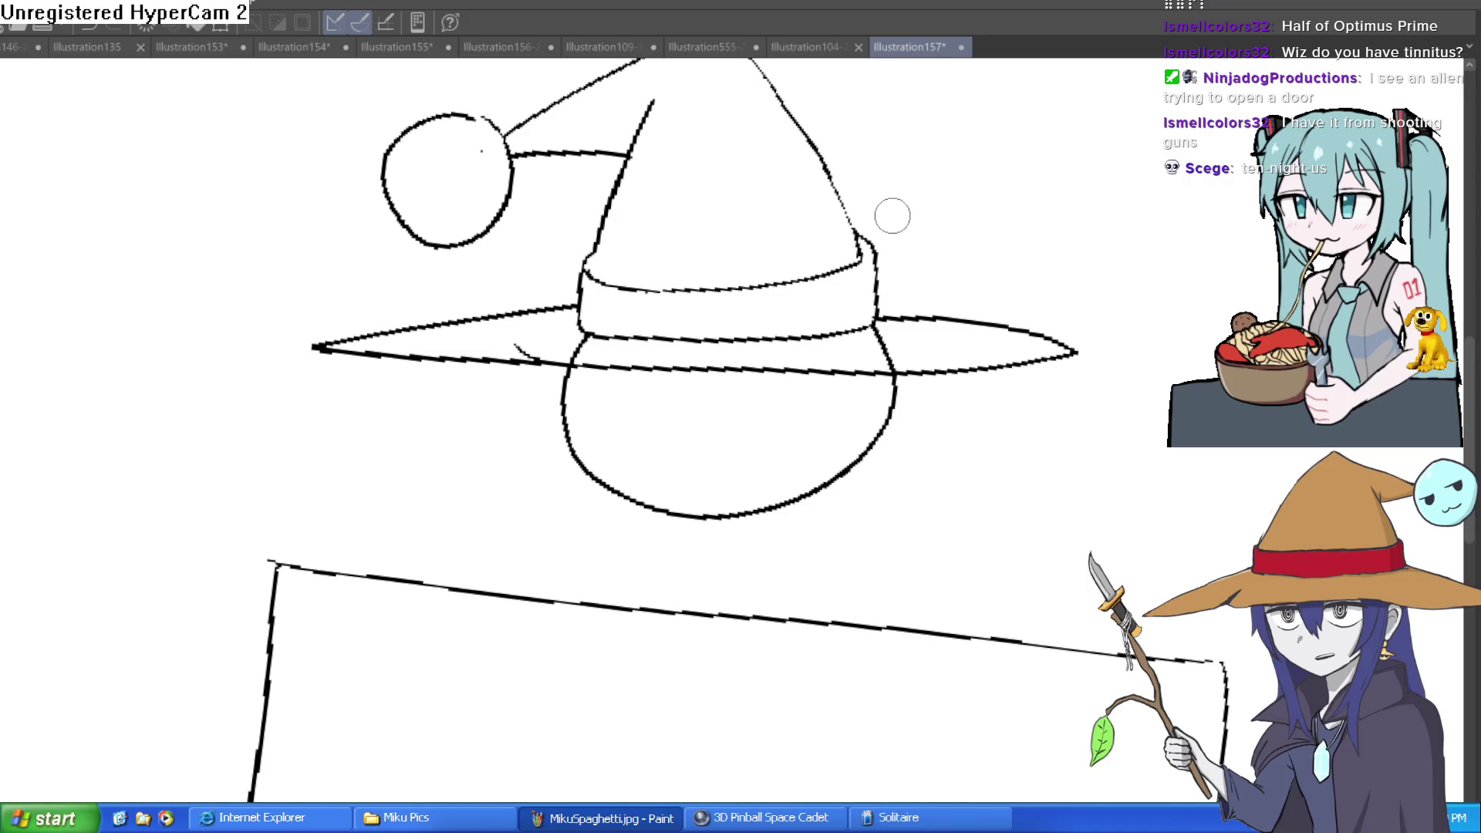
key("minus")
key("minus")
scroll(770, 344, "up", 5)
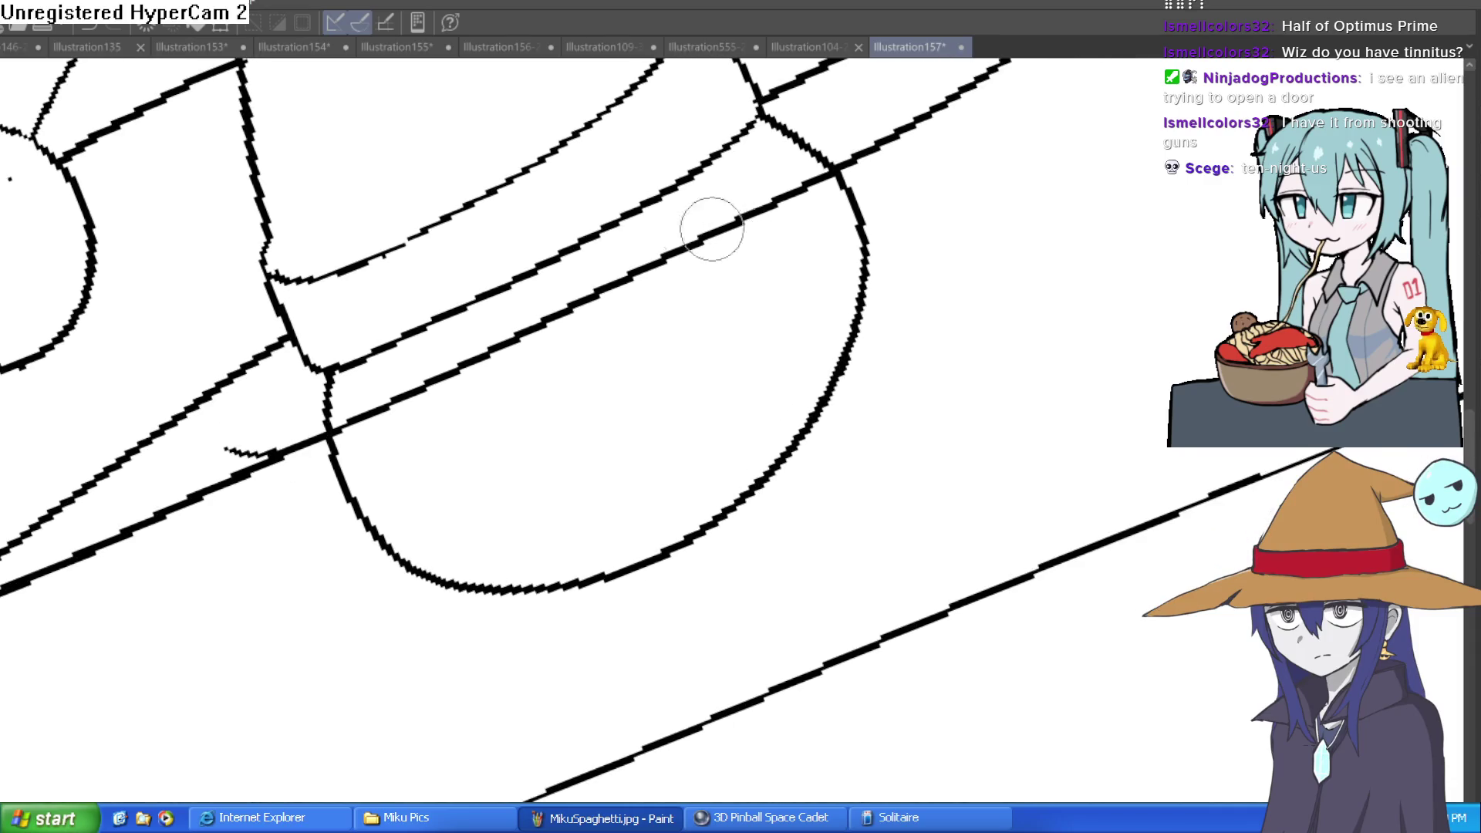
- Draw the first droopy eye with a pupil and a doubled lower lid
mouse_move(709, 288)
left_mouse_down()
mouse_move(838, 231)
mouse_move(709, 290)
left_mouse_up()
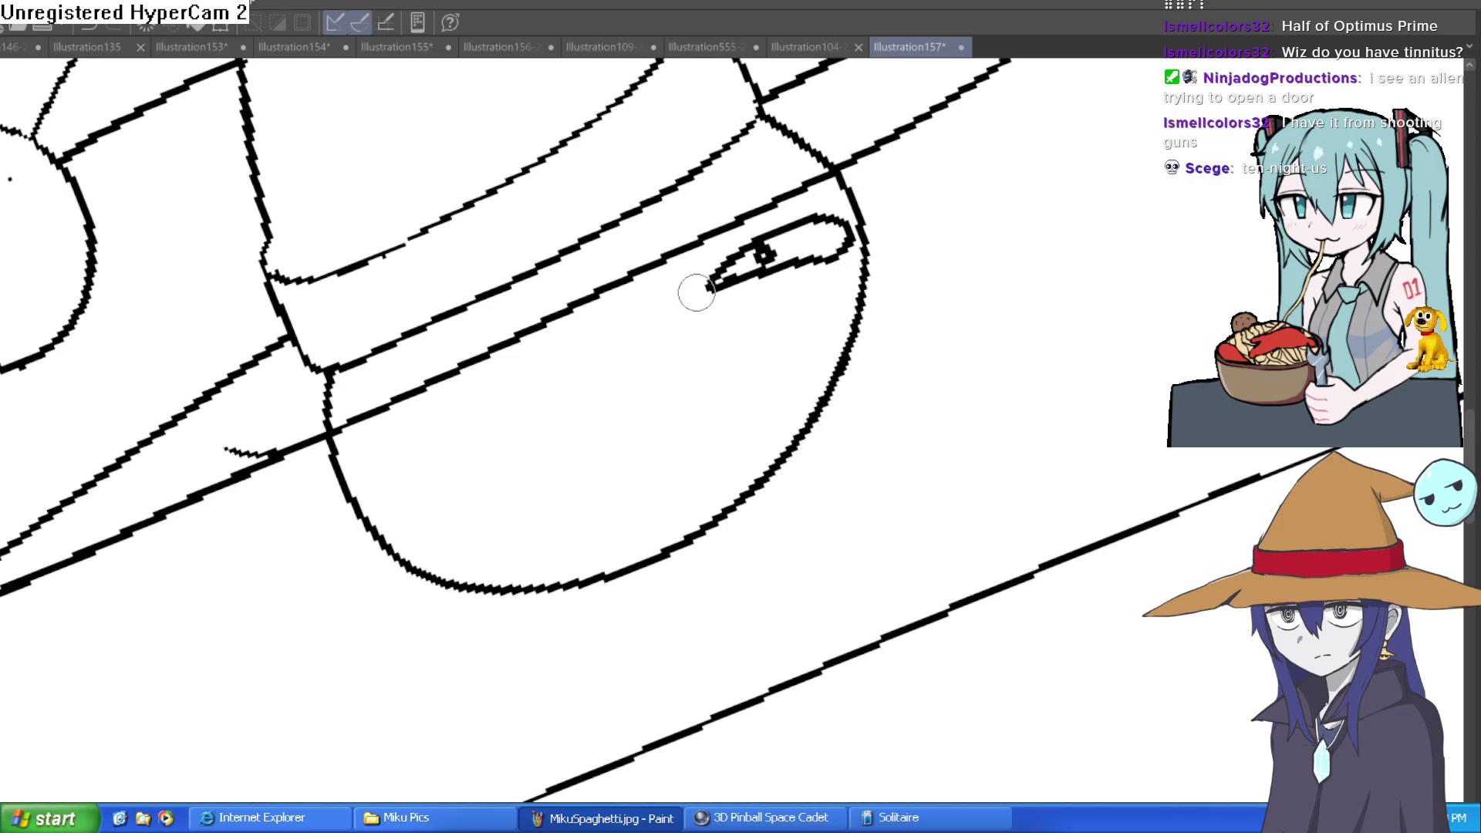
key("ctrl+z")
mouse_move(692, 311)
left_mouse_down()
mouse_move(803, 224)
mouse_move(802, 271)
mouse_move(698, 307)
left_mouse_up()
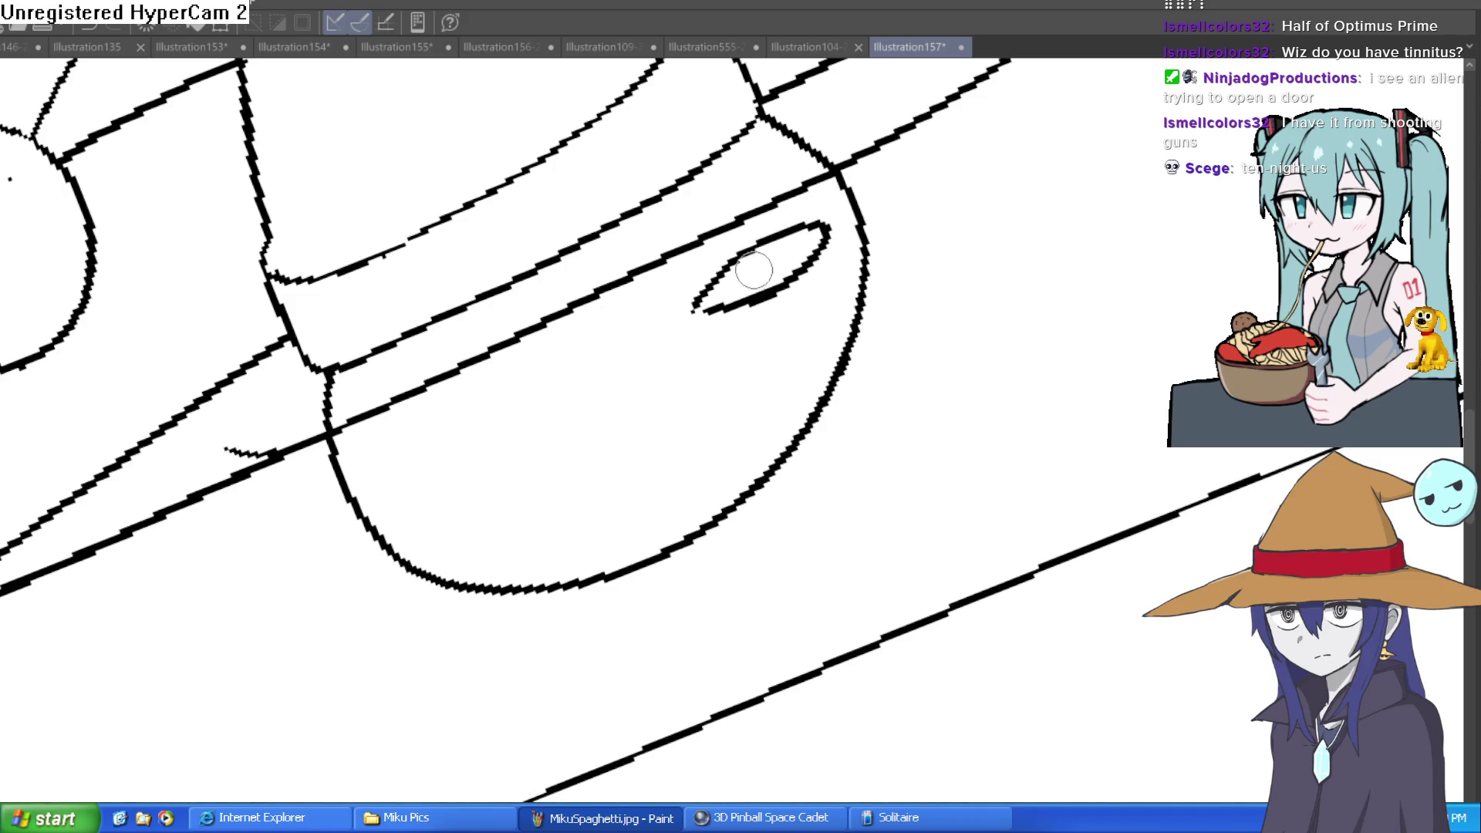
left_click_drag(746, 291, 772, 287)
mouse_move(692, 312)
left_mouse_down()
mouse_move(747, 301)
mouse_move(807, 258)
left_mouse_up()
key("ctrl+z")
left_click_drag(703, 320, 818, 266)
left_click_drag(701, 317, 753, 333)
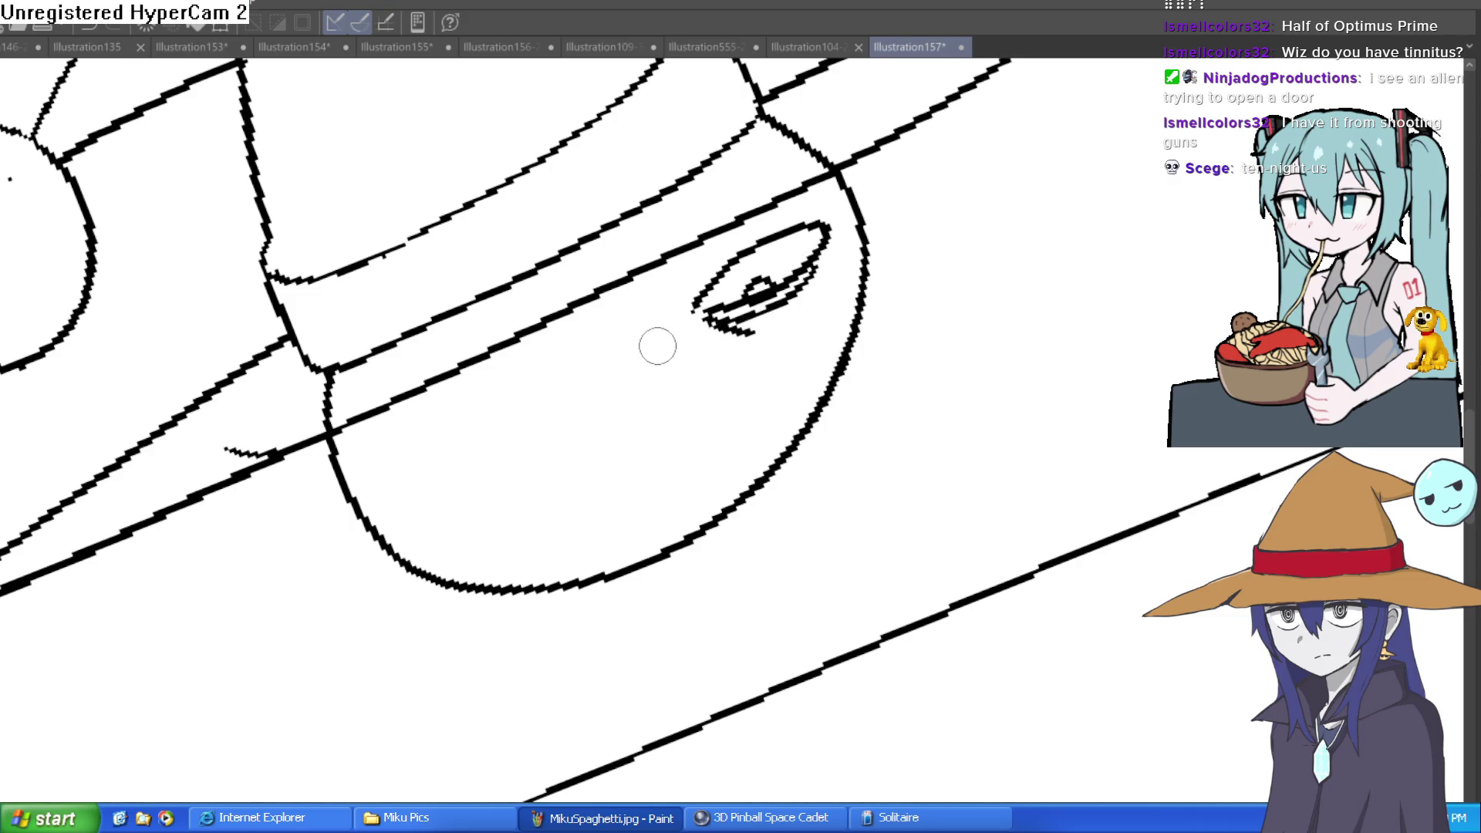
- Draw the second eye with a lower lid and add small lash strokes
mouse_move(601, 368)
left_mouse_down()
mouse_move(496, 429)
mouse_move(486, 463)
mouse_move(562, 432)
mouse_move(615, 362)
mouse_move(579, 420)
mouse_move(541, 432)
mouse_move(582, 417)
mouse_move(544, 432)
mouse_move(559, 434)
left_mouse_up()
left_click_drag(621, 369, 516, 479)
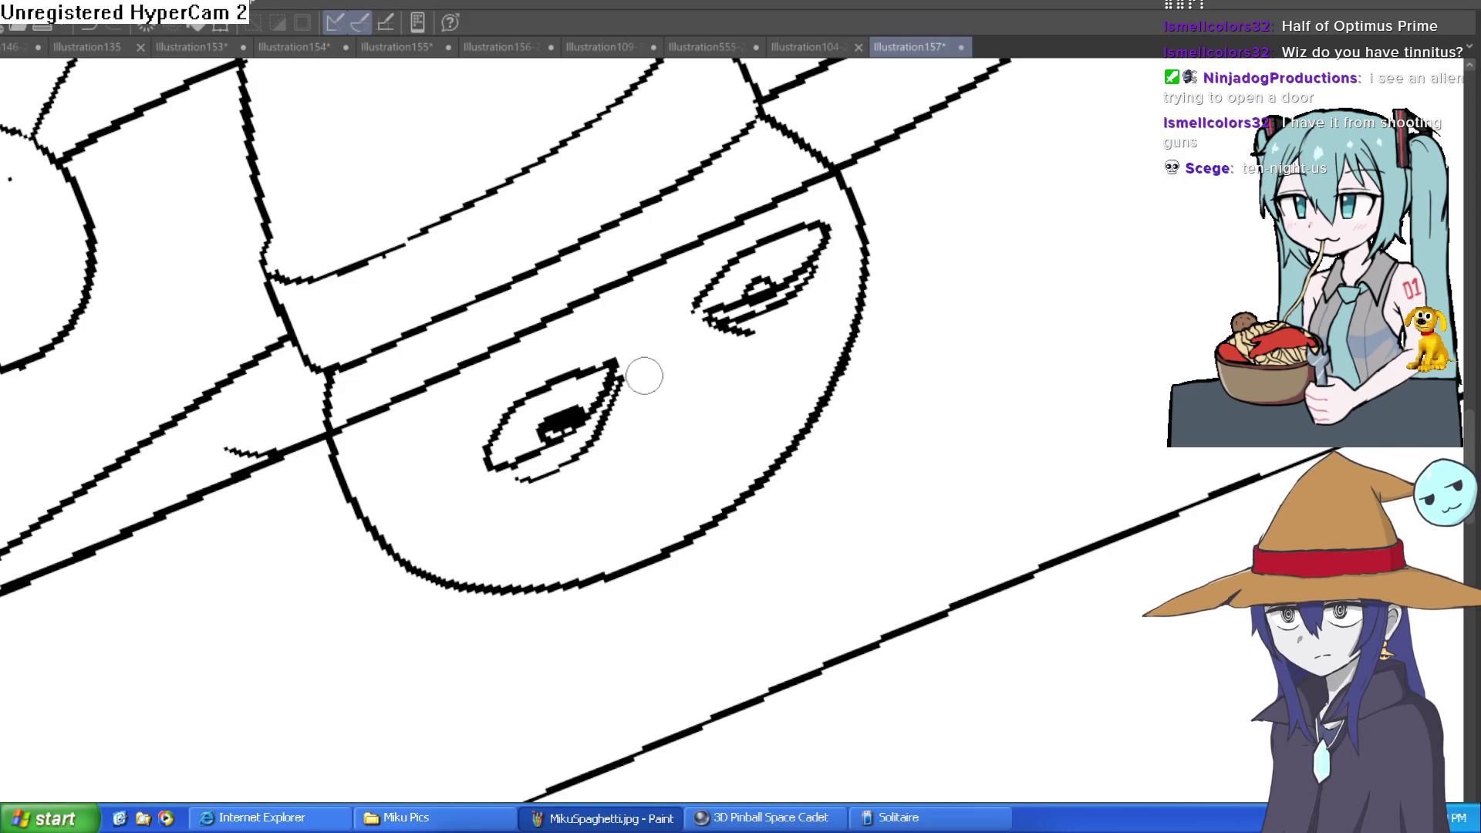
left_click_drag(637, 377, 625, 413)
left_click_drag(626, 384, 616, 428)
left_click_drag(779, 270, 748, 305)
mouse_move(838, 237)
left_mouse_down()
mouse_move(803, 307)
mouse_move(807, 491)
left_mouse_up()
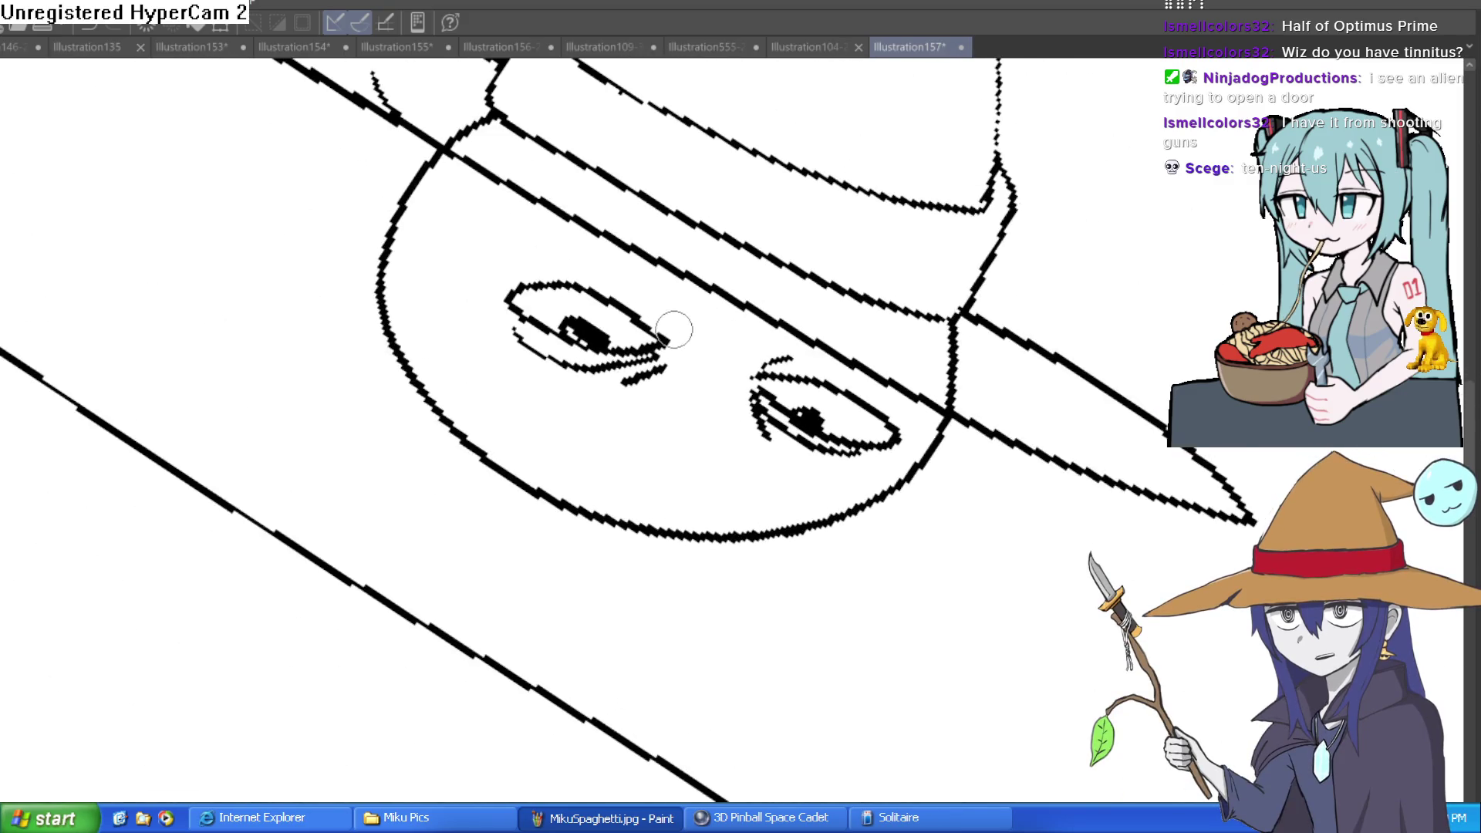
scroll(675, 329, "down", 1)
scroll(710, 309, "down", 1)
mouse_move(726, 301)
left_mouse_down()
mouse_move(778, 243)
mouse_move(742, 306)
mouse_move(760, 281)
left_mouse_up()
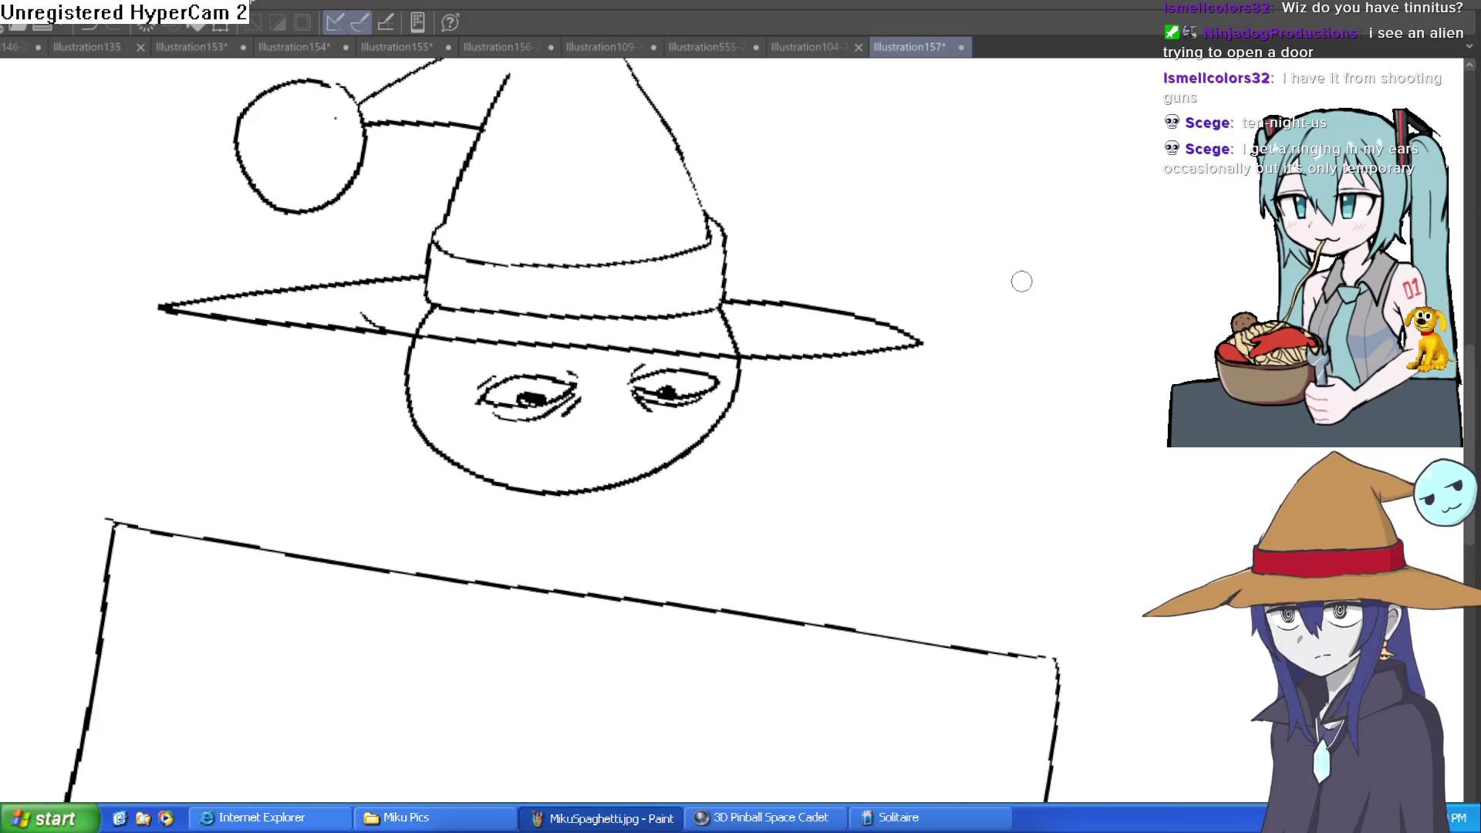
left_click_drag(1008, 265, 800, 373)
- Draw a pointed collar and neck lines running down to the box
scroll(794, 291, "up", 3)
scroll(829, 312, "down", 2)
left_click_drag(829, 312, 793, 337)
mouse_move(772, 282)
left_mouse_down()
mouse_move(744, 291)
mouse_move(804, 314)
mouse_move(778, 370)
mouse_move(868, 522)
left_mouse_up()
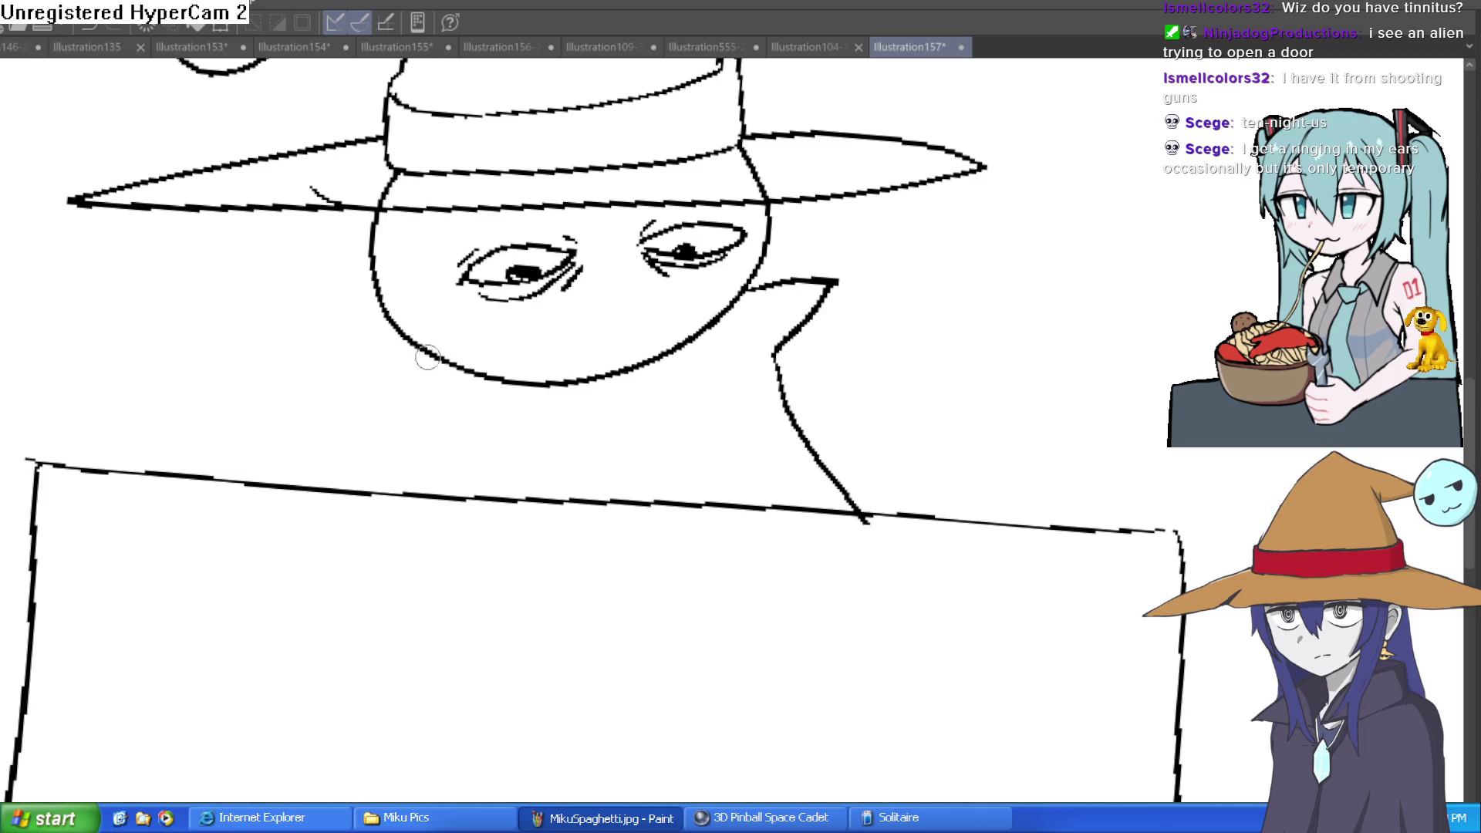
mouse_move(394, 345)
left_mouse_down()
mouse_move(333, 340)
mouse_move(414, 397)
mouse_move(394, 488)
left_mouse_up()
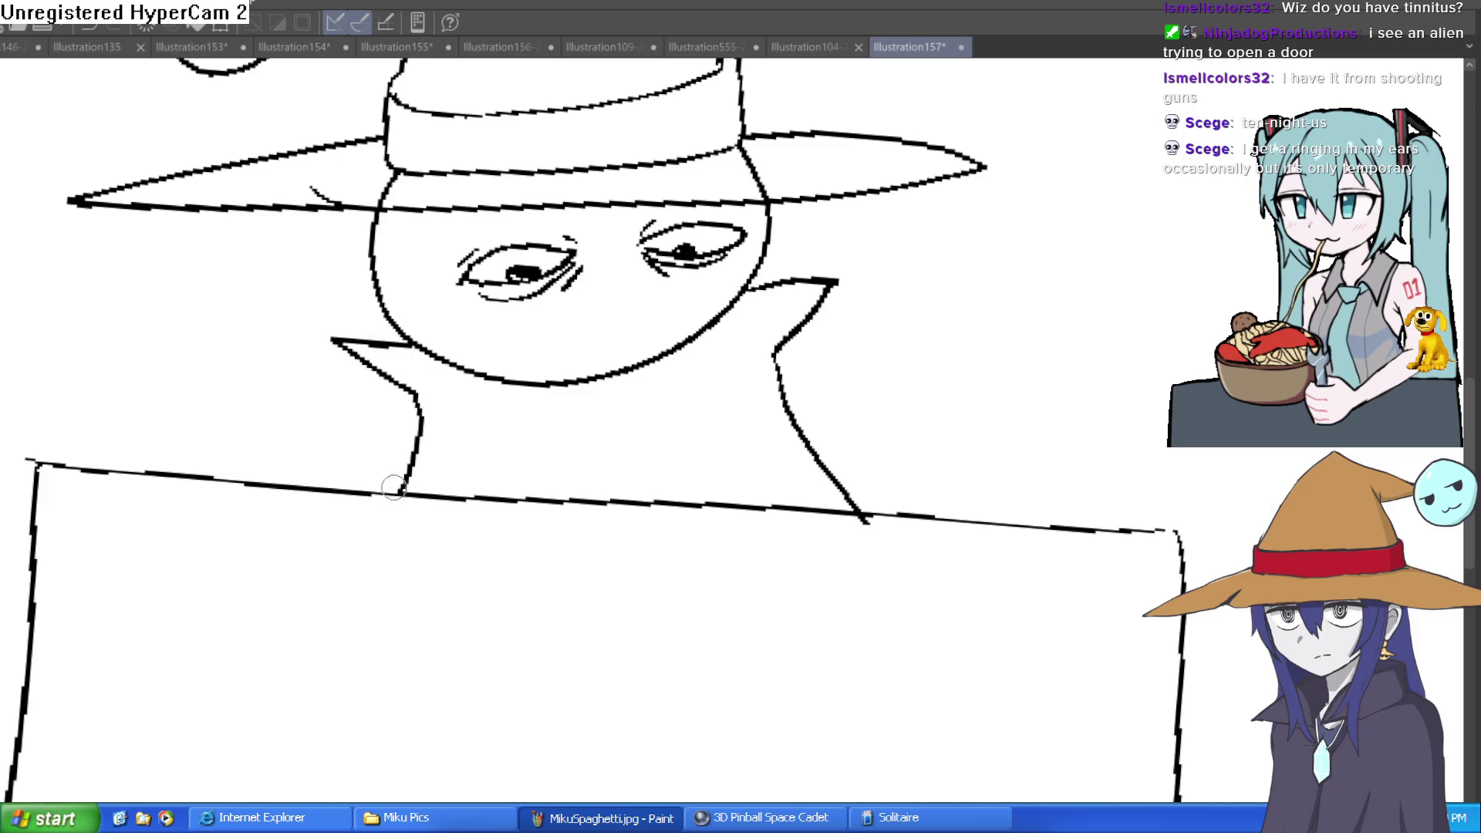
left_click_drag(531, 346, 598, 486)
left_click_drag(690, 316, 768, 494)
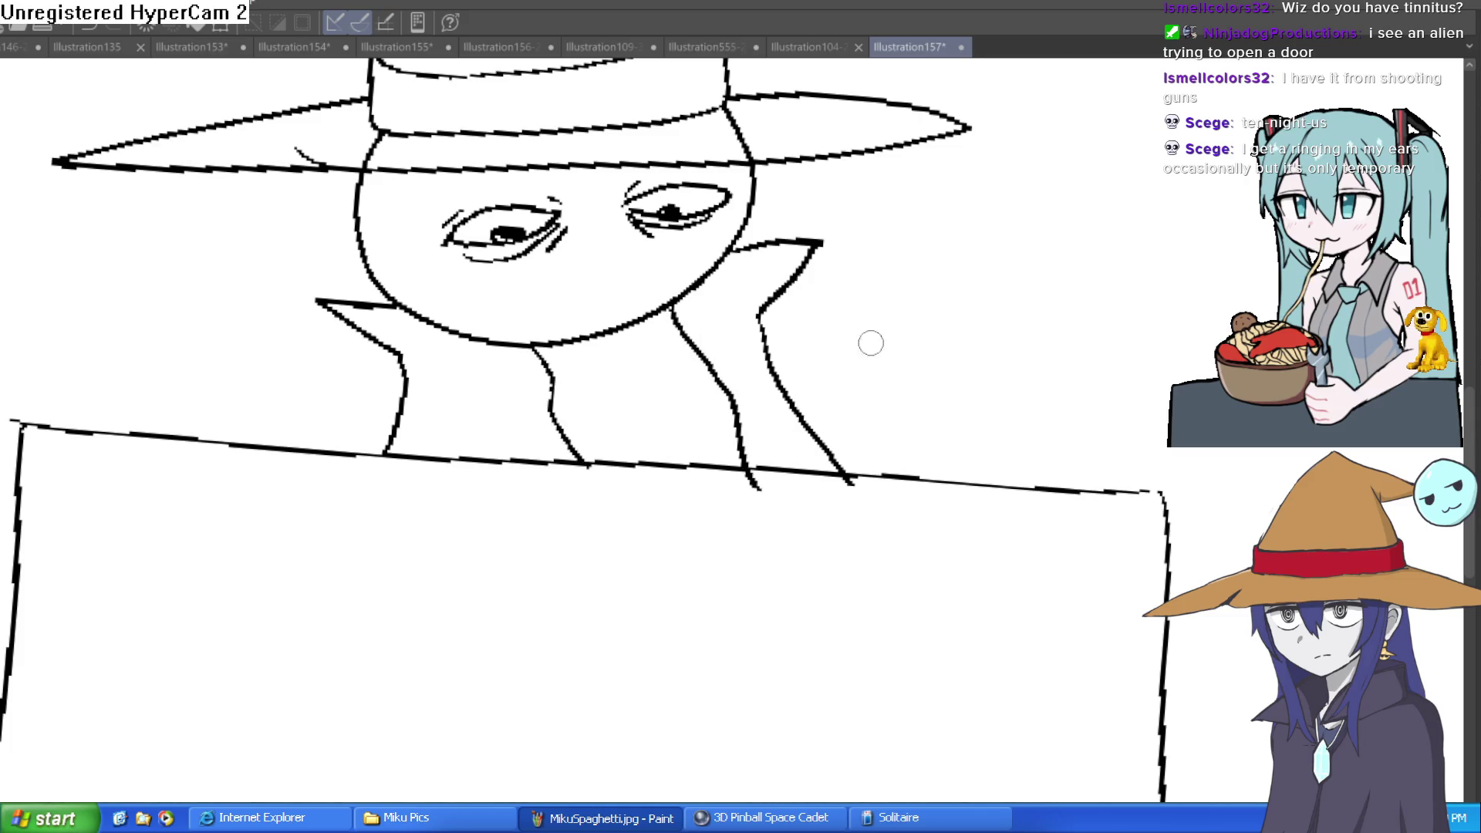
- Draw a grimacing mouth with a curved end and a chin line
key("minus")
mouse_move(557, 296)
left_mouse_down()
mouse_move(515, 332)
mouse_move(602, 303)
mouse_move(607, 278)
left_mouse_up()
key("ctrl+z")
left_click_drag(544, 311, 514, 339)
left_click_drag(514, 339, 611, 285)
mouse_move(532, 357)
left_mouse_down()
mouse_move(490, 324)
mouse_move(440, 330)
left_mouse_up()
- Darken the bag under the right eye and add a small nose stroke
left_click_drag(592, 236, 638, 248)
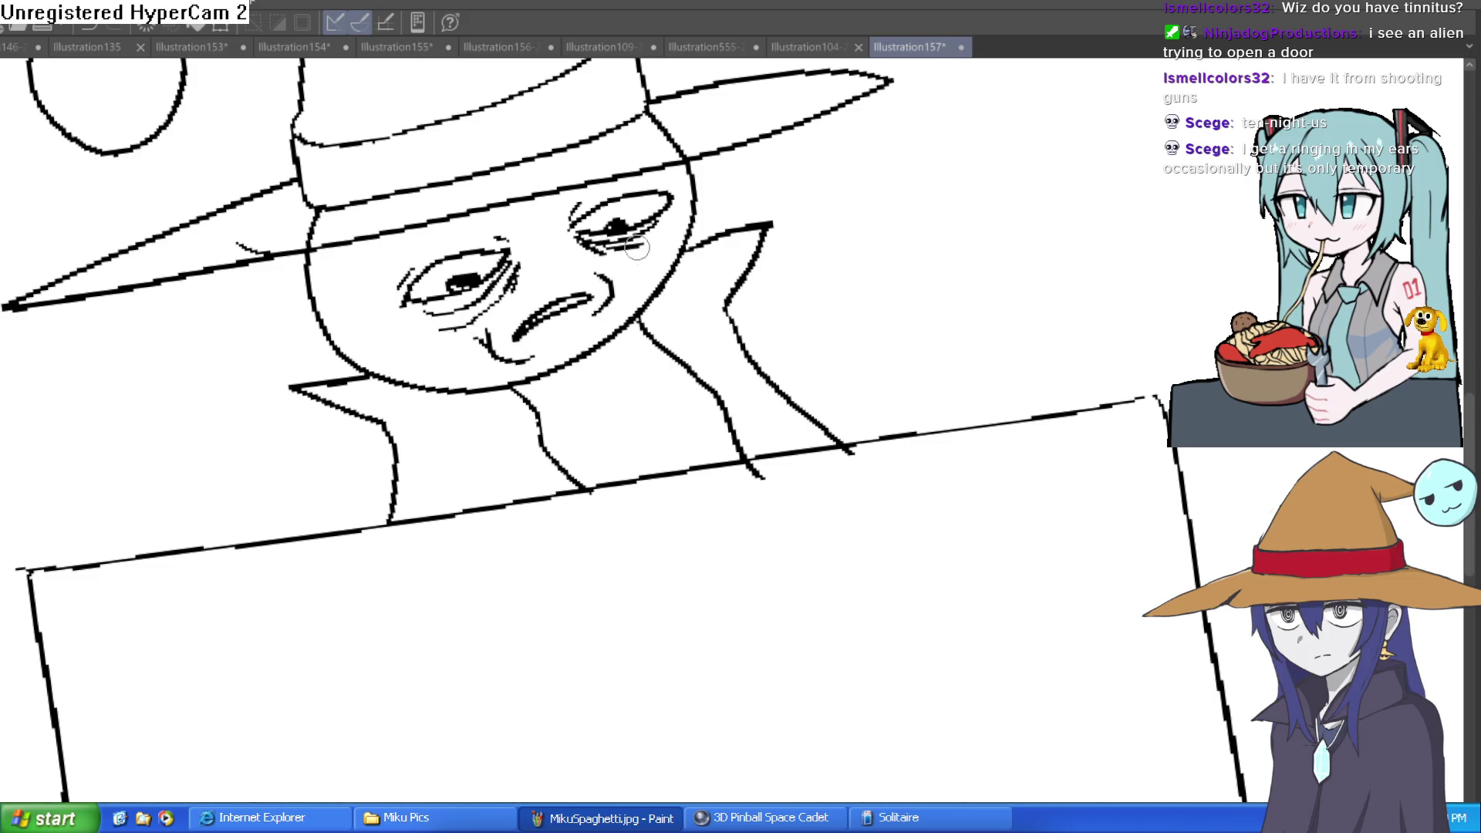
left_click(549, 282)
left_click_drag(533, 263, 555, 293)
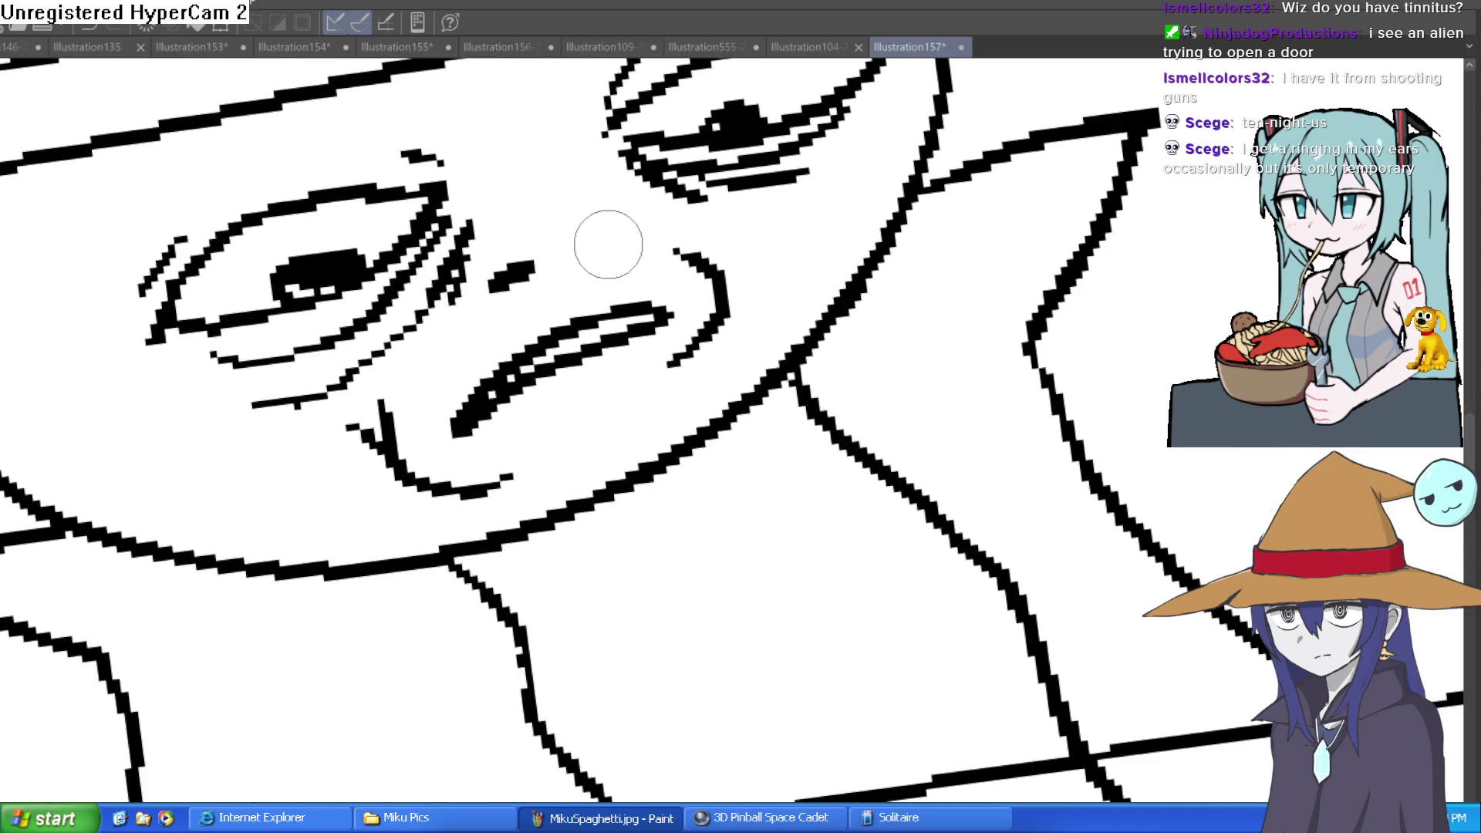
key("ctrl+minus")
scroll(626, 238, "down", 2)
scroll(853, 291, "down", 3)
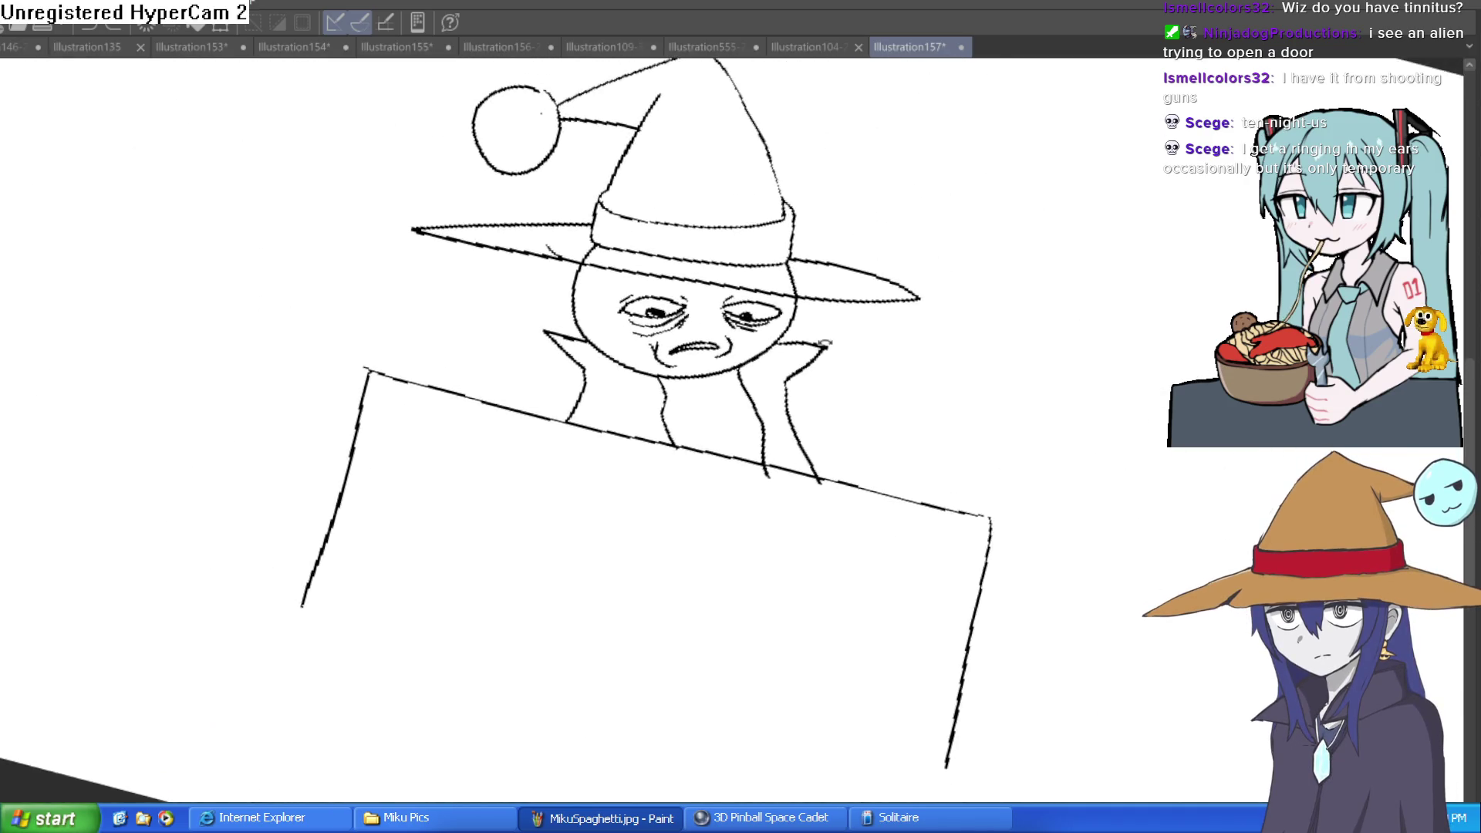
- Extend the box's top and left edges and outline a pillow behind the hat
scroll(816, 319, "down", 4)
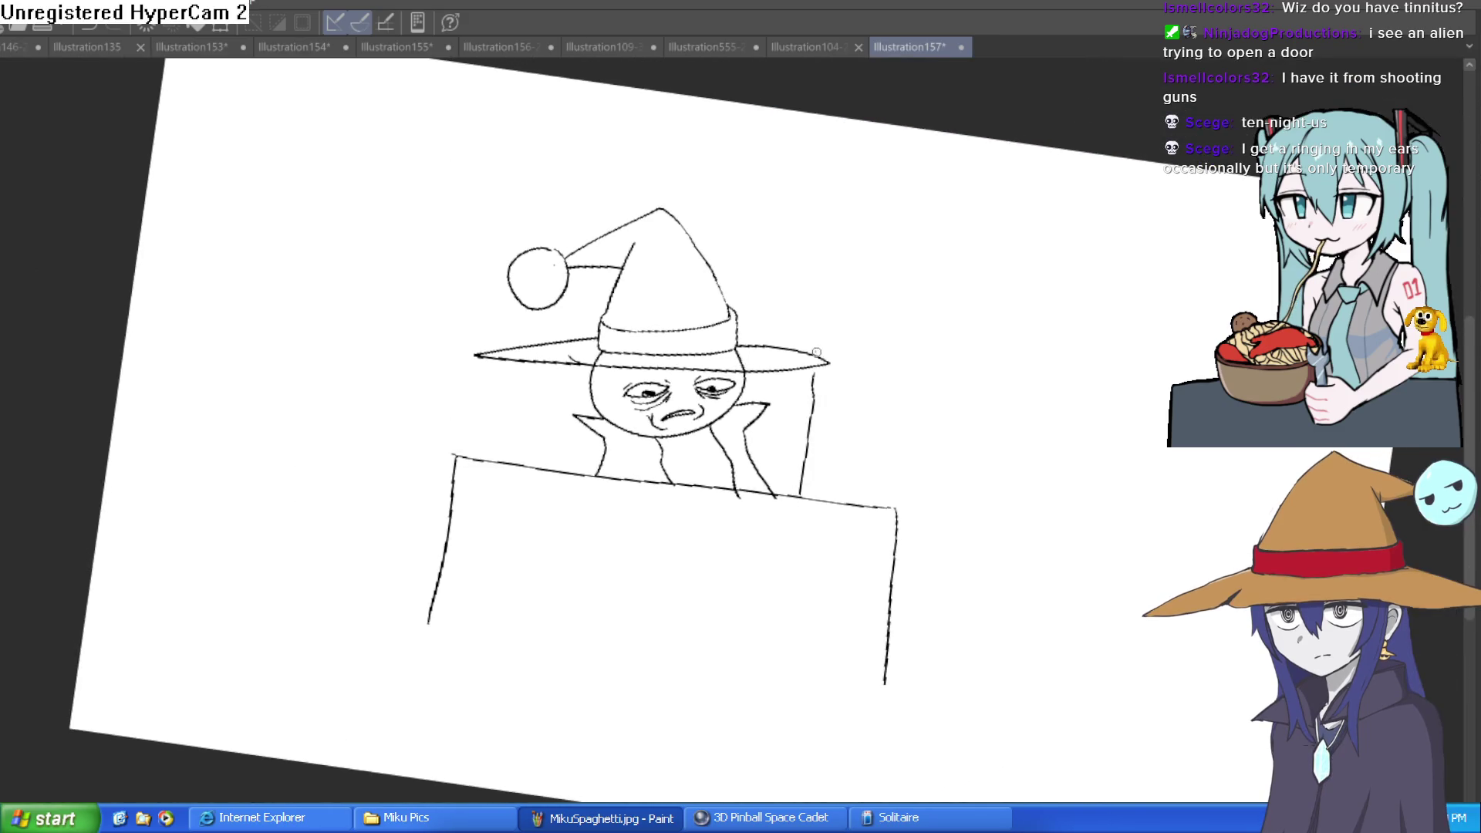
left_click_drag(726, 228, 710, 226)
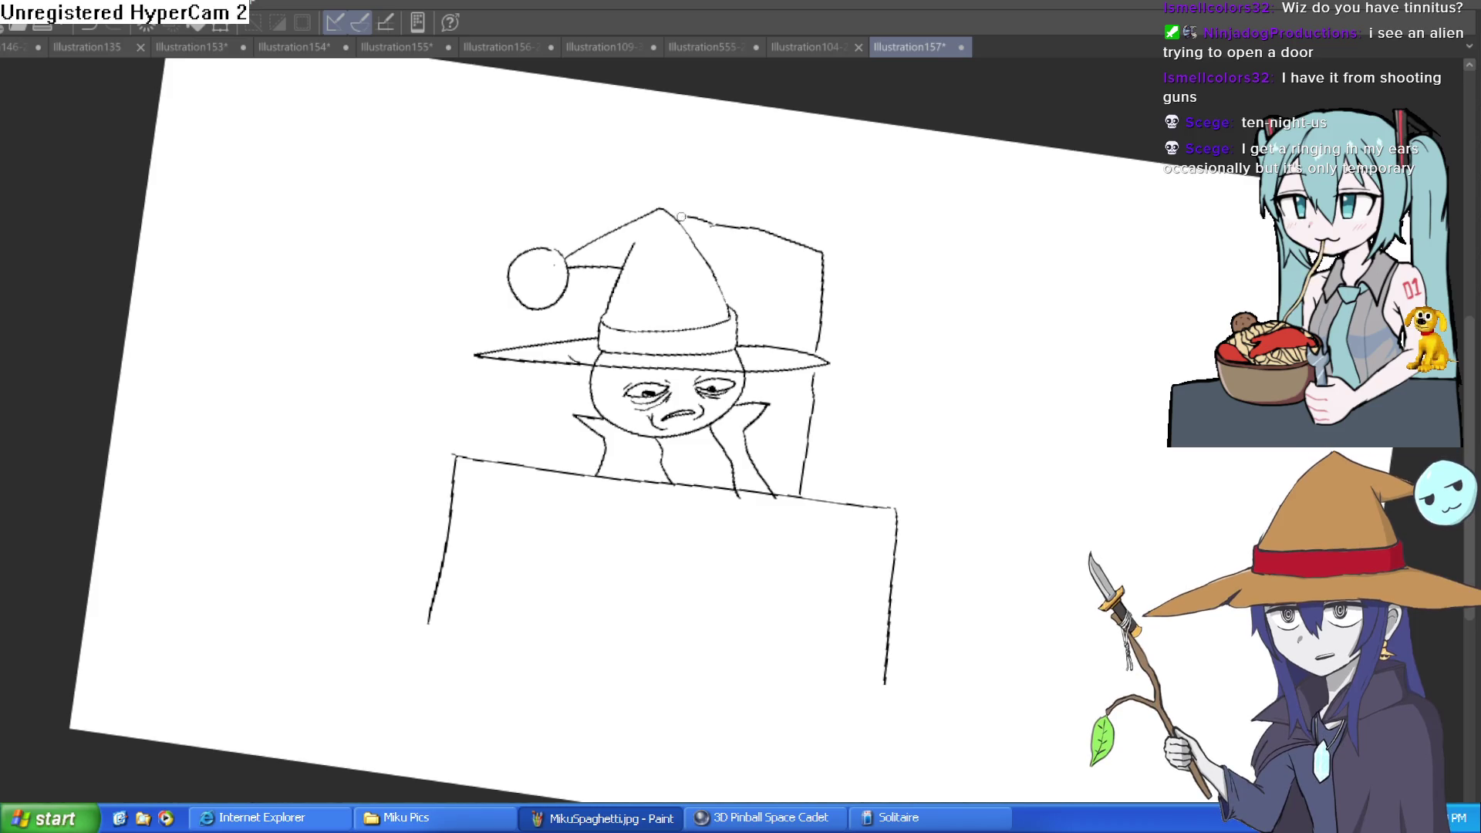
left_click_drag(622, 214, 522, 238)
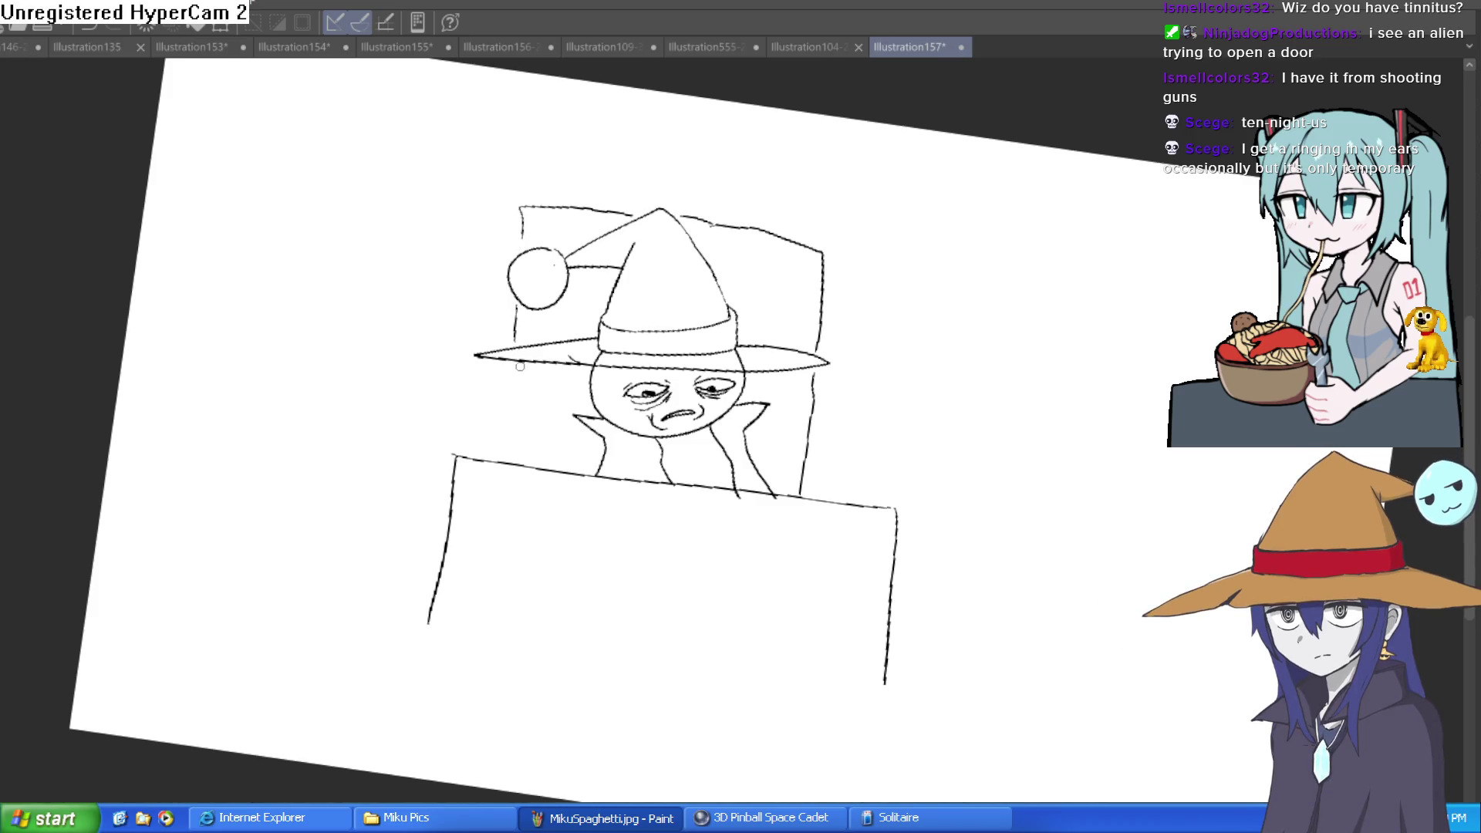
left_click_drag(519, 423, 520, 455)
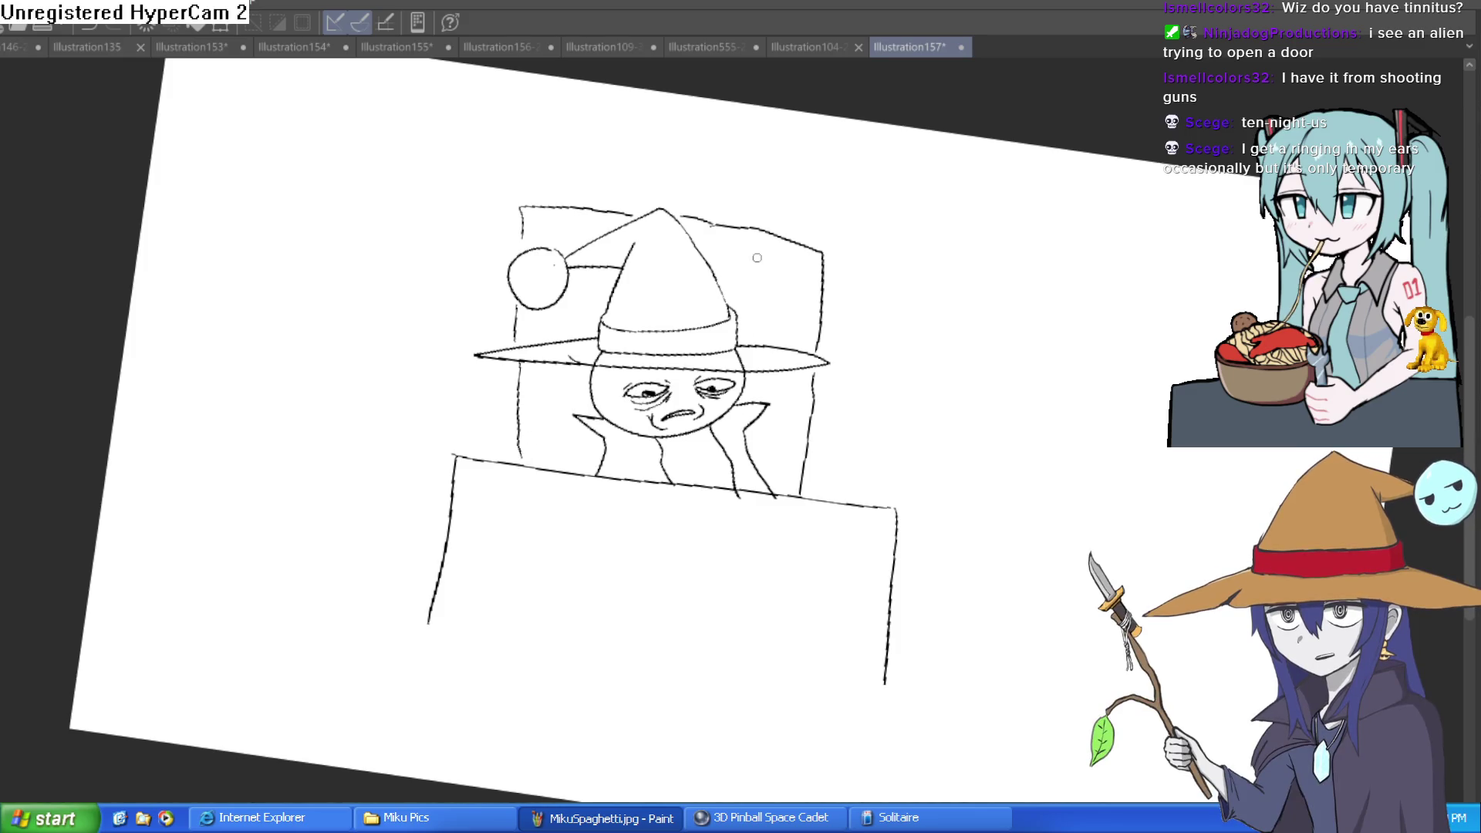
mouse_move(527, 208)
left_mouse_down()
mouse_move(489, 224)
mouse_move(486, 352)
left_mouse_up()
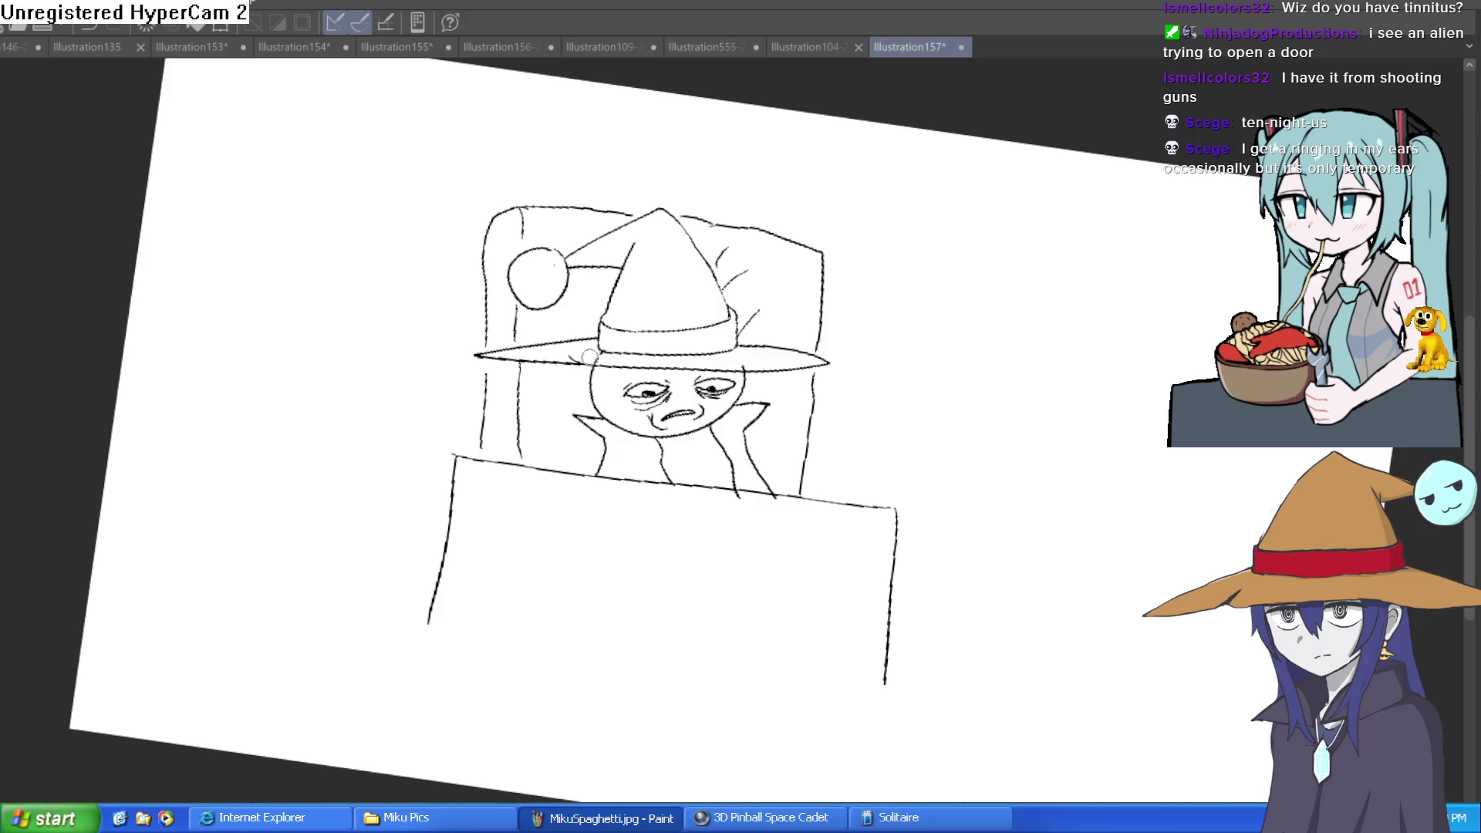
left_click_drag(729, 331, 720, 263)
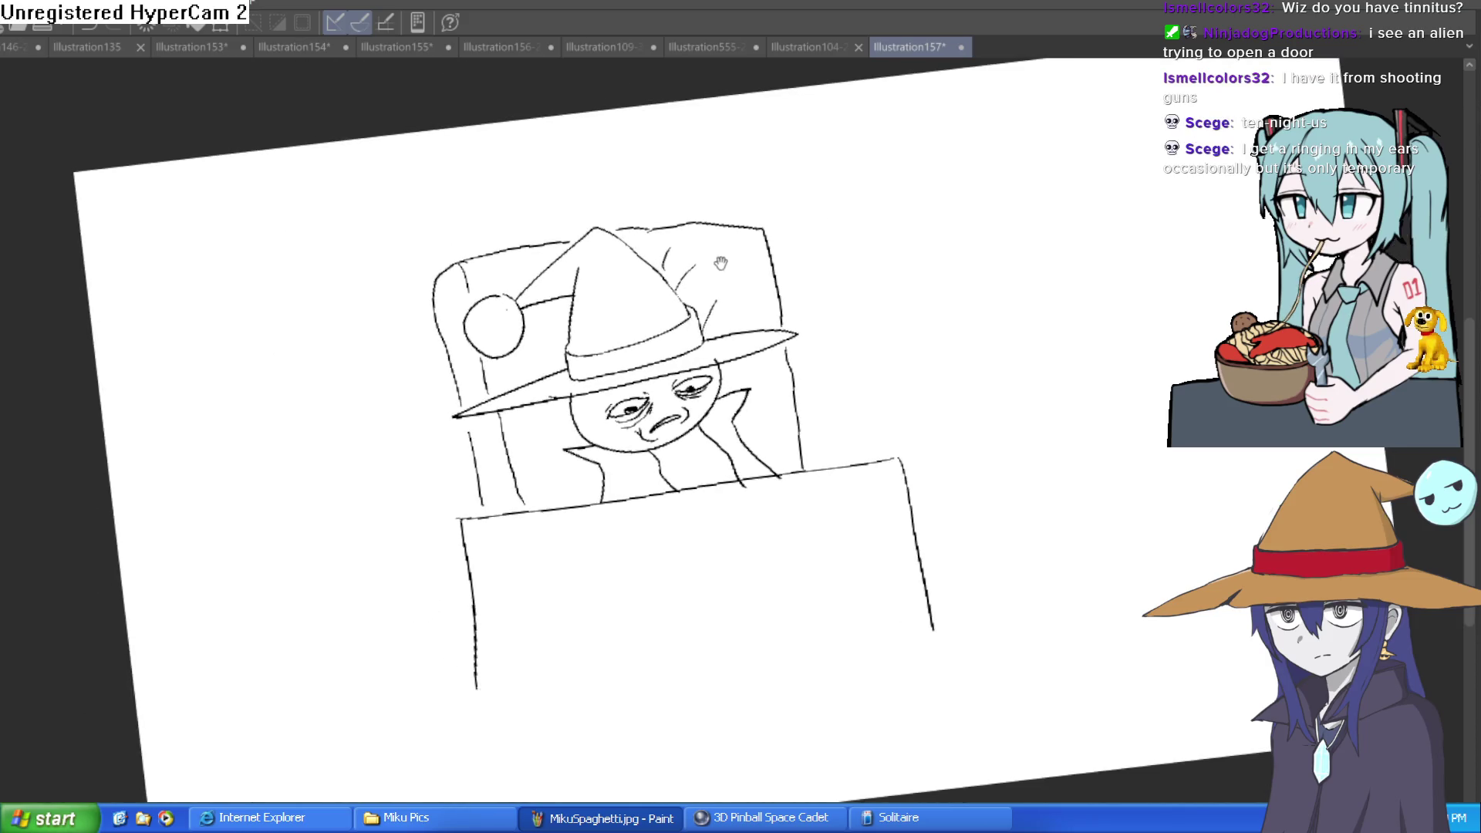
left_click(571, 380)
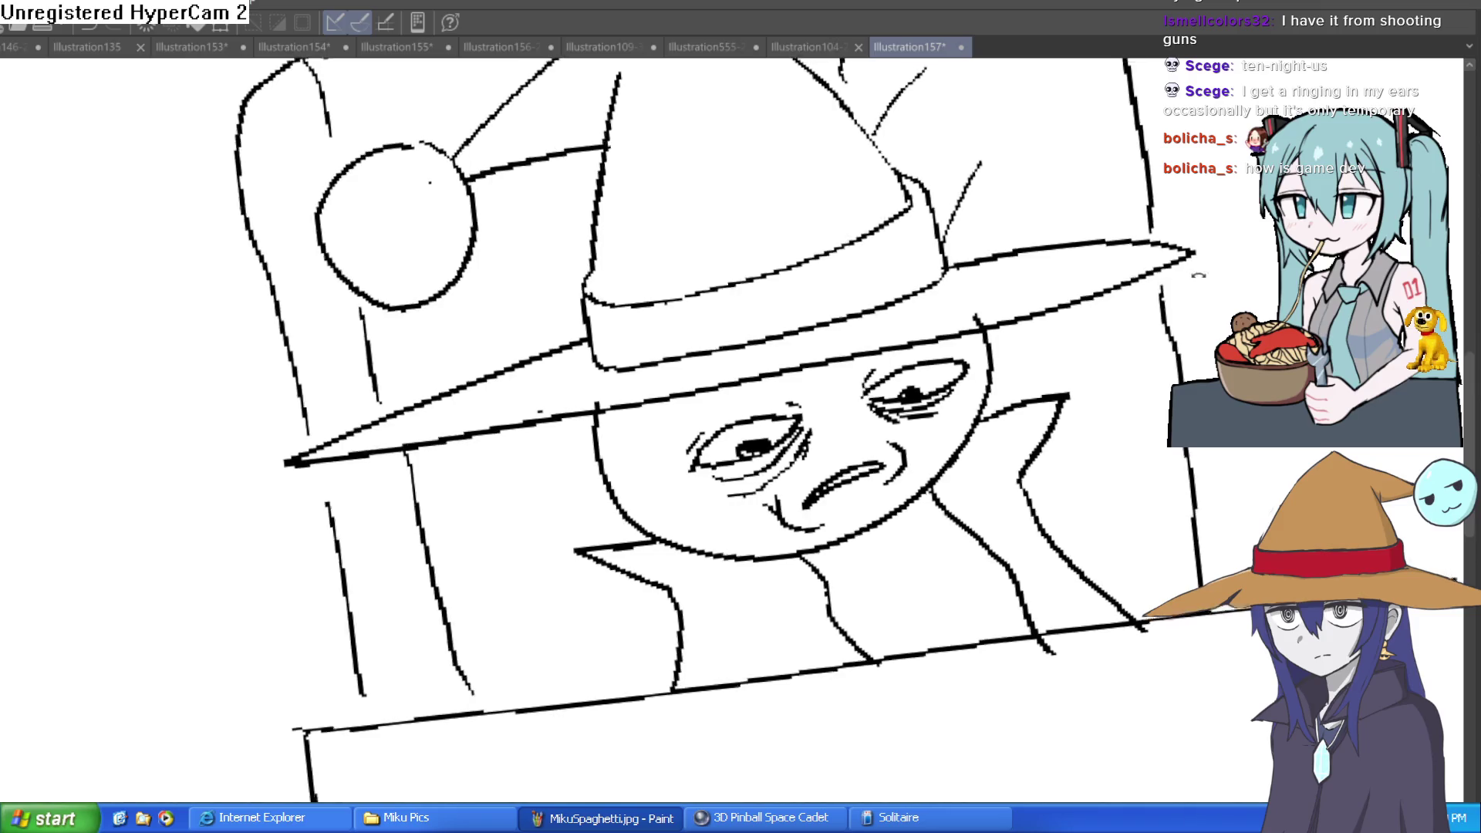
- Reset the canvas rotation so the witch's hat brim is level, then switch to Construct 3
key("asciicircum")
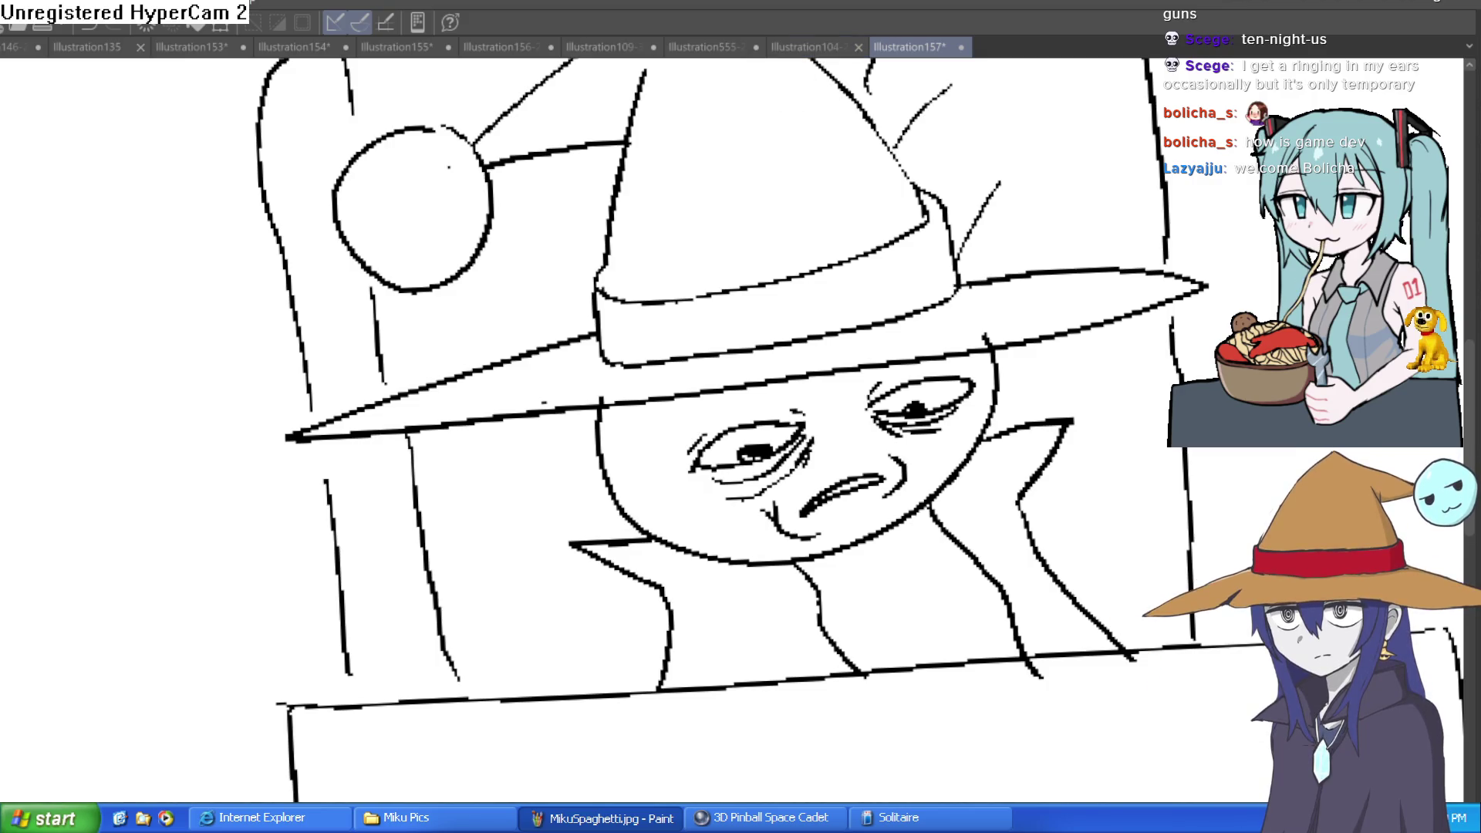
key("alt+Tab")
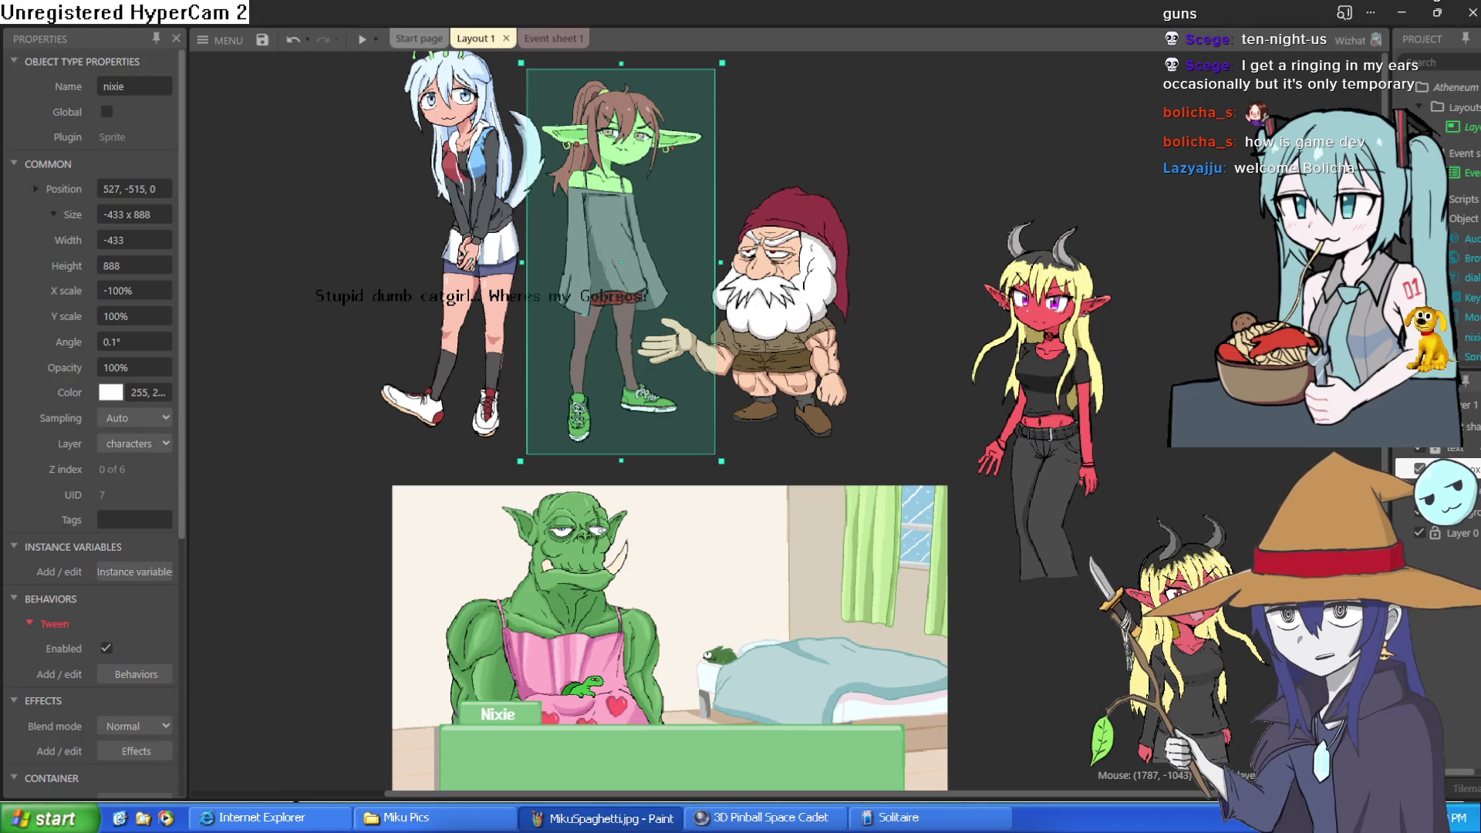
- Try the demon girl sprite in the dialogue scene, then delete it
left_click_drag(872, 620, 898, 402)
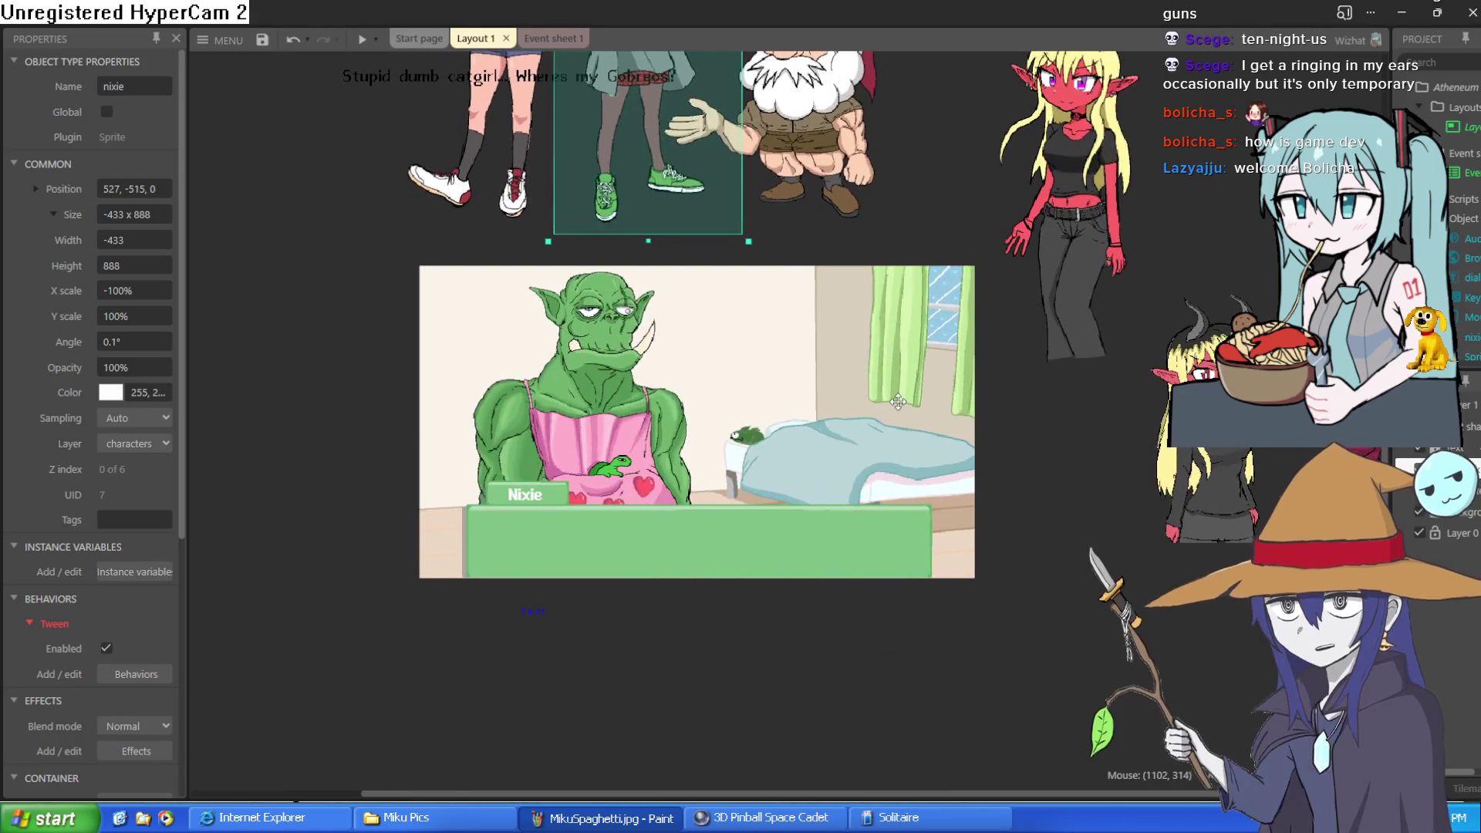
scroll(995, 496, "up", 5)
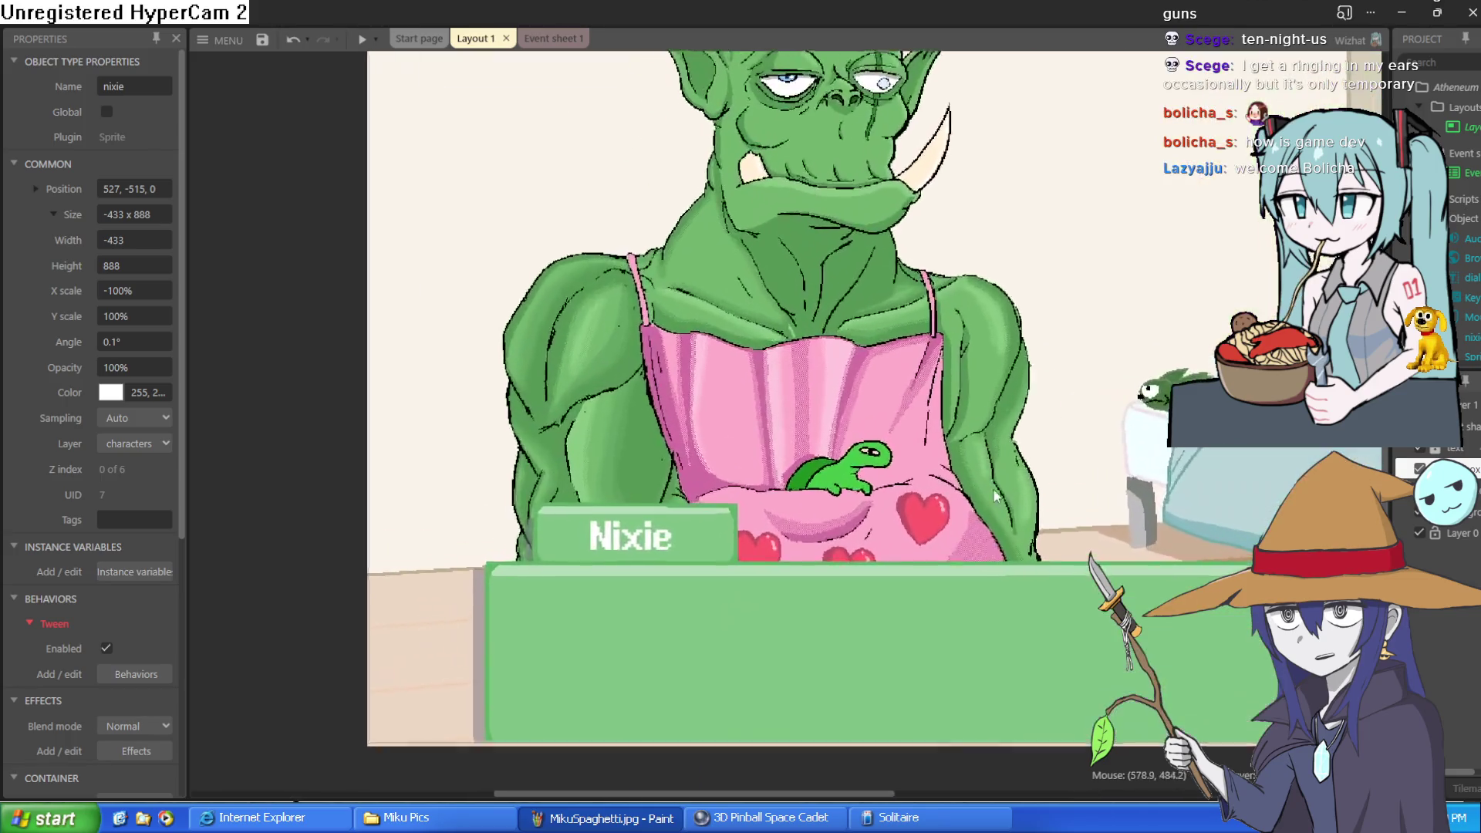
scroll(995, 496, "down", 5)
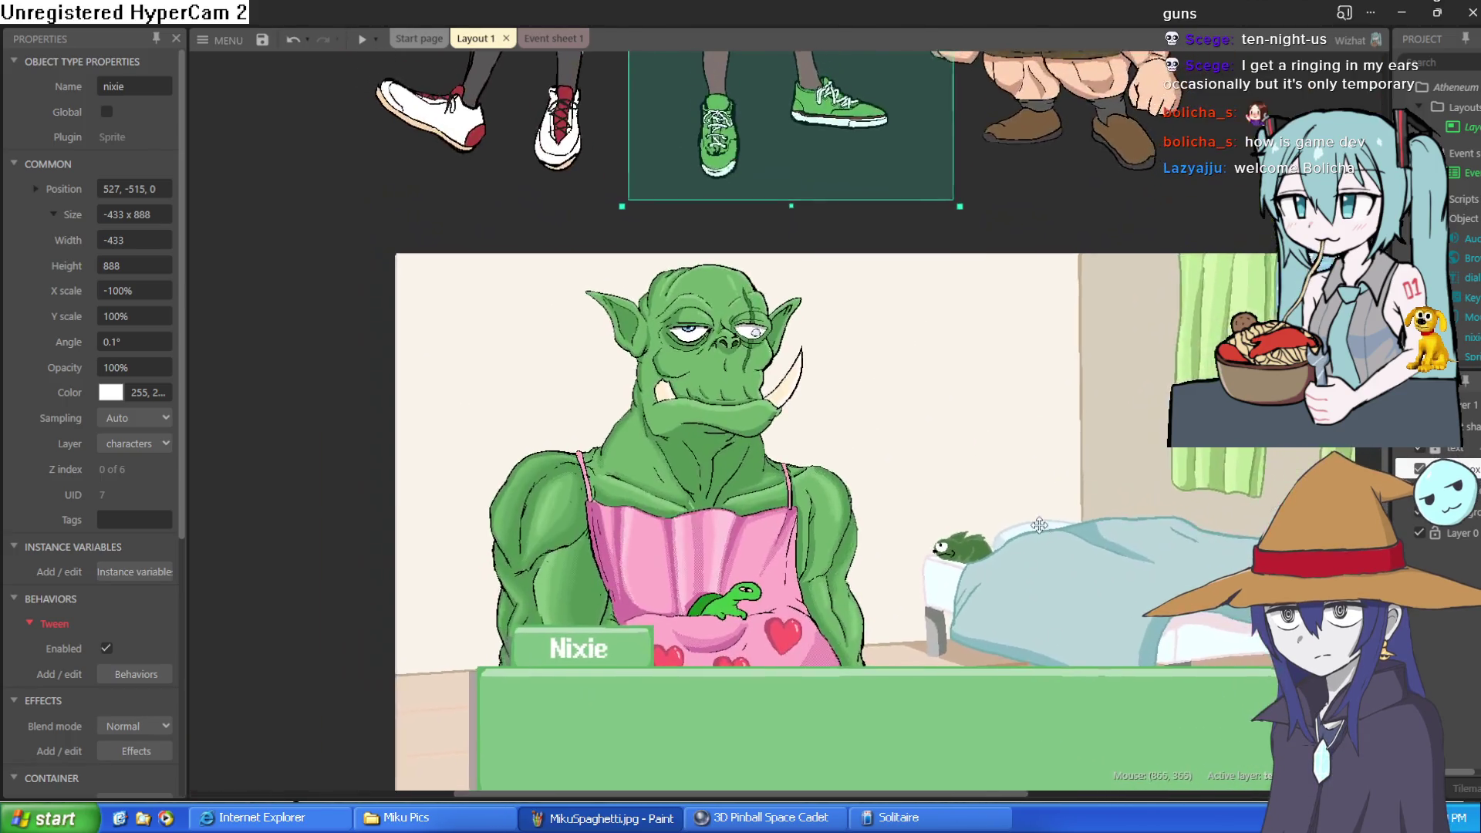
mouse_move(1470, 357)
left_mouse_down()
mouse_move(1072, 154)
mouse_move(832, 432)
left_mouse_up()
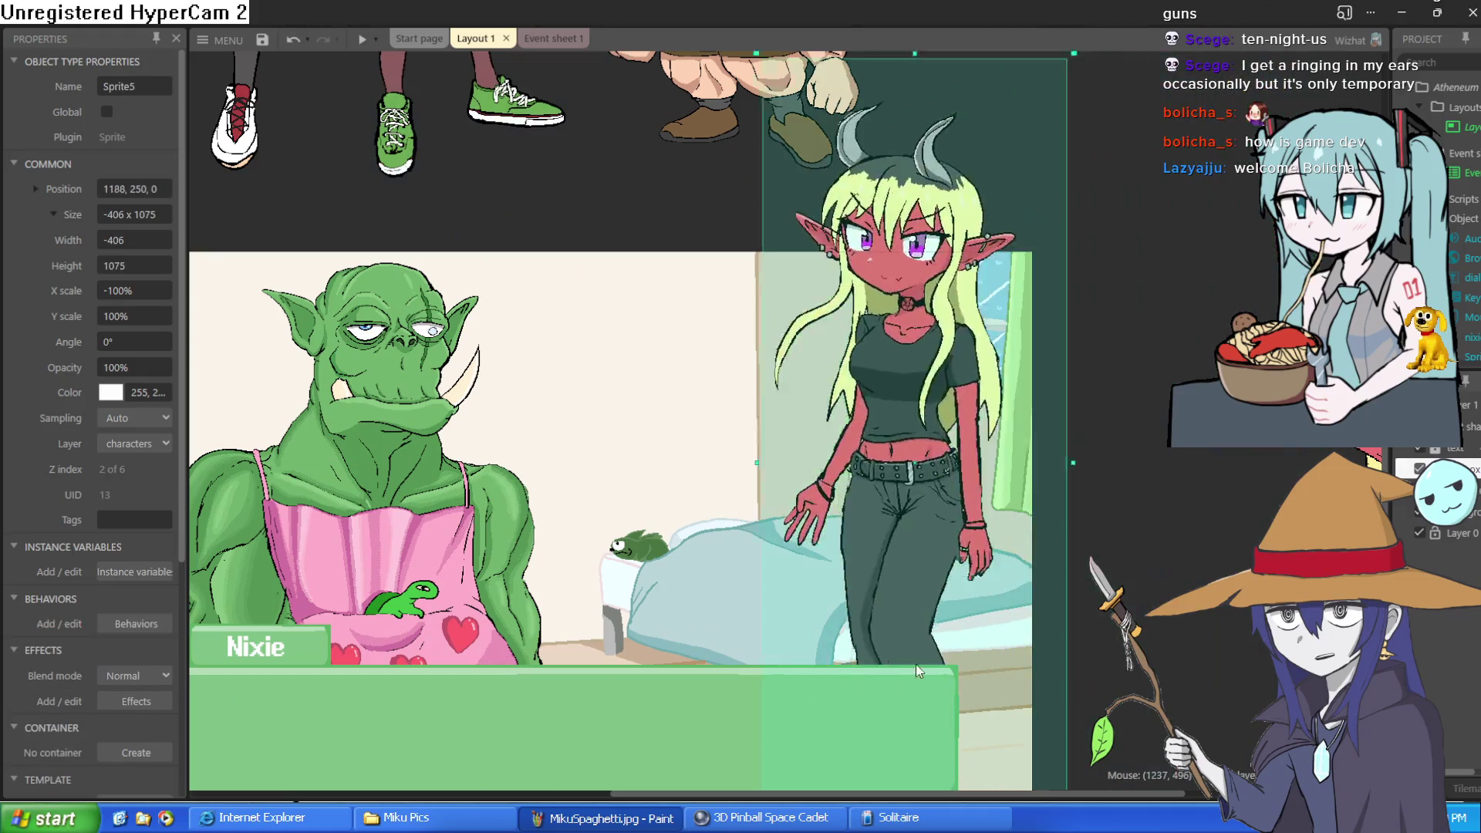
left_click_drag(849, 678, 872, 549)
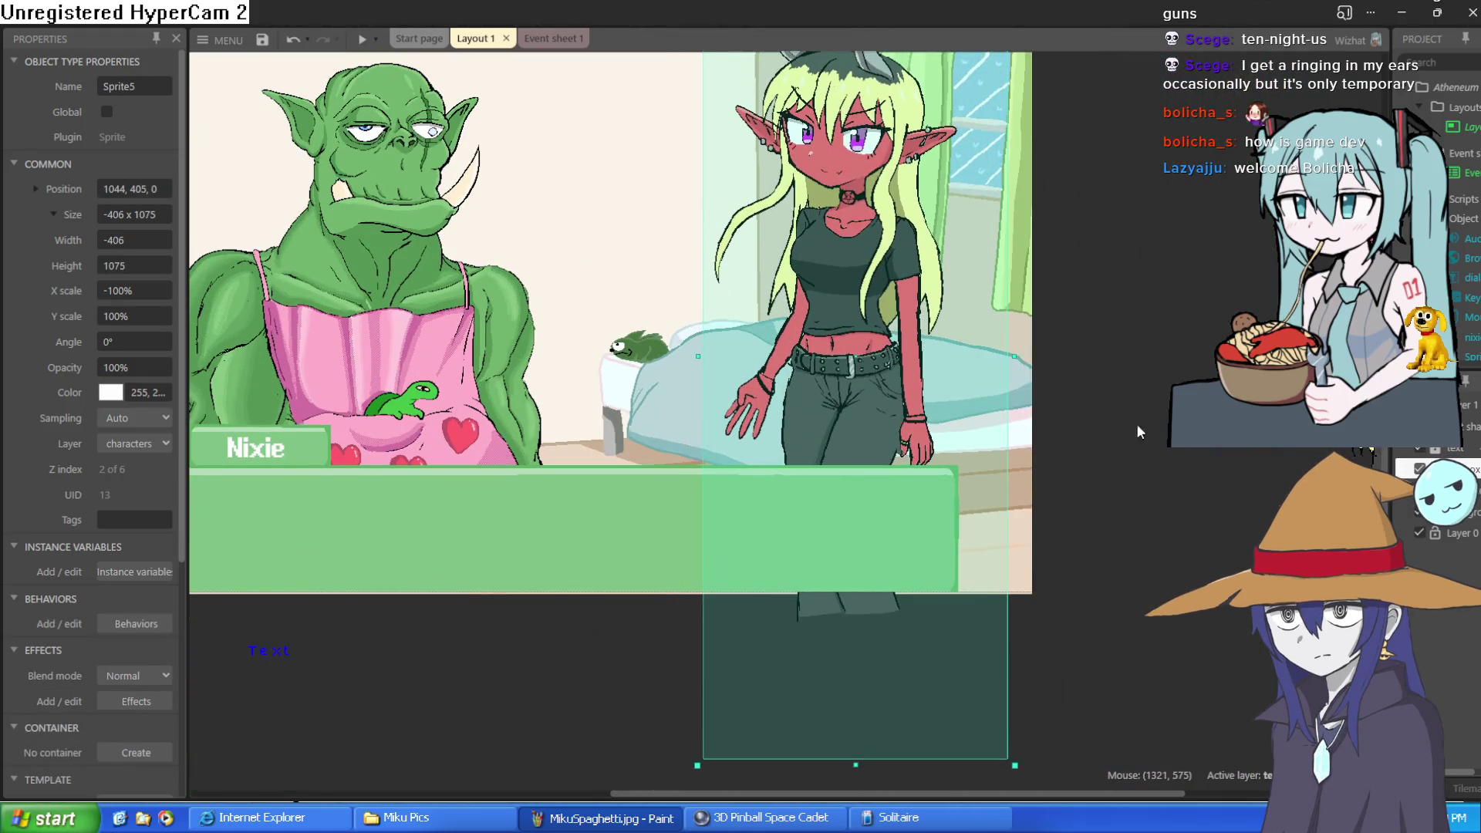
scroll(1185, 589, "up", 2)
key("Delete")
- Place the old bearded gnome in the scene beside the orc
left_click_drag(736, 126, 793, 673)
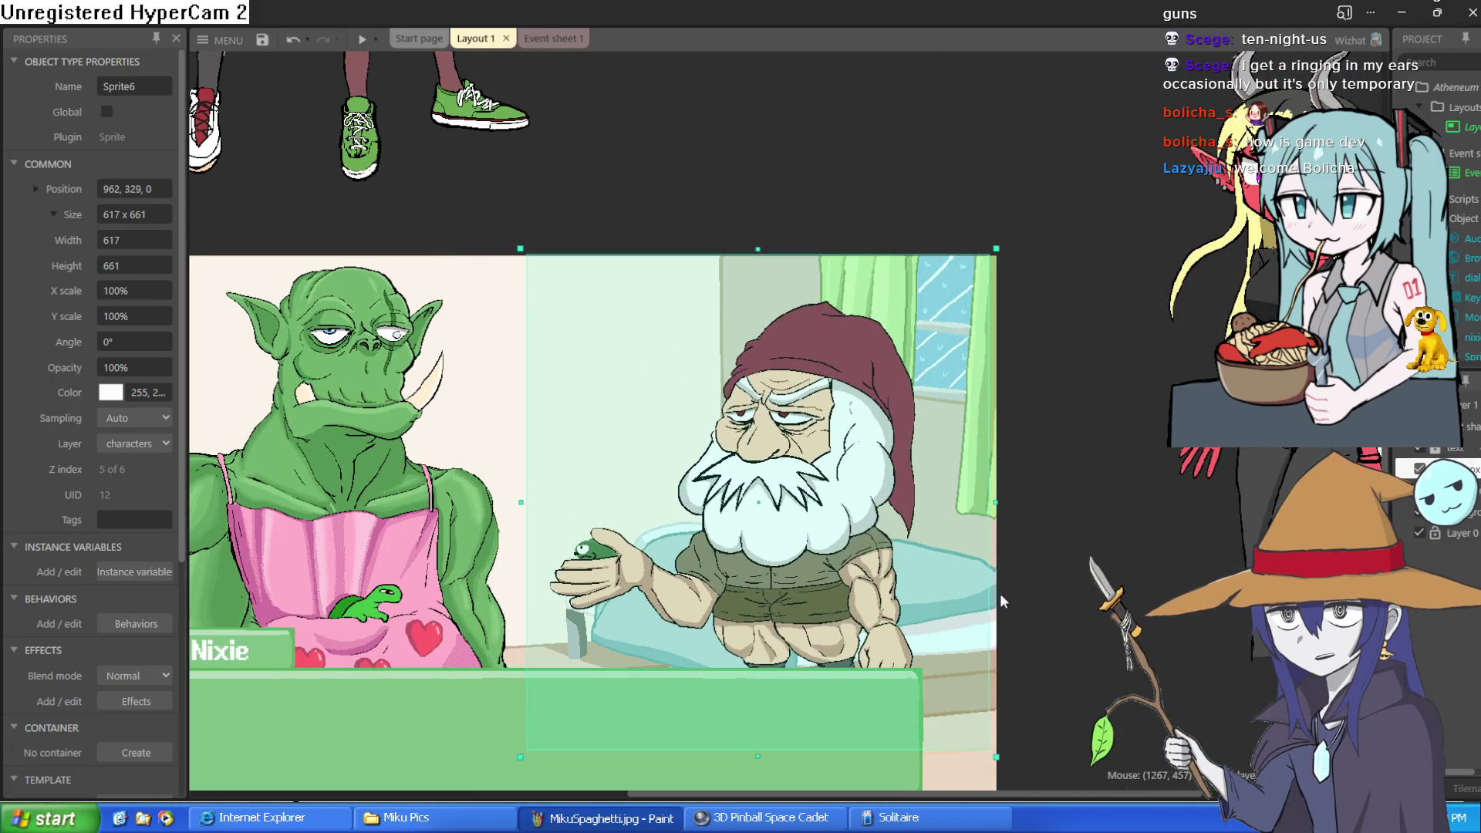
scroll(984, 422, "down", 5)
scroll(984, 422, "left", 3)
left_click_drag(984, 422, 985, 439)
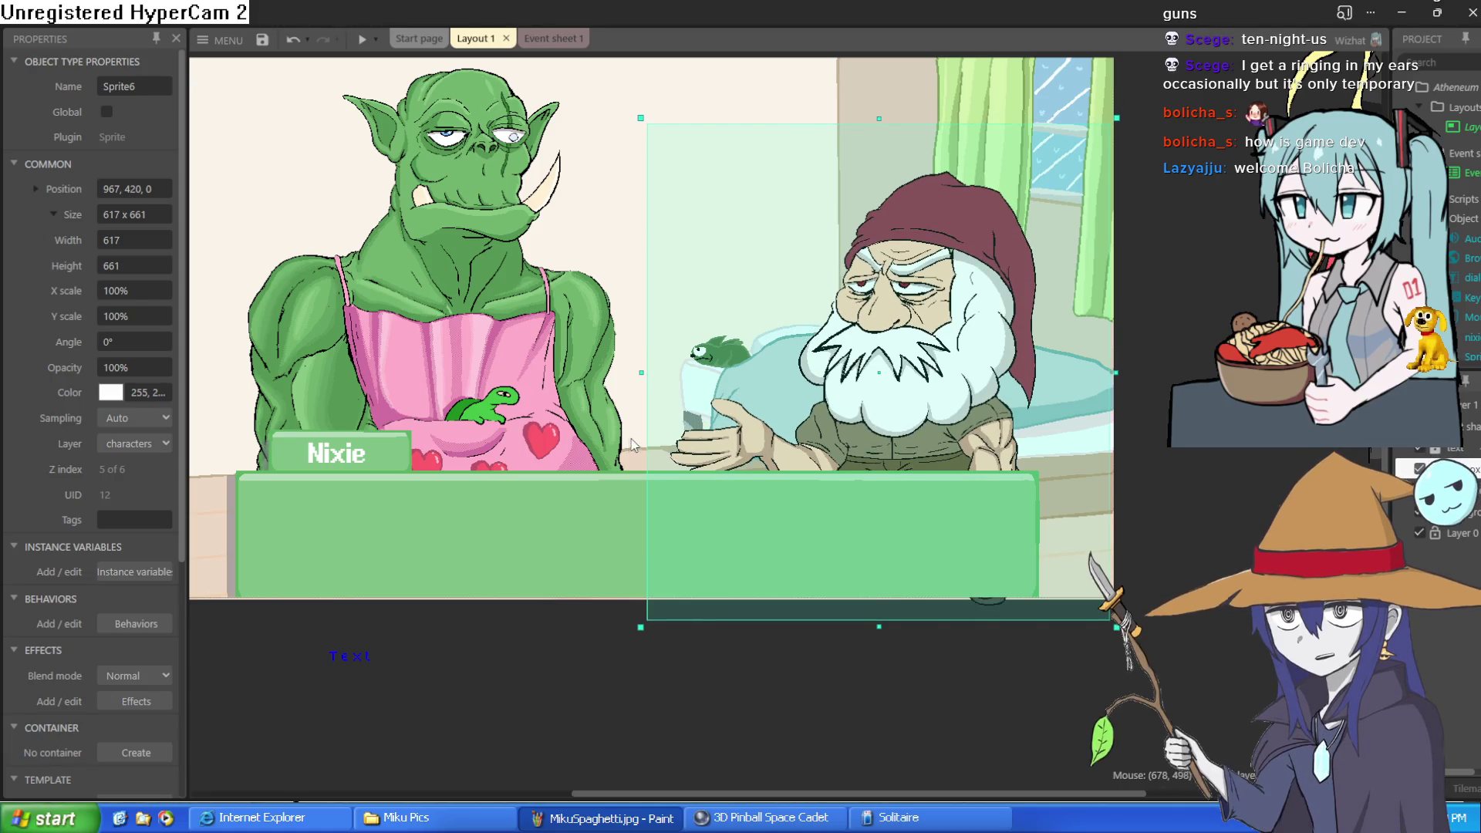
scroll(948, 349, "up", 5)
scroll(949, 349, "up", 6)
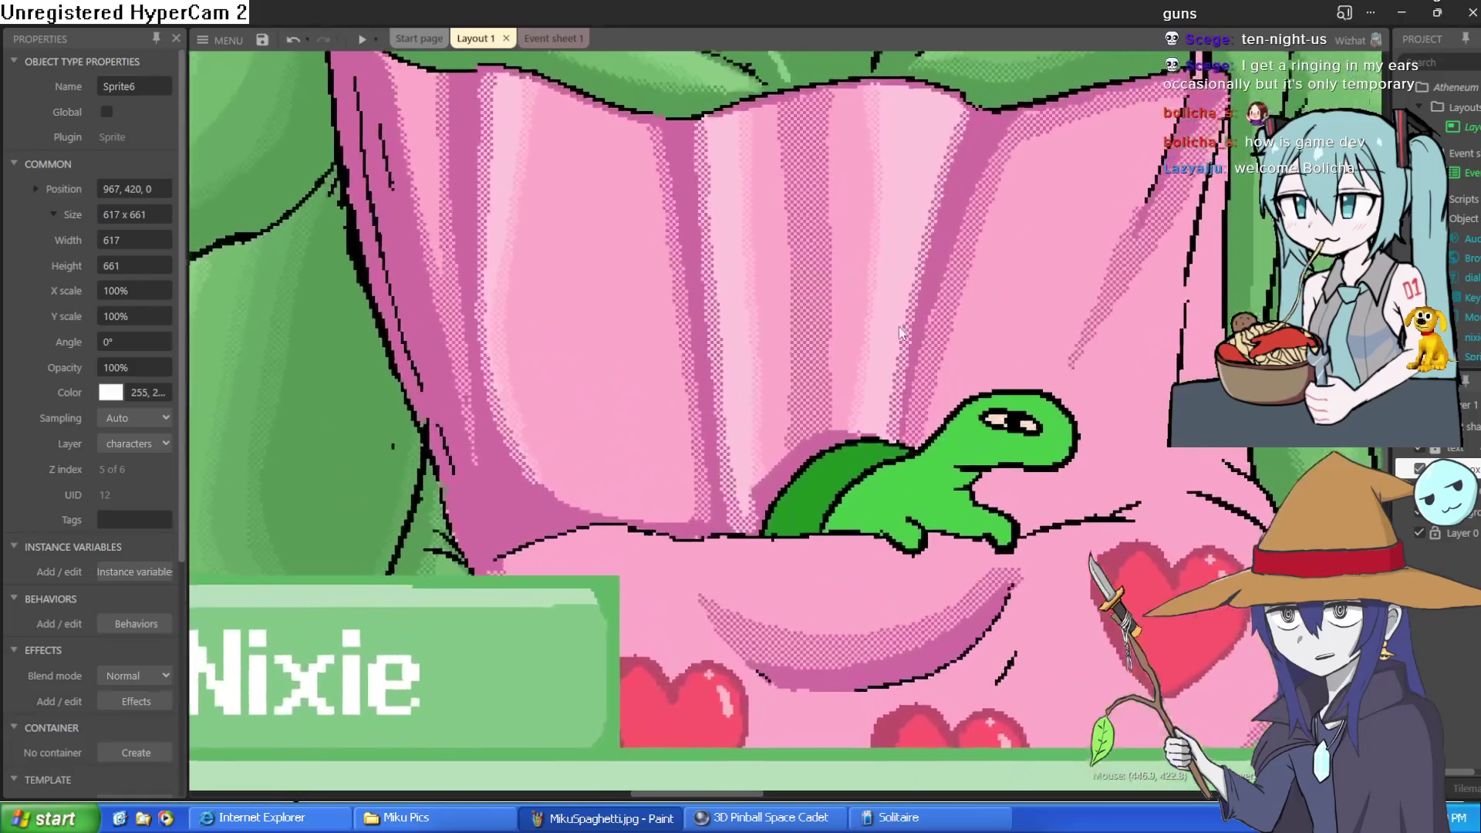
scroll(809, 312, "down", 3)
- Inspect the orc and gnome up close and nudge the gnome up and right
left_click_drag(808, 313, 804, 382)
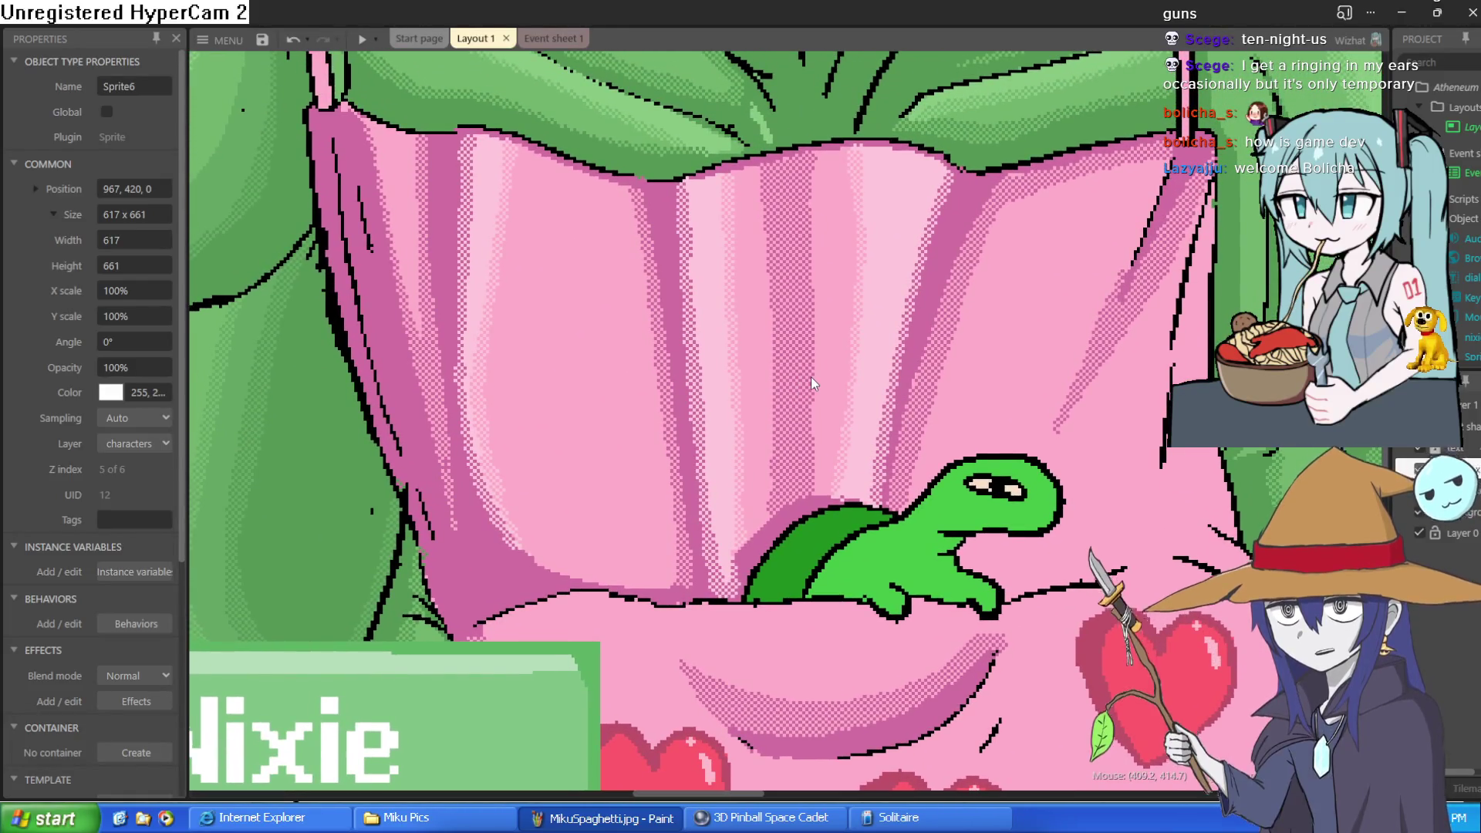
scroll(821, 359, "down", 4)
scroll(822, 359, "up", 4)
scroll(826, 358, "down", 2)
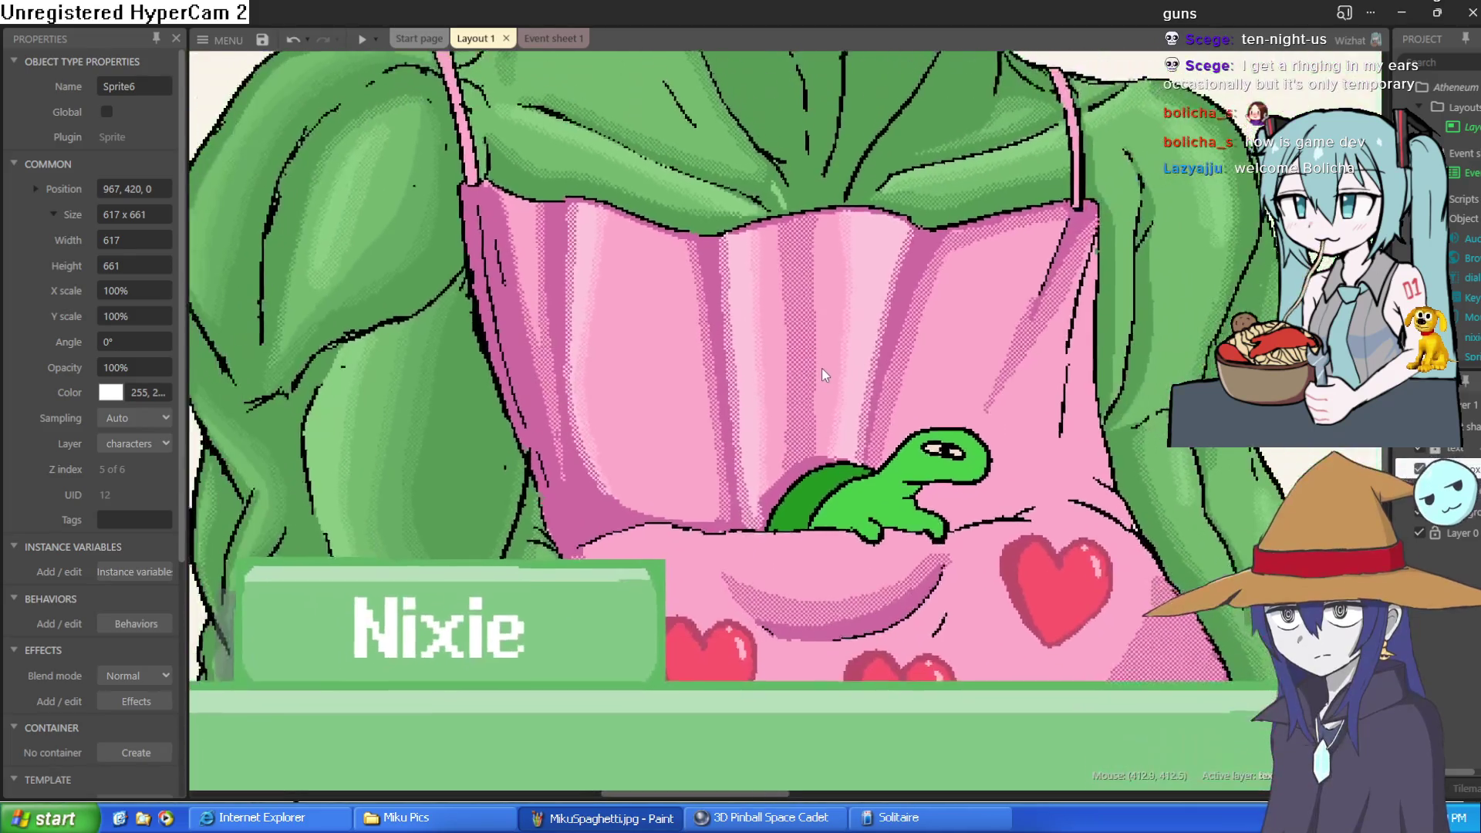
scroll(821, 371, "down", 3)
scroll(821, 368, "up", 2)
scroll(621, 345, "up", 3)
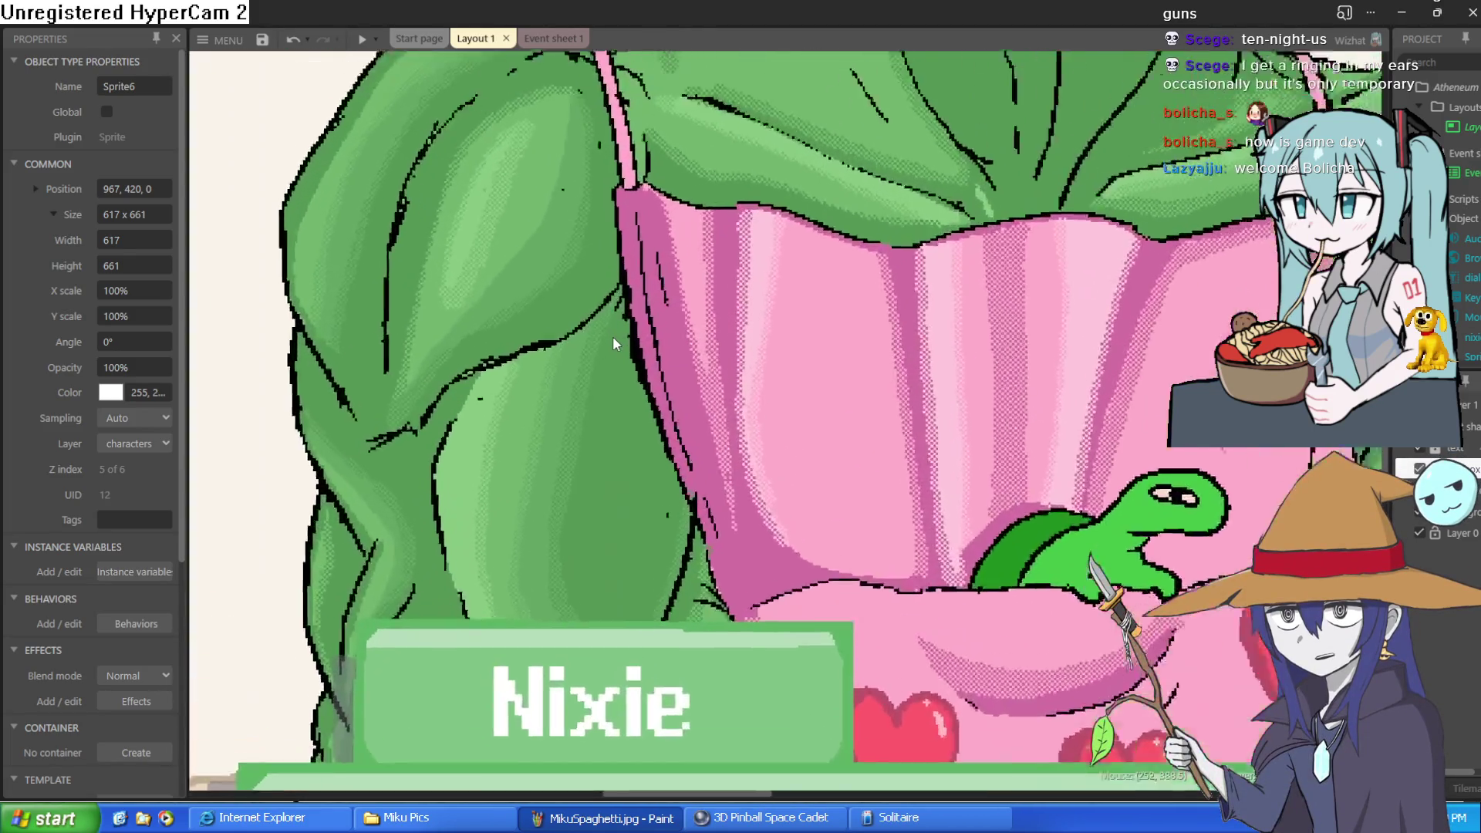
scroll(616, 343, "down", 2)
scroll(616, 343, "down", 5)
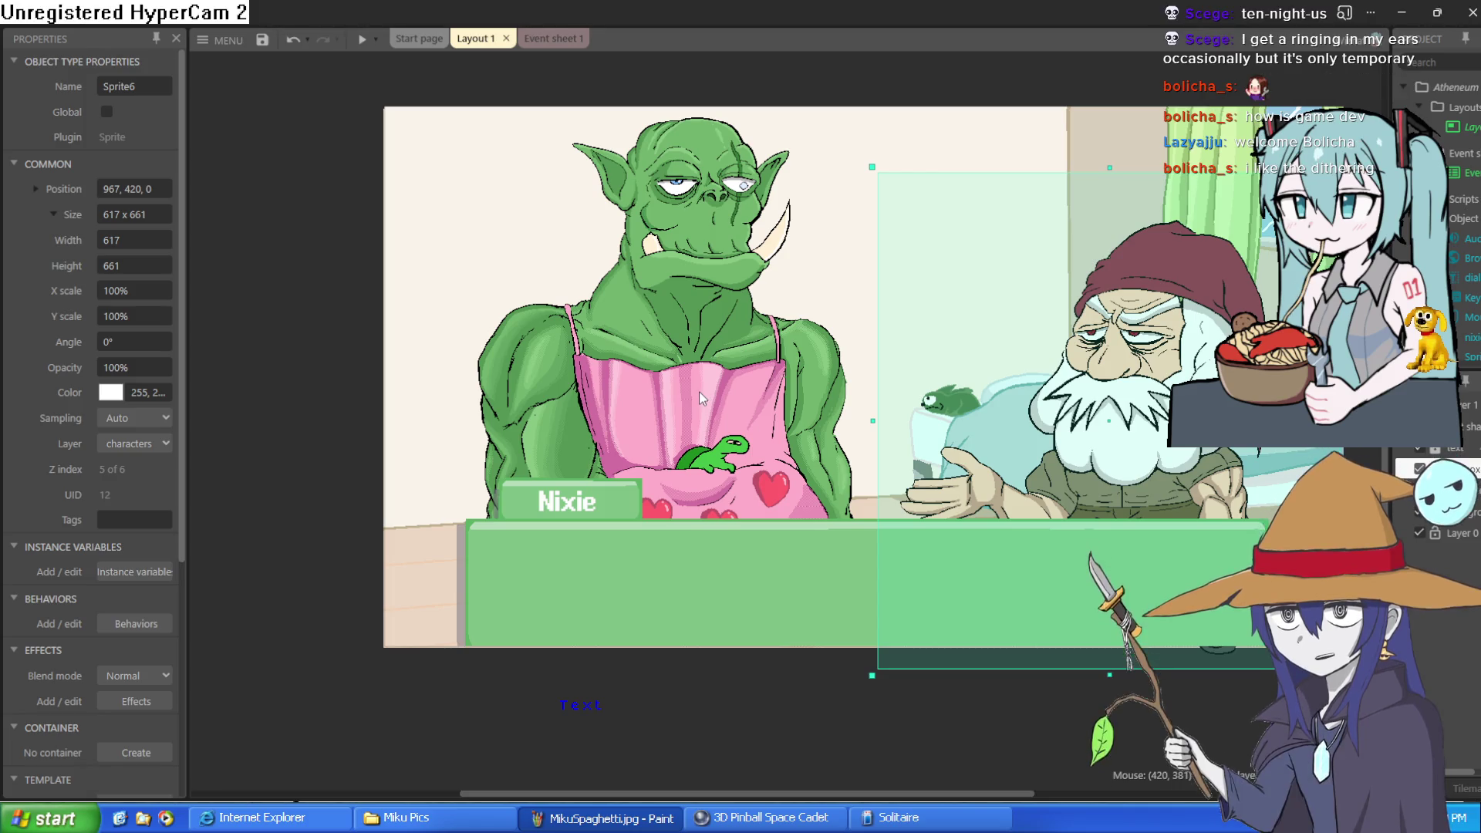
scroll(699, 391, "up", 2)
scroll(699, 397, "down", 2)
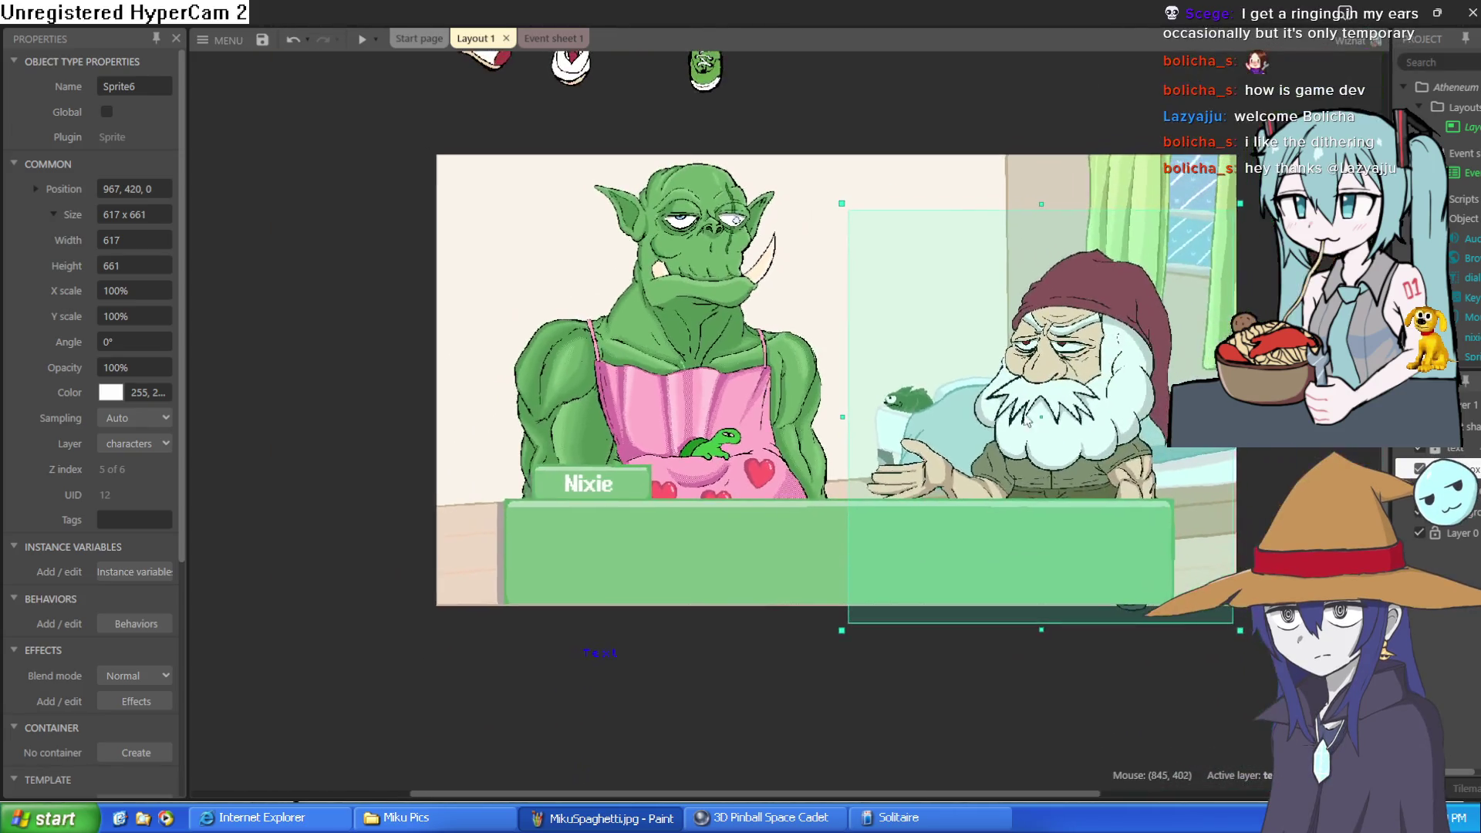
left_click_drag(1064, 421, 1071, 392)
- Move the orc out, then place Nixie on the left and demon girl Moira on the right
left_click_drag(856, 347, 846, 672)
mouse_move(707, 303)
left_mouse_down()
mouse_move(595, 414)
mouse_move(865, 513)
left_mouse_up()
left_click_drag(655, 631, 174, 483)
mouse_move(1059, 398)
left_mouse_down()
mouse_move(817, 640)
mouse_move(812, 284)
mouse_move(771, 401)
left_mouse_up()
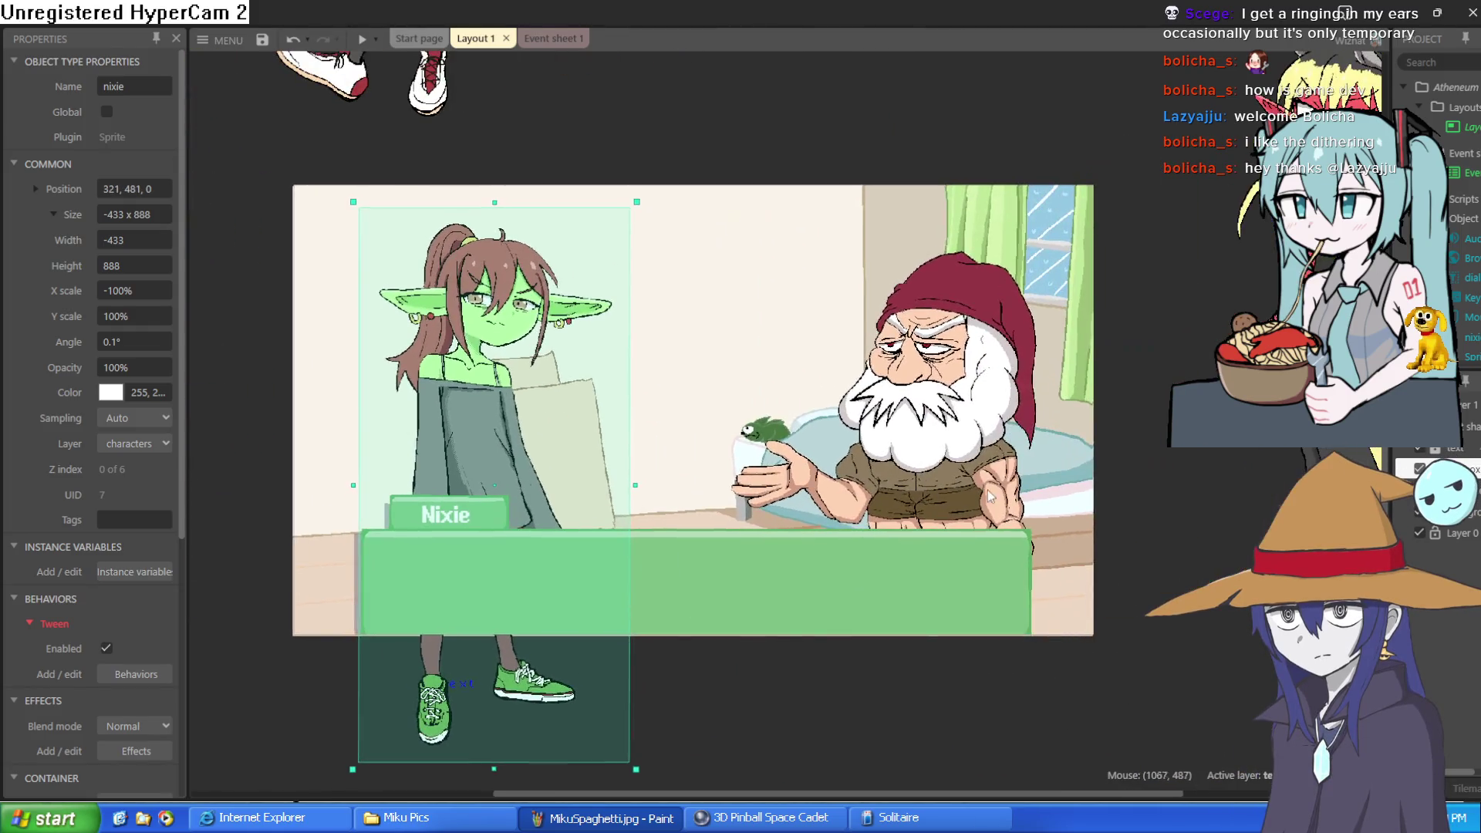
left_click_drag(990, 496, 964, 116)
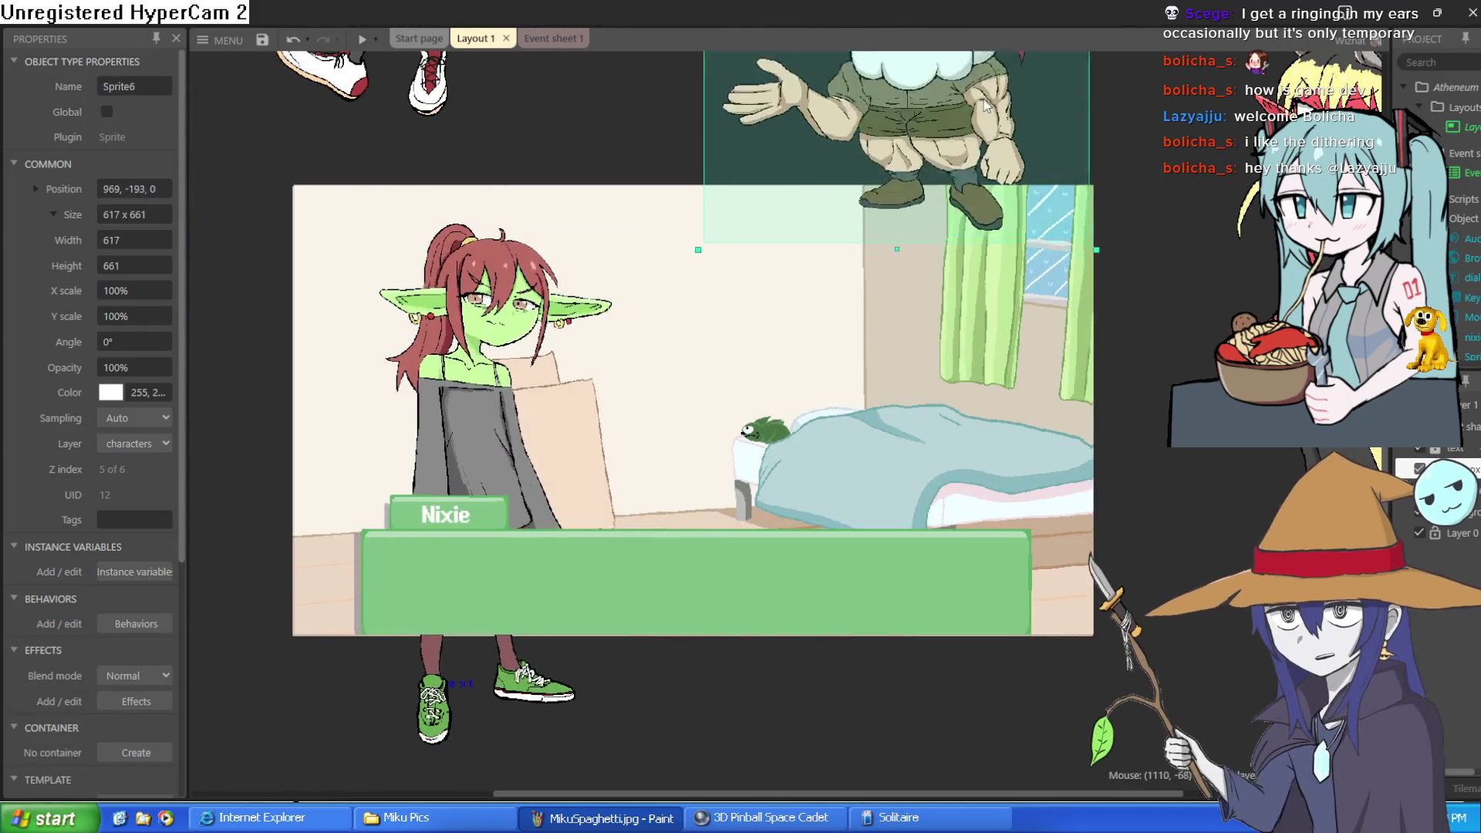
scroll(965, 309, "up", 3)
mouse_move(1007, 771)
left_mouse_down()
mouse_move(1007, 710)
mouse_move(929, 640)
mouse_move(899, 560)
left_mouse_up()
left_click_drag(622, 301, 668, 162)
left_click_drag(1021, 417, 1055, 430)
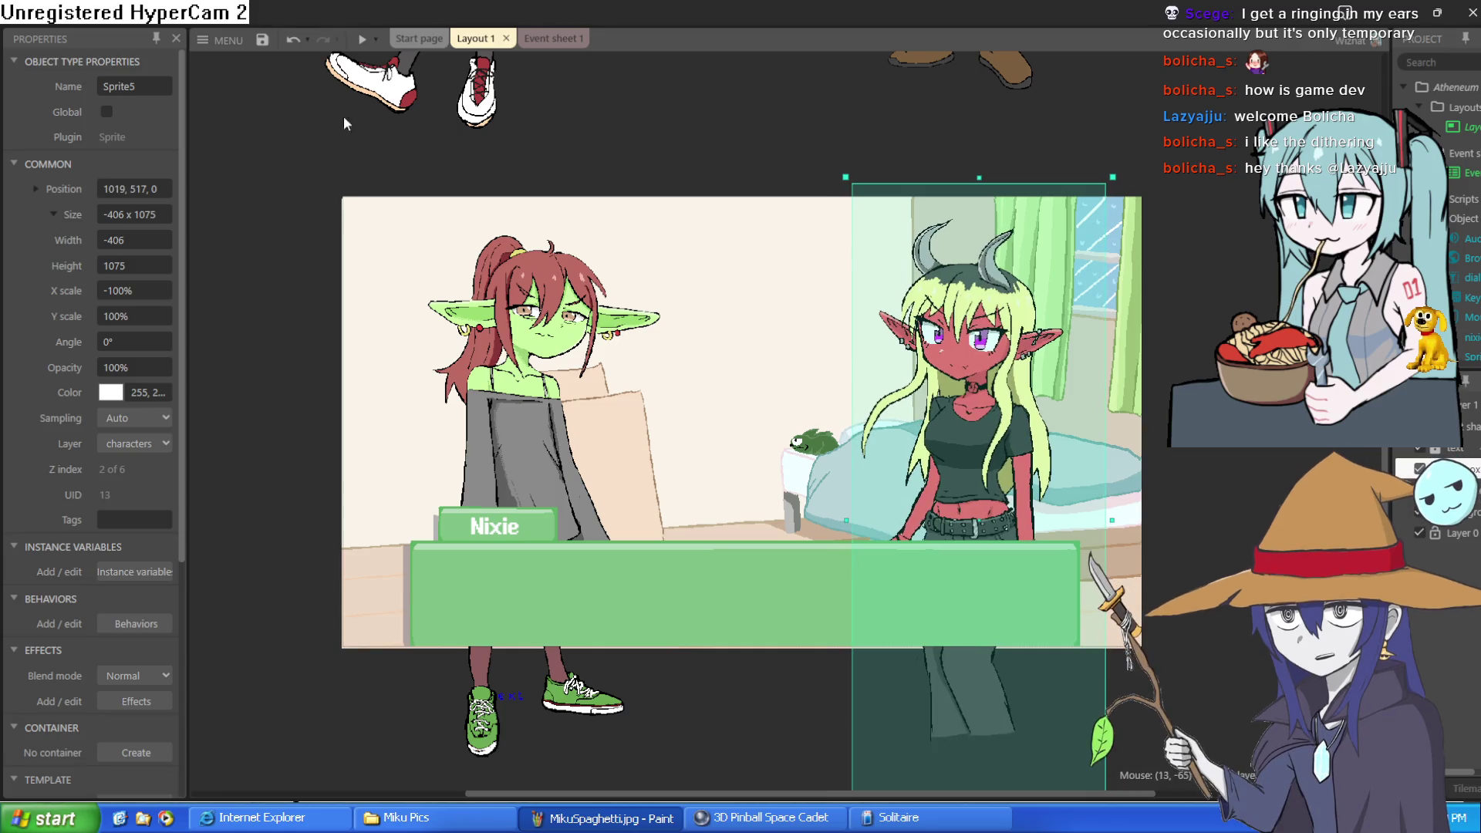
- Preview the game fullscreen, advance the dialogue to Moira's line, then exit fullscreen
left_click(363, 38)
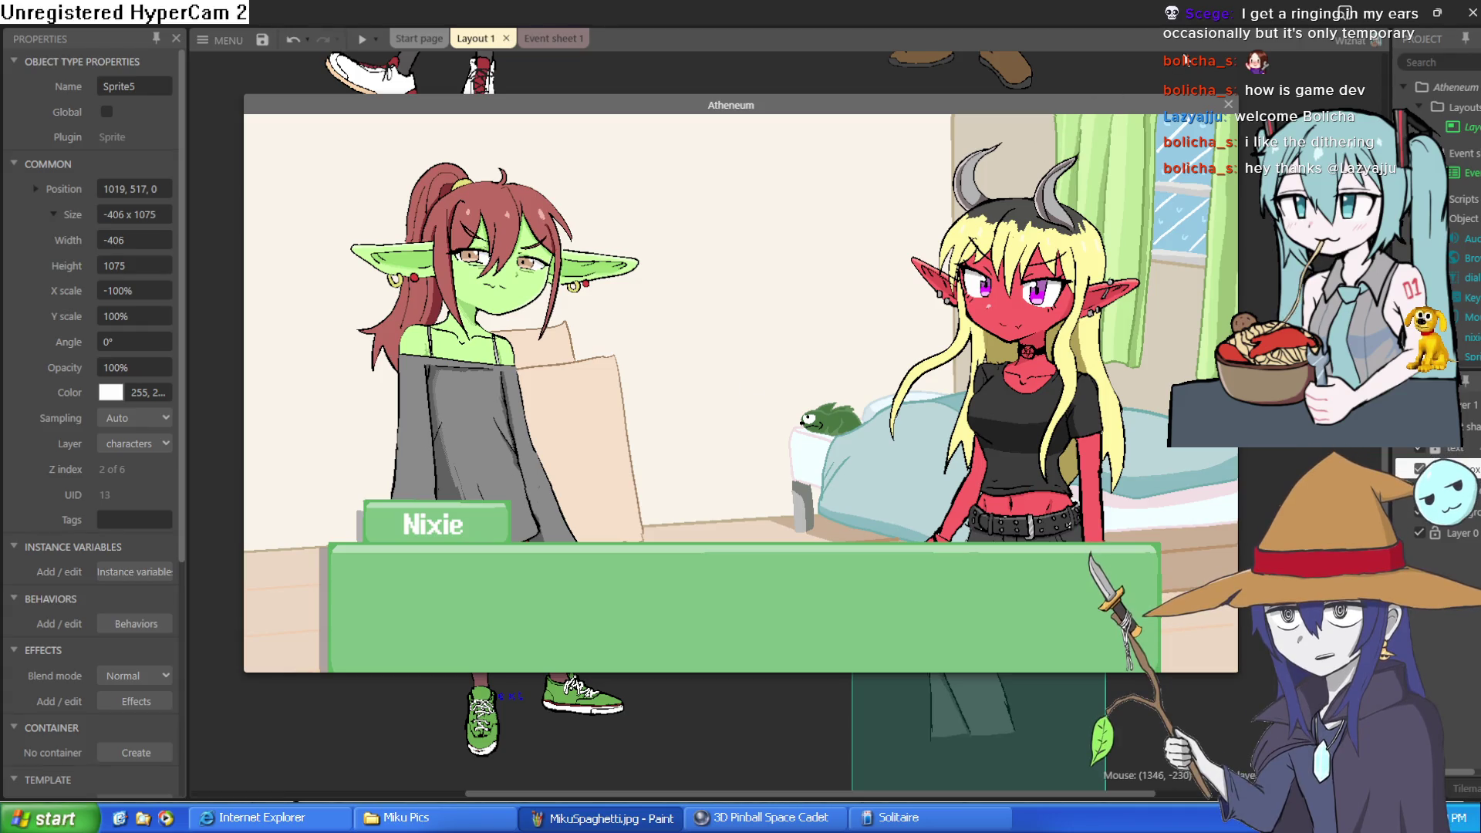
left_click(846, 261)
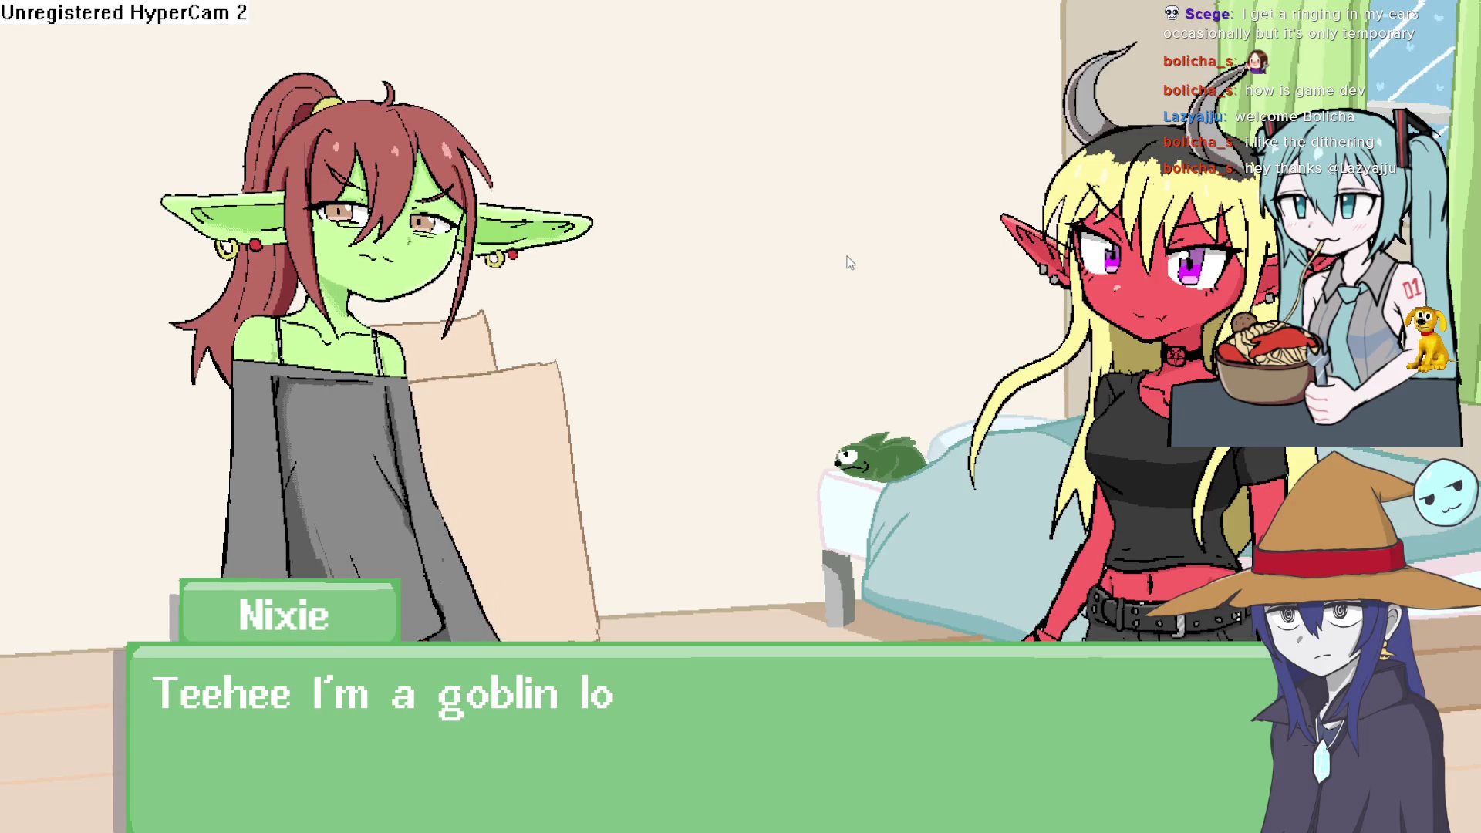
left_click(846, 263)
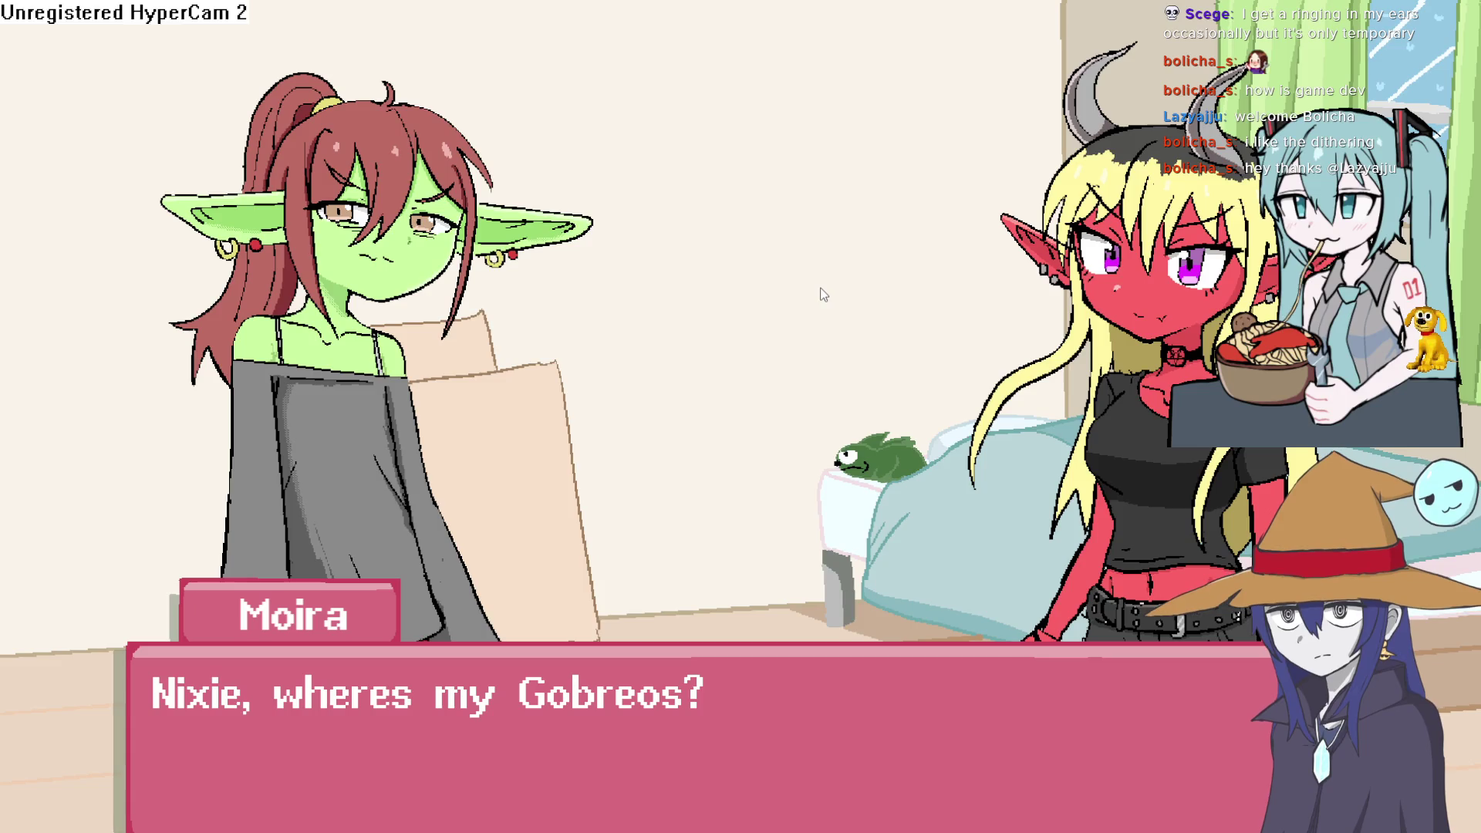
key("Escape")
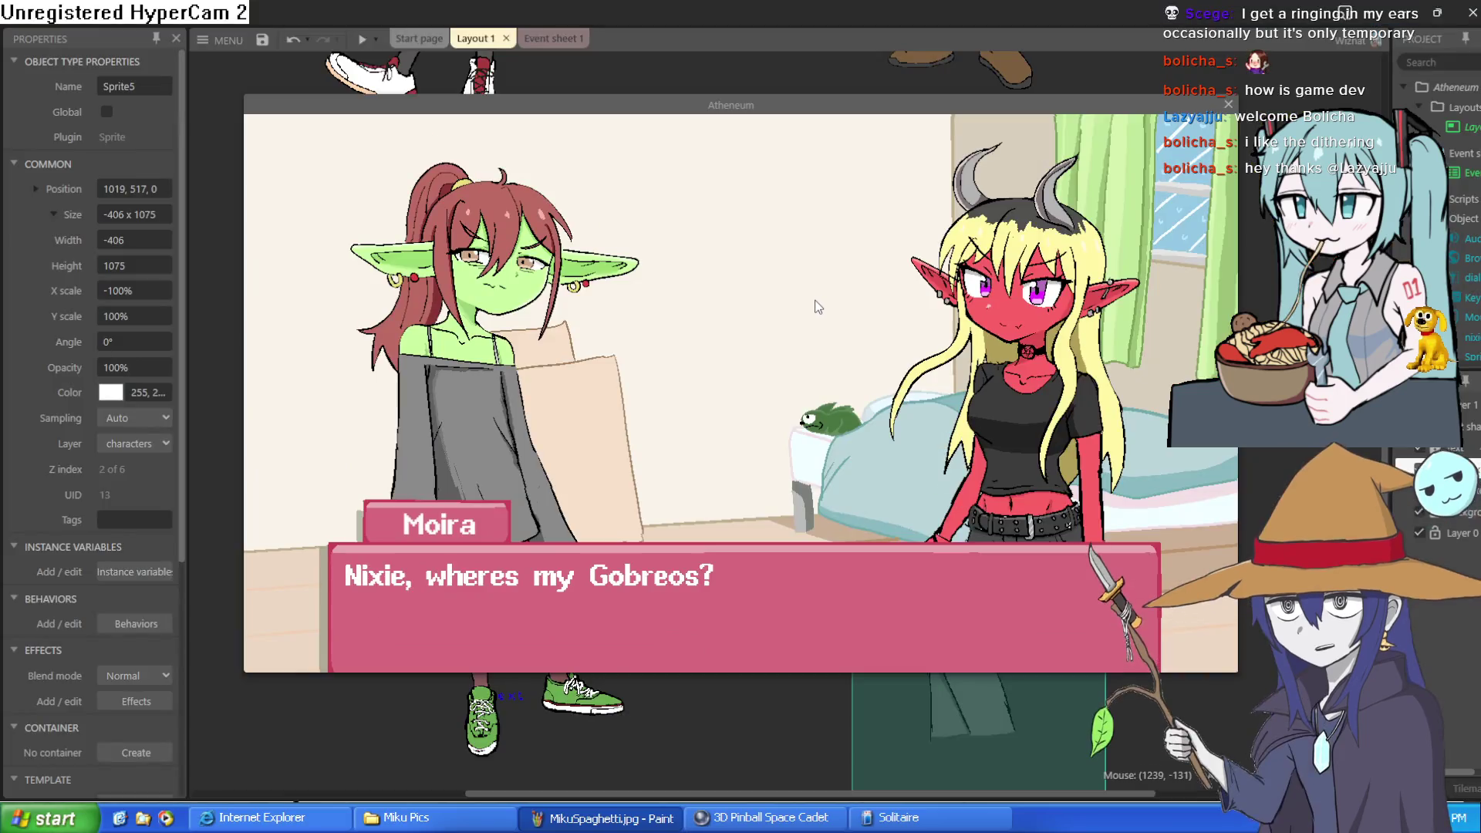
- Close the game preview, bring the catgirl into the scene and move the demon girl out
left_click(1230, 104)
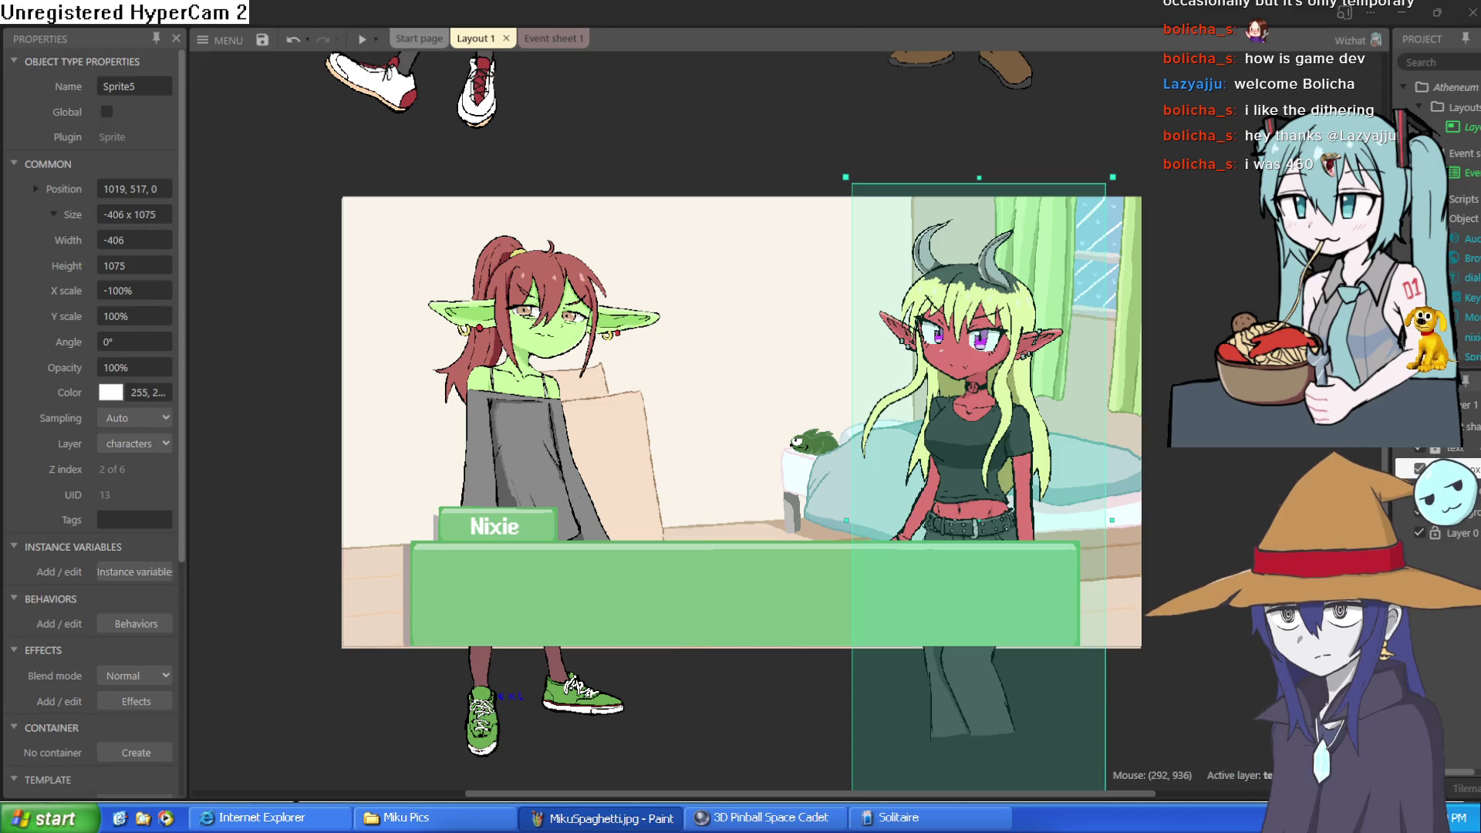
left_click_drag(829, 277, 854, 361)
scroll(854, 361, "up", 2)
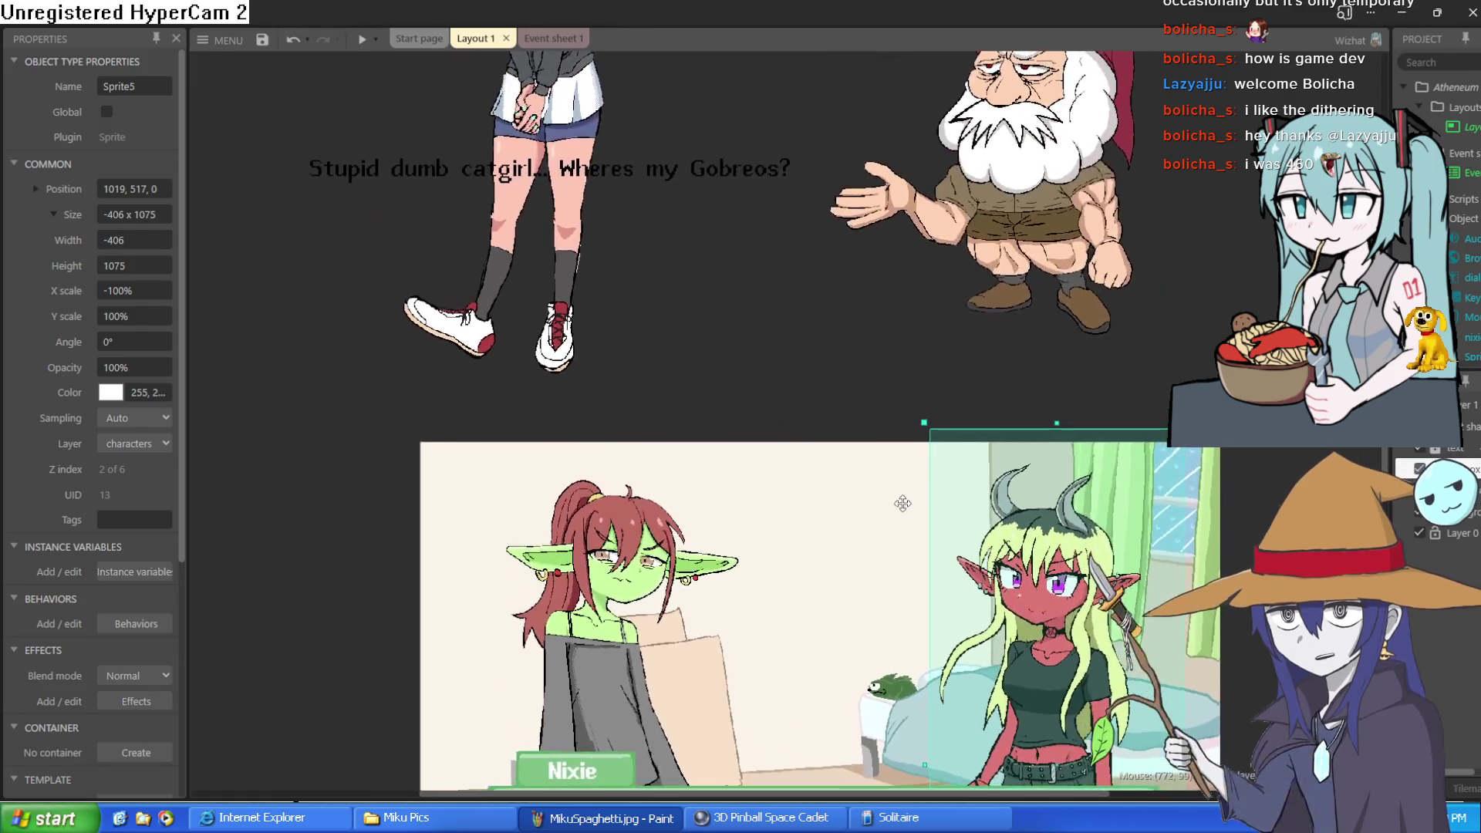
mouse_move(590, 215)
left_mouse_down()
mouse_move(922, 585)
mouse_move(798, 385)
left_mouse_up()
mouse_move(1003, 540)
left_mouse_down()
mouse_move(1096, 493)
mouse_move(1250, 255)
left_mouse_up()
- Position the catgirl on the scene's right, check it zoomed in, then hide Construct 3
left_click(841, 406)
left_click_drag(841, 405, 926, 547)
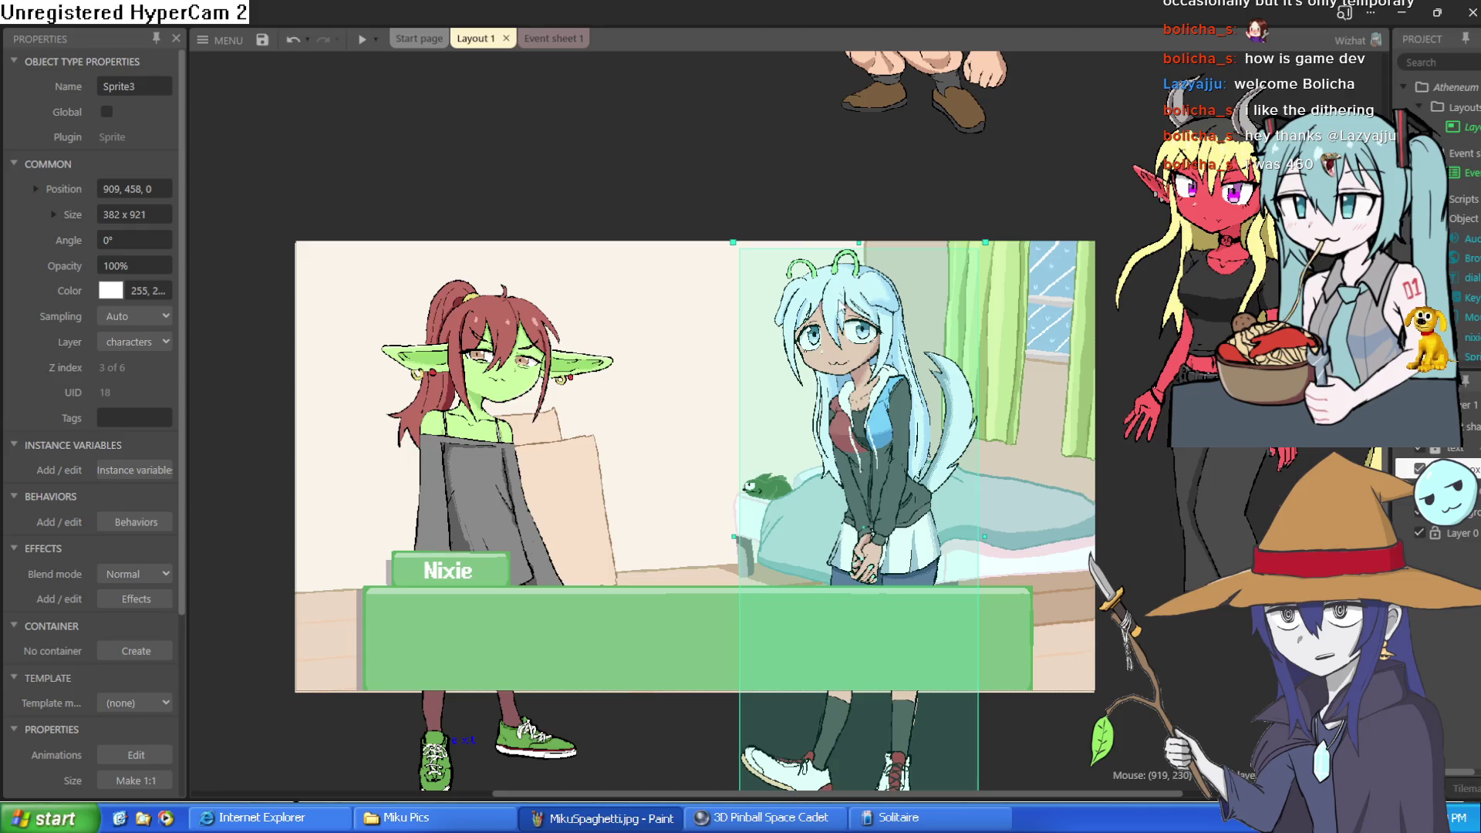
scroll(841, 305, "up", 8)
left_click(866, 185)
scroll(833, 273, "up", 3)
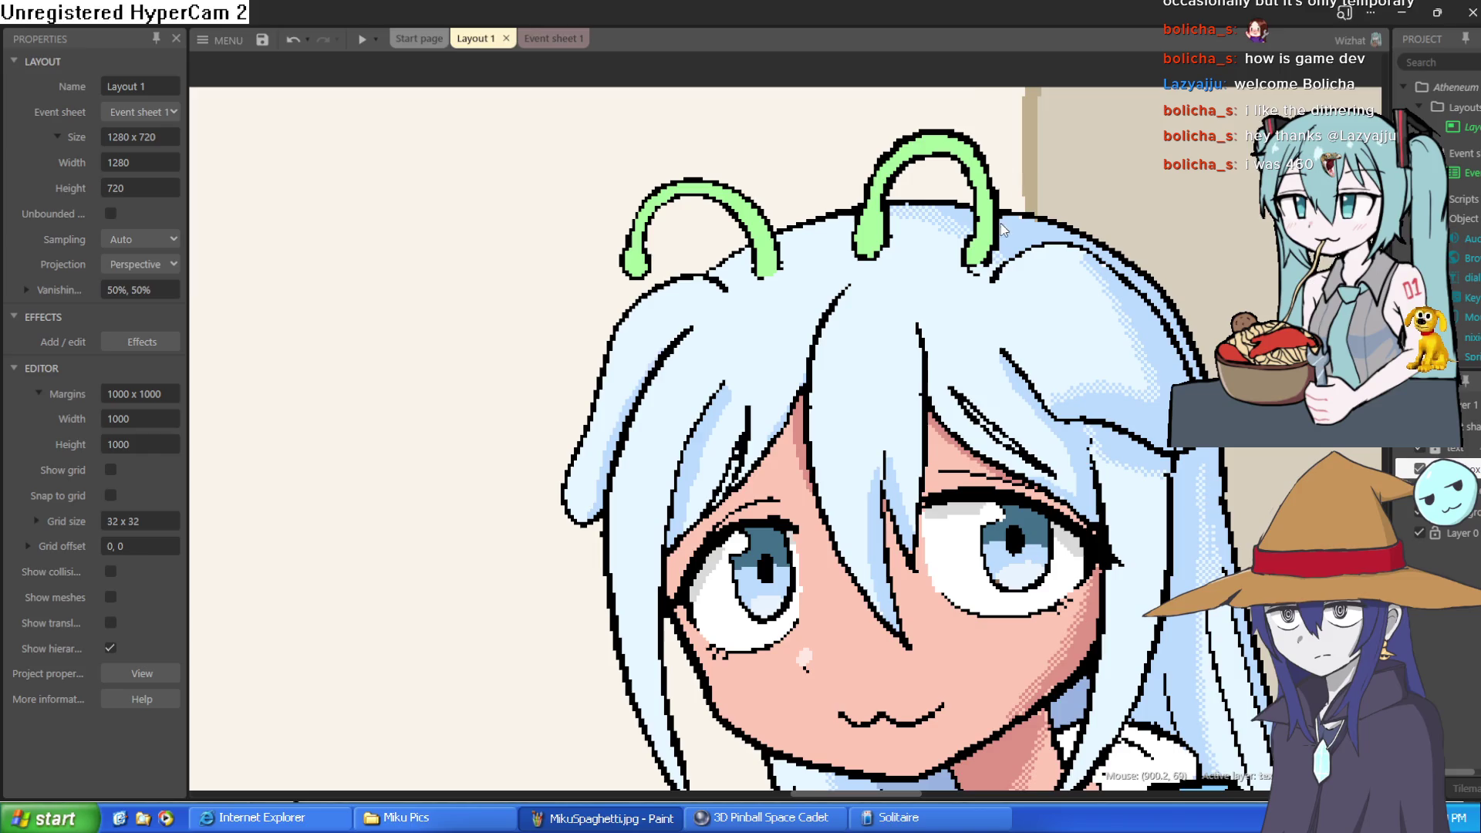
scroll(934, 208, "down", 10)
scroll(905, 566, "up", 3)
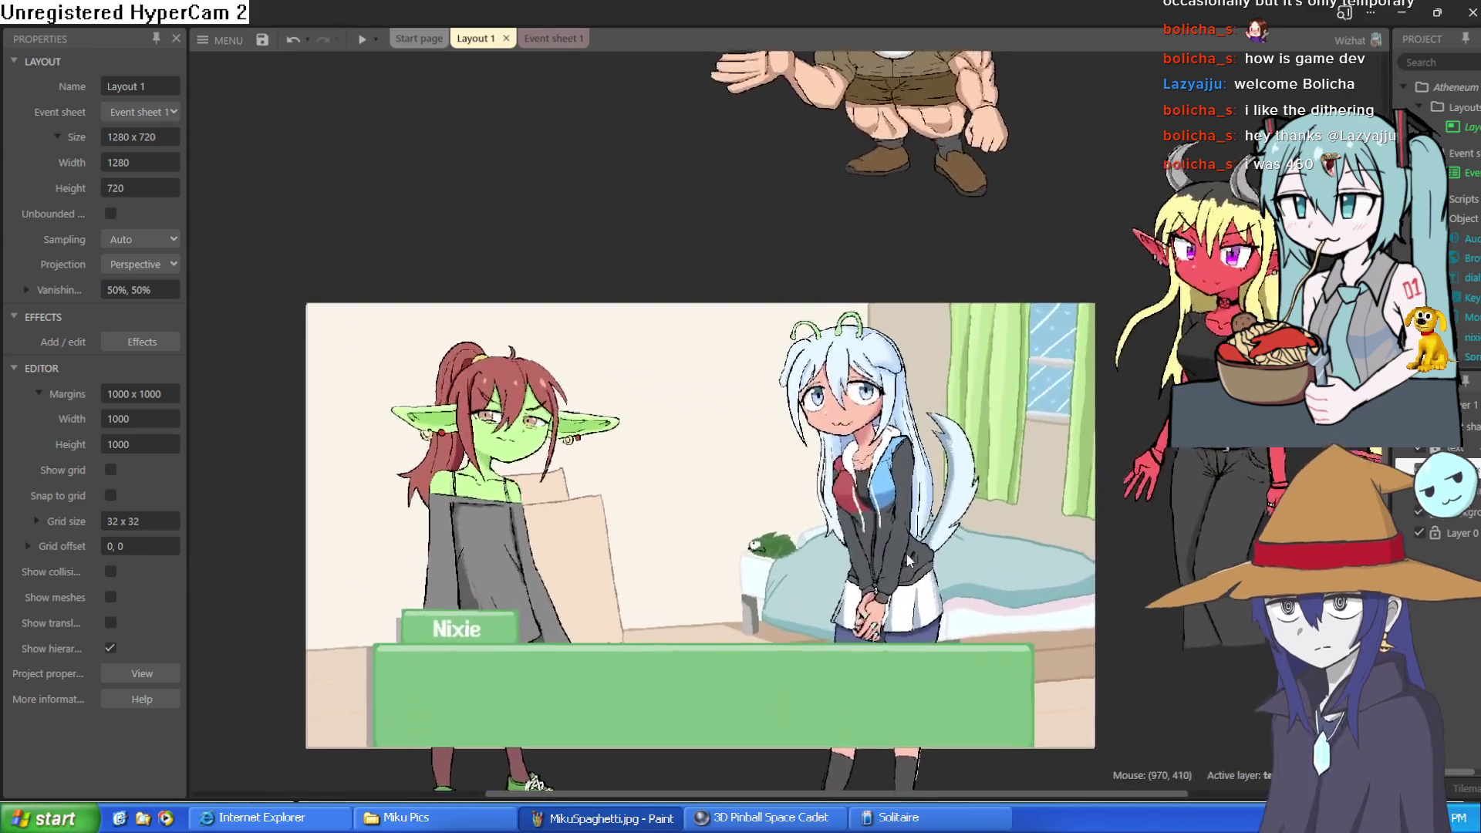
left_click(1404, 11)
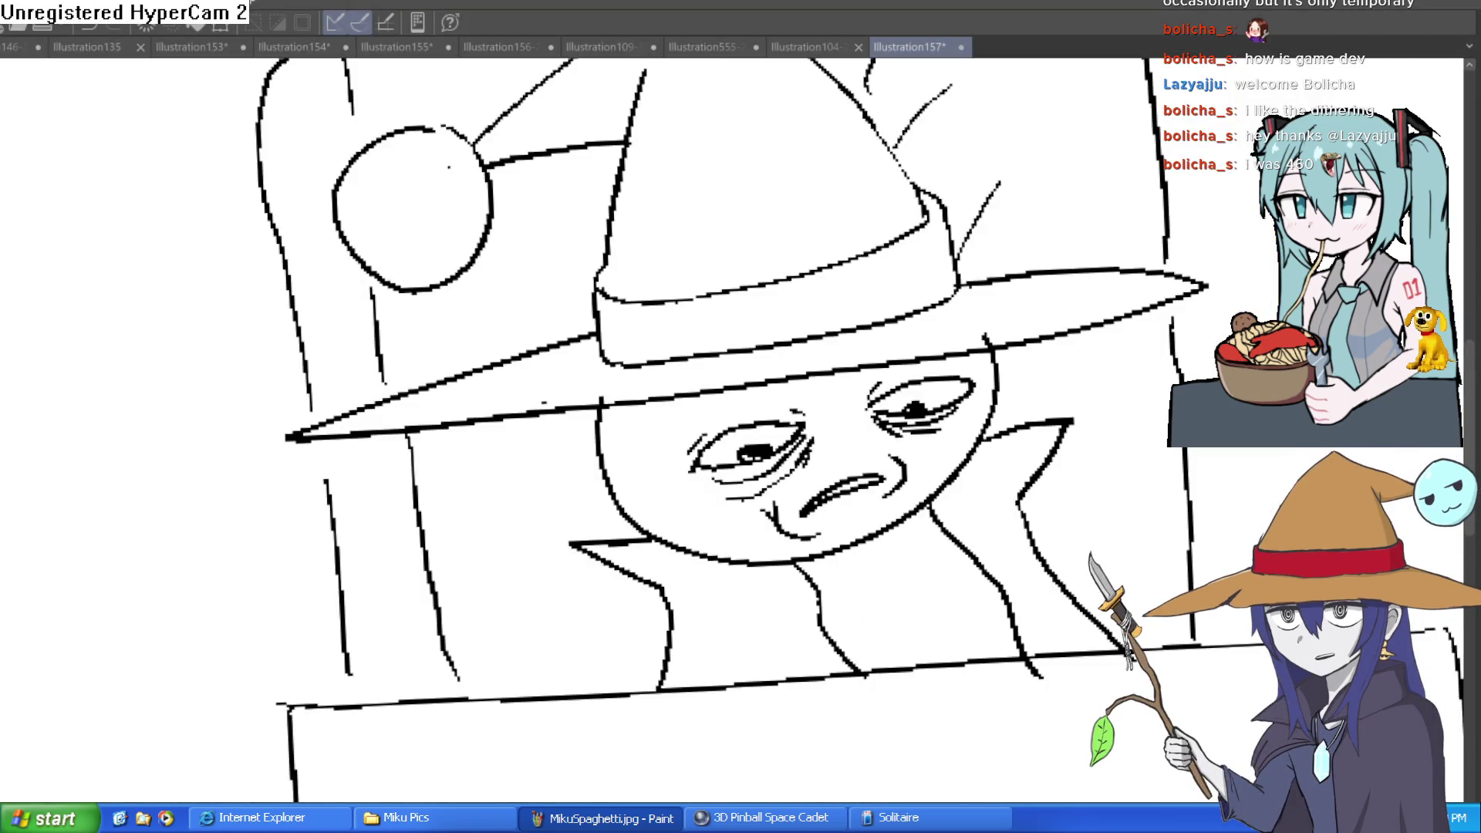
- Inspect the horned girl in Illustration156-2 with a mirrored view, then bring up Illustration155
left_click(501, 47)
scroll(580, 417, "down", 1)
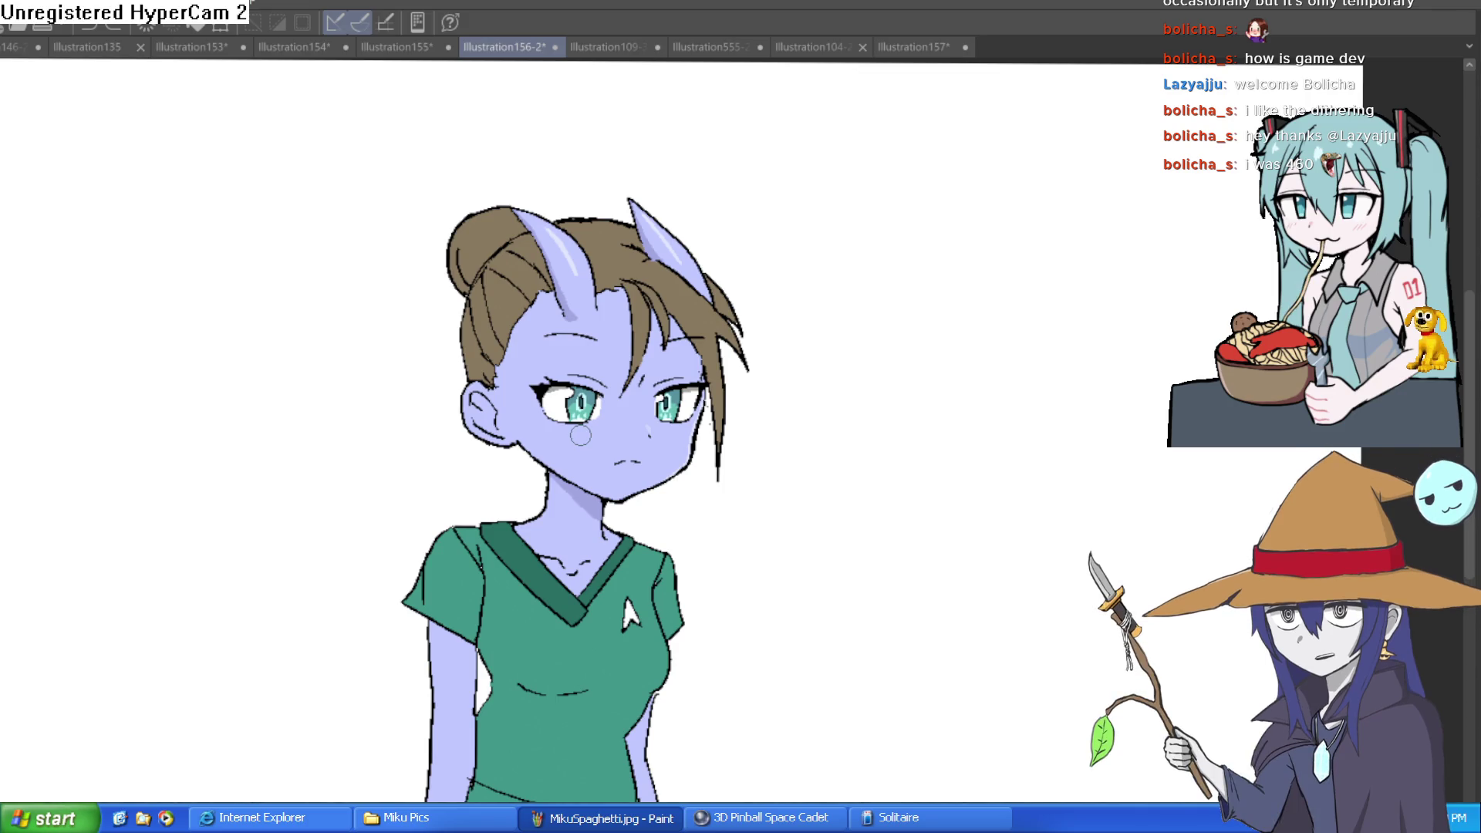
mouse_move(801, 575)
left_mouse_down()
mouse_move(850, 433)
mouse_move(834, 496)
mouse_move(816, 503)
left_mouse_up()
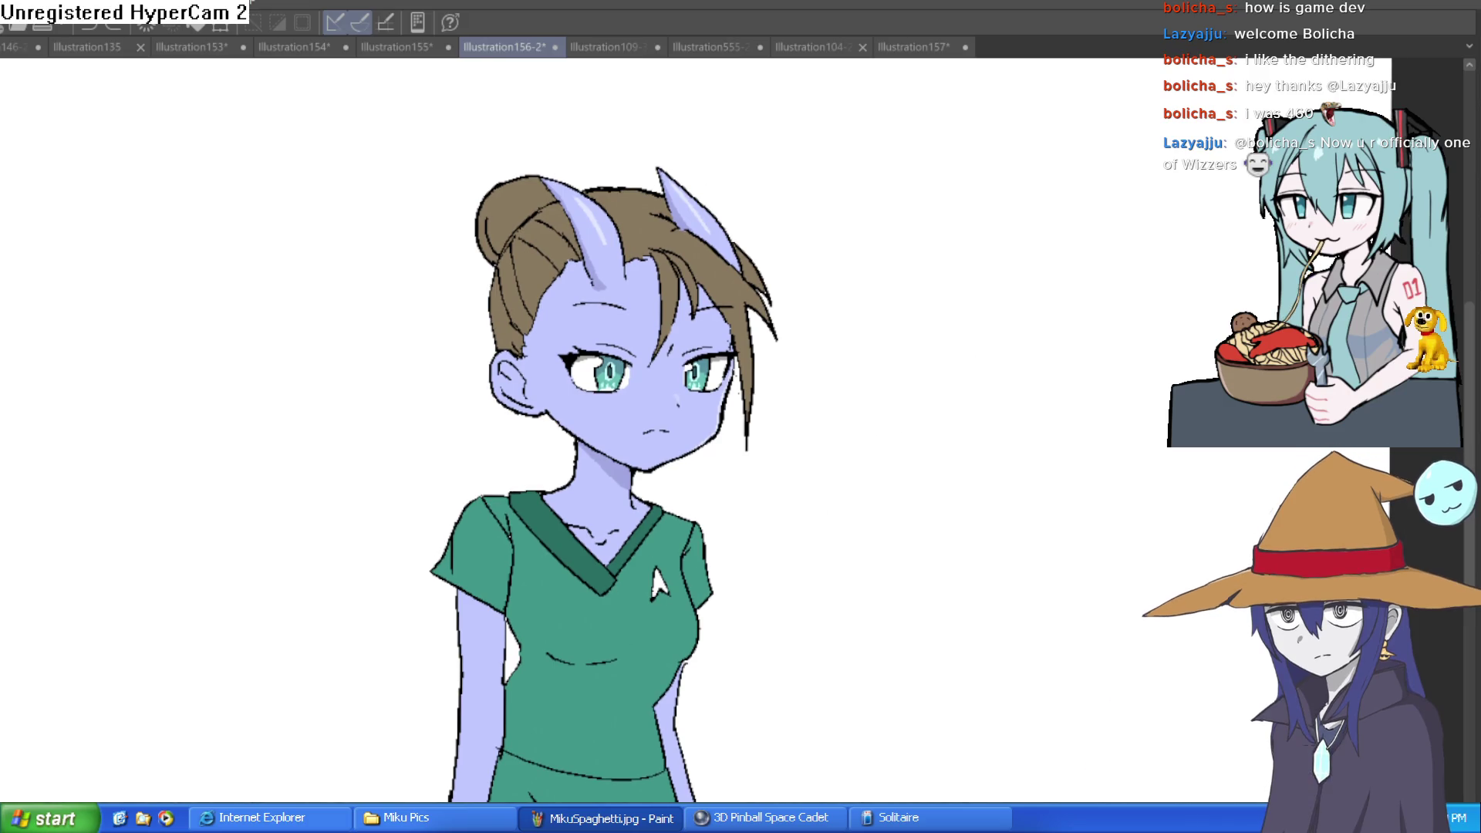
key("h")
key("h")
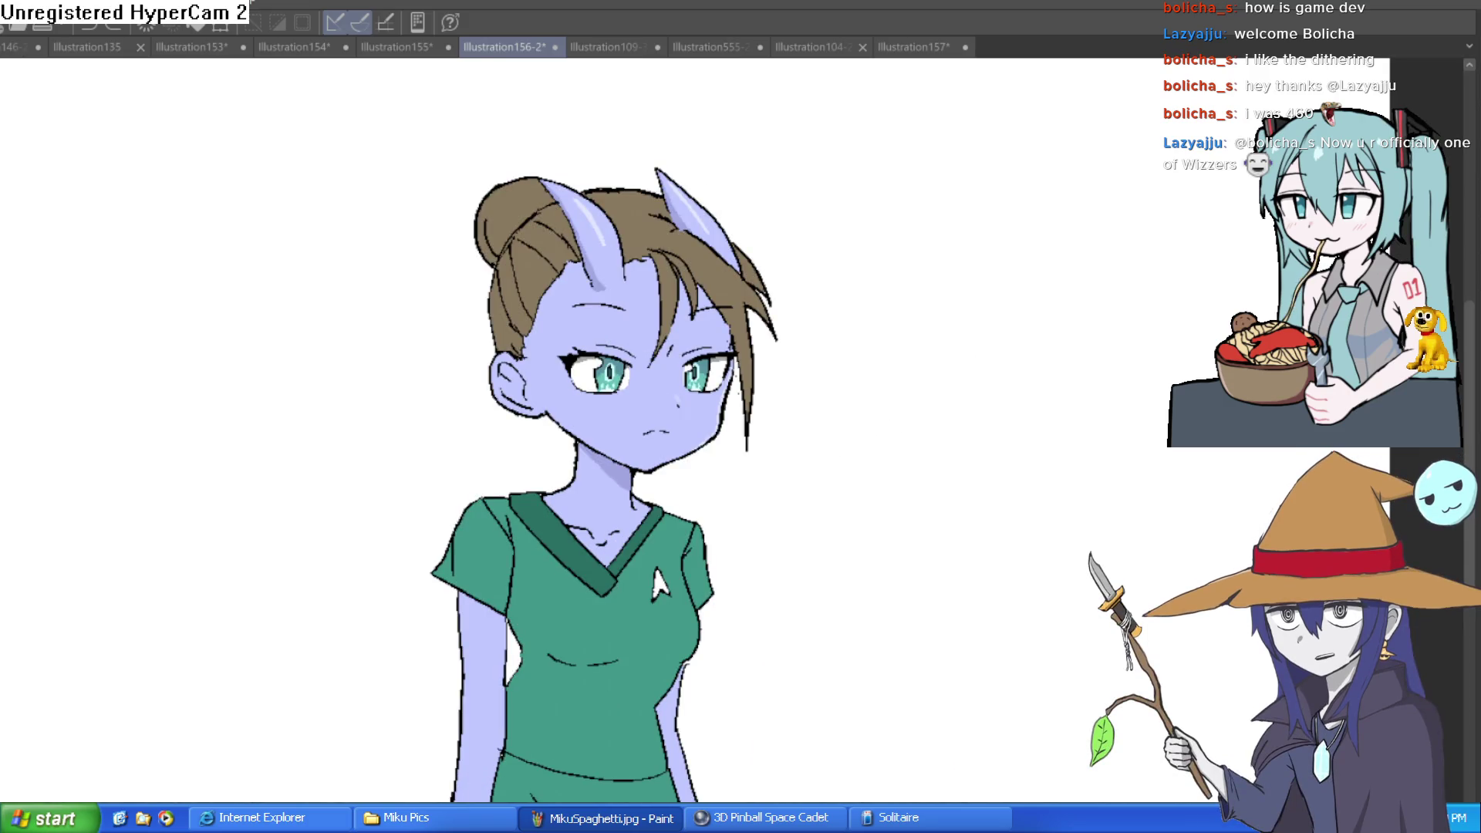
left_click_drag(669, 521, 700, 504)
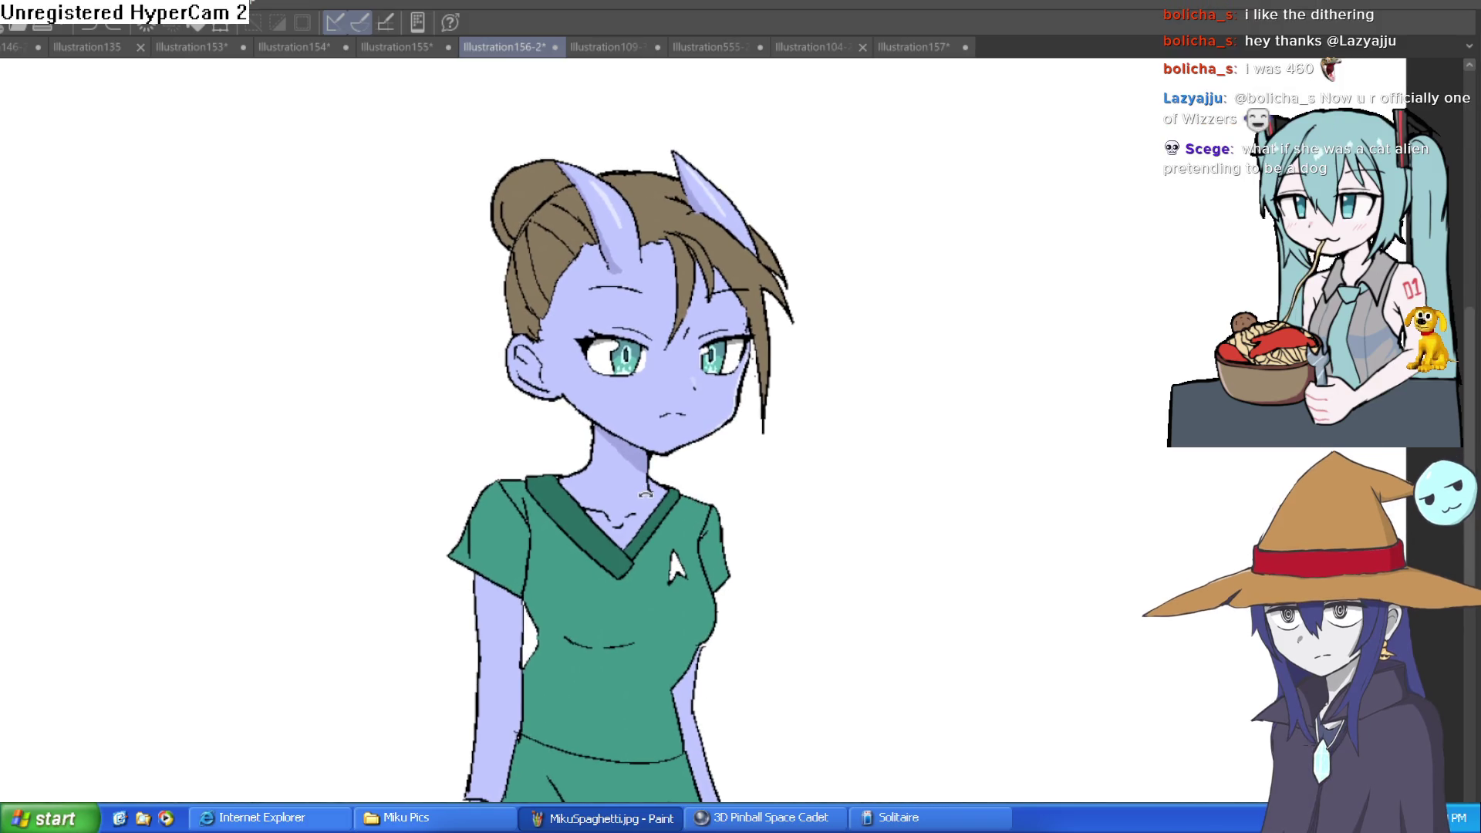
scroll(658, 505, "up", 4)
scroll(658, 504, "down", 2)
mouse_move(733, 432)
left_mouse_down()
mouse_move(781, 608)
mouse_move(774, 635)
mouse_move(771, 510)
mouse_move(794, 537)
left_mouse_up()
scroll(782, 608, "down", 2)
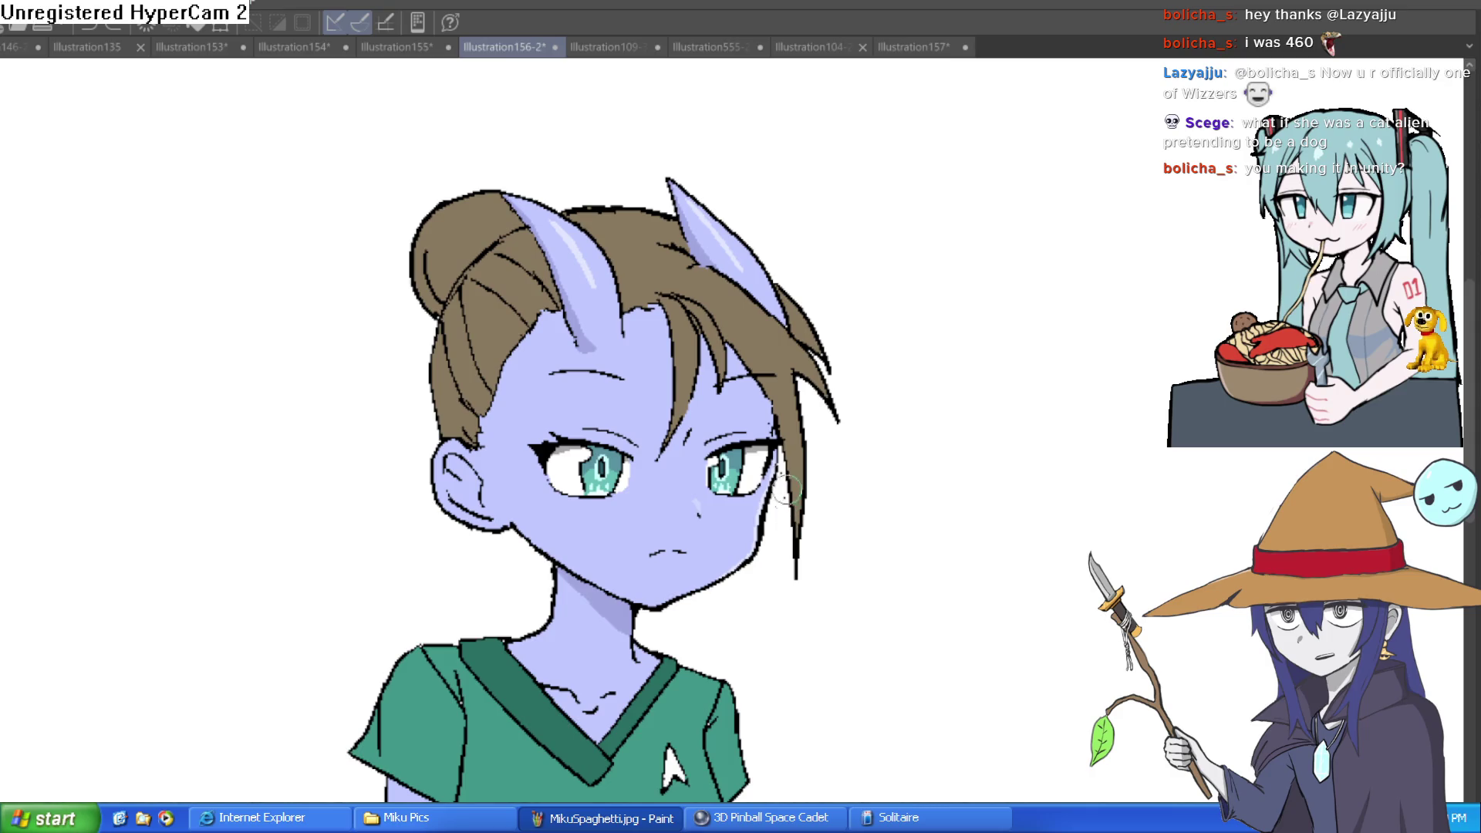
left_click(398, 48)
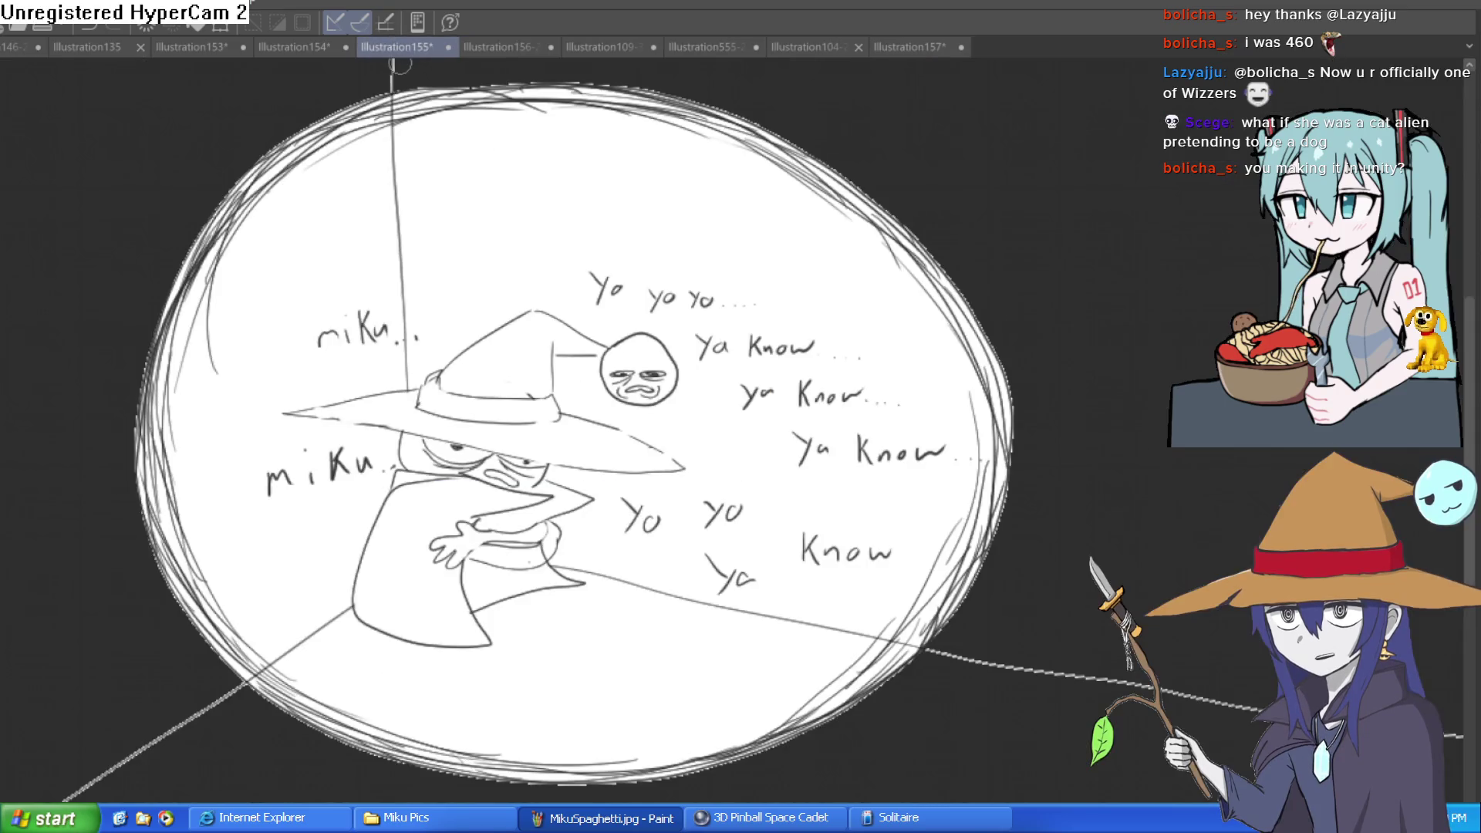
- Flip through the head, witch, standing-figure and Illustration135 sketches
left_click(308, 48)
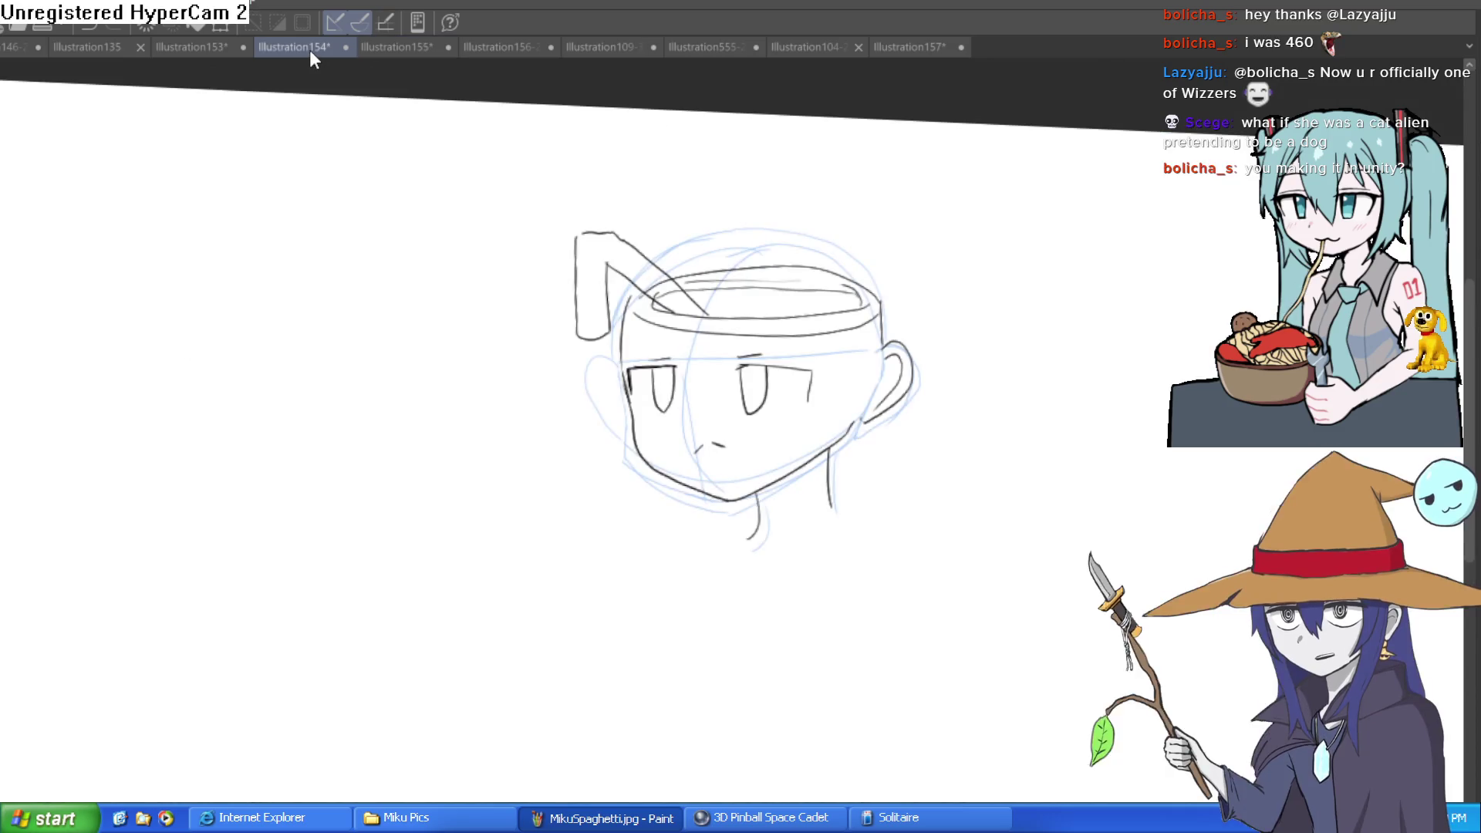
left_click(405, 48)
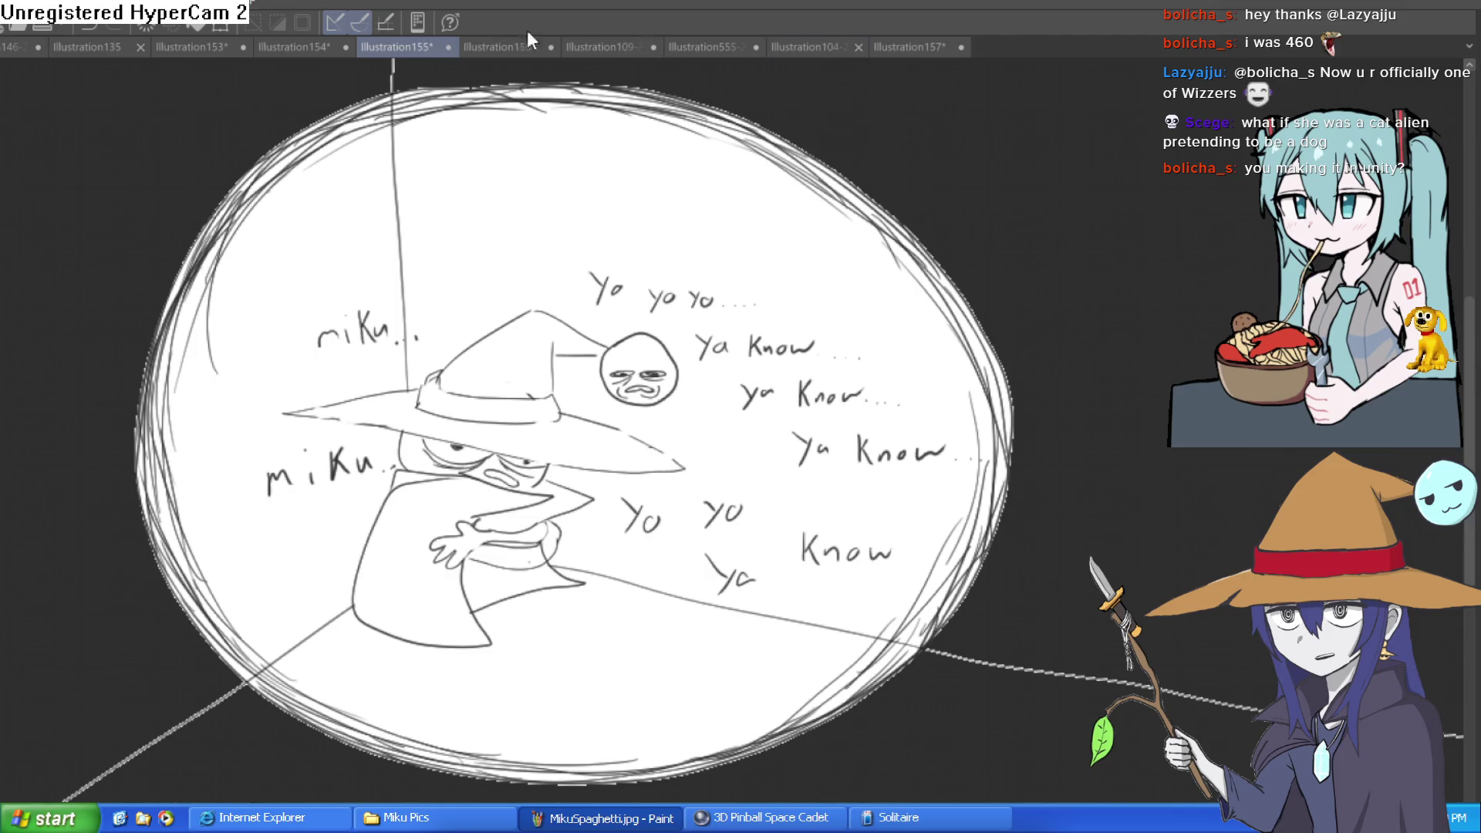
left_click(210, 47)
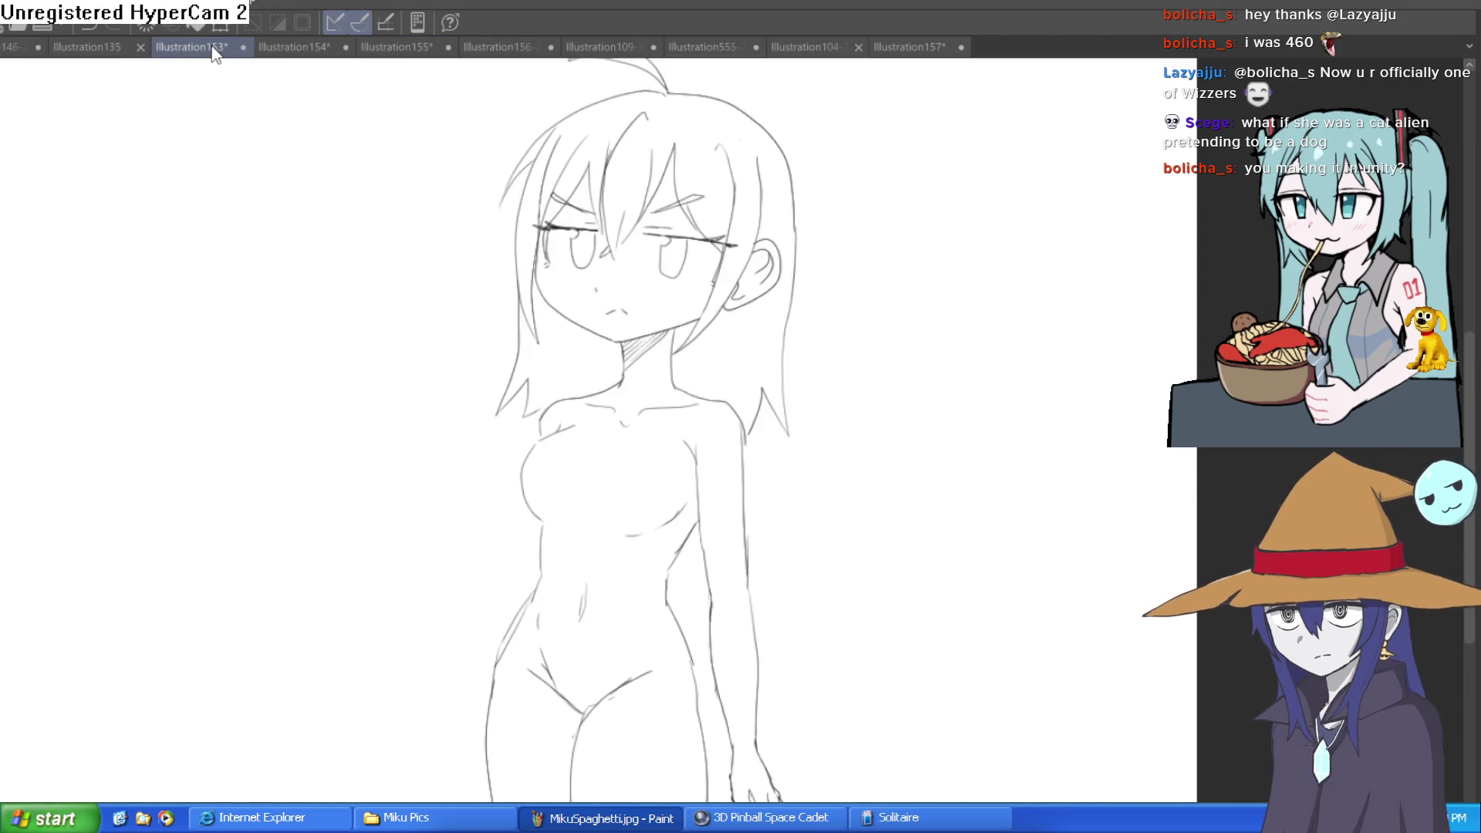
left_click(100, 46)
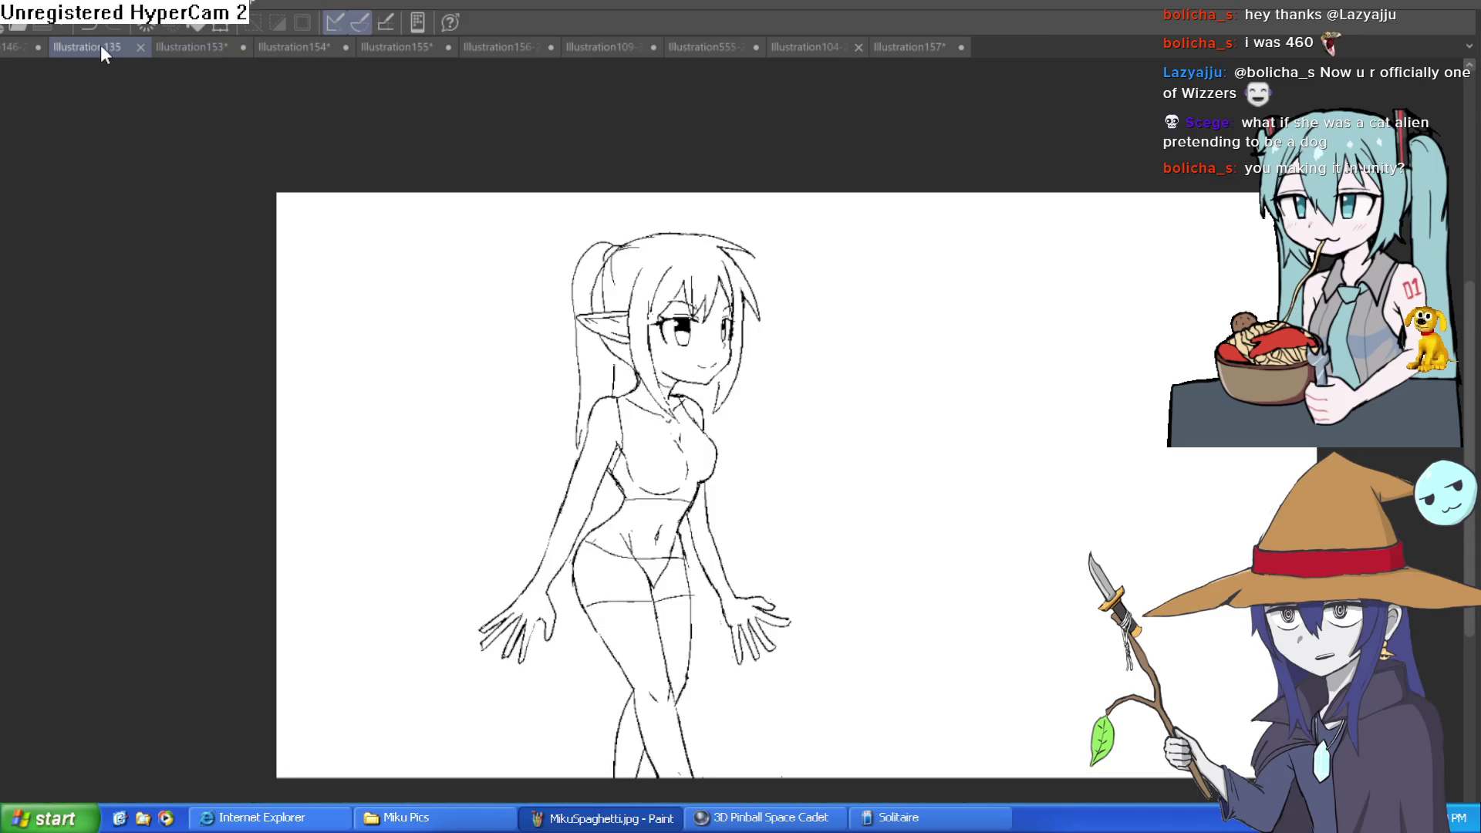
left_click(818, 45)
- Open the Illustration555 character lineup and zoom in on Willow
left_click(719, 48)
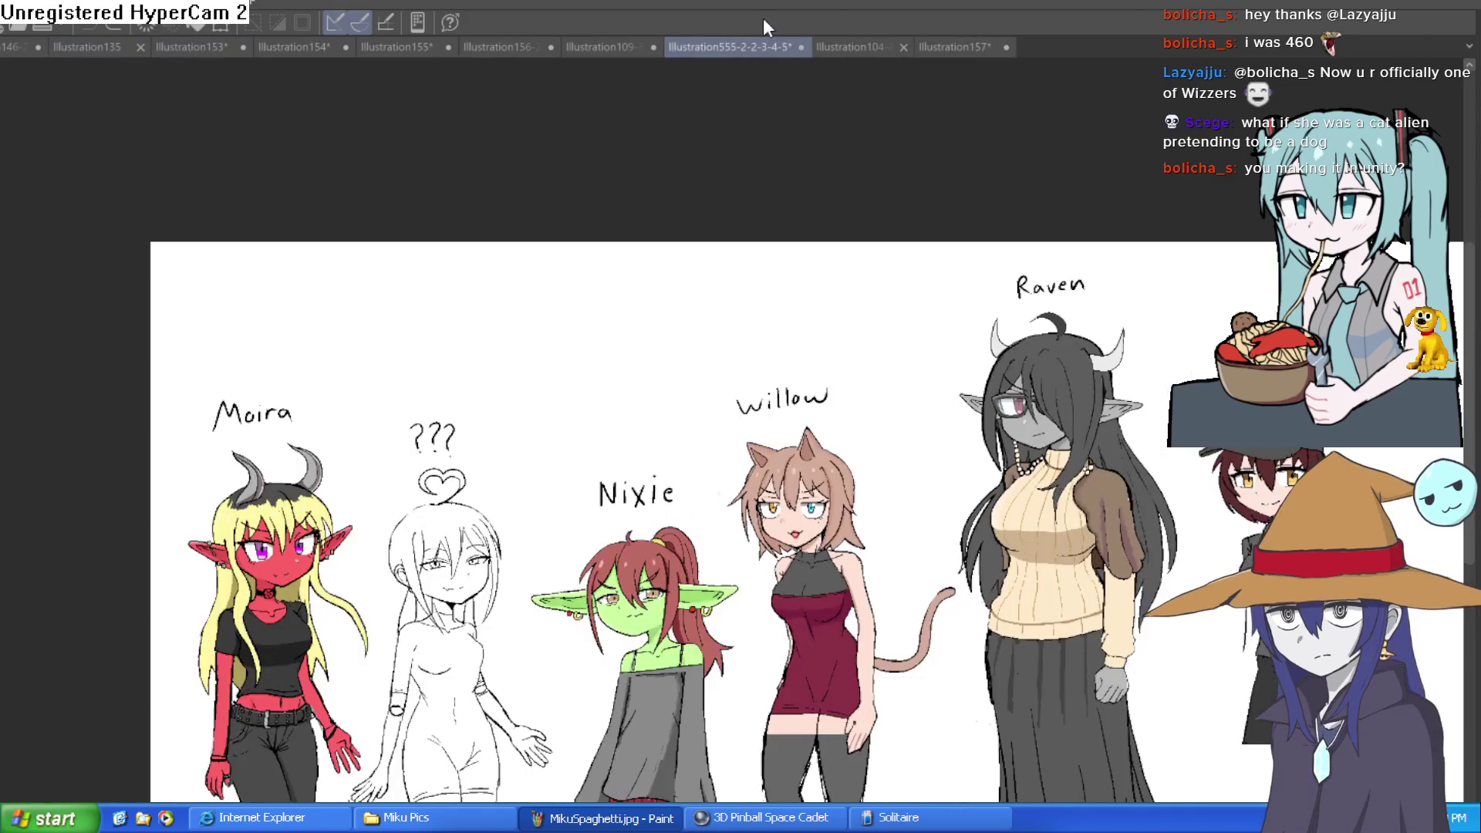
mouse_move(913, 467)
left_mouse_down()
mouse_move(913, 347)
mouse_move(878, 304)
mouse_move(702, 268)
left_mouse_up()
scroll(702, 269, "up", 5)
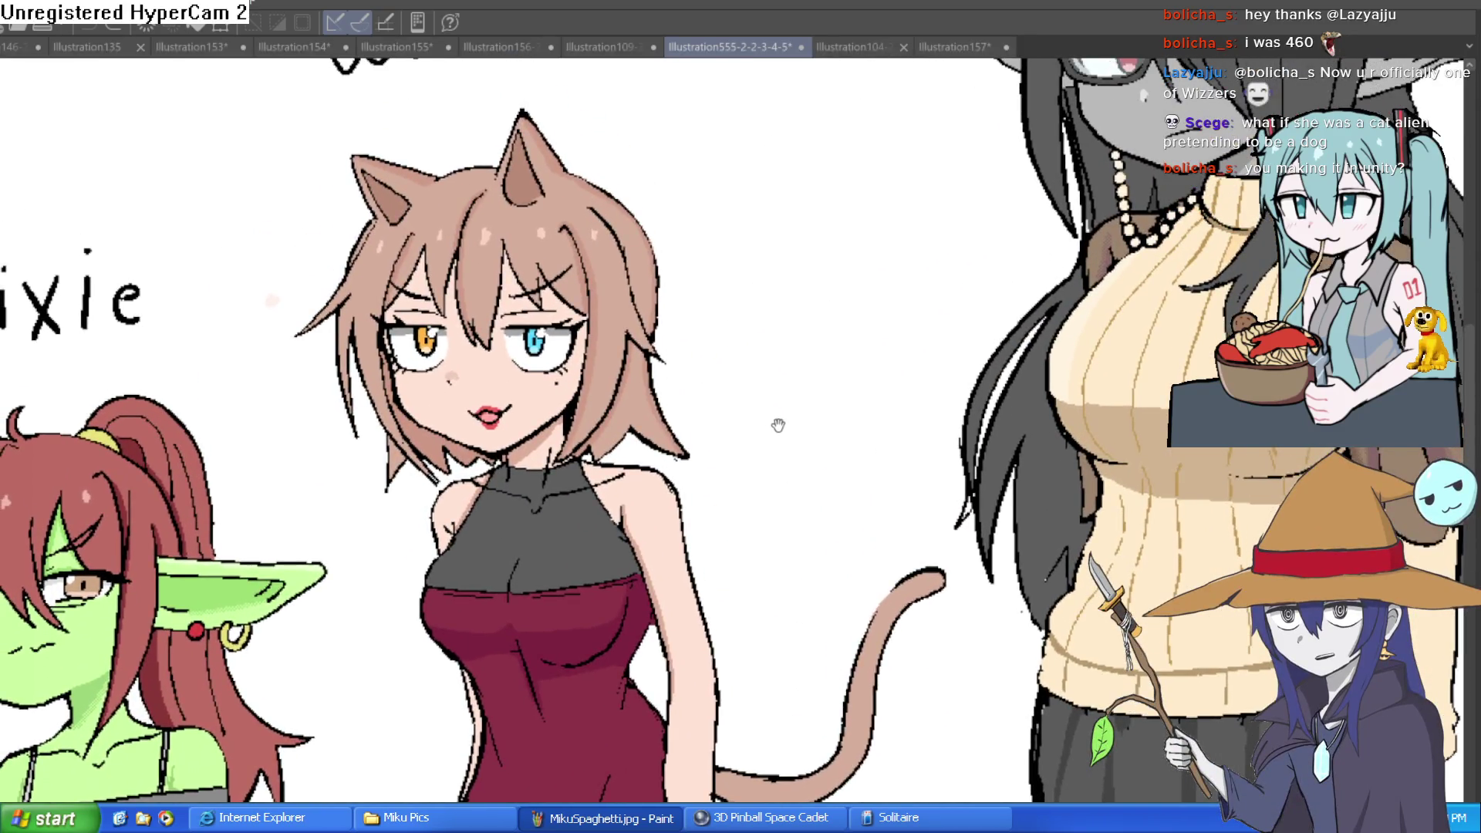
left_click_drag(778, 425, 776, 447)
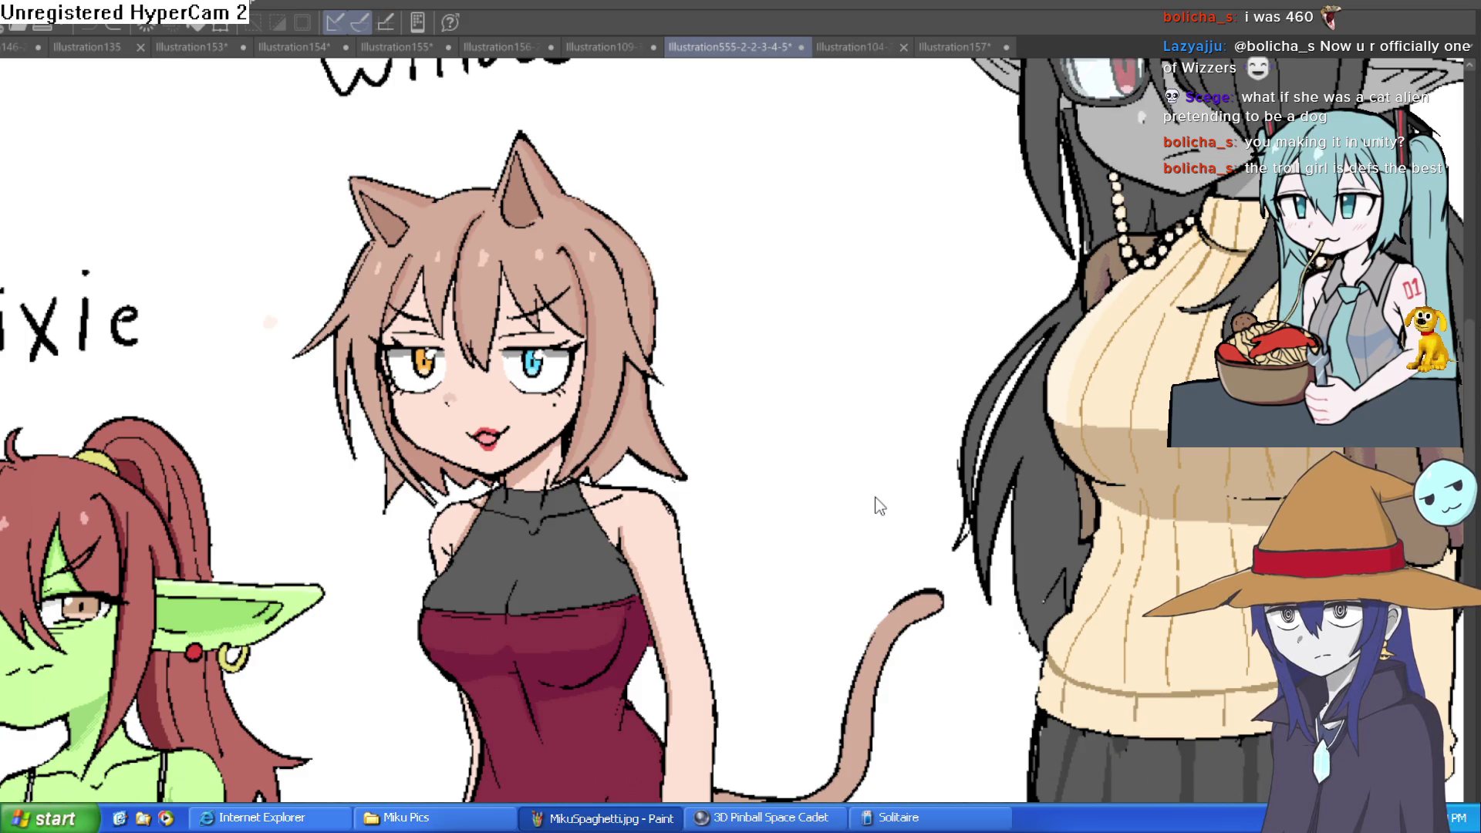
- Zoom the view on the newly opened Illustration102 fox-girl drawing
scroll(661, 212, "up", 2)
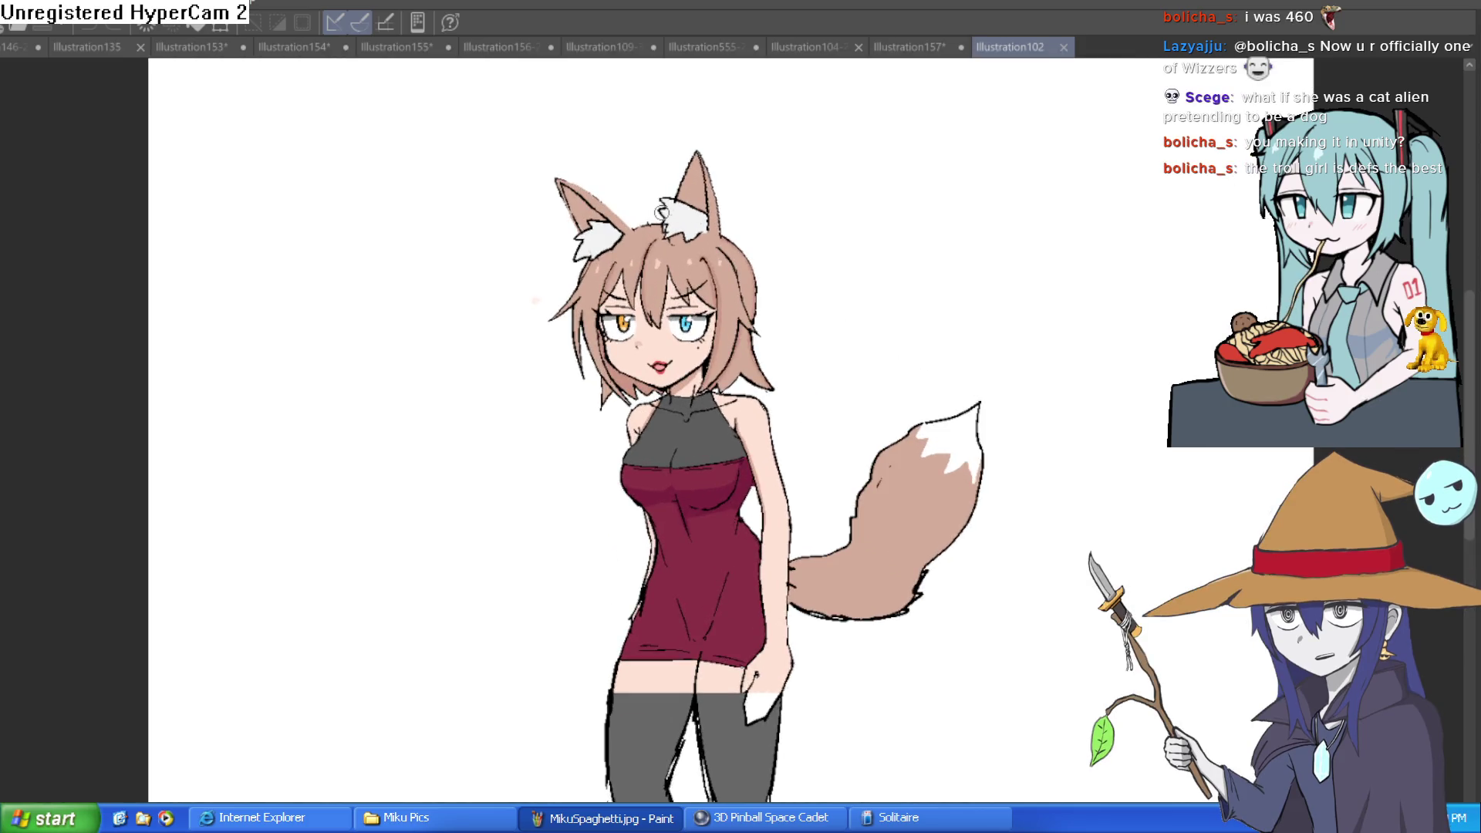
- Cycle through open drawings and move the fox-girl tab between Illustration109 and the lineup
left_click(922, 46)
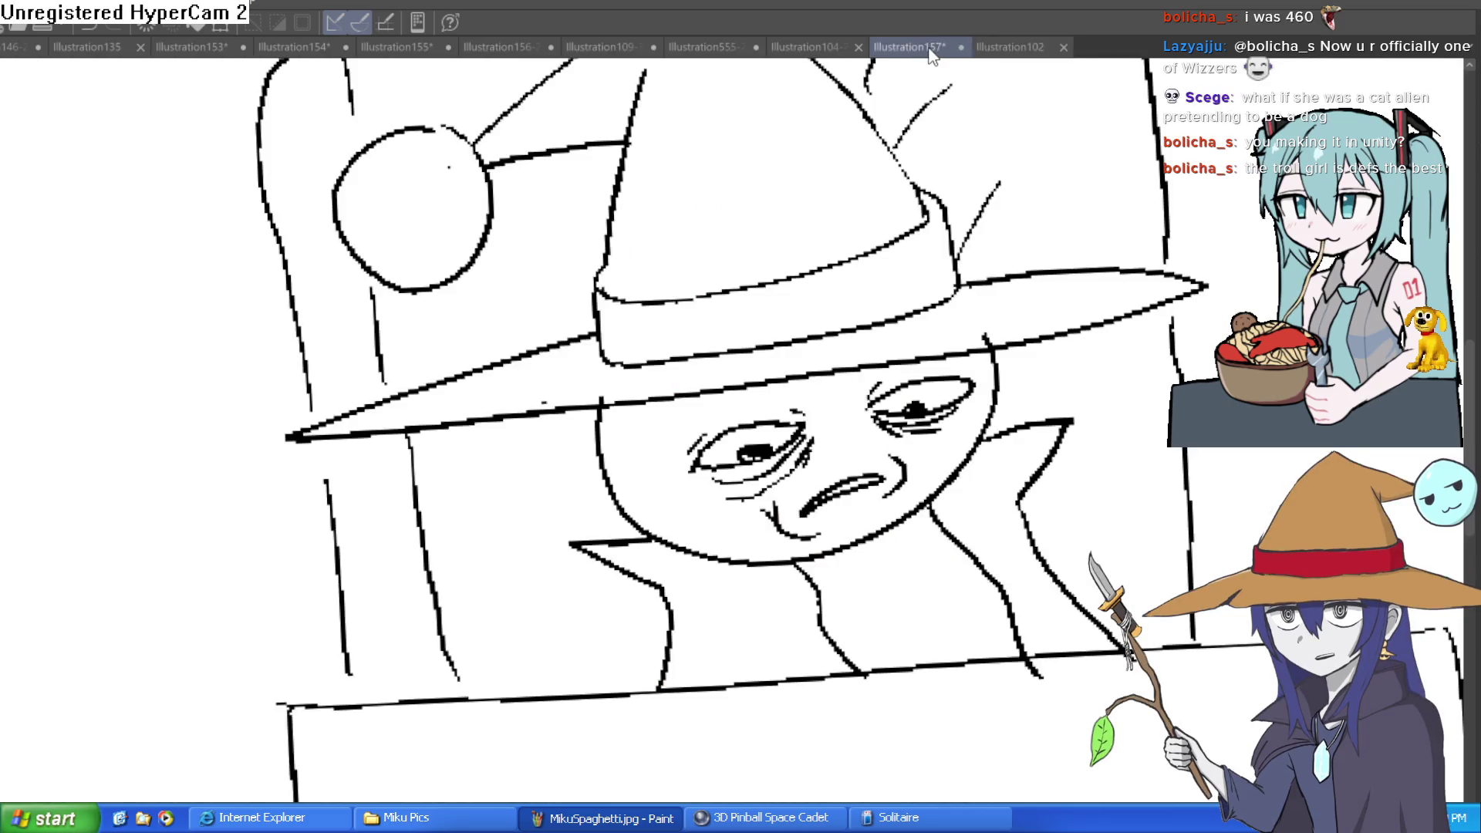
left_click(803, 46)
left_click(1042, 46)
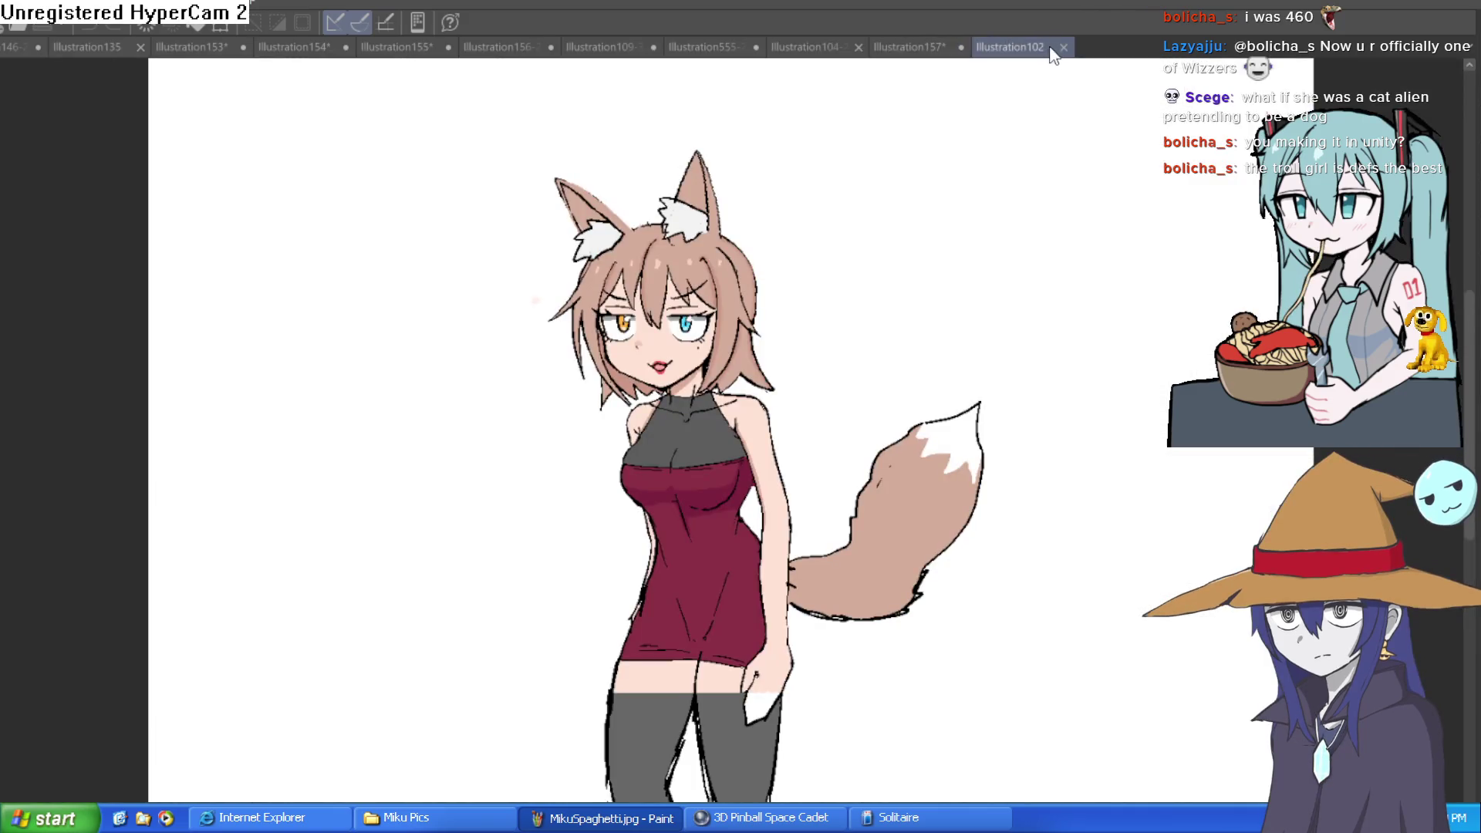
mouse_move(727, 59)
left_mouse_down()
mouse_move(679, 59)
mouse_move(694, 58)
left_mouse_up()
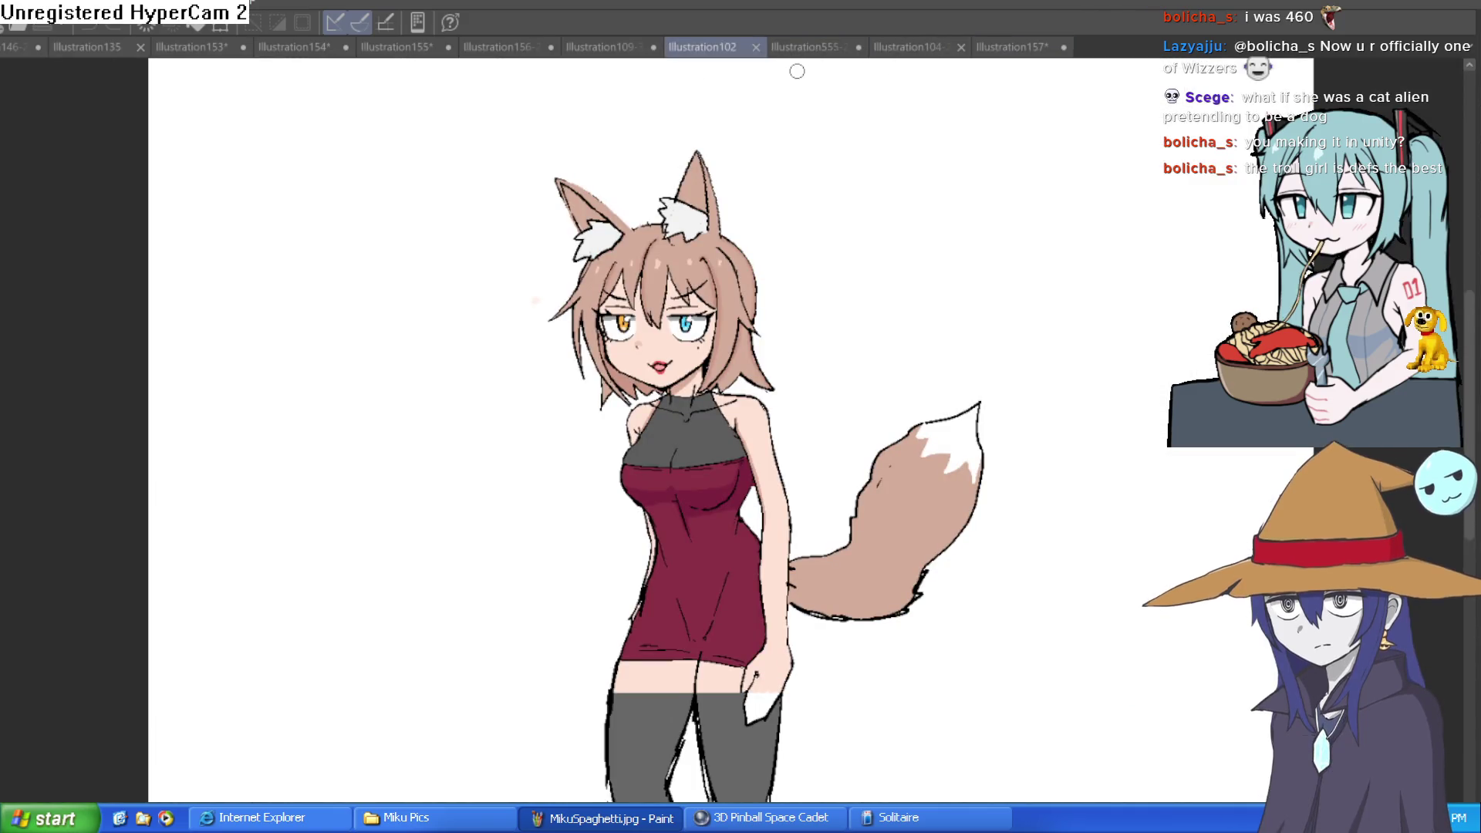
- Open the Misty II drawing and zoom in on the girl's head
left_click(605, 46)
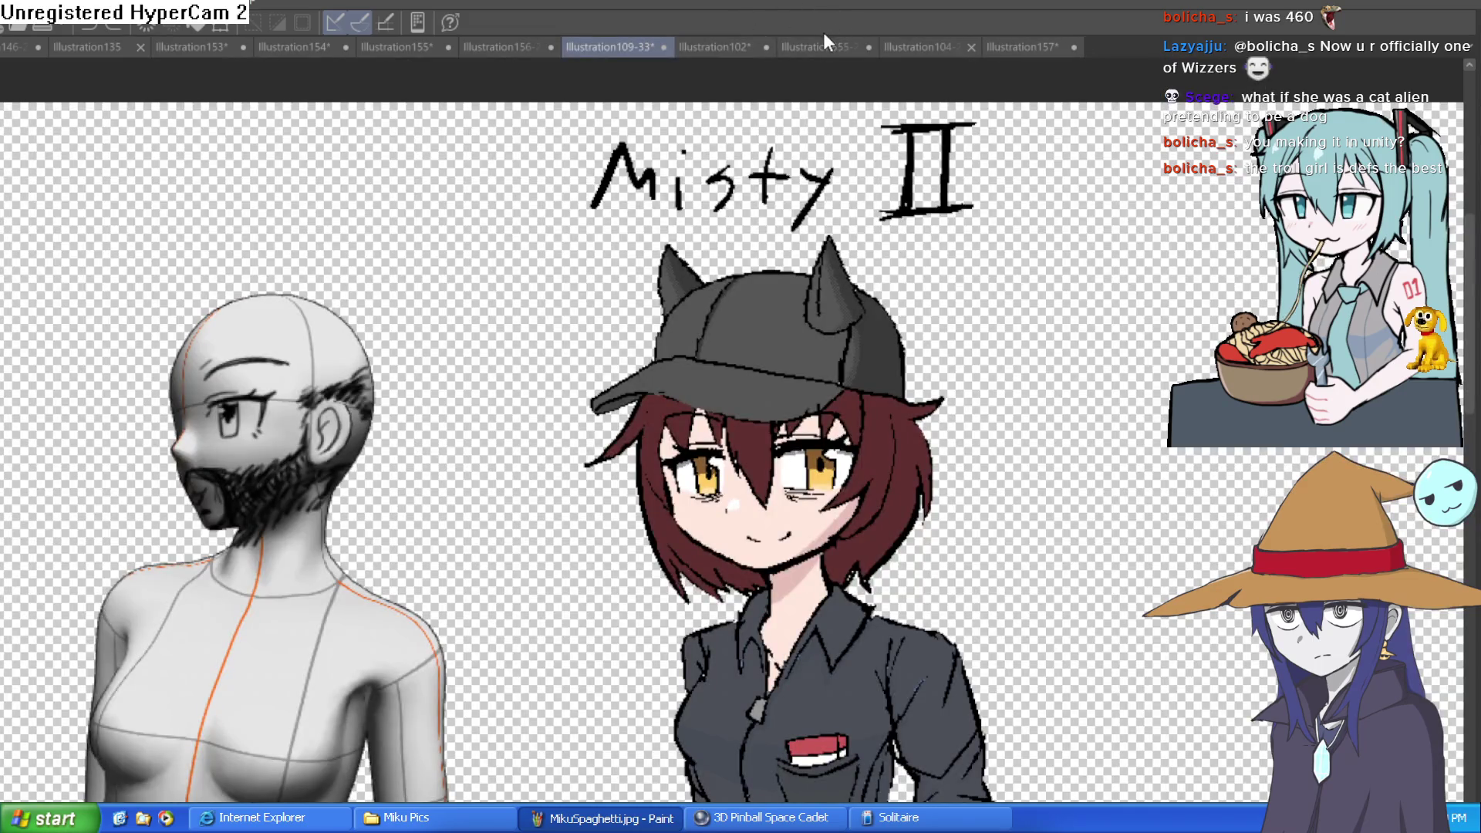
mouse_move(872, 348)
left_mouse_down()
mouse_move(956, 288)
mouse_move(969, 301)
left_mouse_up()
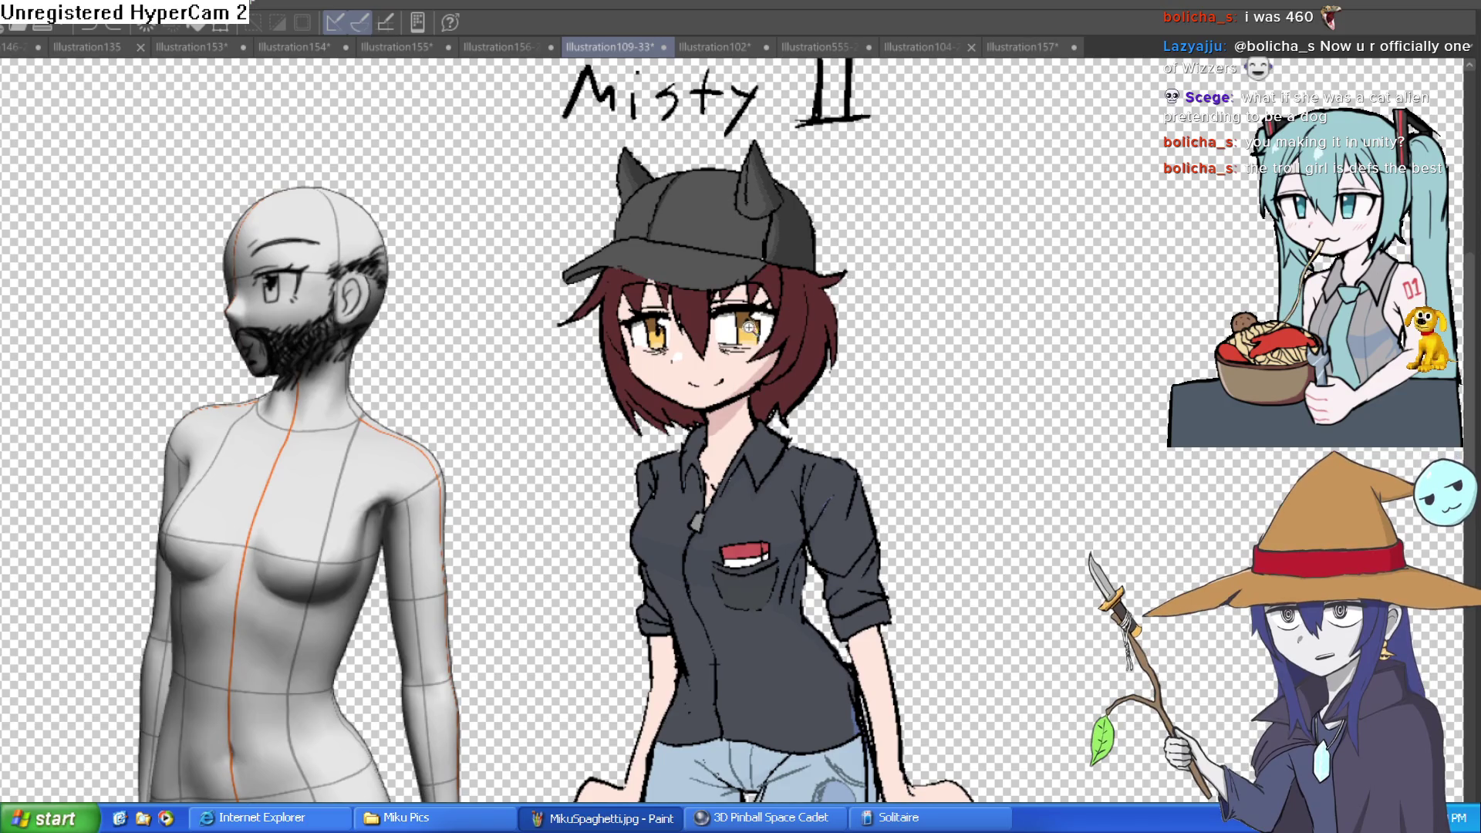
left_click(798, 311)
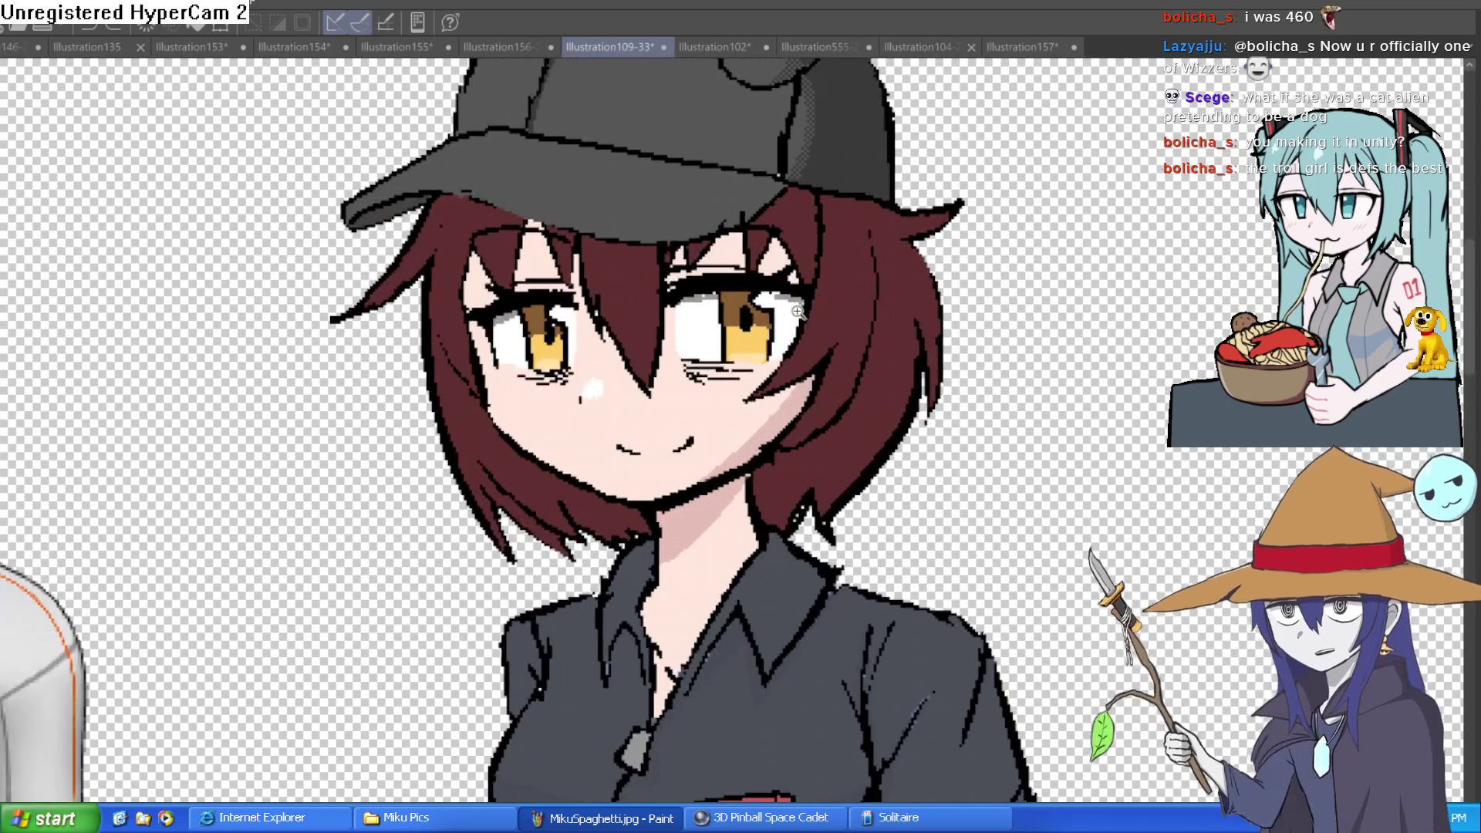
scroll(838, 324, "down", 3)
scroll(861, 380, "up", 1)
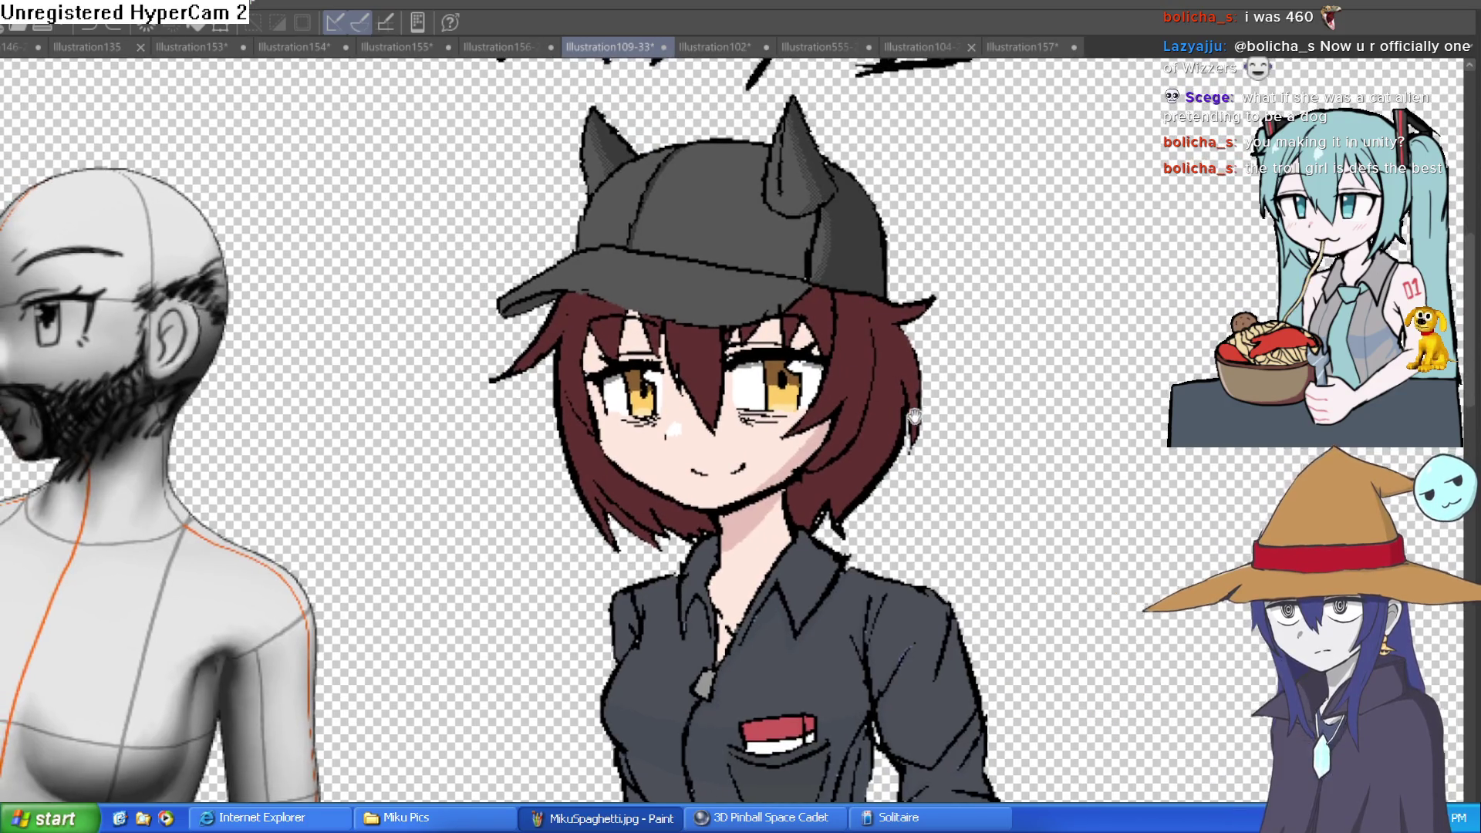
left_click_drag(998, 400, 979, 352)
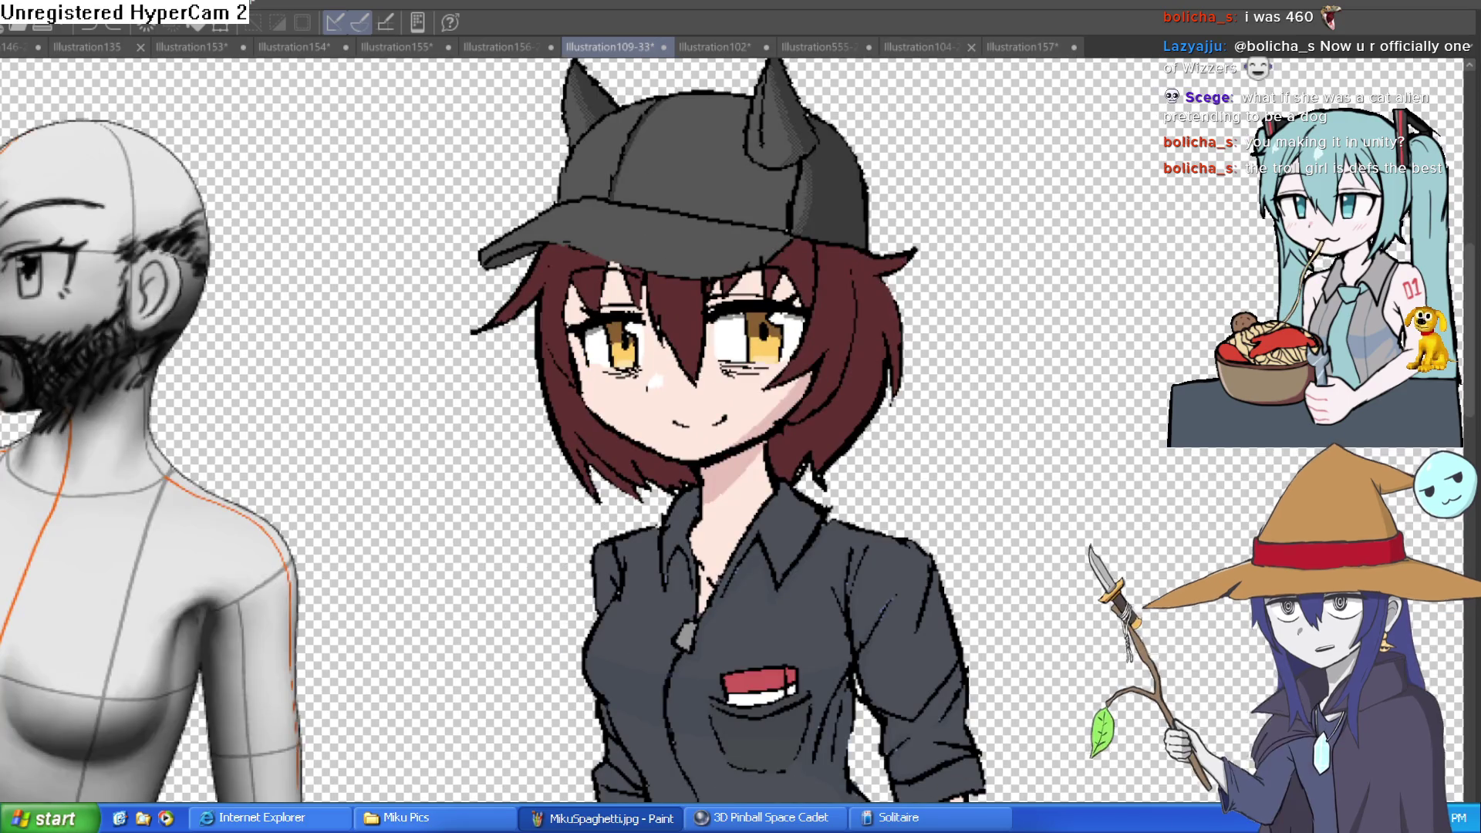
scroll(971, 315, "down", 1)
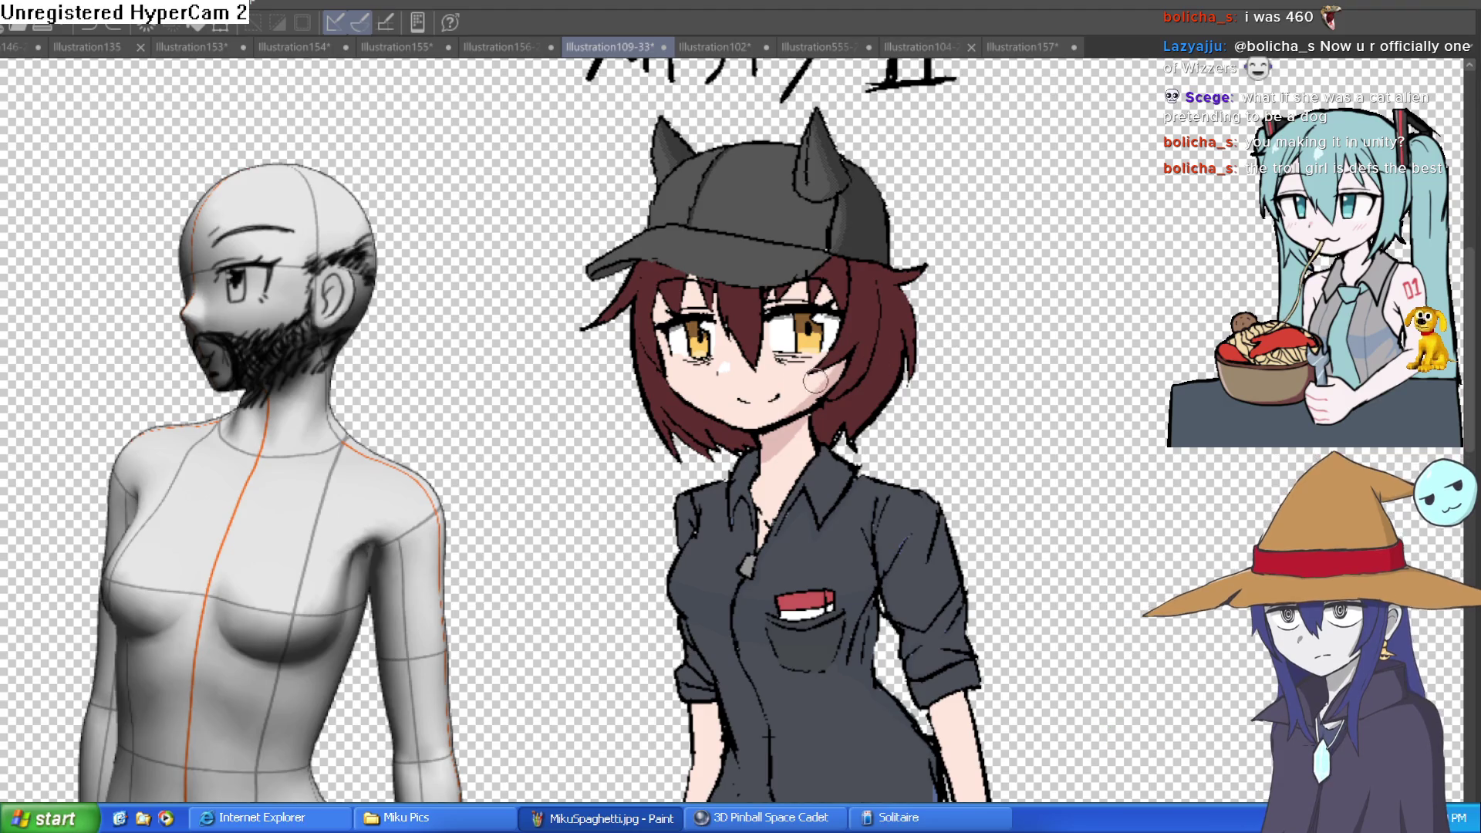
- Zoom in on the girl's eyes, then back out to frame her and the mannequin
left_click(774, 349)
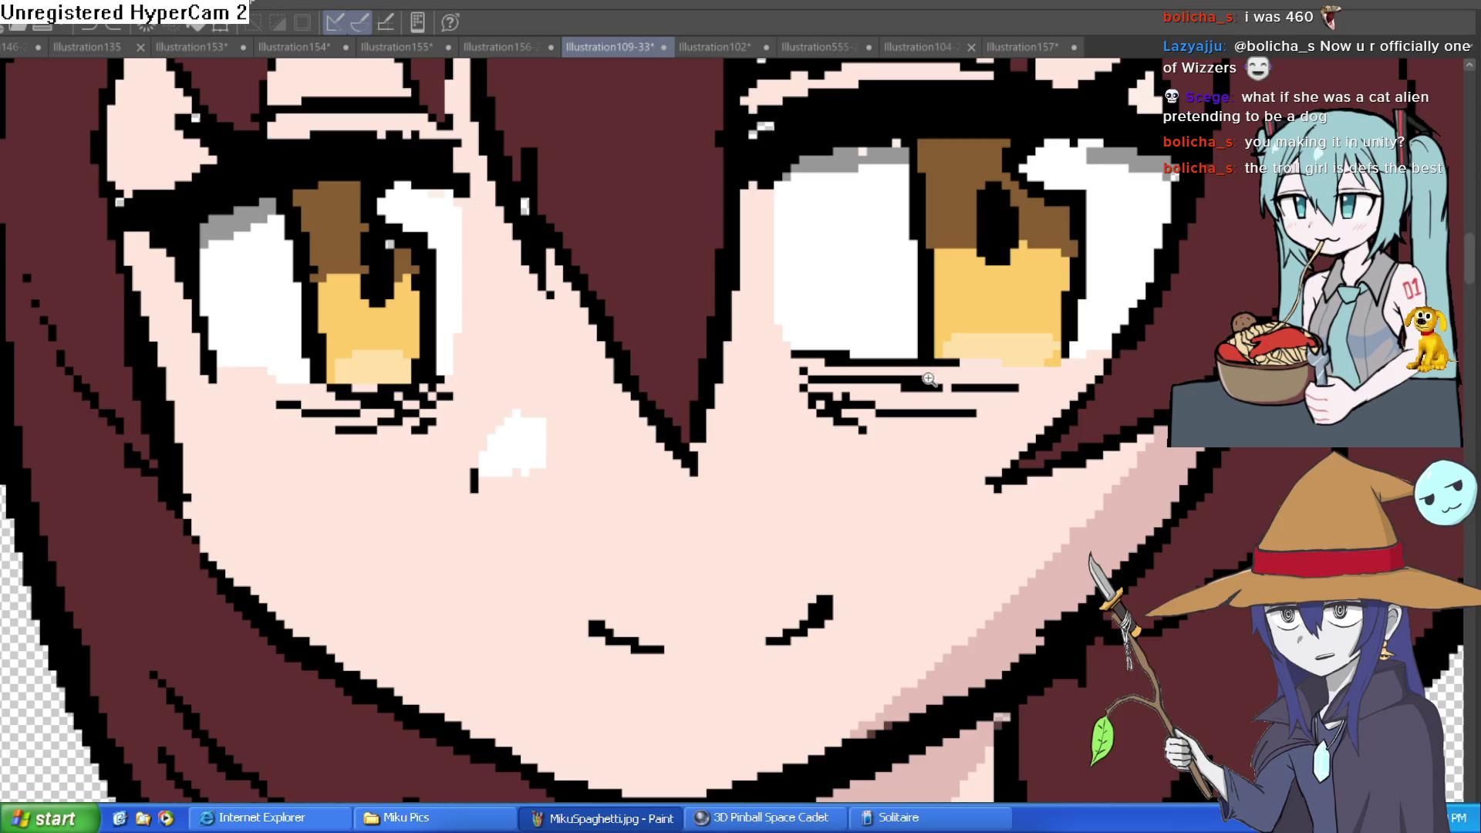
left_click(932, 364)
left_click(947, 377, "alt")
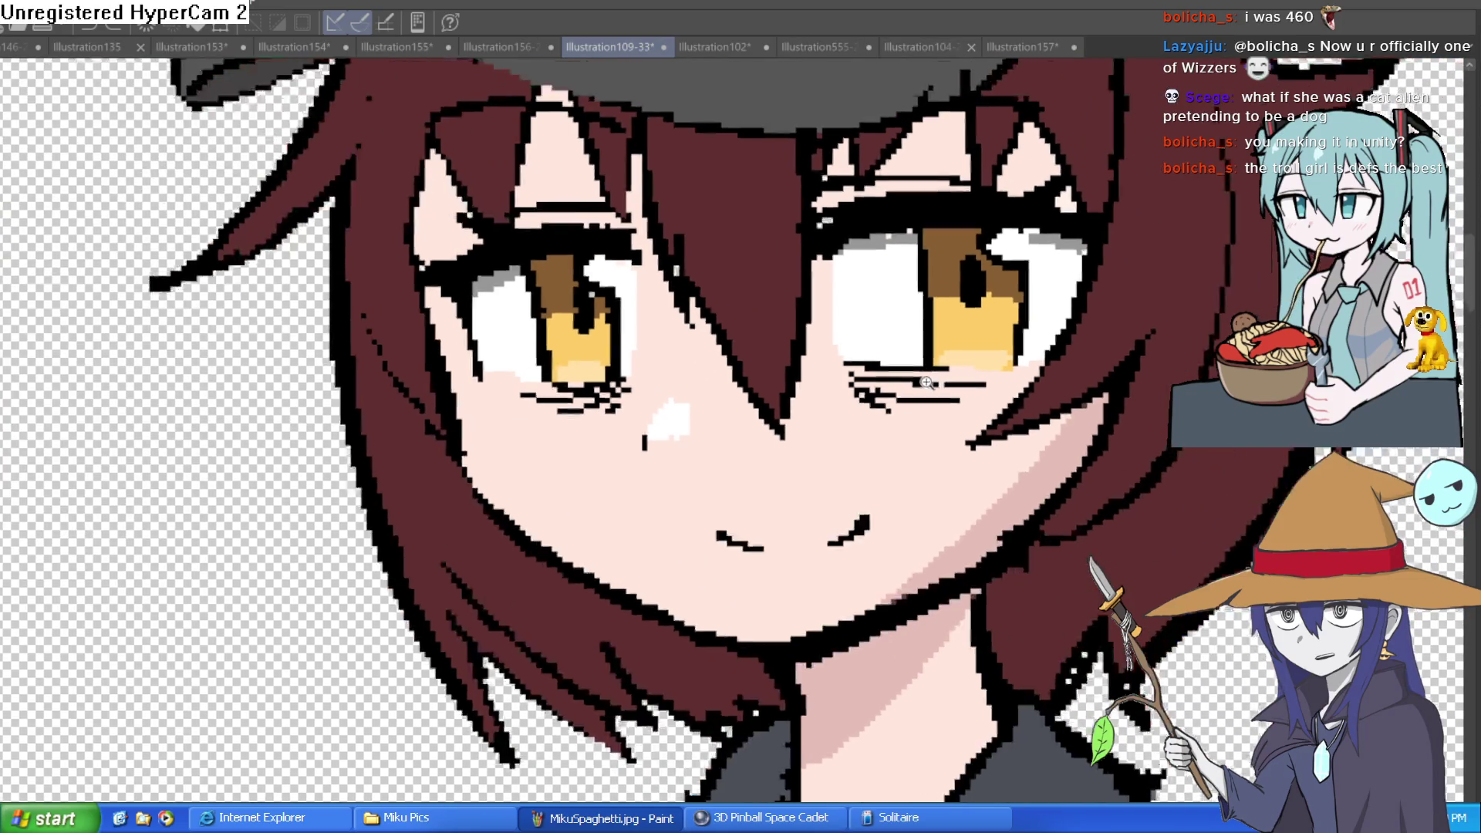
left_click(925, 379, "alt")
left_click_drag(1018, 398, 991, 395)
scroll(991, 395, "down", 3)
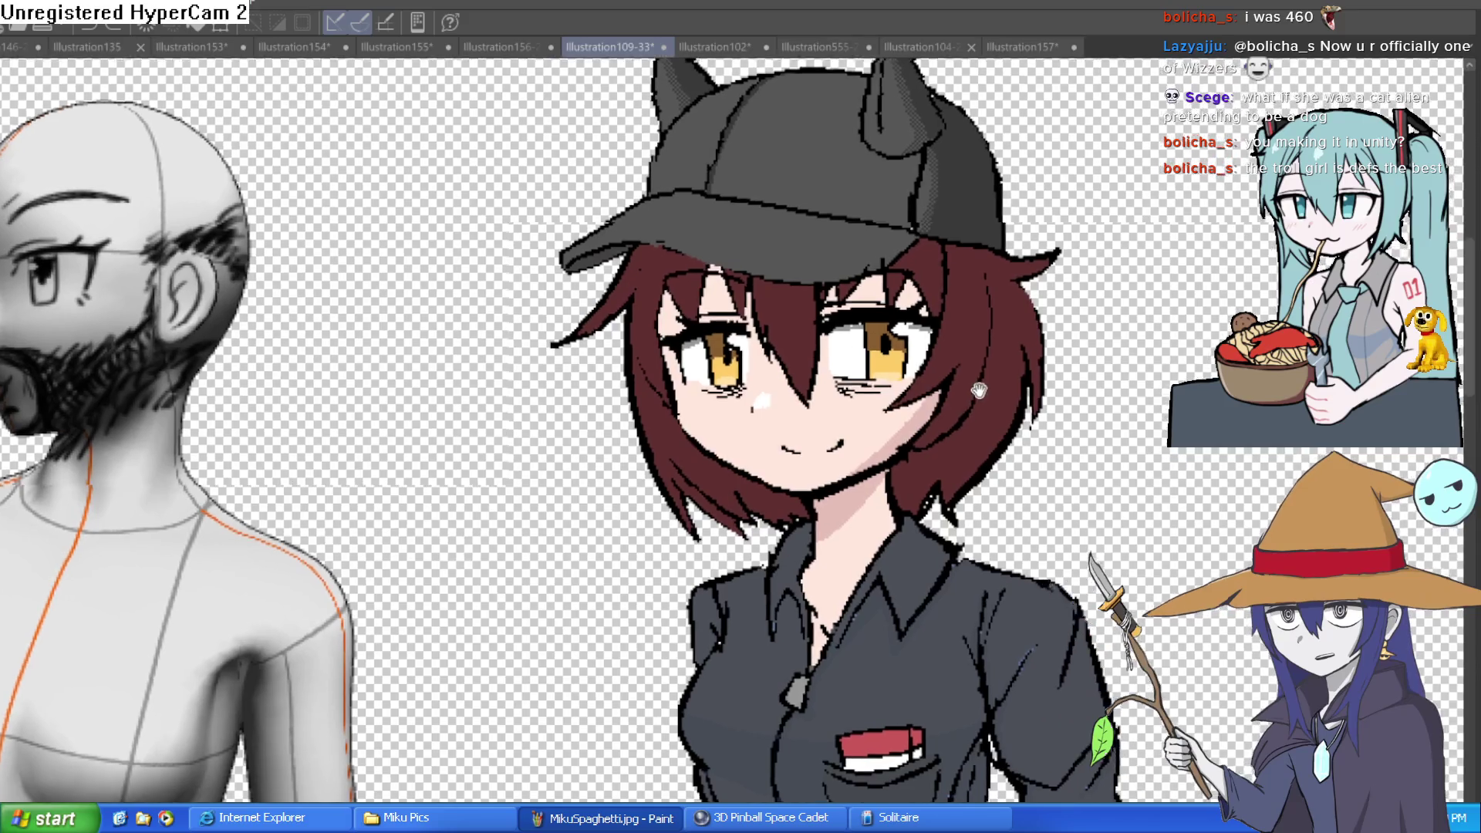
left_click_drag(899, 356, 982, 375)
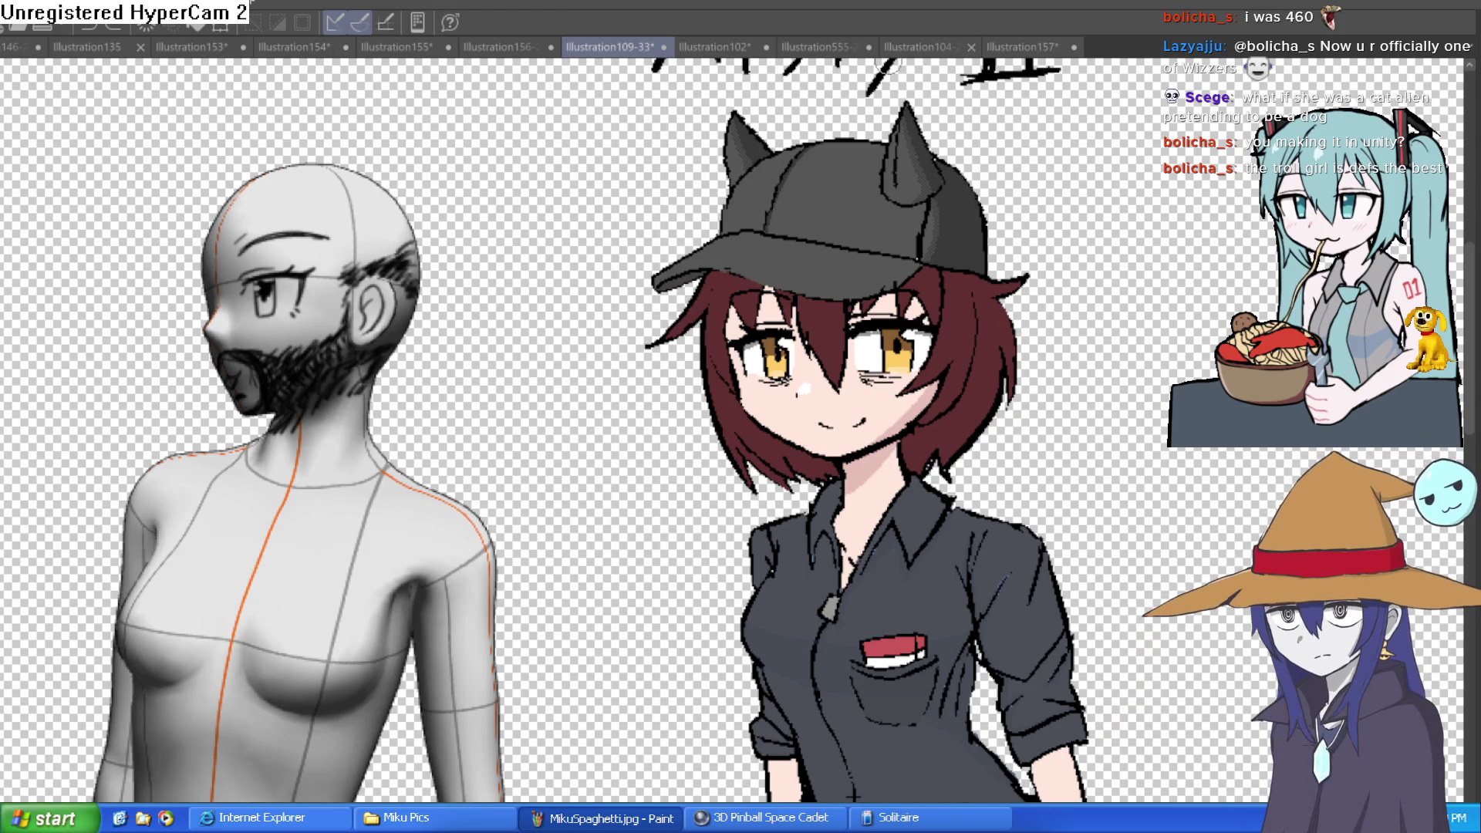
- Return to the character lineup, pan across the characters, then switch to Construct 3
left_click(729, 37)
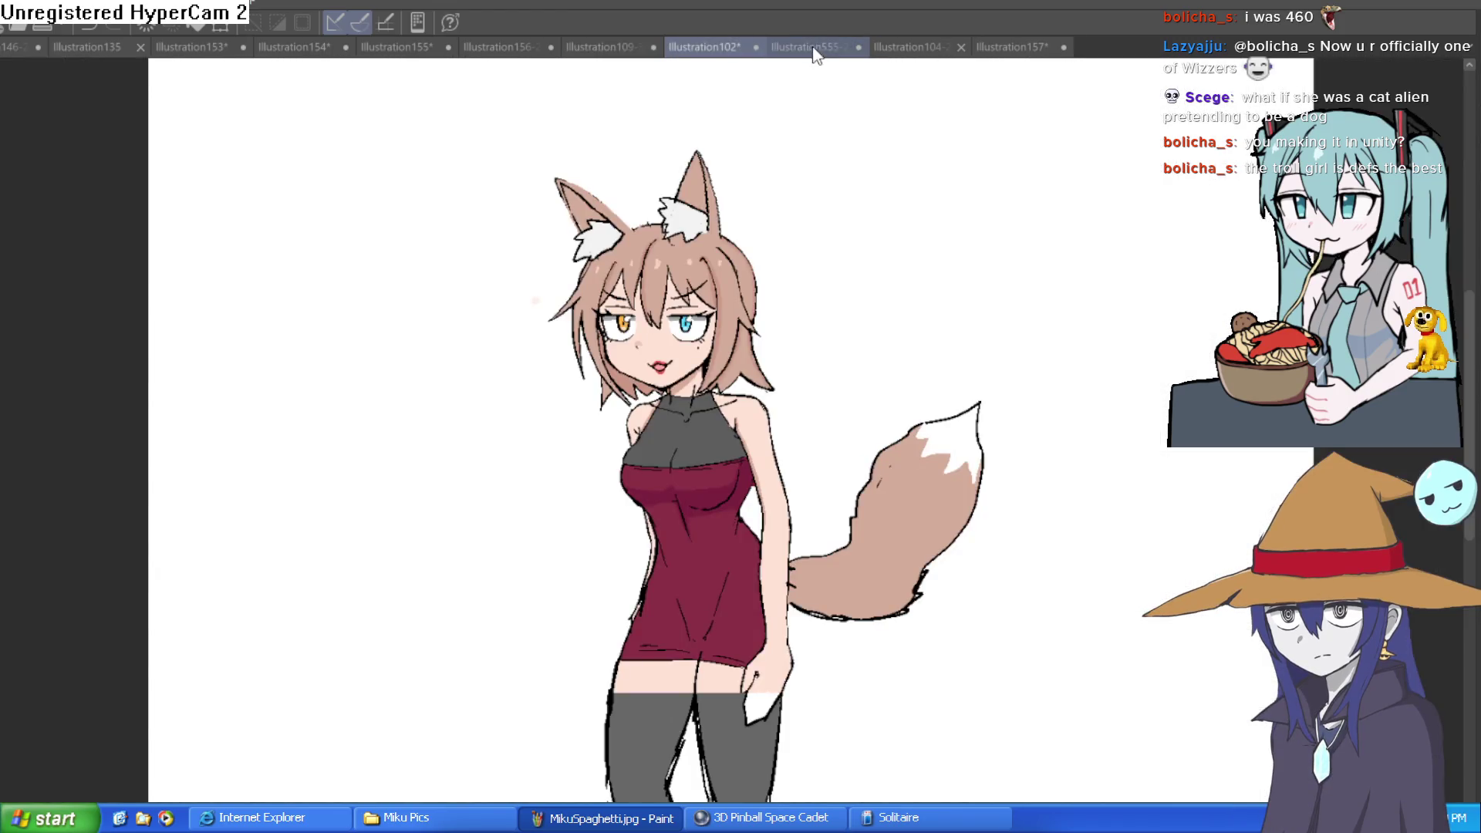
left_click(820, 48)
scroll(947, 392, "down", 5)
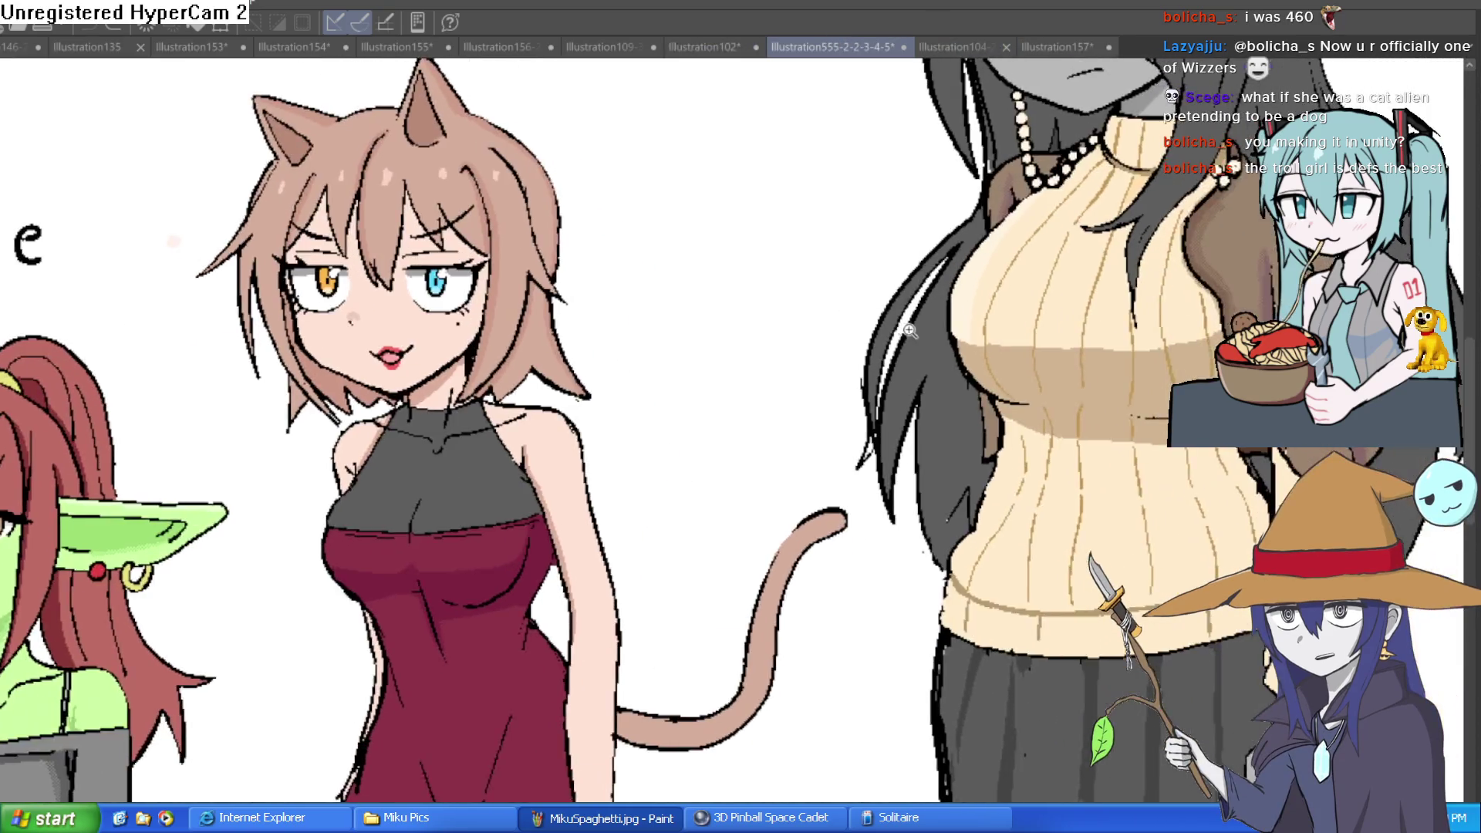
scroll(1013, 386, "up", 2)
mouse_move(1014, 386)
left_mouse_down()
mouse_move(1160, 355)
mouse_move(744, 383)
left_mouse_up()
scroll(745, 383, "down", 3)
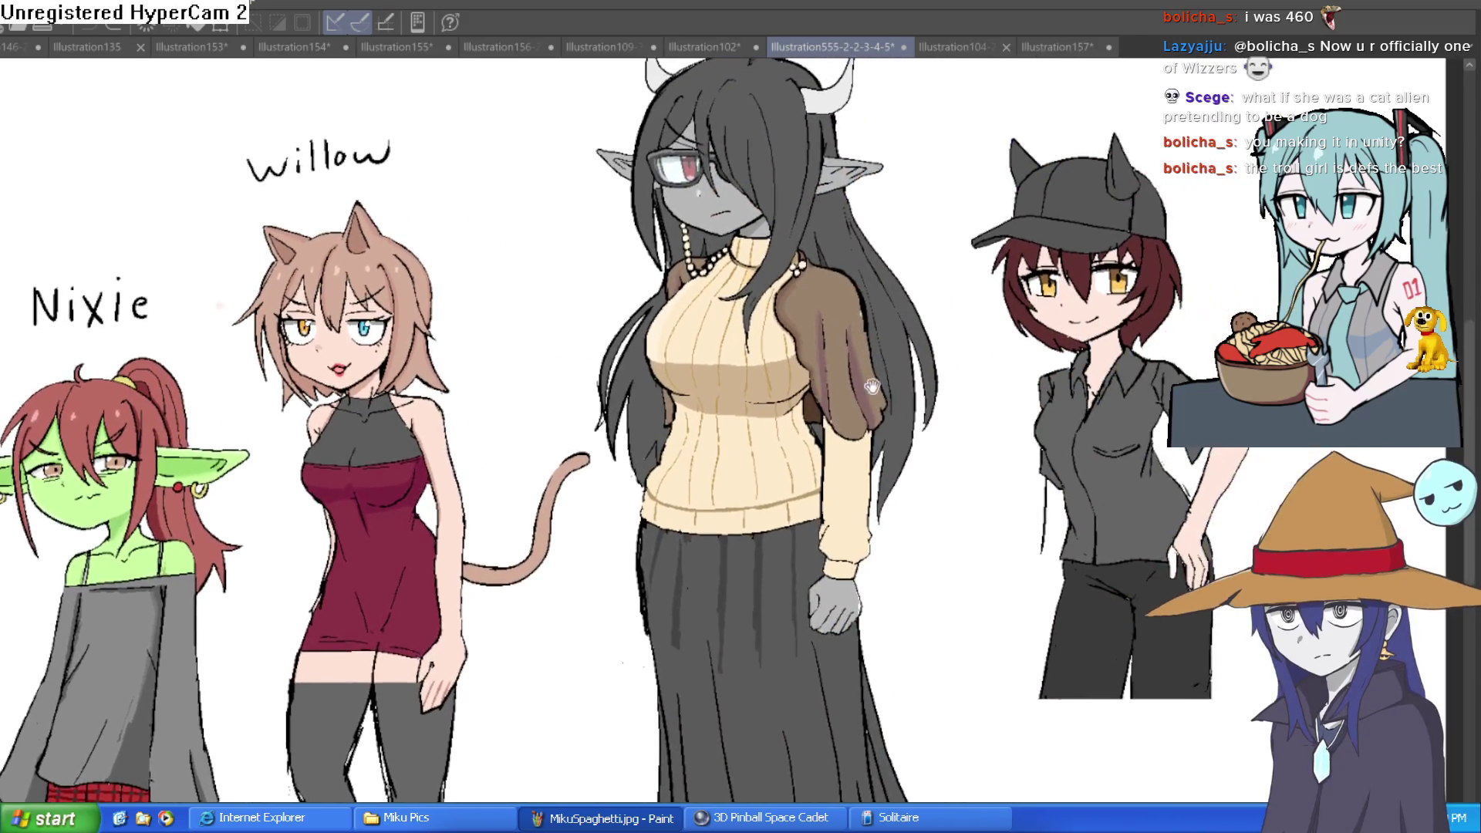
scroll(957, 463, "up", 1)
scroll(957, 463, "up", 1)
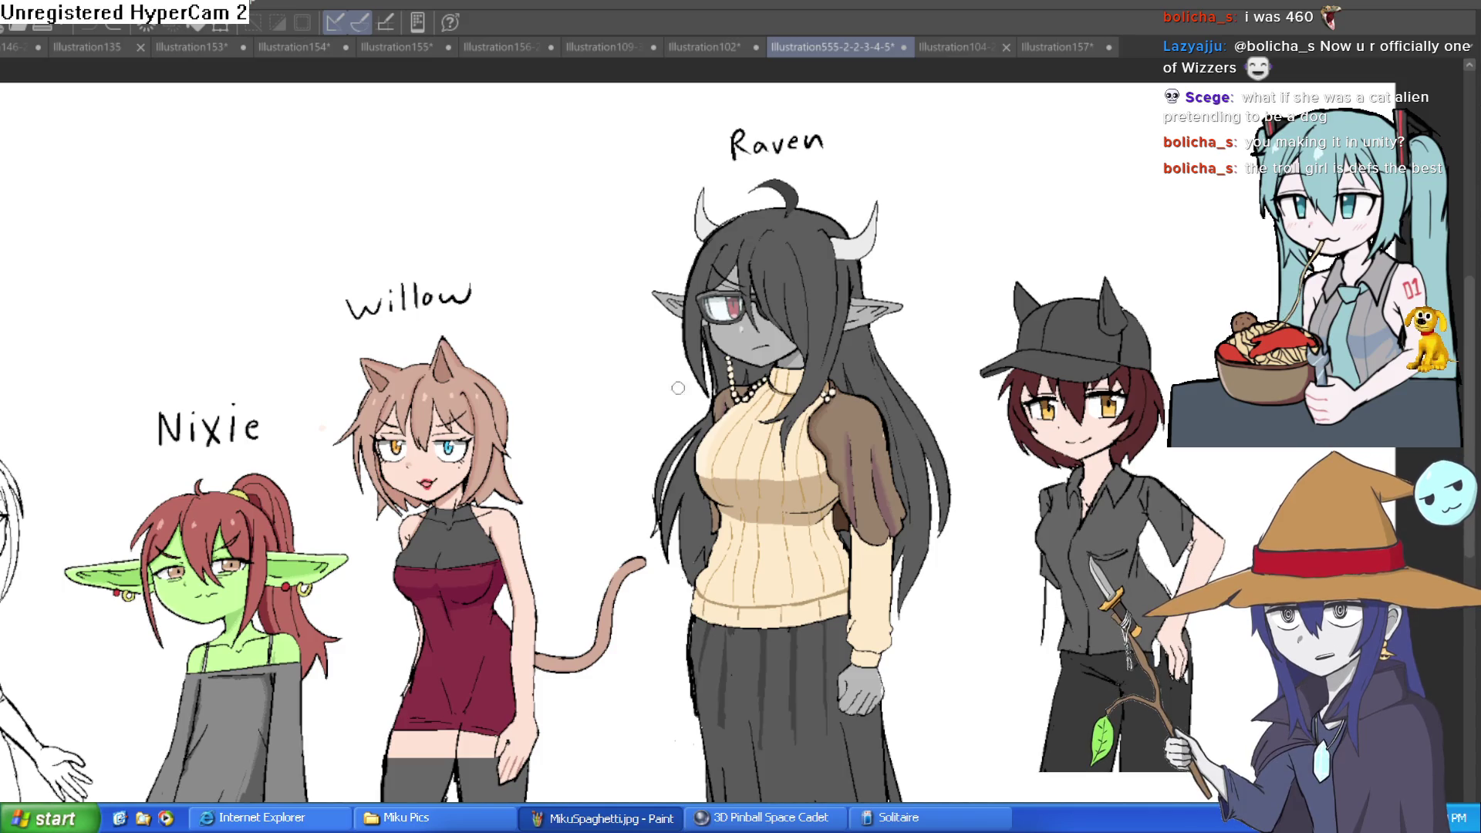
key("alt+Tab")
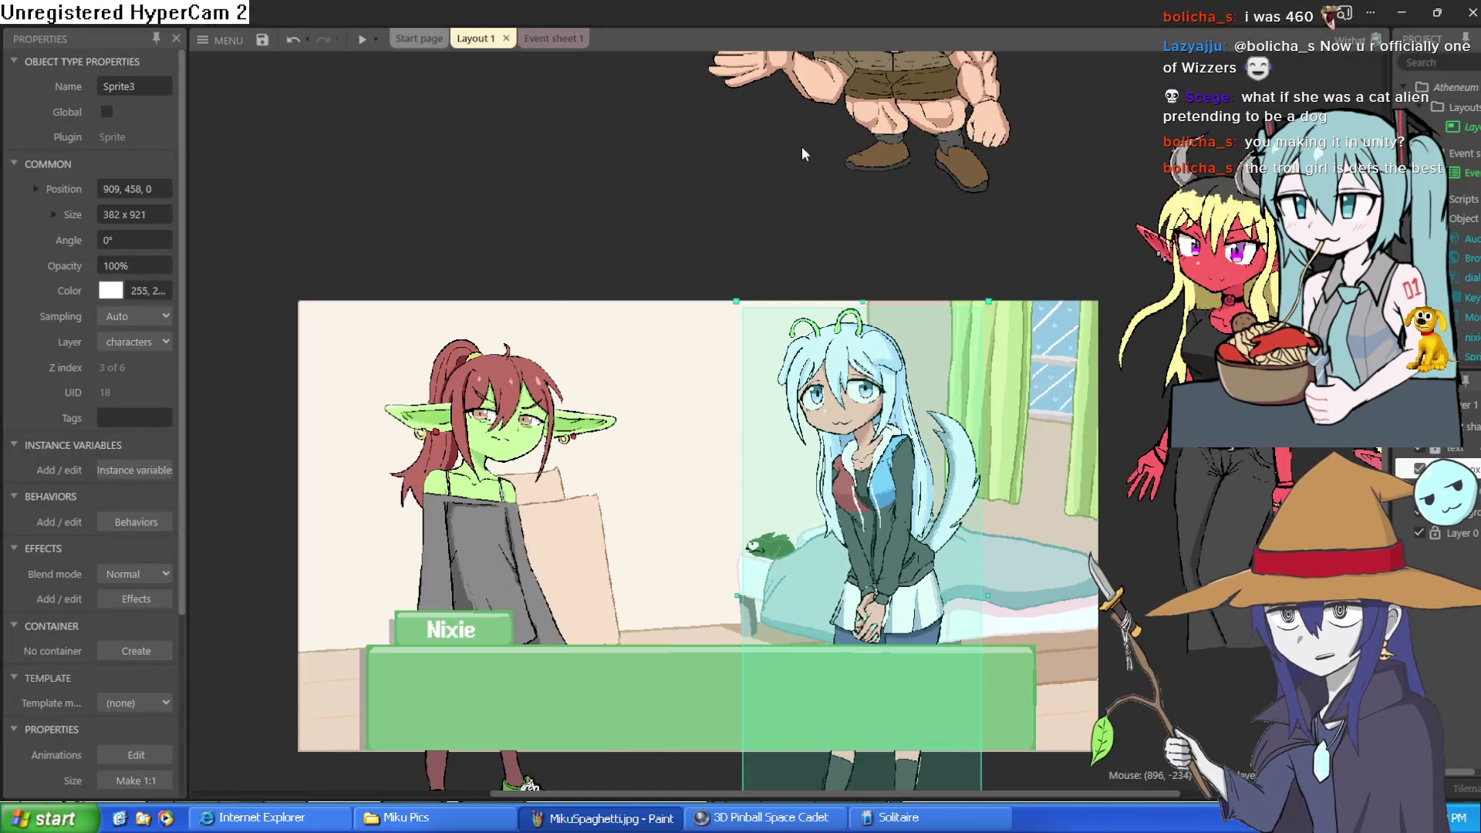
- Open Event sheet 1 and scroll through the click-driven dialogue events
scroll(619, 214, "down", 1)
scroll(620, 214, "down", 2)
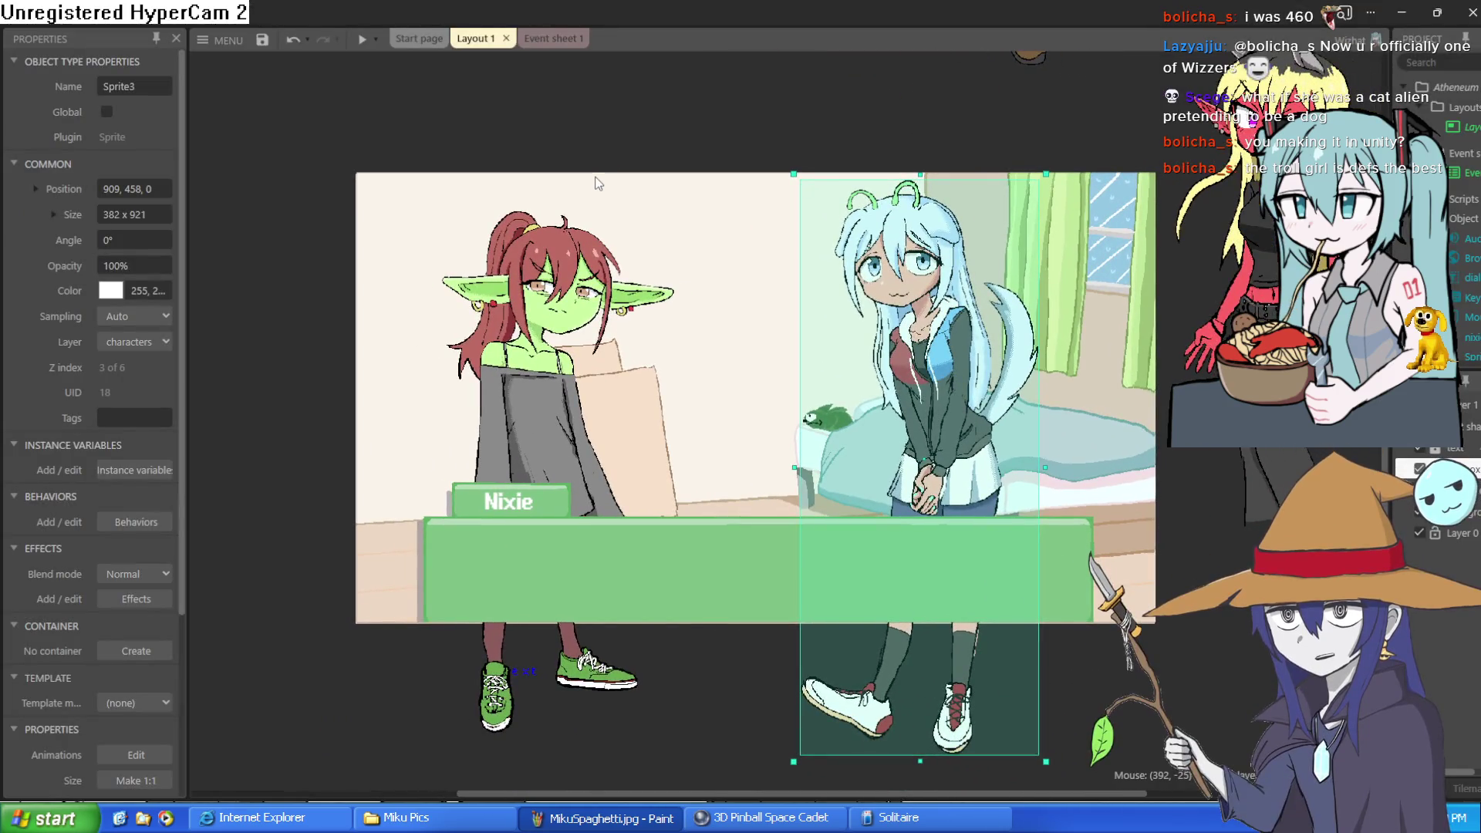
scroll(593, 184, "up", 1)
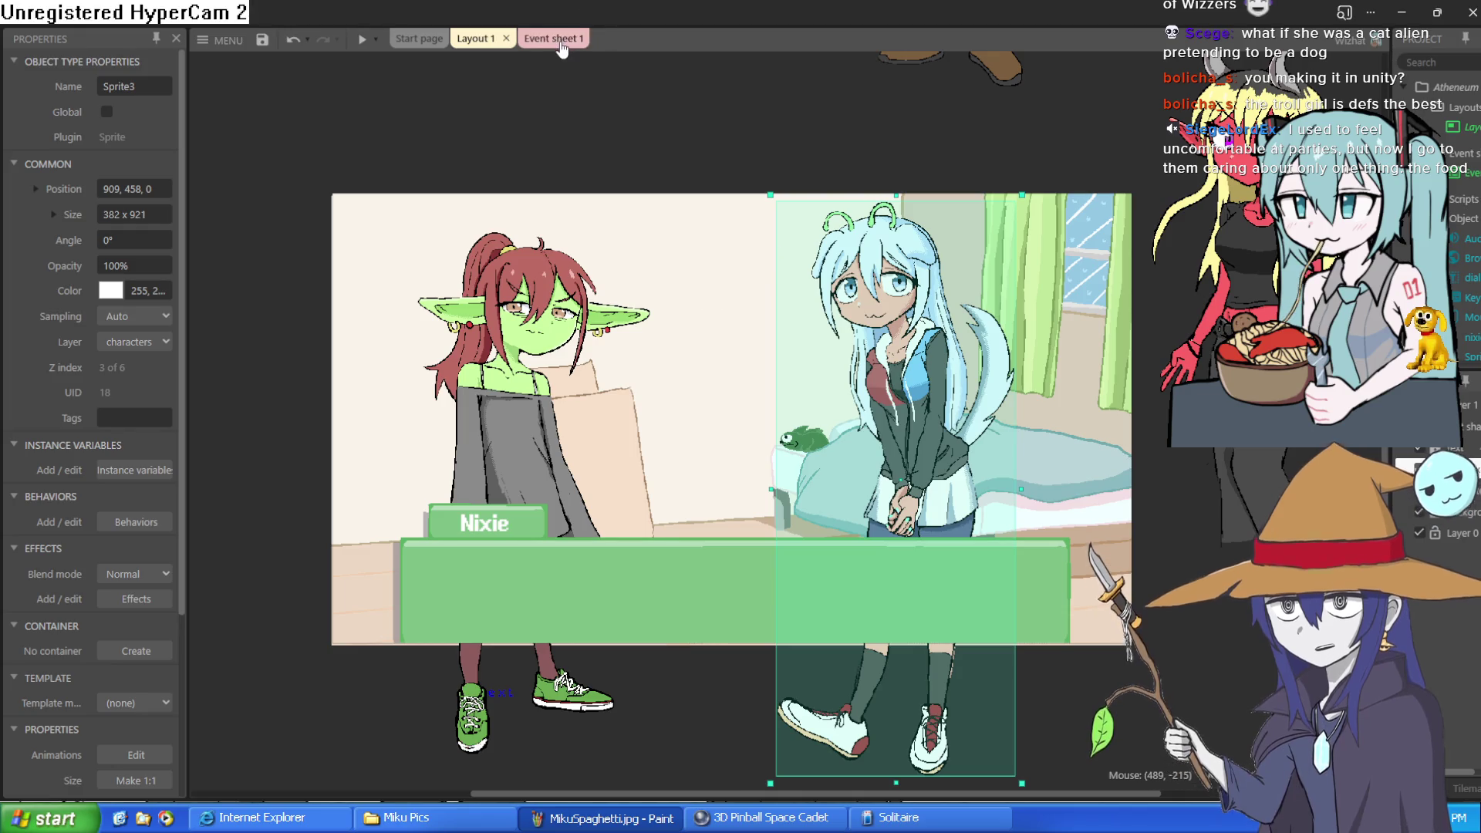
left_click(562, 42)
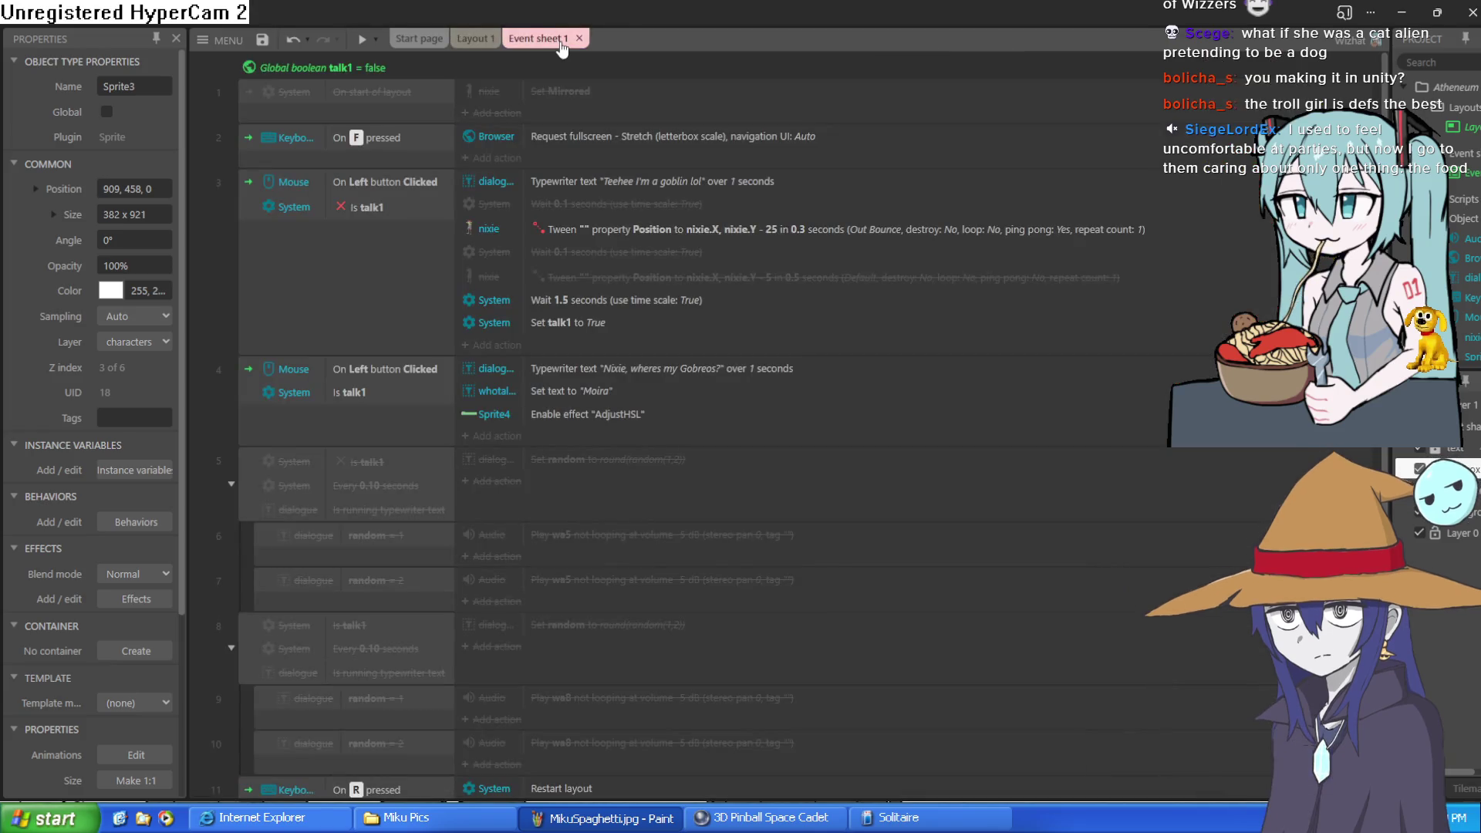
scroll(659, 179, "down", 2)
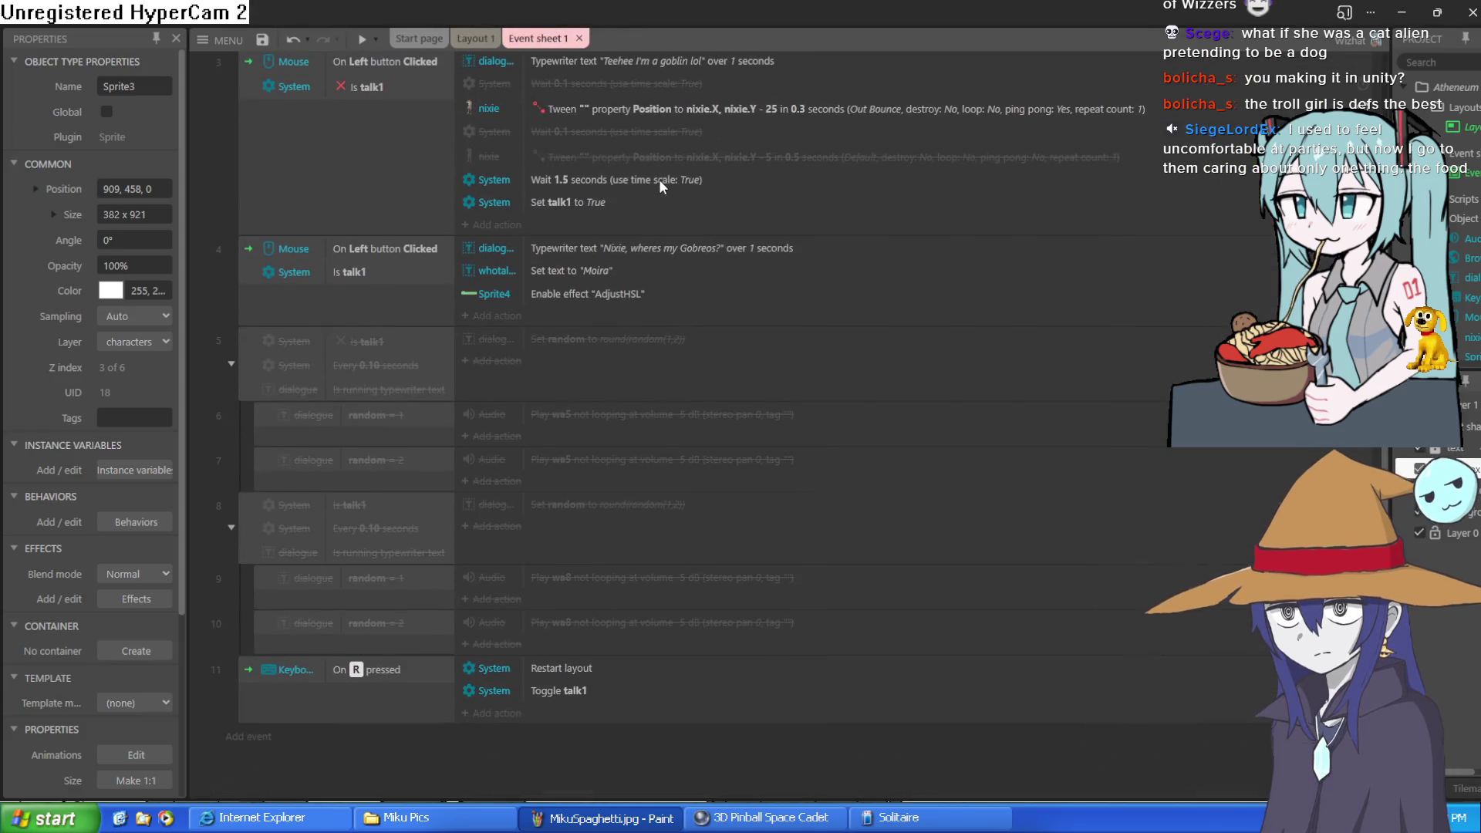
scroll(659, 179, "up", 2)
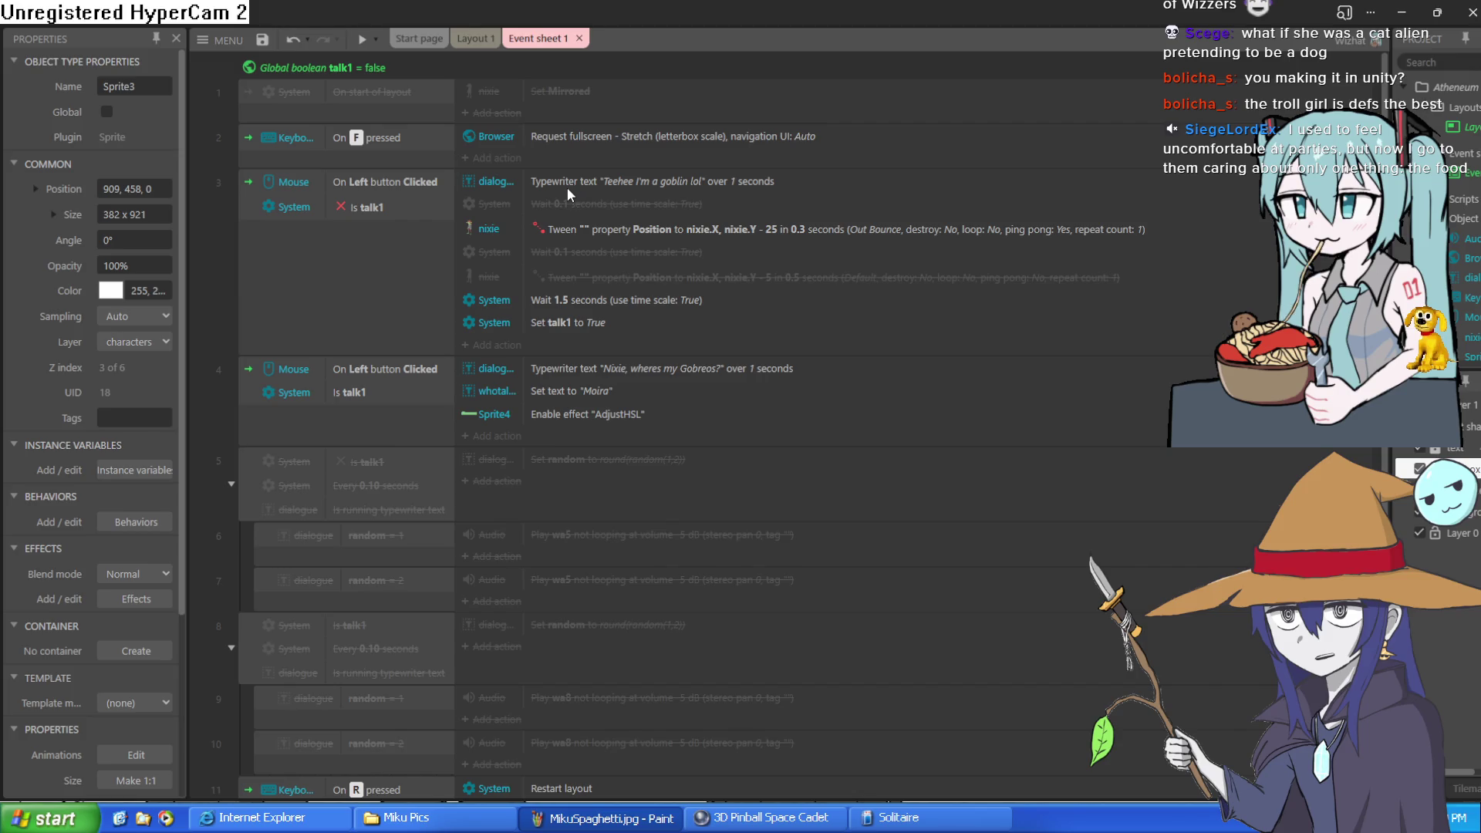
scroll(609, 160, "down", 2)
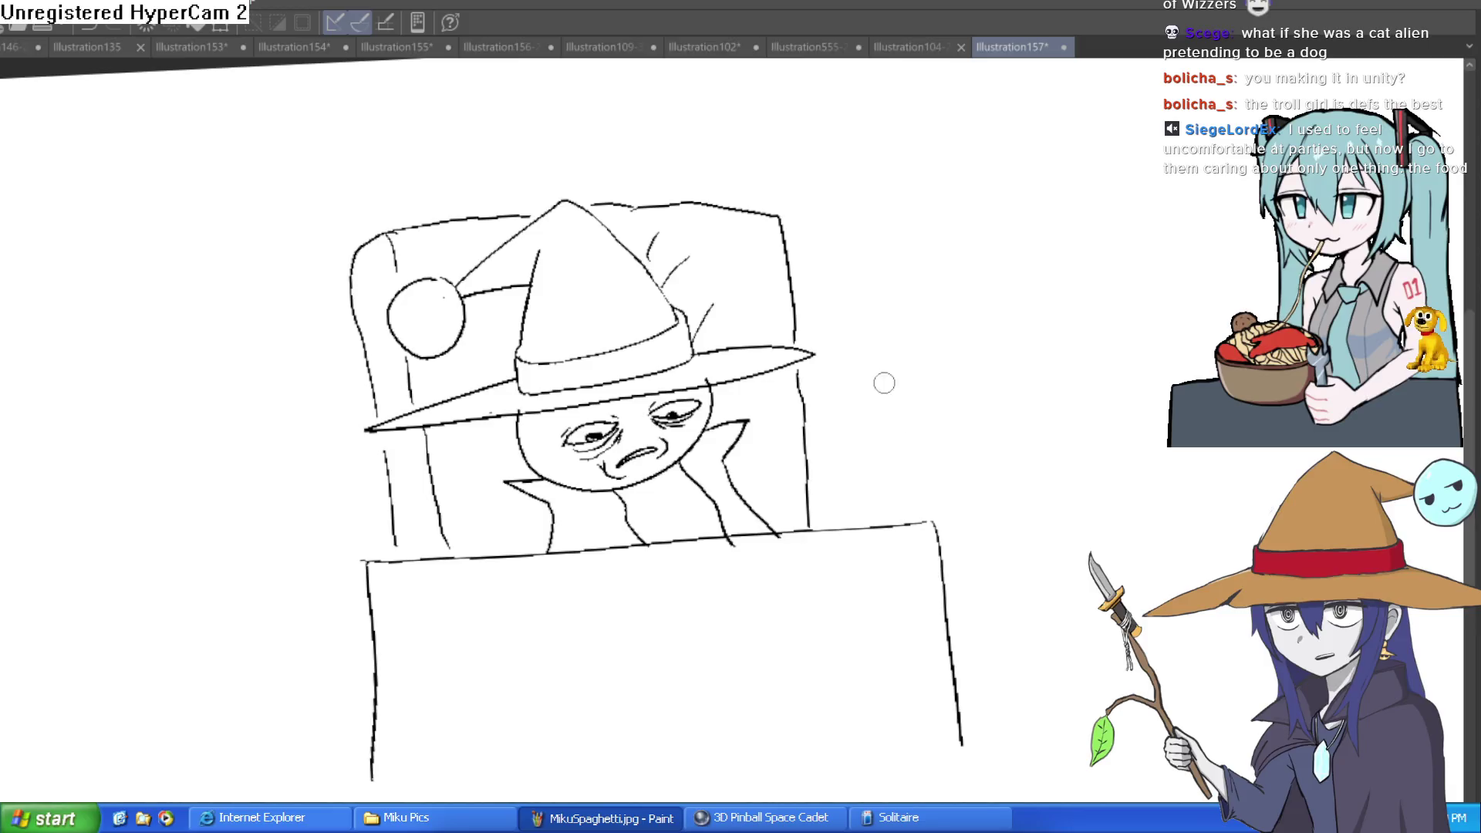
- Draw an arm rising from the blanket and erase the blanket line crossing the hand
left_click_drag(926, 502, 910, 489)
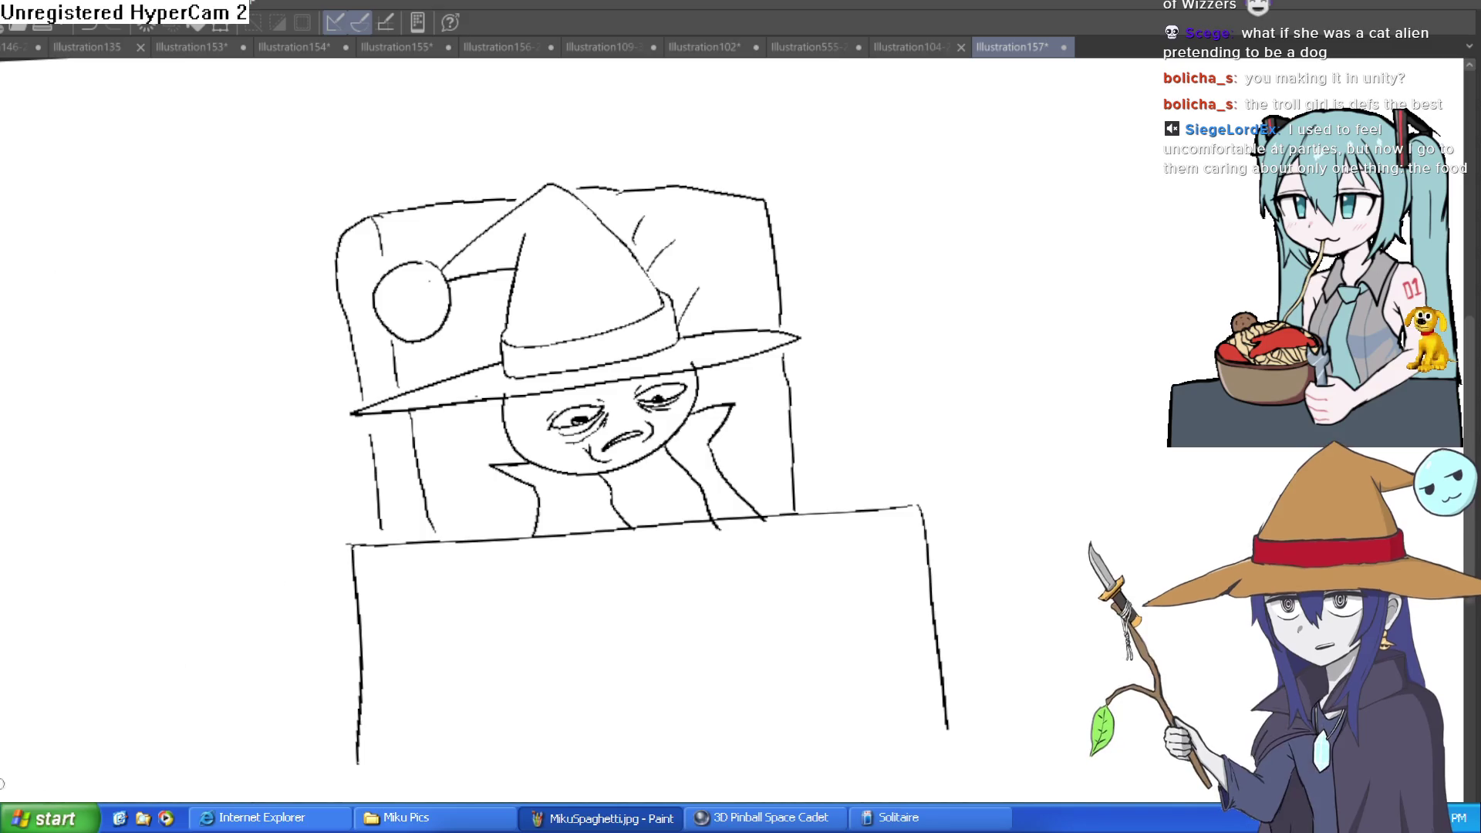
scroll(976, 461, "up", 2)
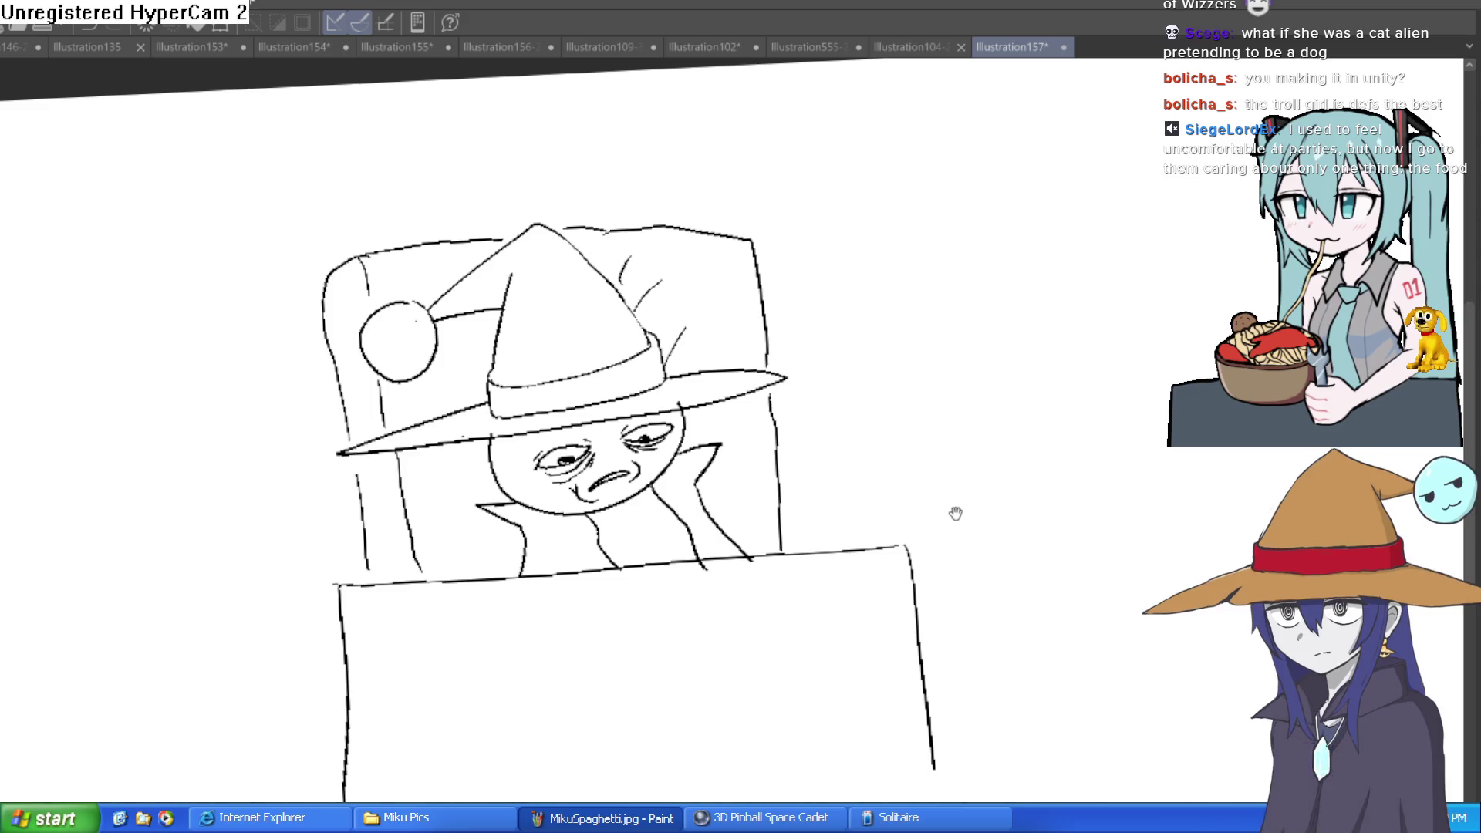
mouse_move(731, 668)
left_mouse_down()
mouse_move(791, 428)
mouse_move(841, 392)
mouse_move(891, 513)
mouse_move(900, 605)
mouse_move(832, 688)
mouse_move(805, 689)
mouse_move(779, 492)
mouse_move(843, 417)
mouse_move(895, 556)
mouse_move(903, 660)
mouse_move(791, 704)
mouse_move(795, 722)
left_mouse_up()
key("ctrl+z")
mouse_move(806, 554)
left_mouse_down()
mouse_move(775, 540)
mouse_move(780, 517)
mouse_move(880, 550)
left_mouse_up()
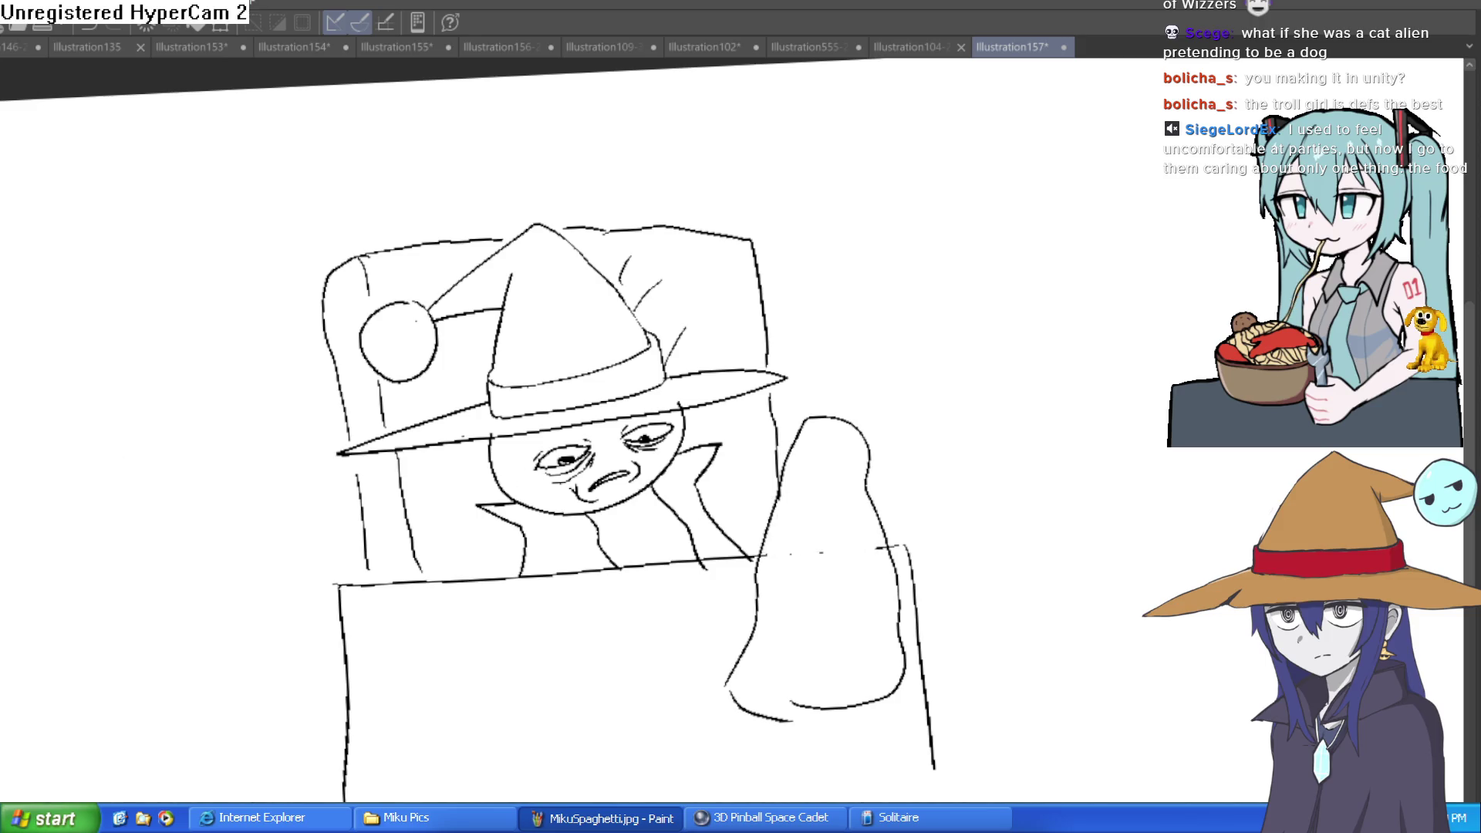
- Draw a lump under the blanket, then switch to the Hyra drawing
mouse_move(615, 682)
left_mouse_down()
mouse_move(548, 635)
mouse_move(440, 608)
mouse_move(390, 633)
mouse_move(369, 695)
mouse_move(512, 734)
mouse_move(606, 726)
left_mouse_up()
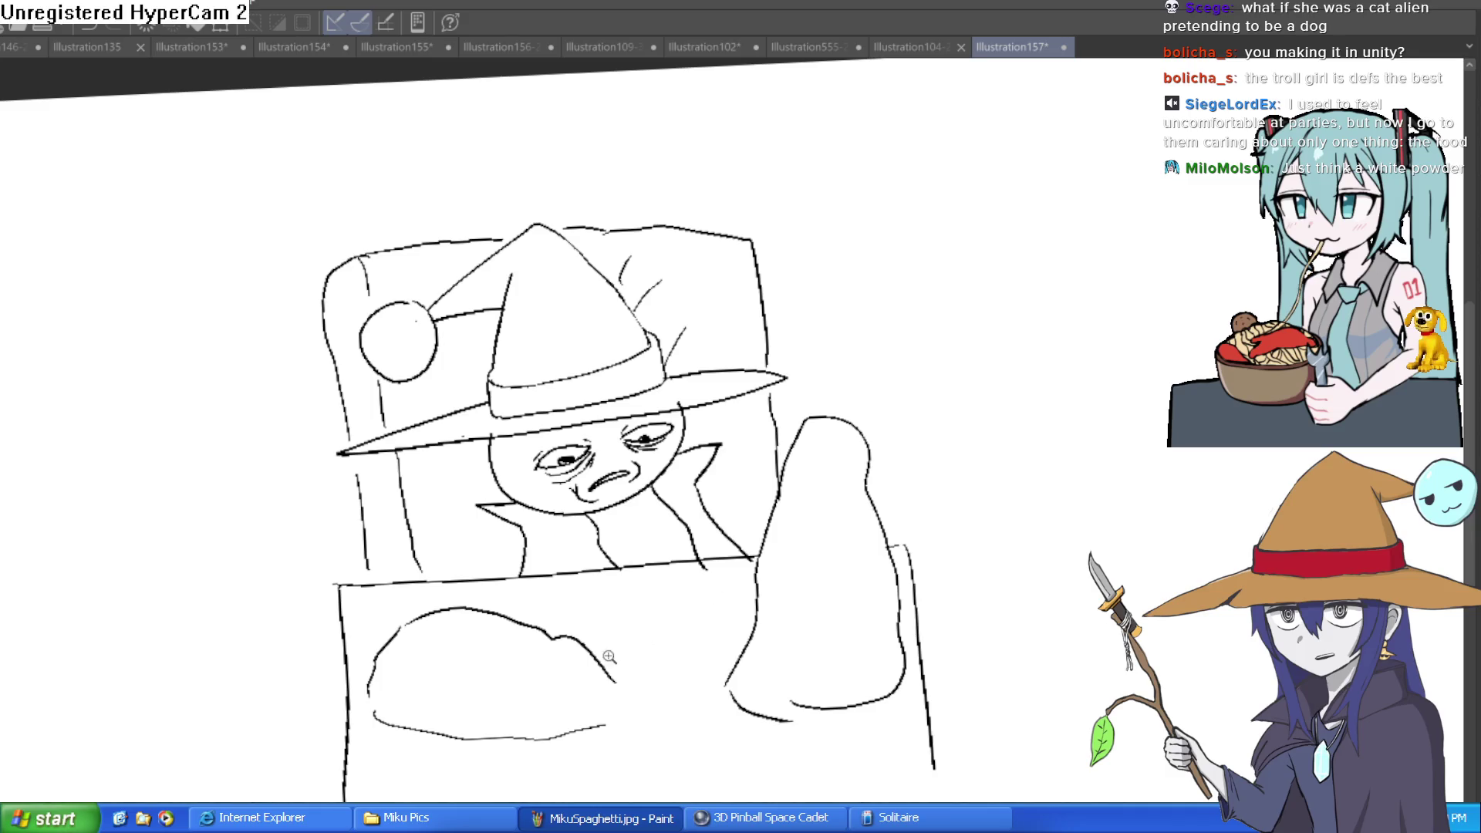
scroll(626, 652, "up", 2)
left_click_drag(626, 652, 698, 532)
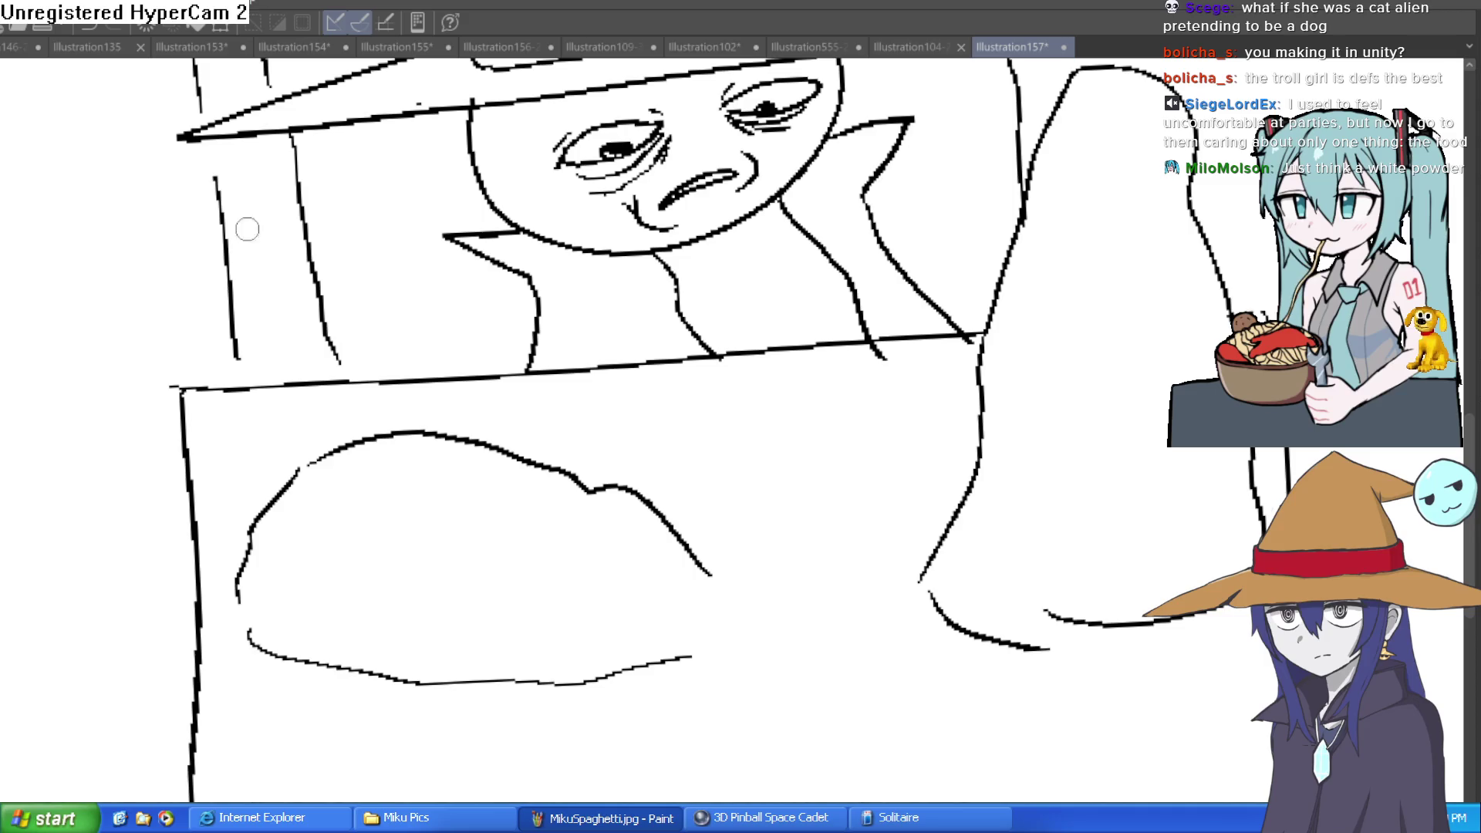
scroll(685, 615, "down", 2)
left_click(902, 46)
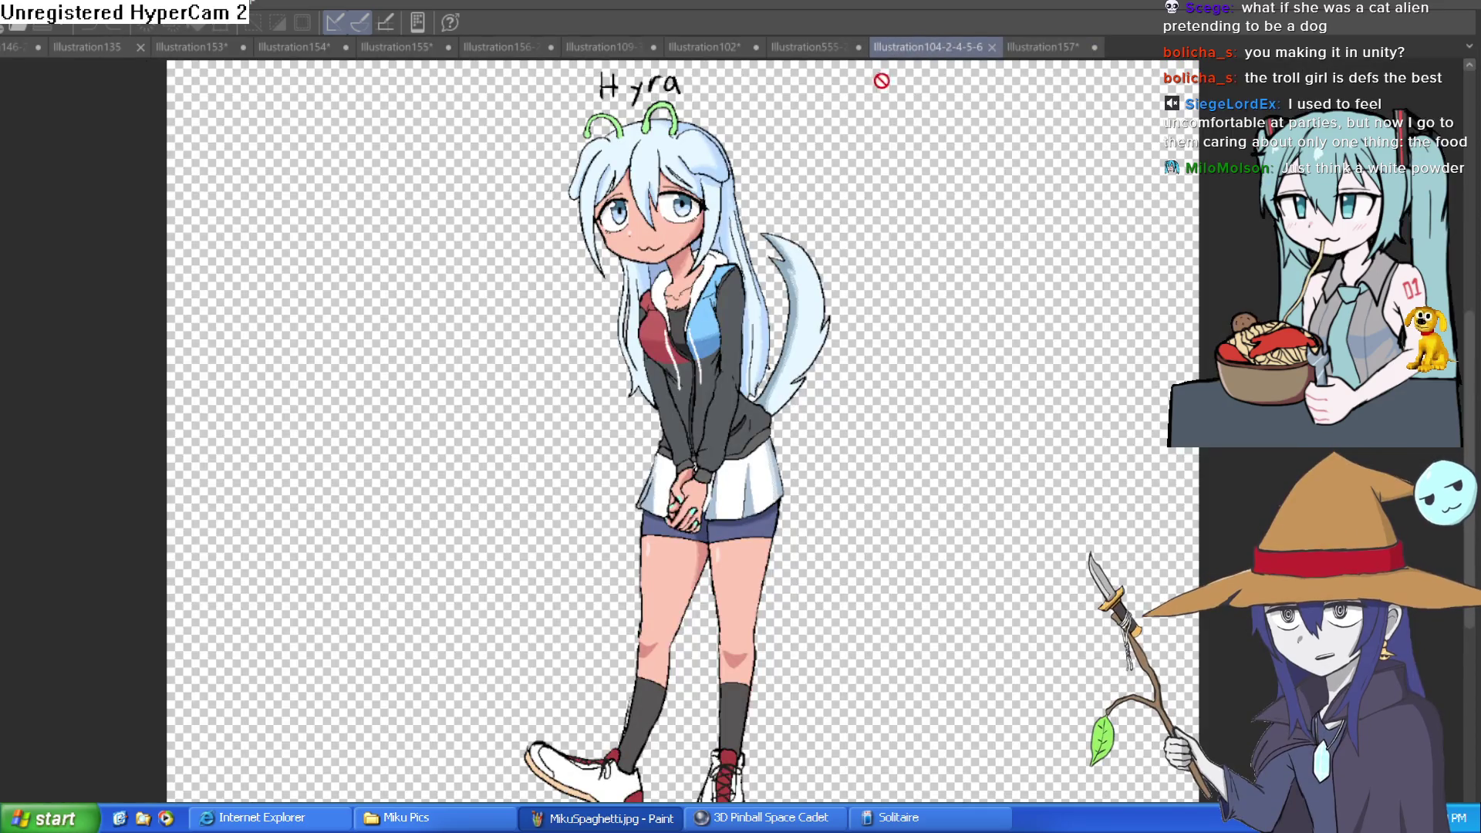
- Bring the Hyra lettering into view and mirror the view horizontally, then flip it back
scroll(802, 200, "up", 3)
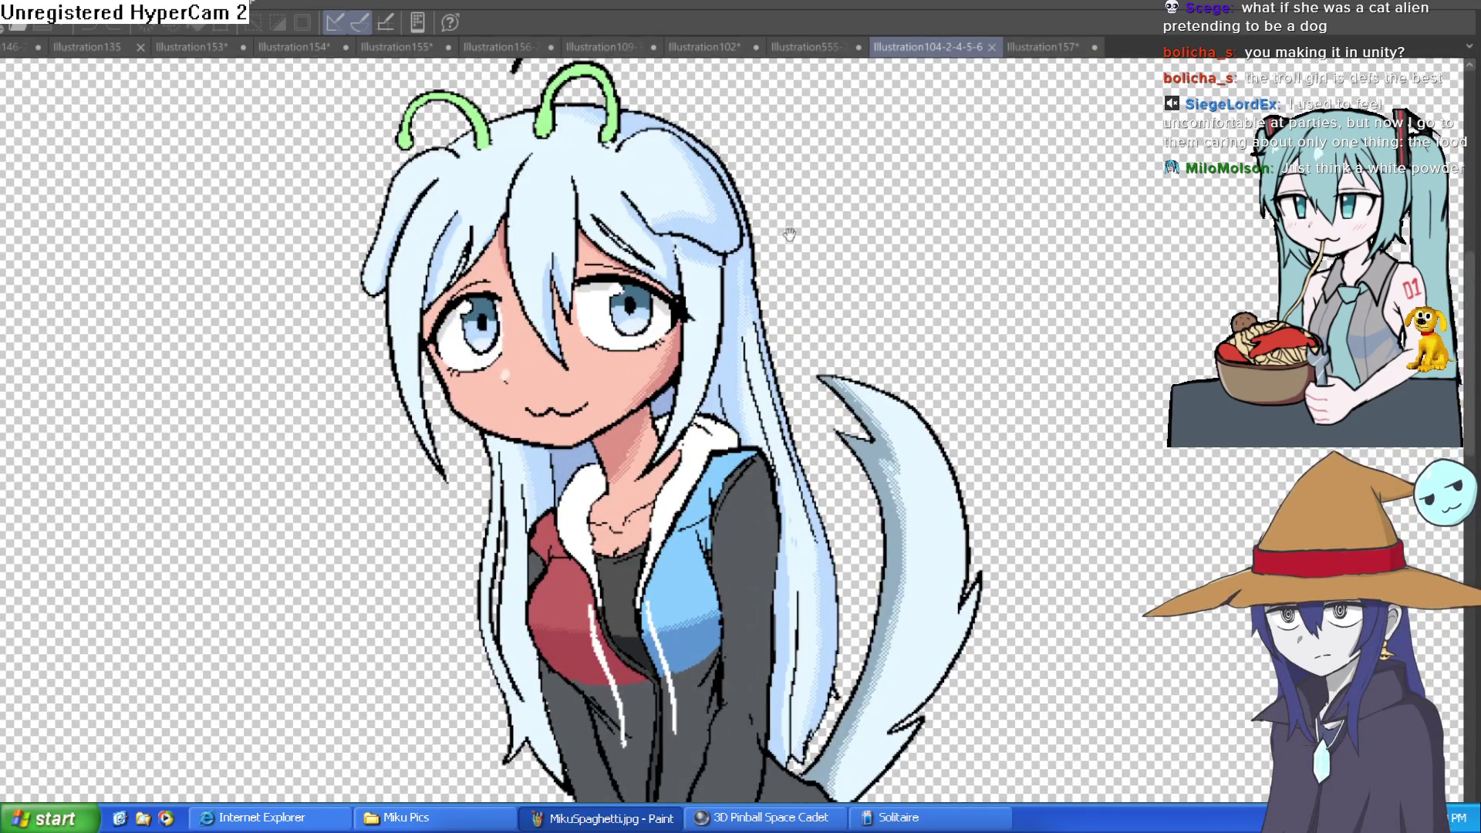
left_click_drag(788, 233, 797, 263)
key("h")
key("h")
key("h")
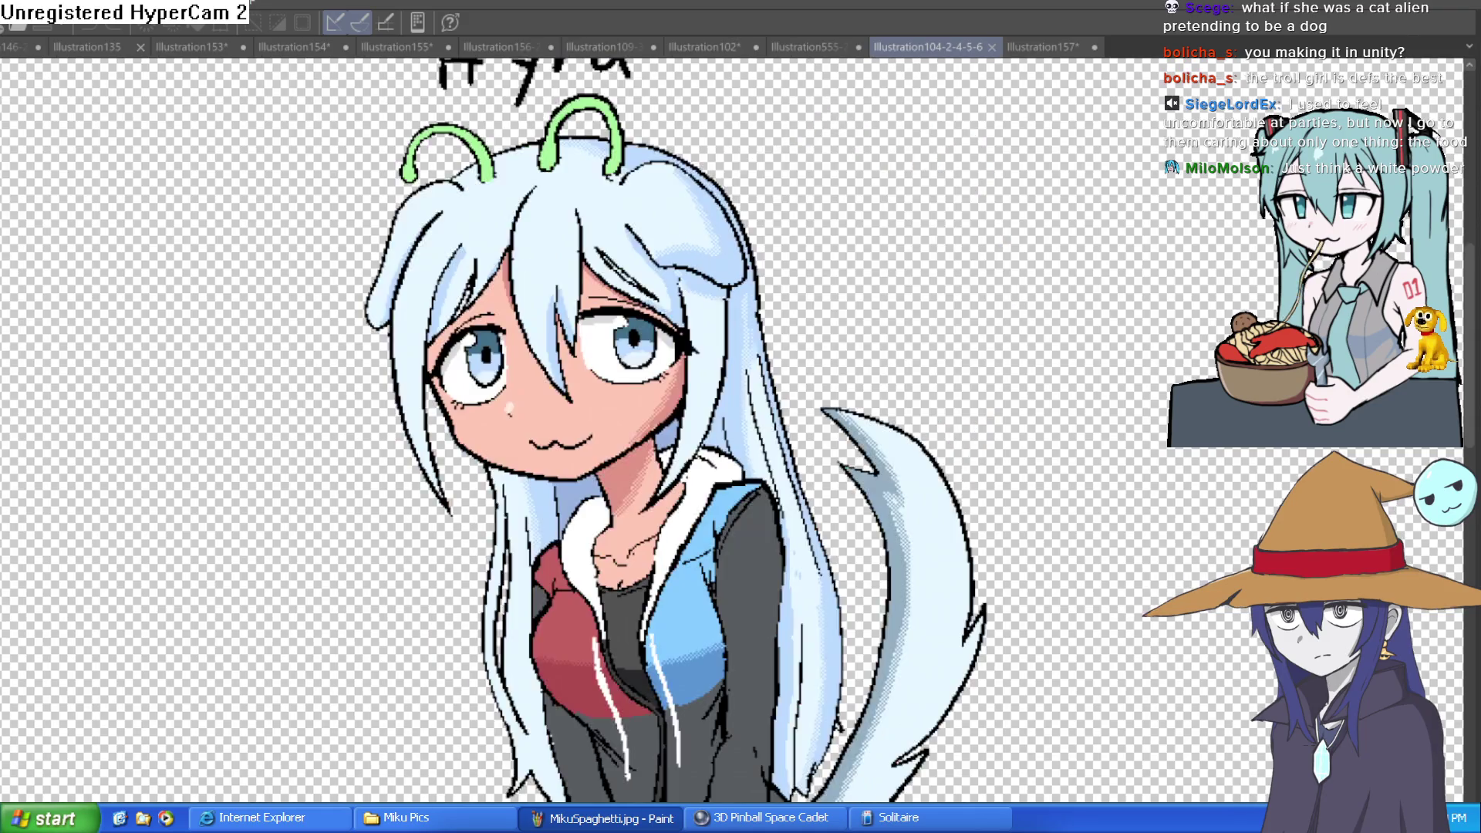
key("h")
key("h")
- Pan and zoom across the character line-up drawing
left_click(802, 46)
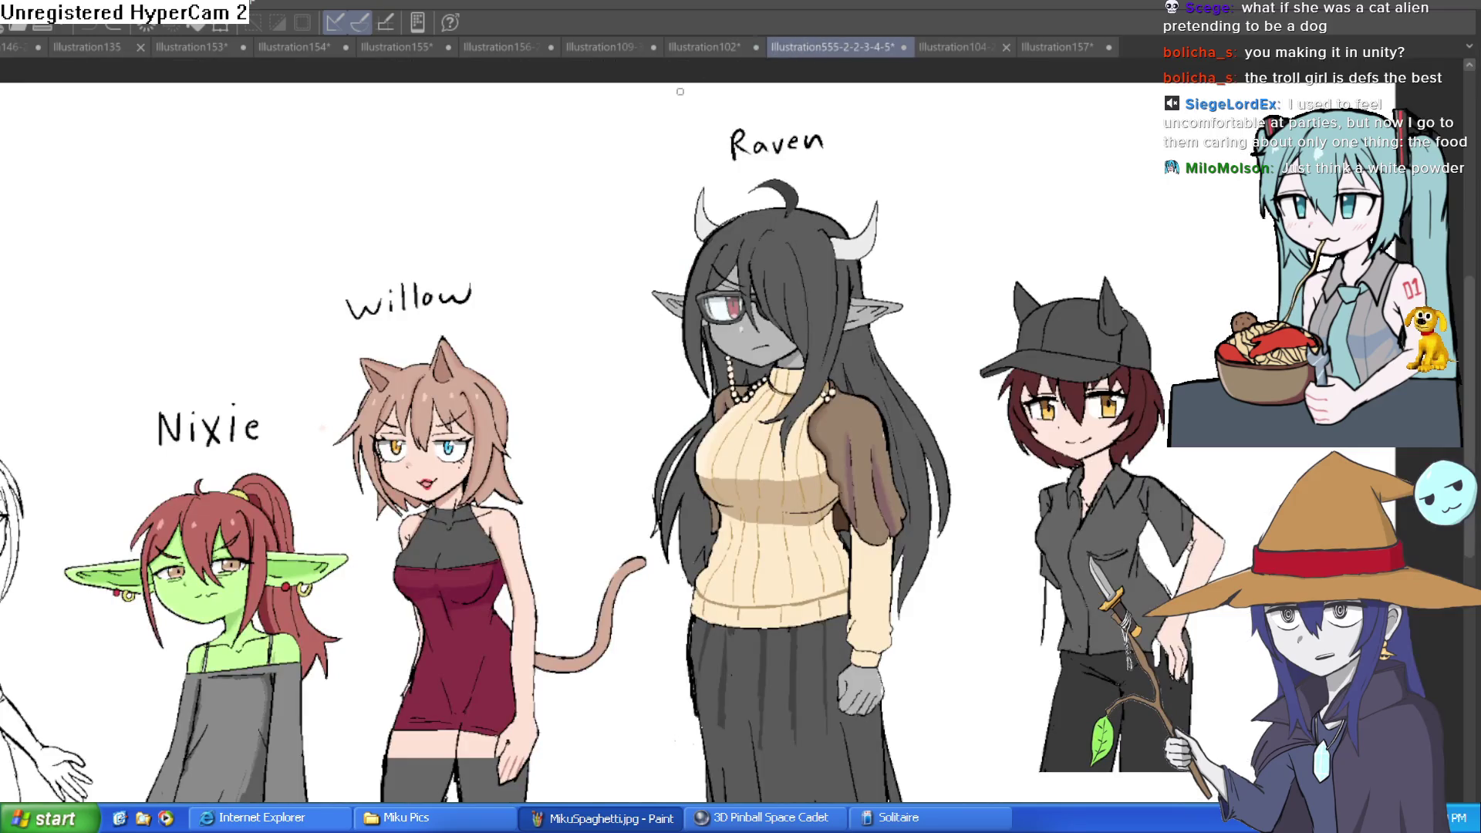
left_click_drag(326, 476, 616, 287)
scroll(616, 287, "down", 2)
scroll(699, 479, "up", 5)
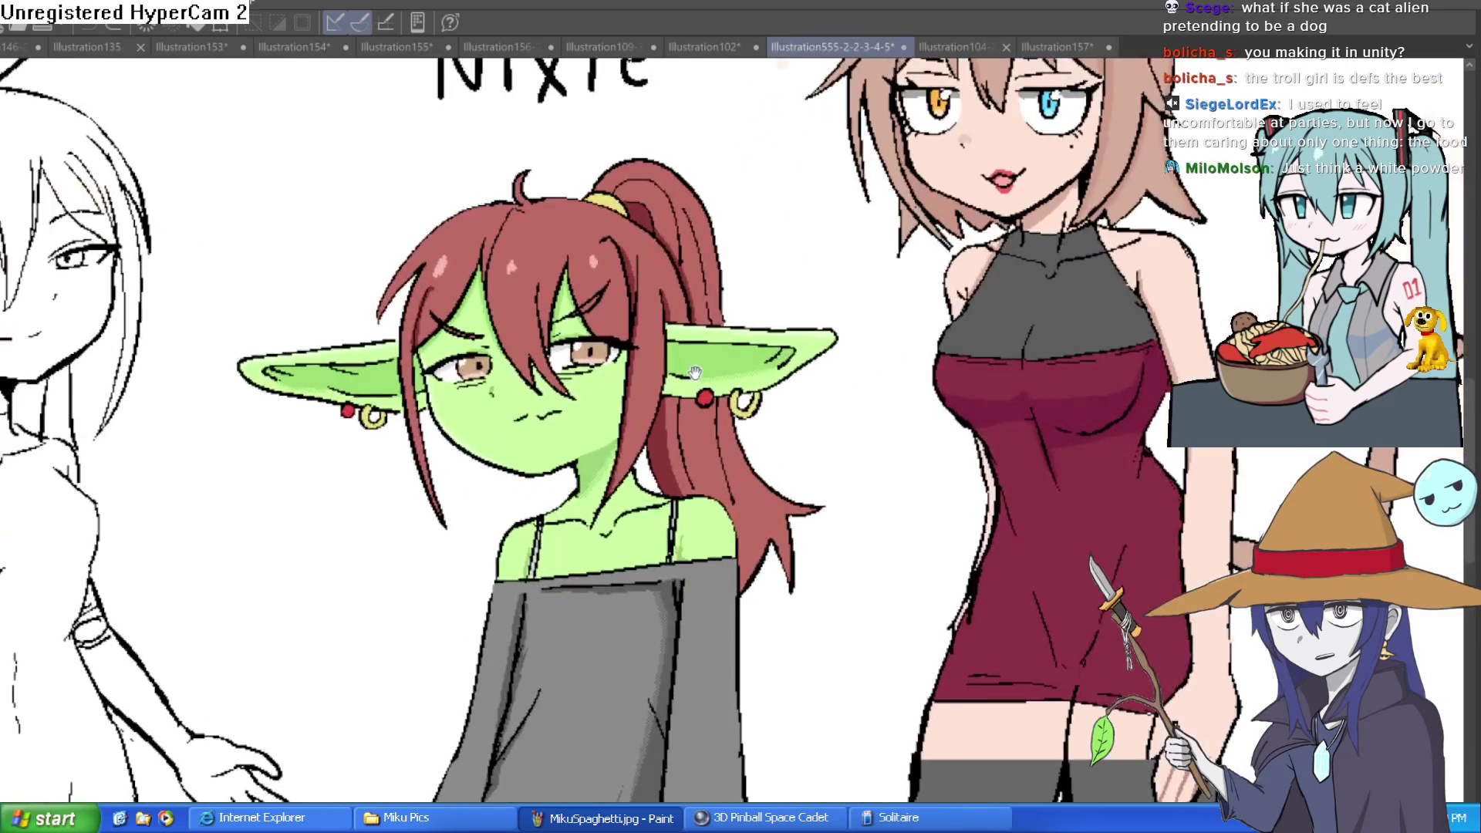
- Return to the Hyra drawing, flip it to read correctly, and show more of Hyra
left_click(945, 46)
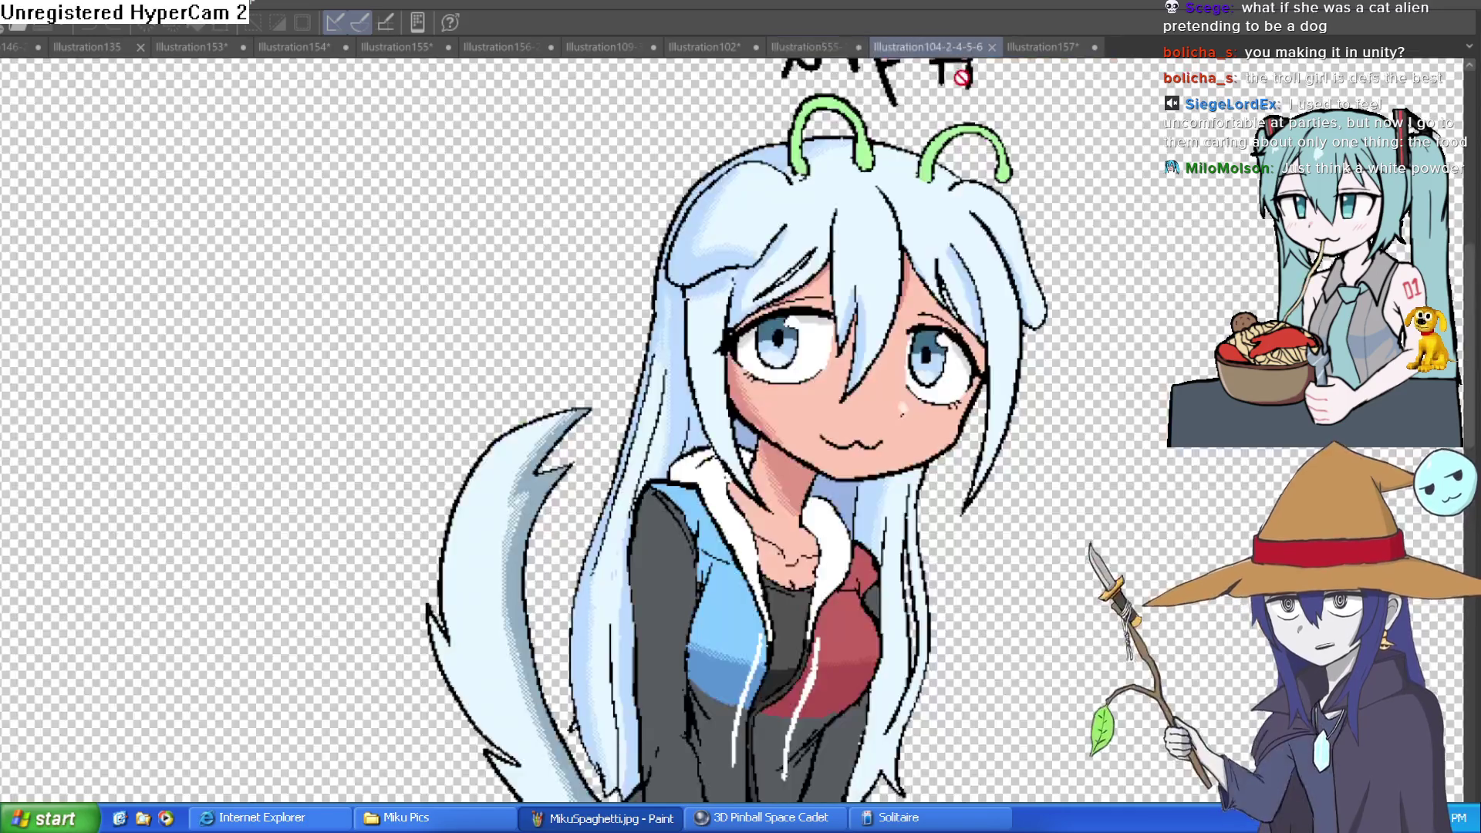
scroll(980, 398, "down", 2)
key("h")
key("h")
key("h")
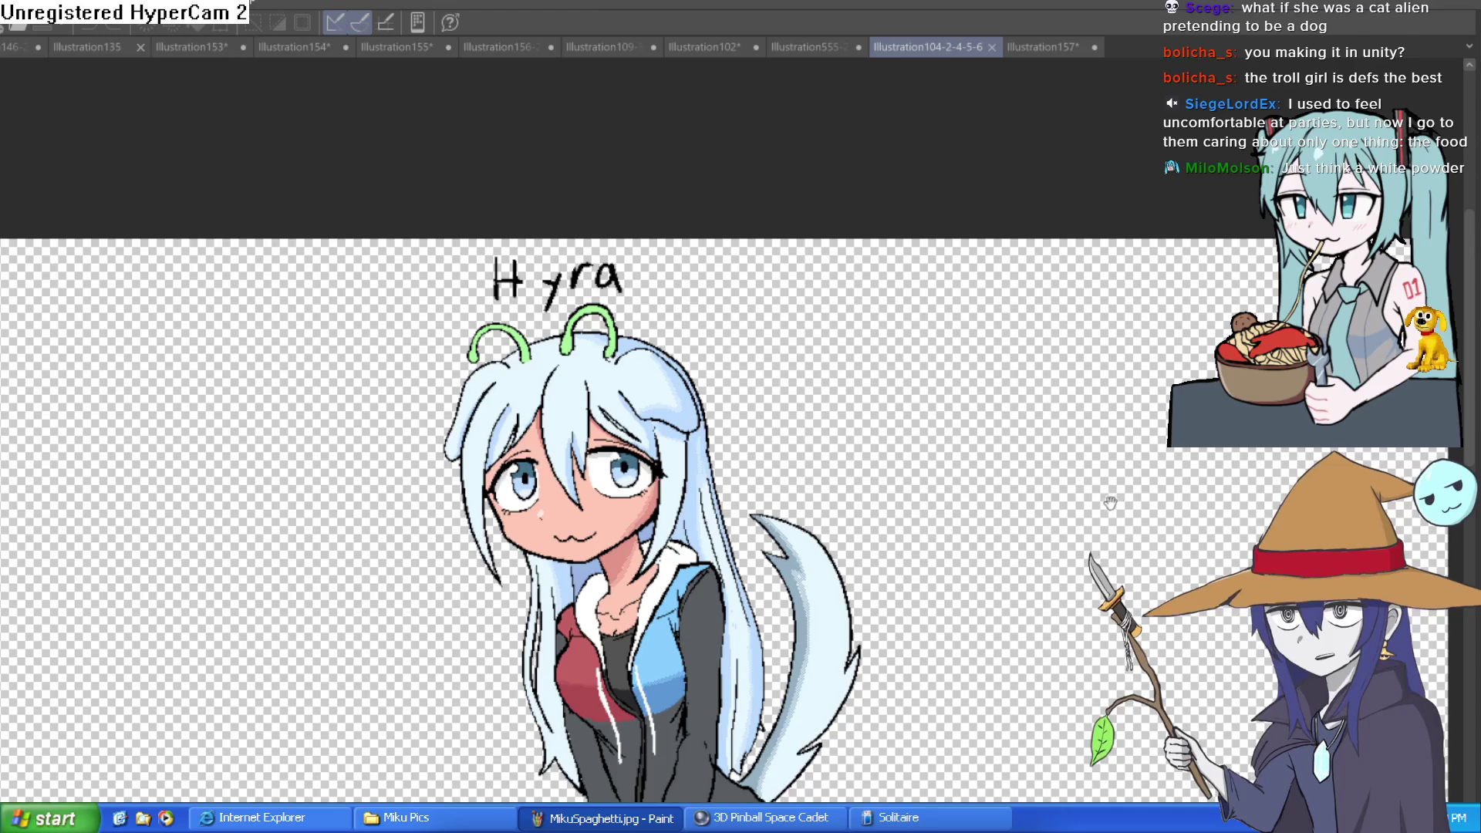
scroll(994, 422, "down", 3)
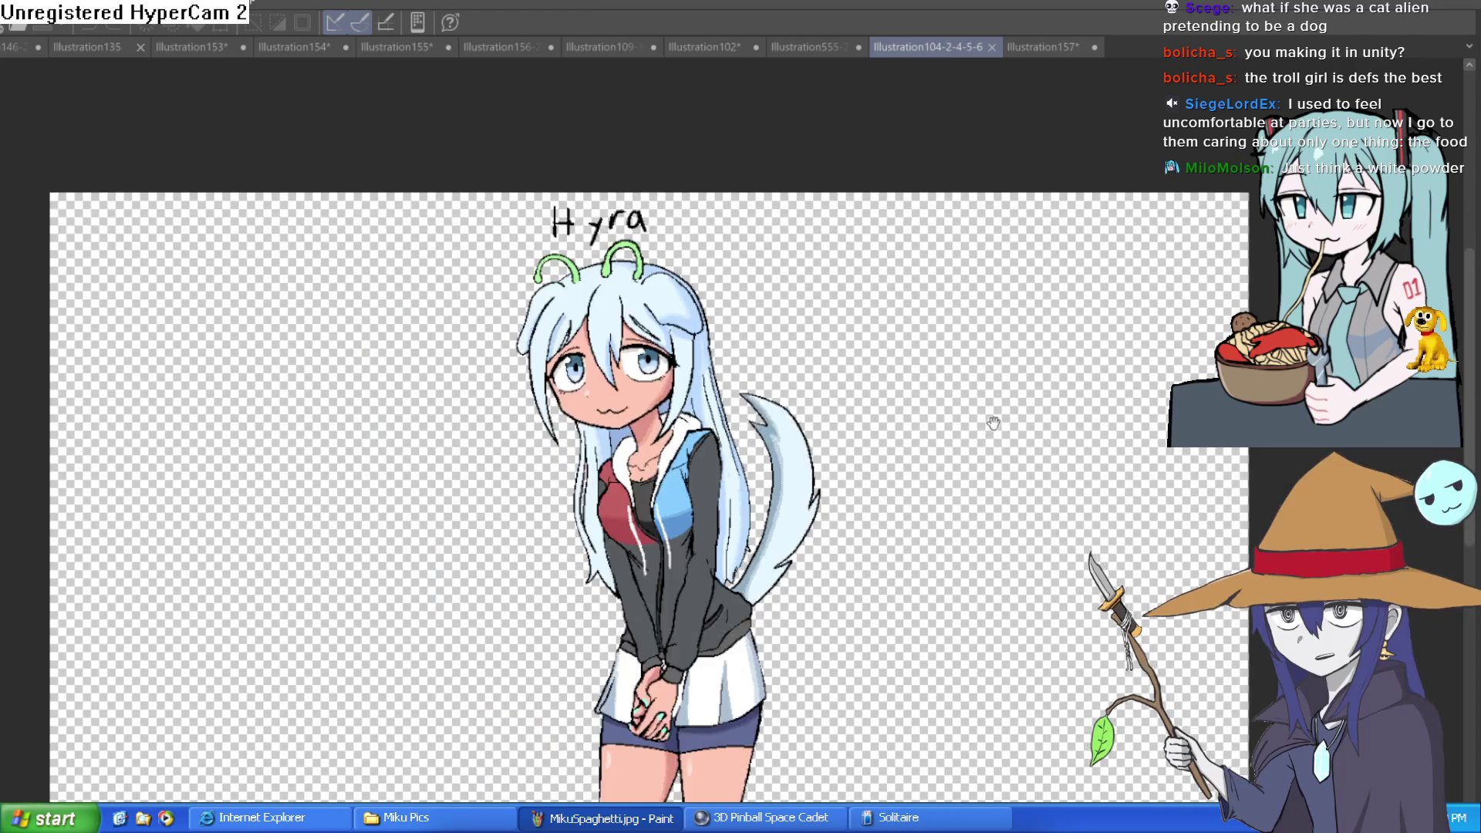
mouse_move(994, 422)
left_mouse_down()
mouse_move(1043, 356)
mouse_move(1038, 372)
left_mouse_up()
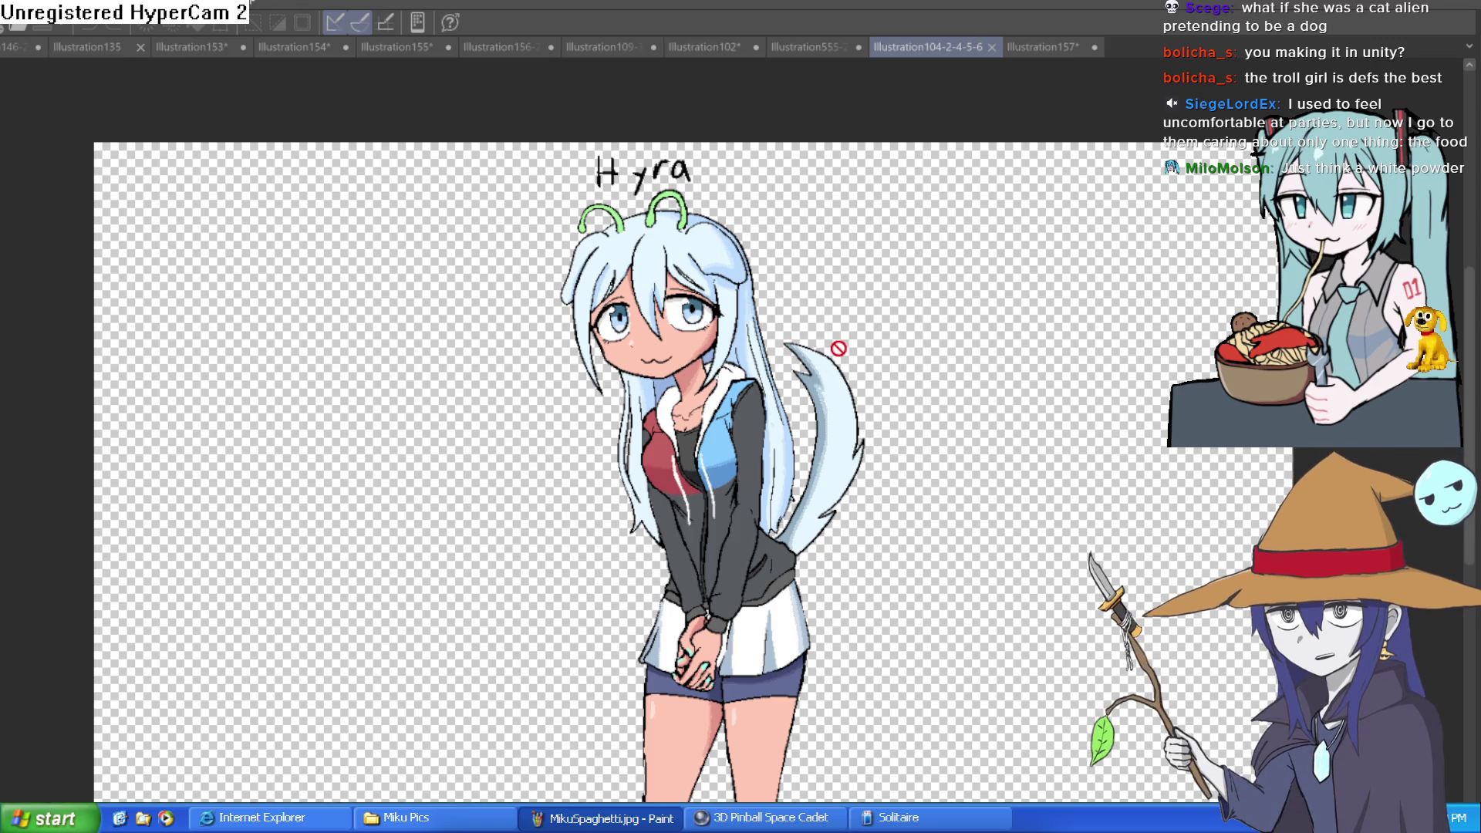
- Inspect the line-up closely: Willow, Raven, Moira, ??? and Willow's face
left_click(813, 47)
scroll(1051, 240, "down", 5)
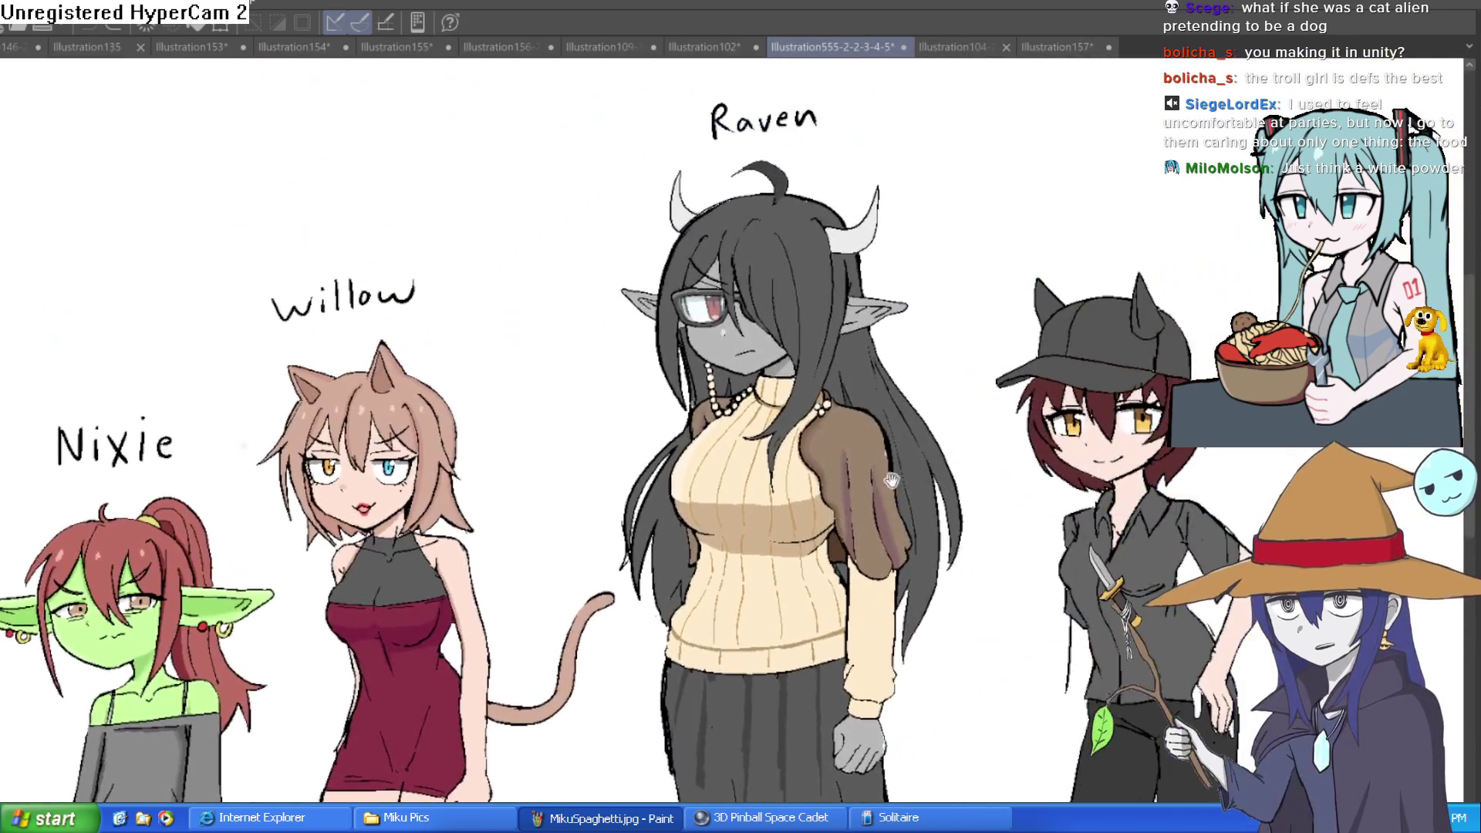
mouse_move(965, 459)
left_mouse_down()
mouse_move(944, 484)
mouse_move(905, 461)
mouse_move(898, 418)
left_mouse_up()
scroll(945, 483, "down", 2)
scroll(906, 461, "up", 2)
scroll(898, 418, "down", 1)
scroll(898, 418, "up", 1)
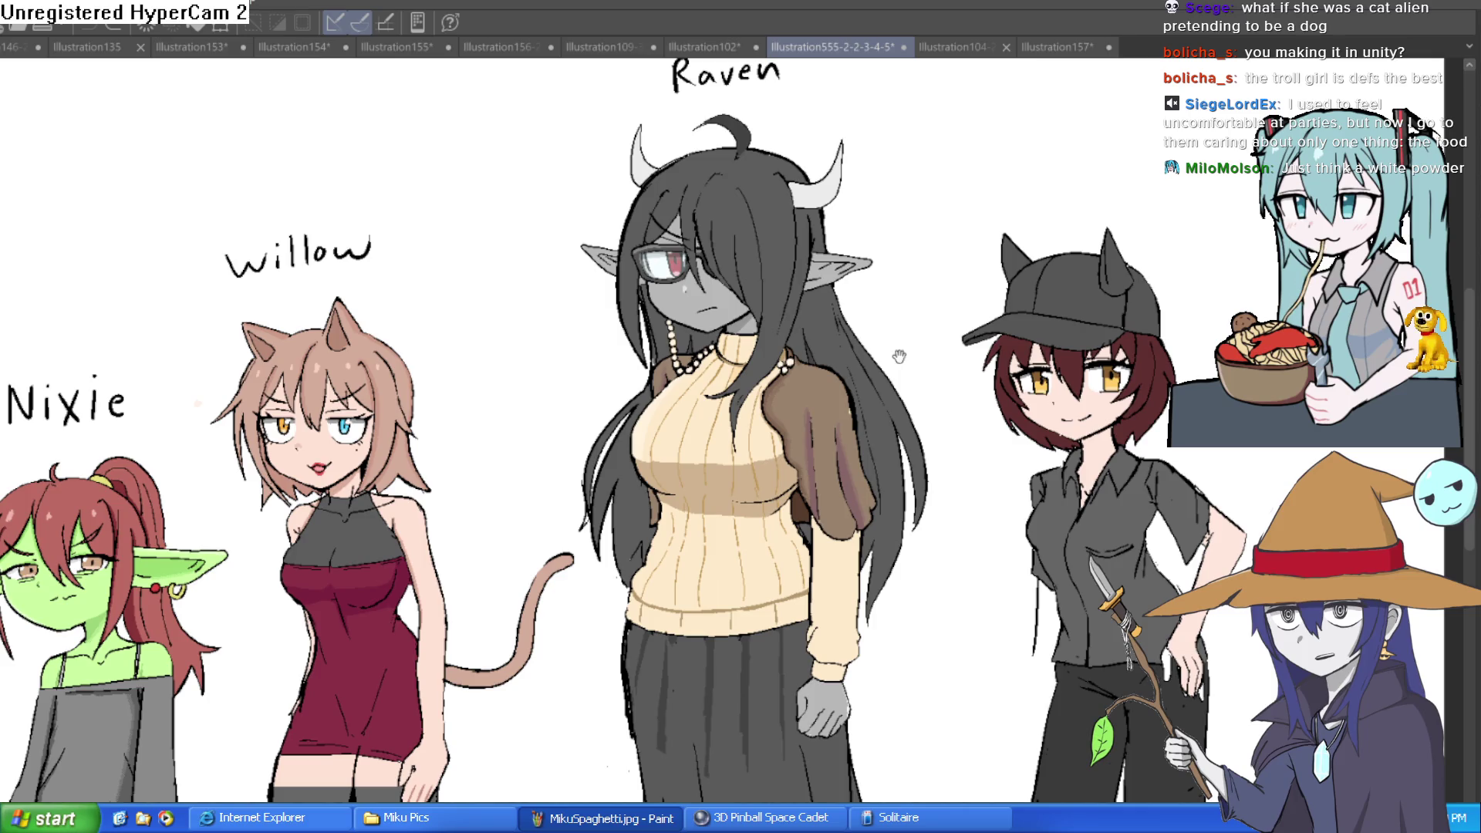
scroll(900, 355, "down", 3)
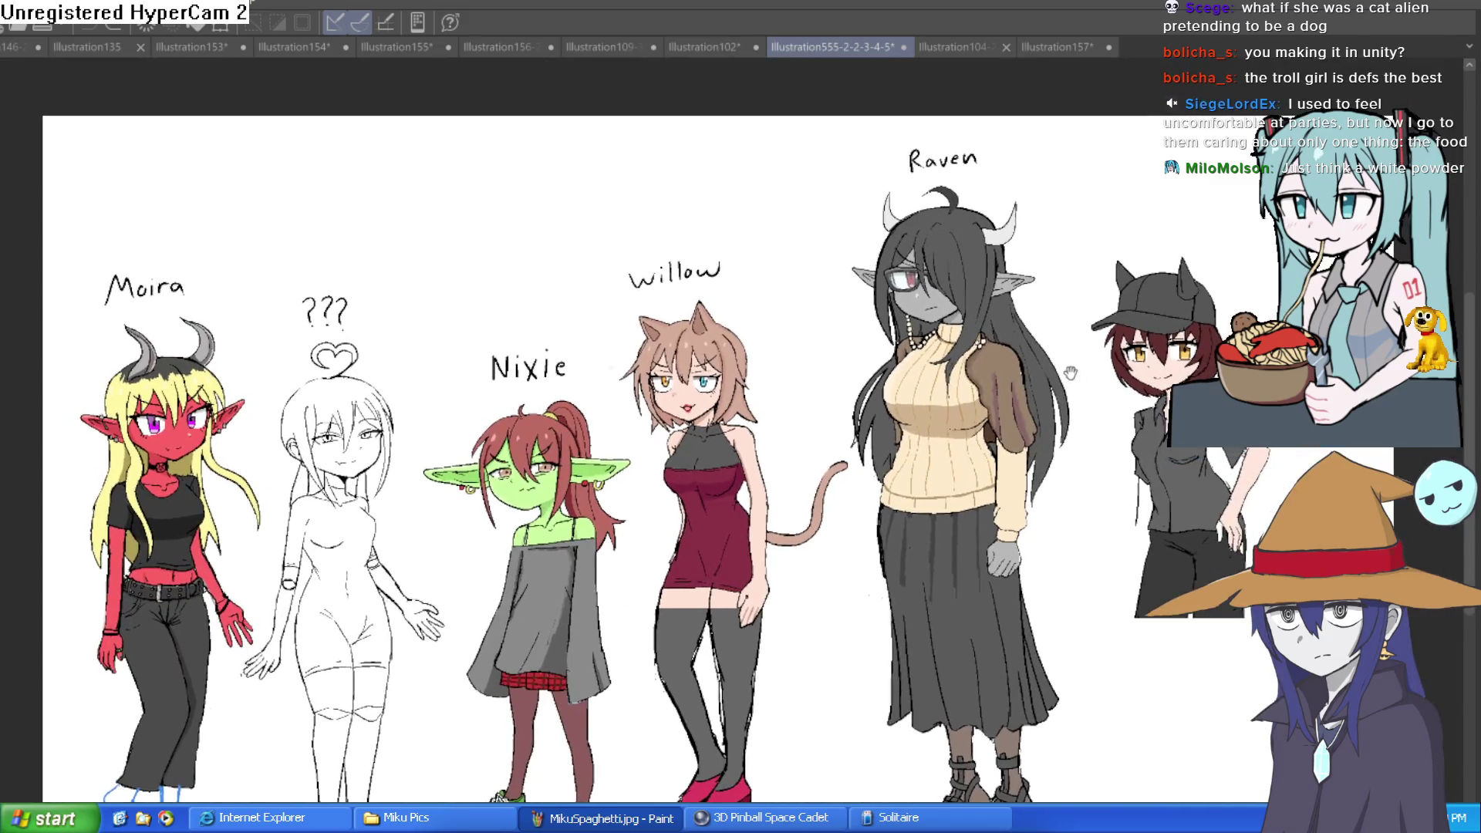
left_click_drag(802, 432, 1042, 356)
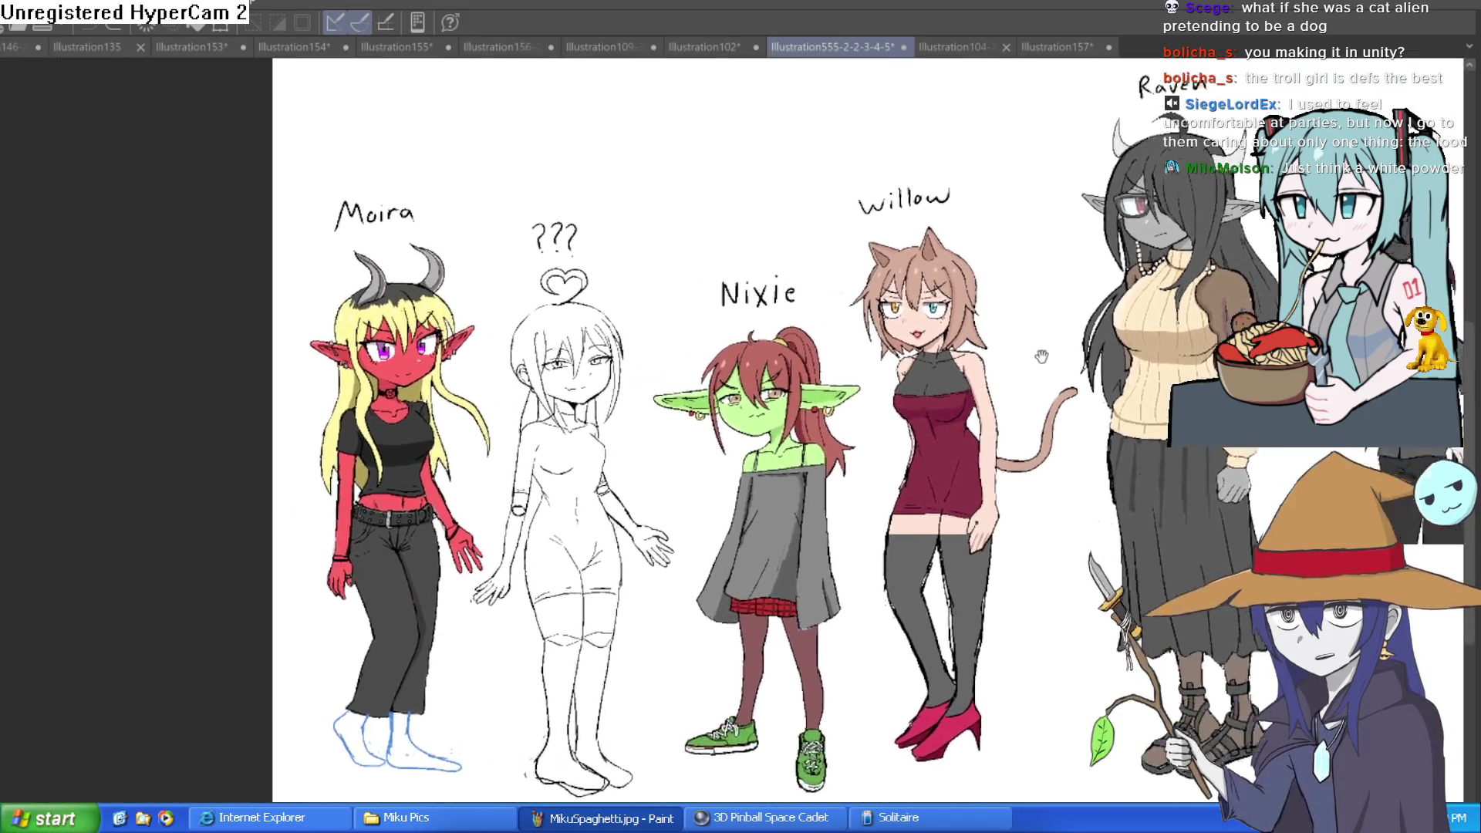
scroll(1041, 357, "up", 3)
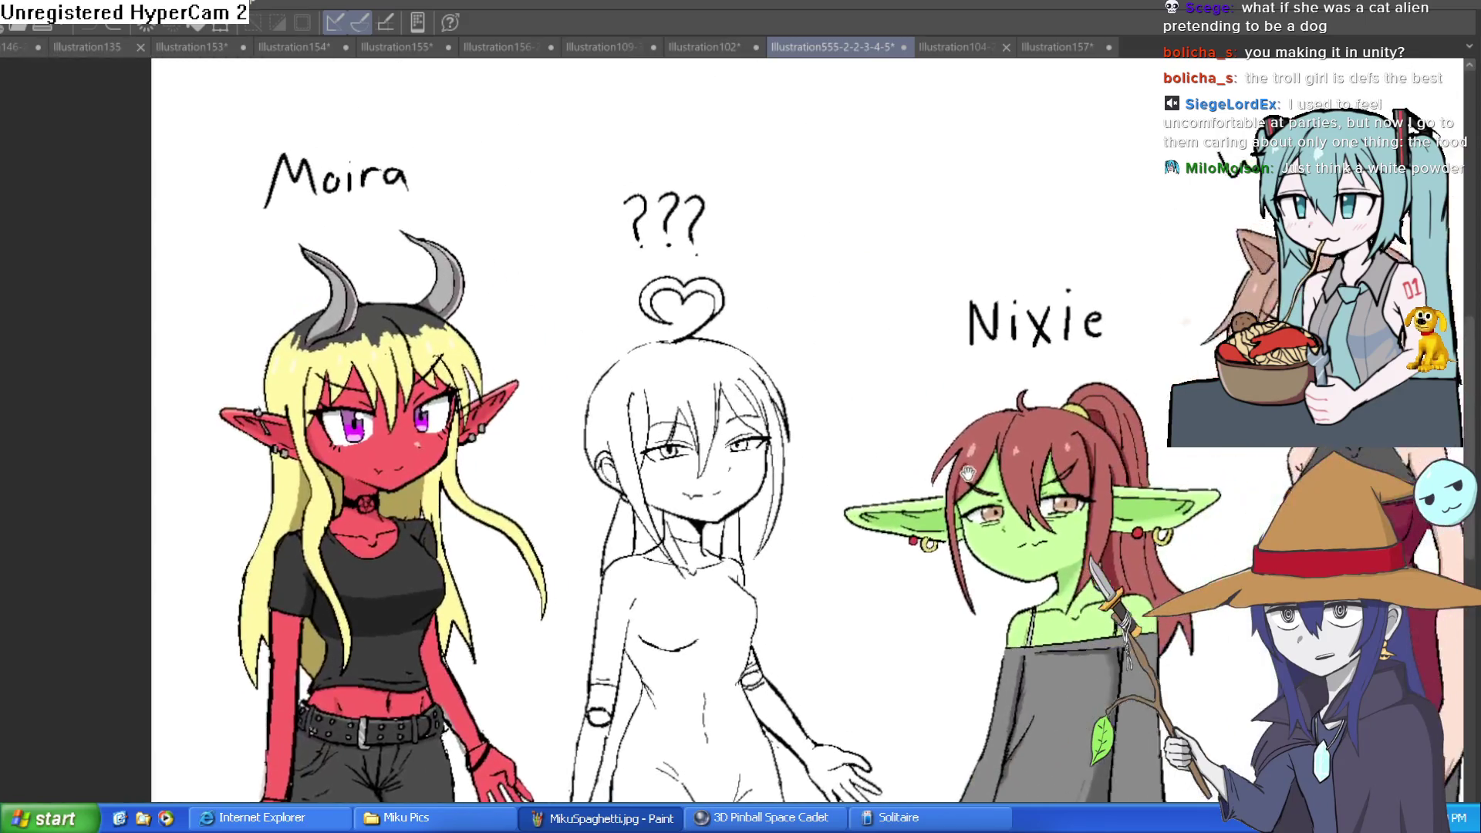
scroll(968, 472, "up", 3)
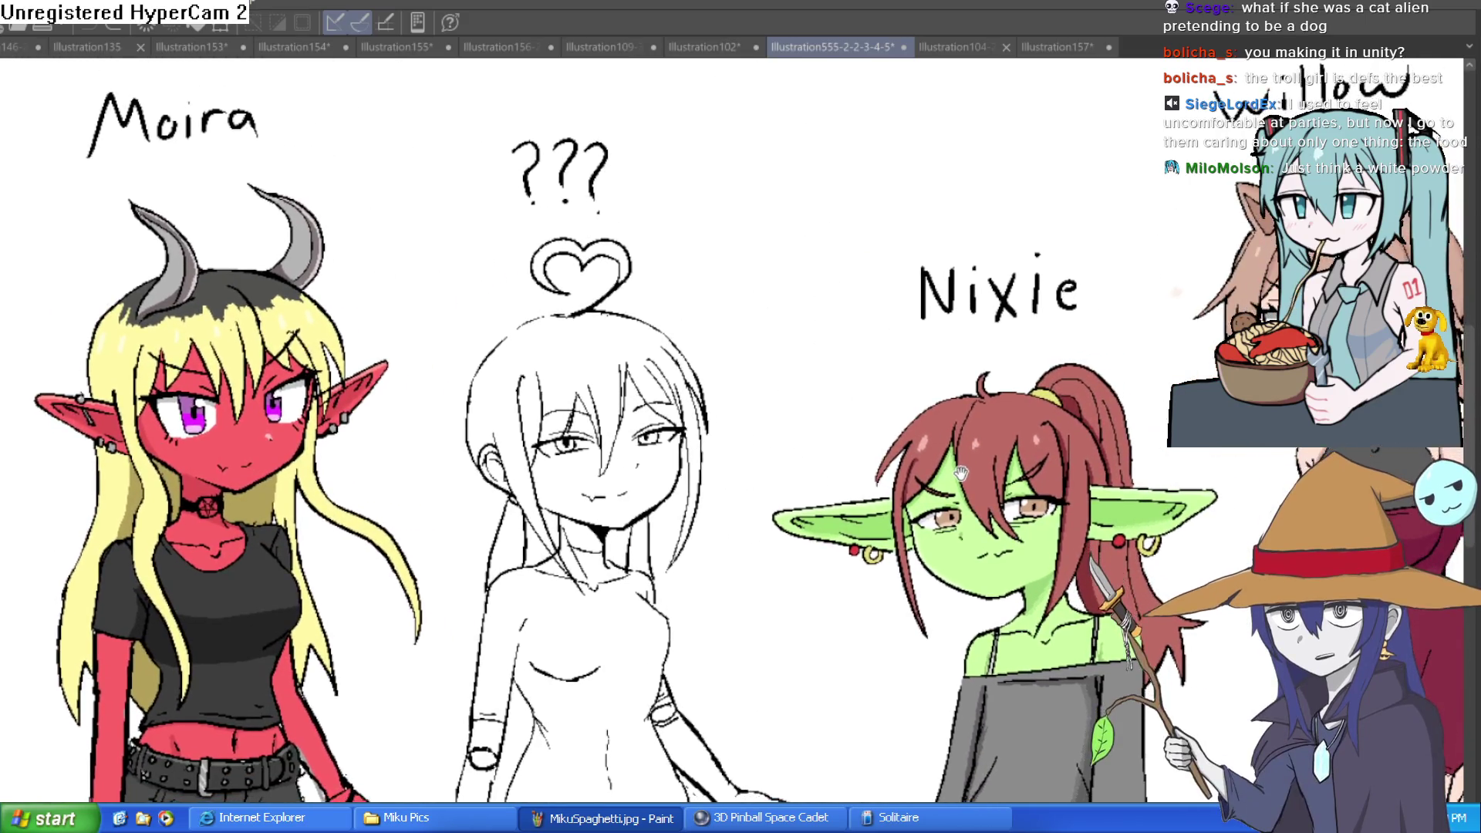
scroll(1041, 461, "down", 1)
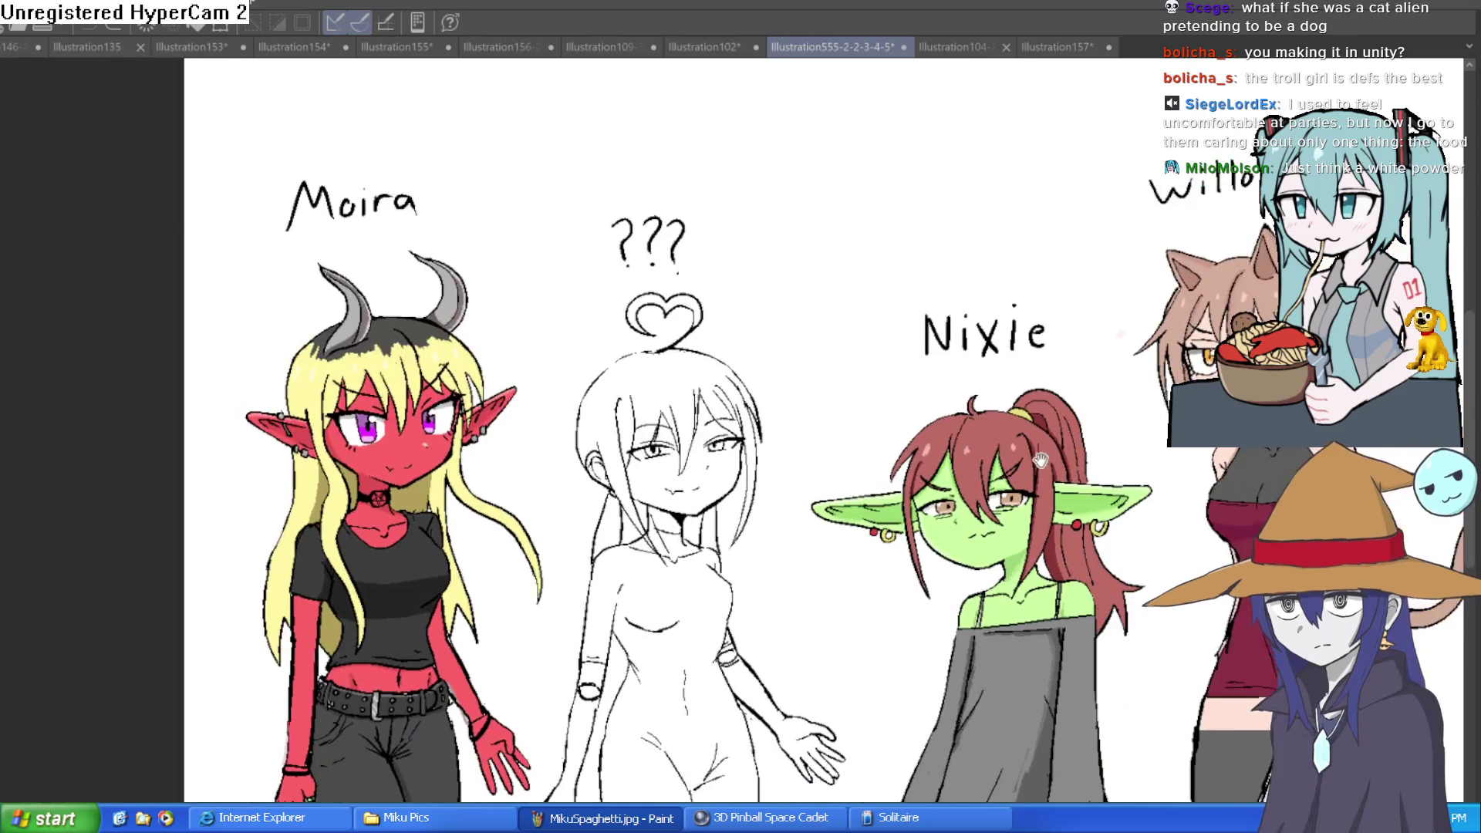
left_click_drag(1041, 460, 532, 420)
scroll(823, 360, "up", 3)
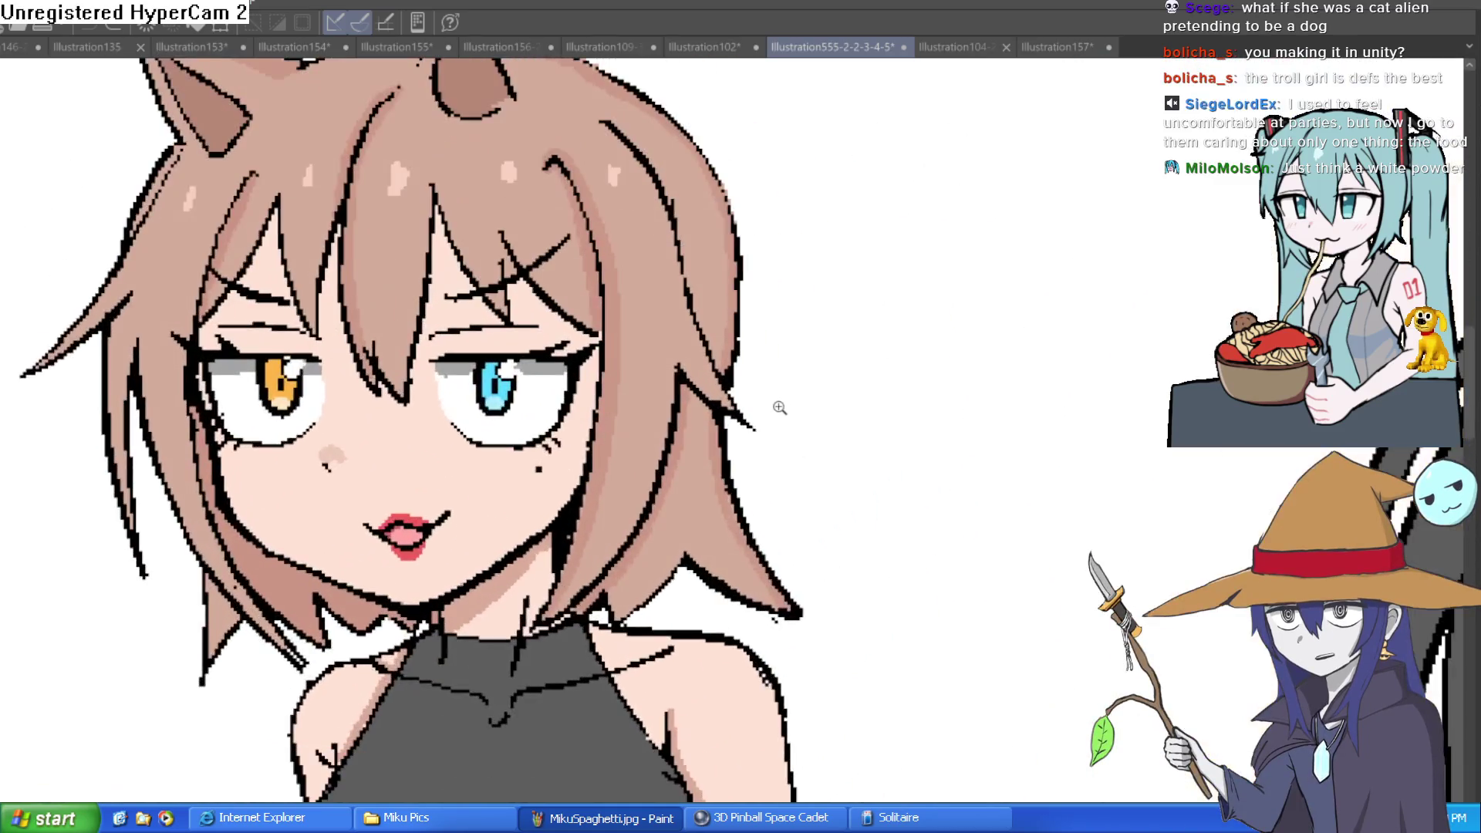
scroll(787, 414, "down", 3)
scroll(843, 519, "up", 1)
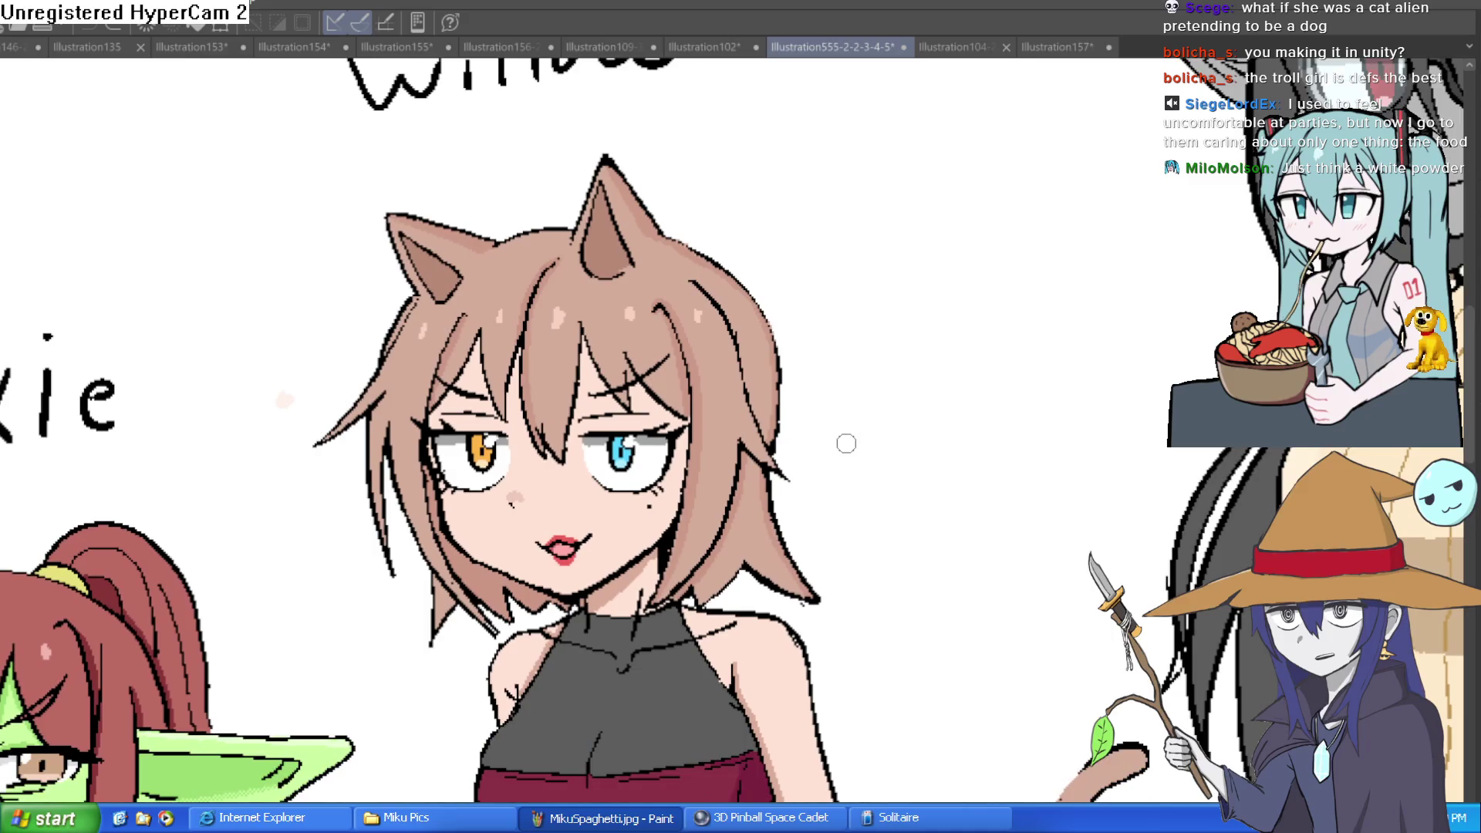
scroll(847, 460, "down", 1)
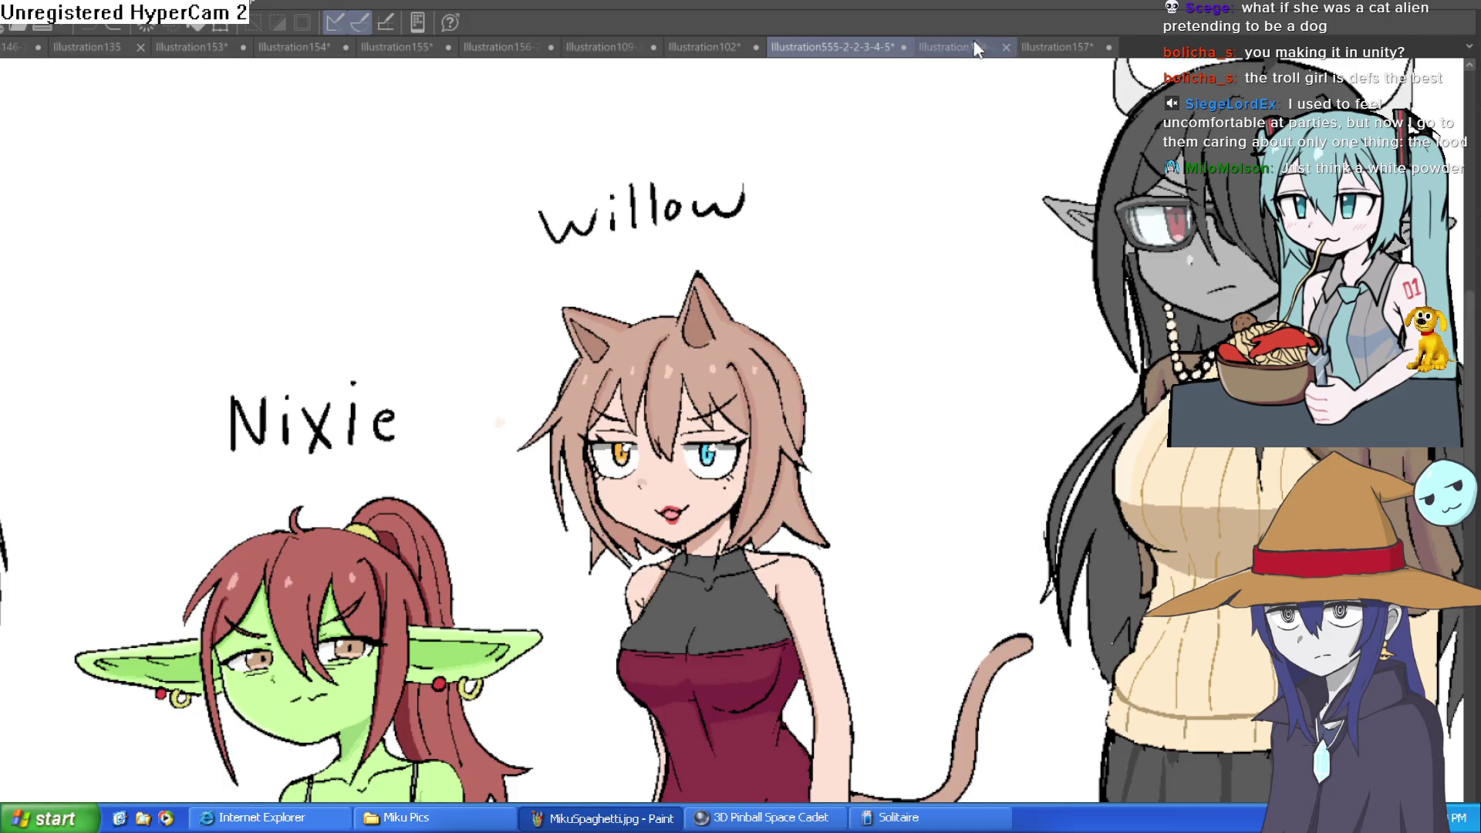
- Switch through Illustration104 to the witch sketch document Illustration157
left_click(934, 46)
left_click(1080, 46)
scroll(1014, 99, "down", 3)
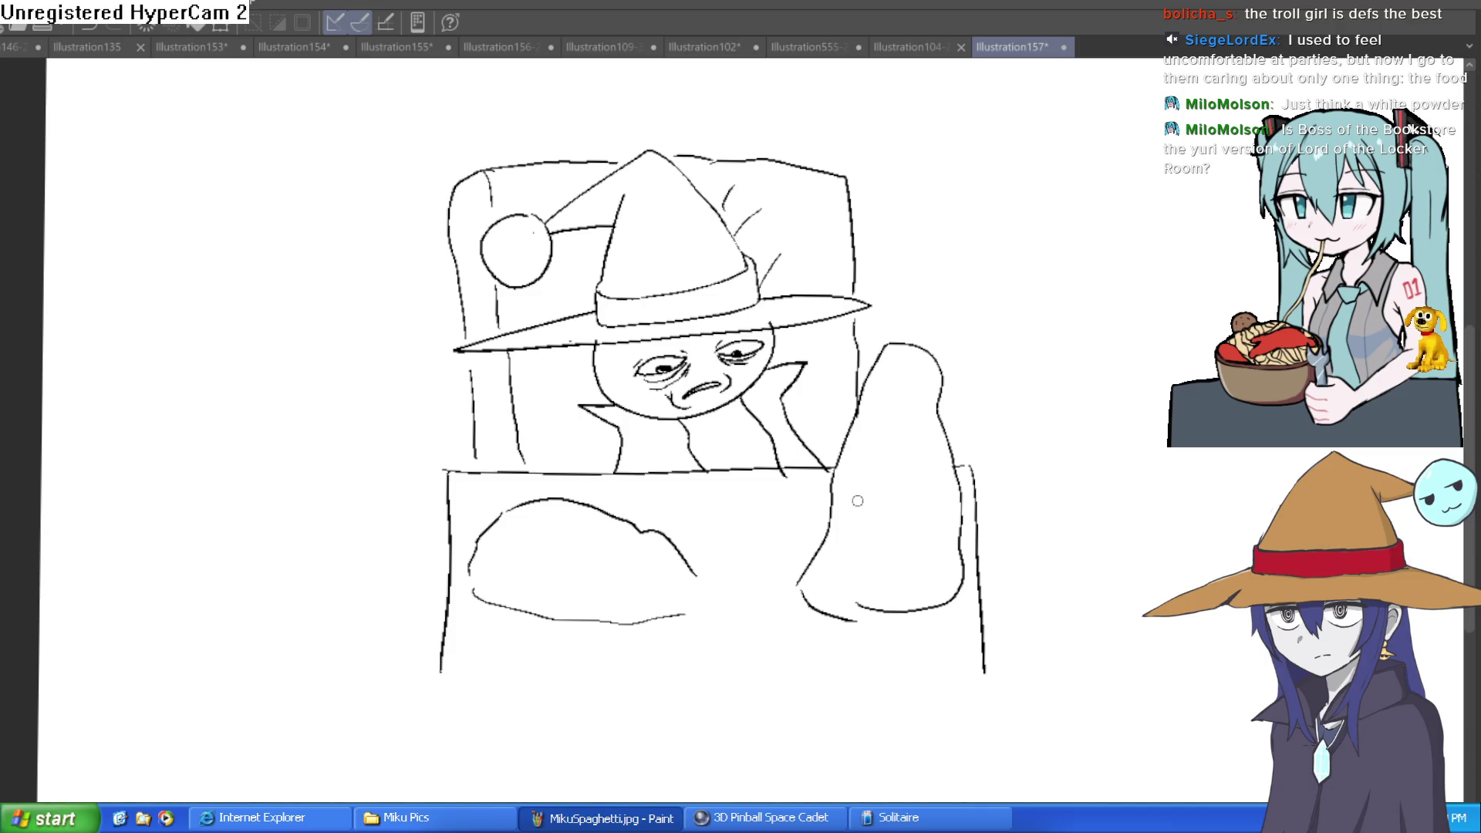
left_click_drag(855, 492, 945, 496)
- Add small pen marks near the bed, tall shape and hat, undoing a stray loop
left_click_drag(884, 545, 909, 538)
left_click_drag(892, 436, 912, 399)
left_click_drag(913, 392, 919, 388)
left_click_drag(606, 251, 584, 242)
left_click_drag(598, 369, 579, 372)
mouse_move(517, 451)
left_mouse_down()
mouse_move(606, 455)
mouse_move(586, 472)
mouse_move(508, 449)
left_mouse_up()
key("ctrl+z")
- Move the whole witch-in-bed drawing left and up into the left half of the page
scroll(971, 474, "down", 2)
left_click_drag(972, 474, 886, 463)
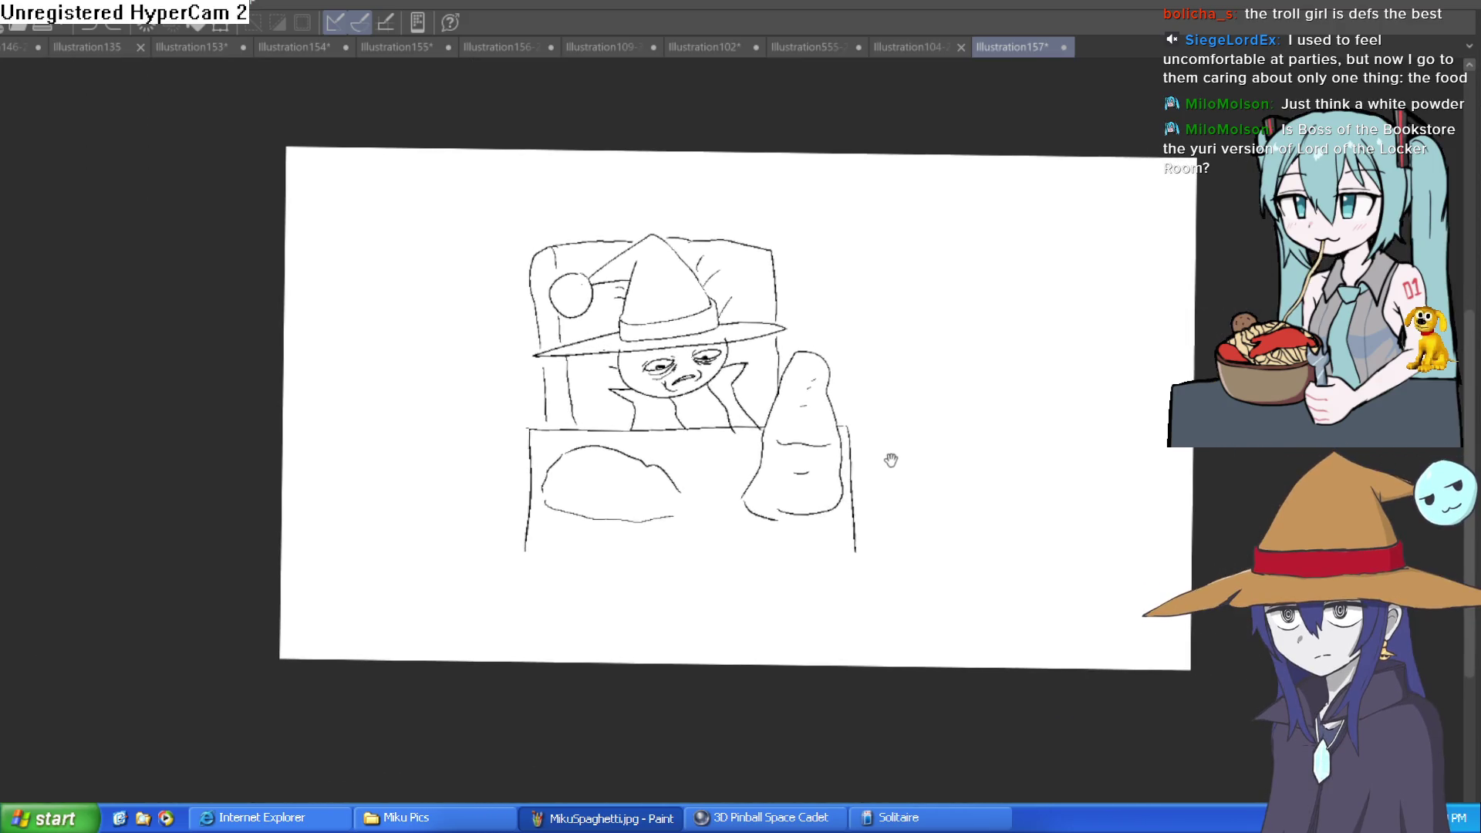
key("ctrl+t")
mouse_move(724, 481)
left_mouse_down()
mouse_move(543, 468)
mouse_move(551, 457)
left_mouse_up()
left_click(488, 573)
- Draw the box's bottom edge and a vertical divider between the two panels
left_click_drag(683, 527, 369, 519)
left_click_drag(782, 153, 781, 662)
key("ctrl+z")
left_click_drag(754, 152, 772, 667)
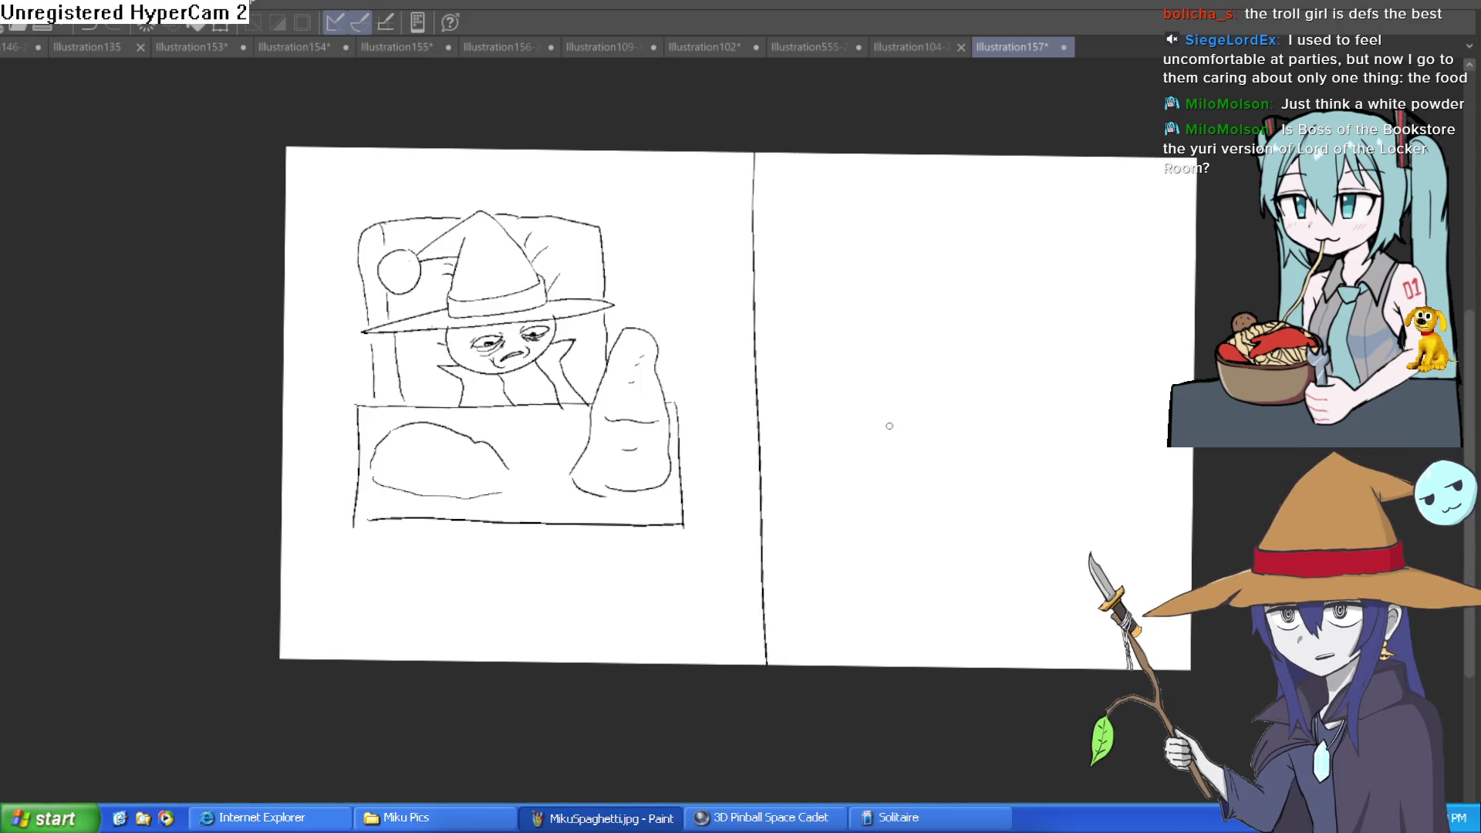
- Fit the whole page in the window and lasso the sketch in the left panel
scroll(863, 430, "up", 3)
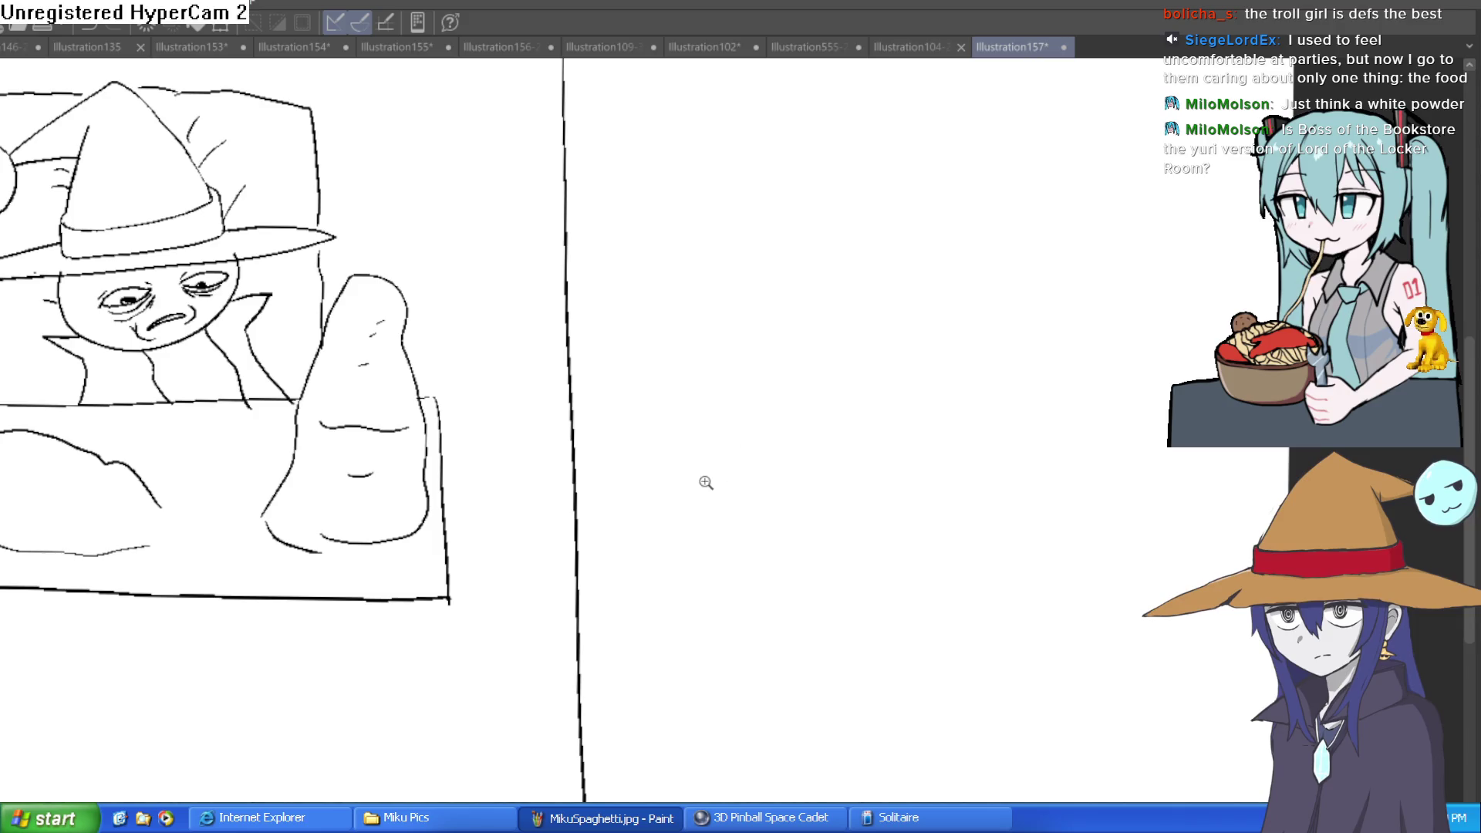
key("ctrl+0")
mouse_move(332, 133)
left_mouse_down()
mouse_move(166, 205)
mouse_move(253, 612)
mouse_move(636, 595)
mouse_move(622, 192)
mouse_move(333, 117)
left_mouse_up()
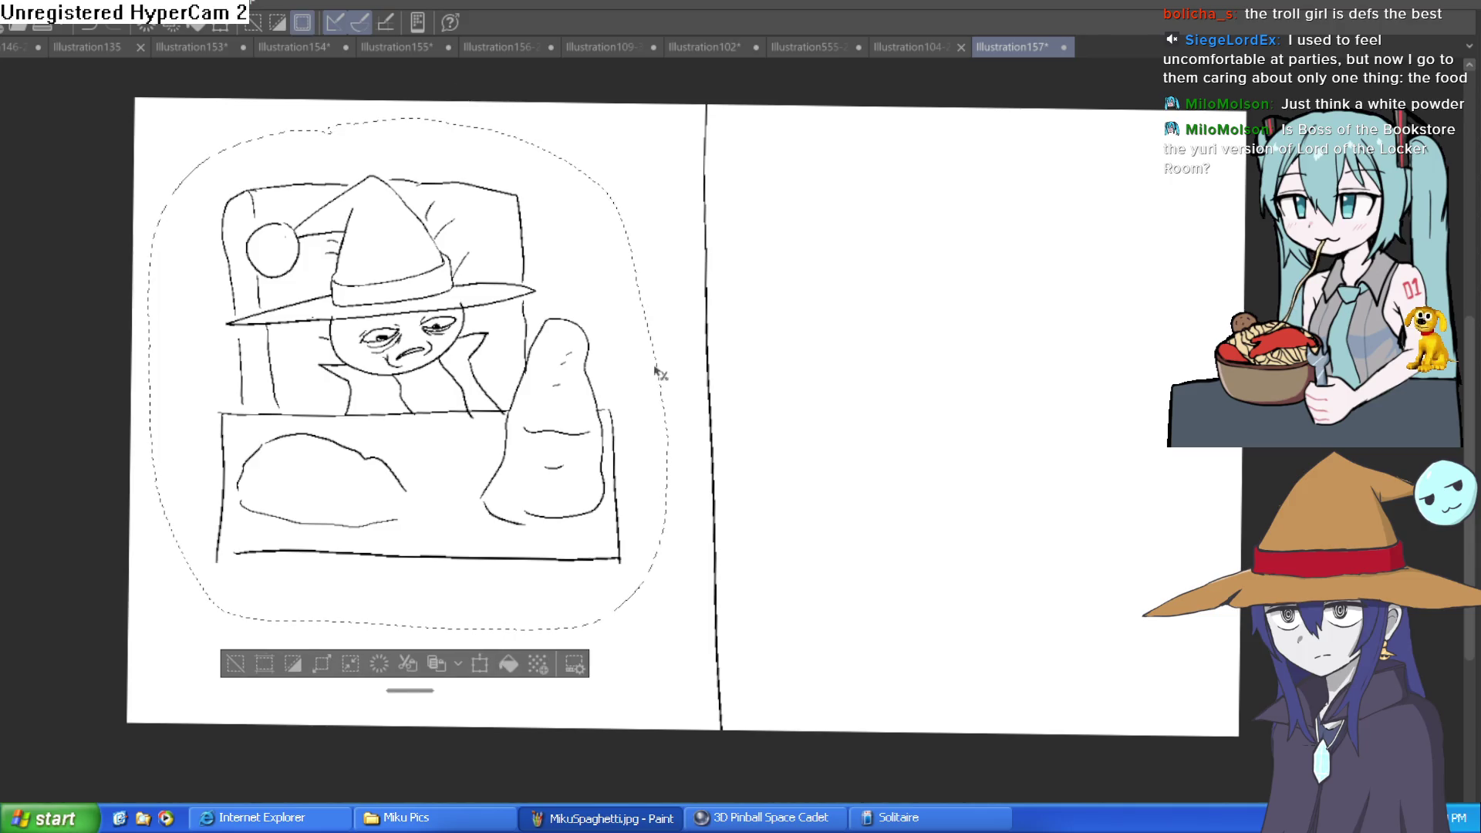
- Place a copy of the left panel's sketch into the right panel and clear the selection
key("ctrl+t")
left_click_drag(589, 493, 1138, 498)
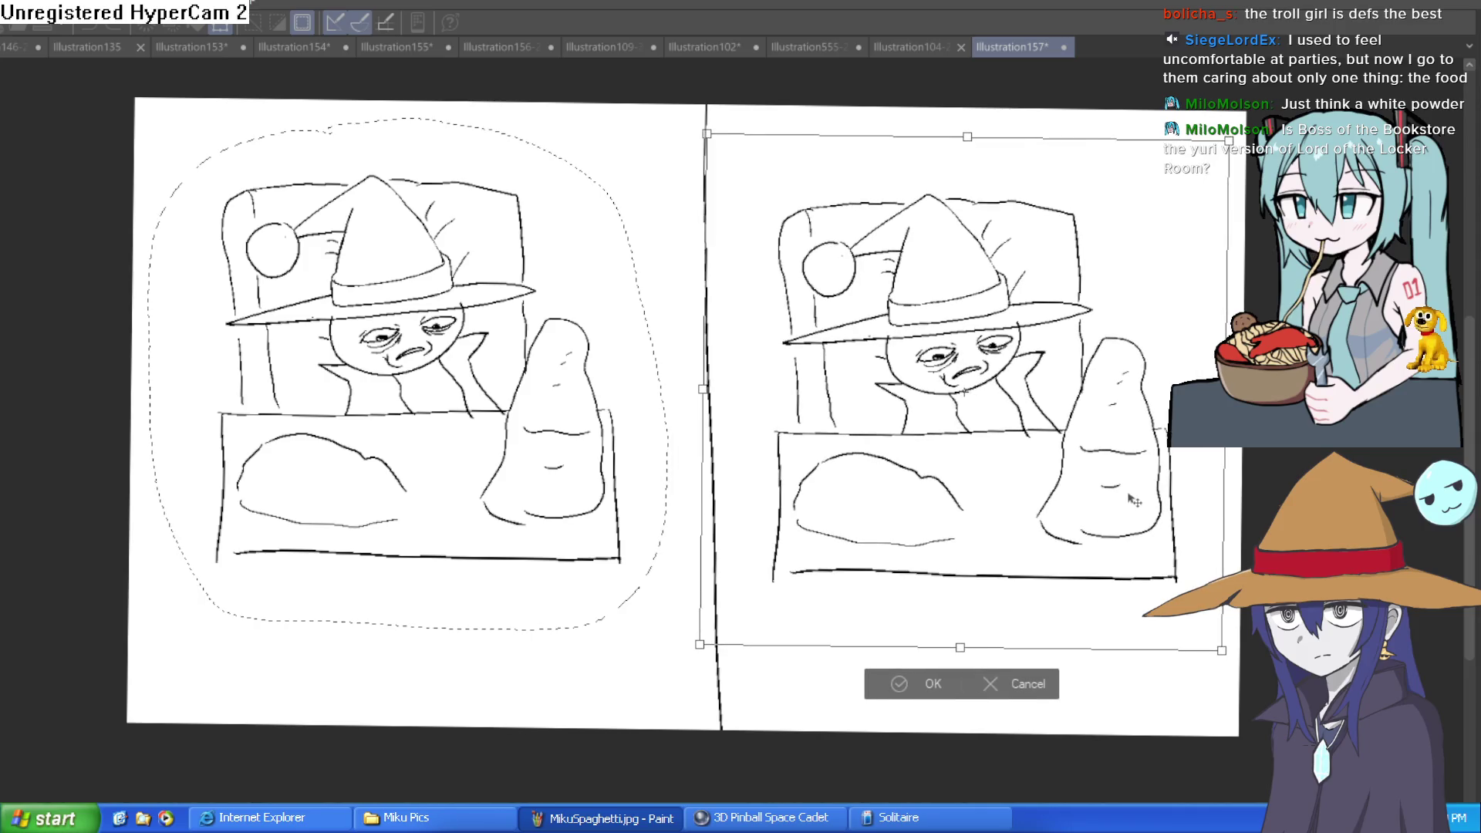
left_click(938, 683)
left_click(801, 679)
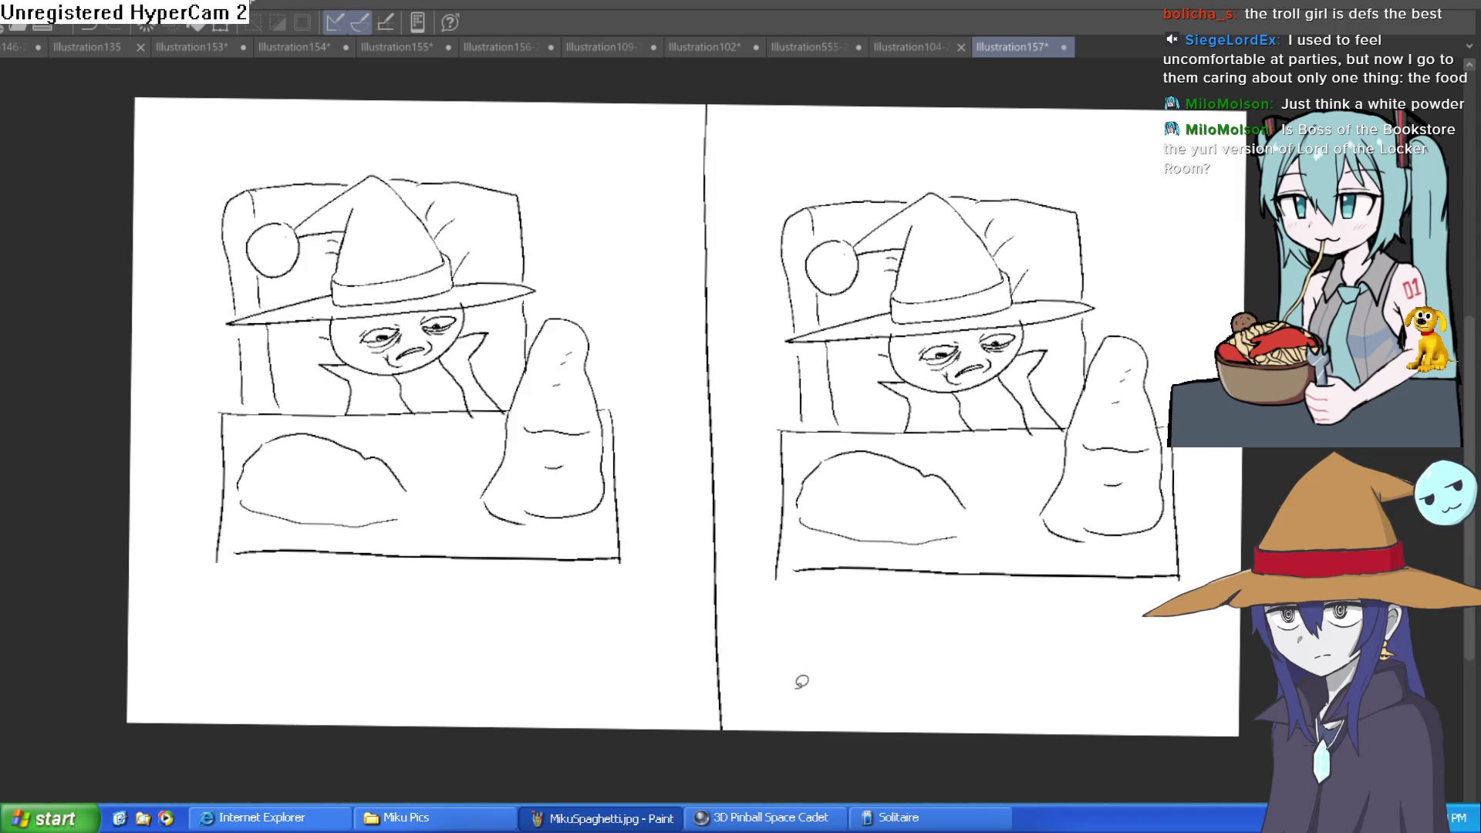
- Lasso the right-panel witch's hat and face
scroll(1046, 405, "up", 2)
scroll(1069, 388, "down", 2)
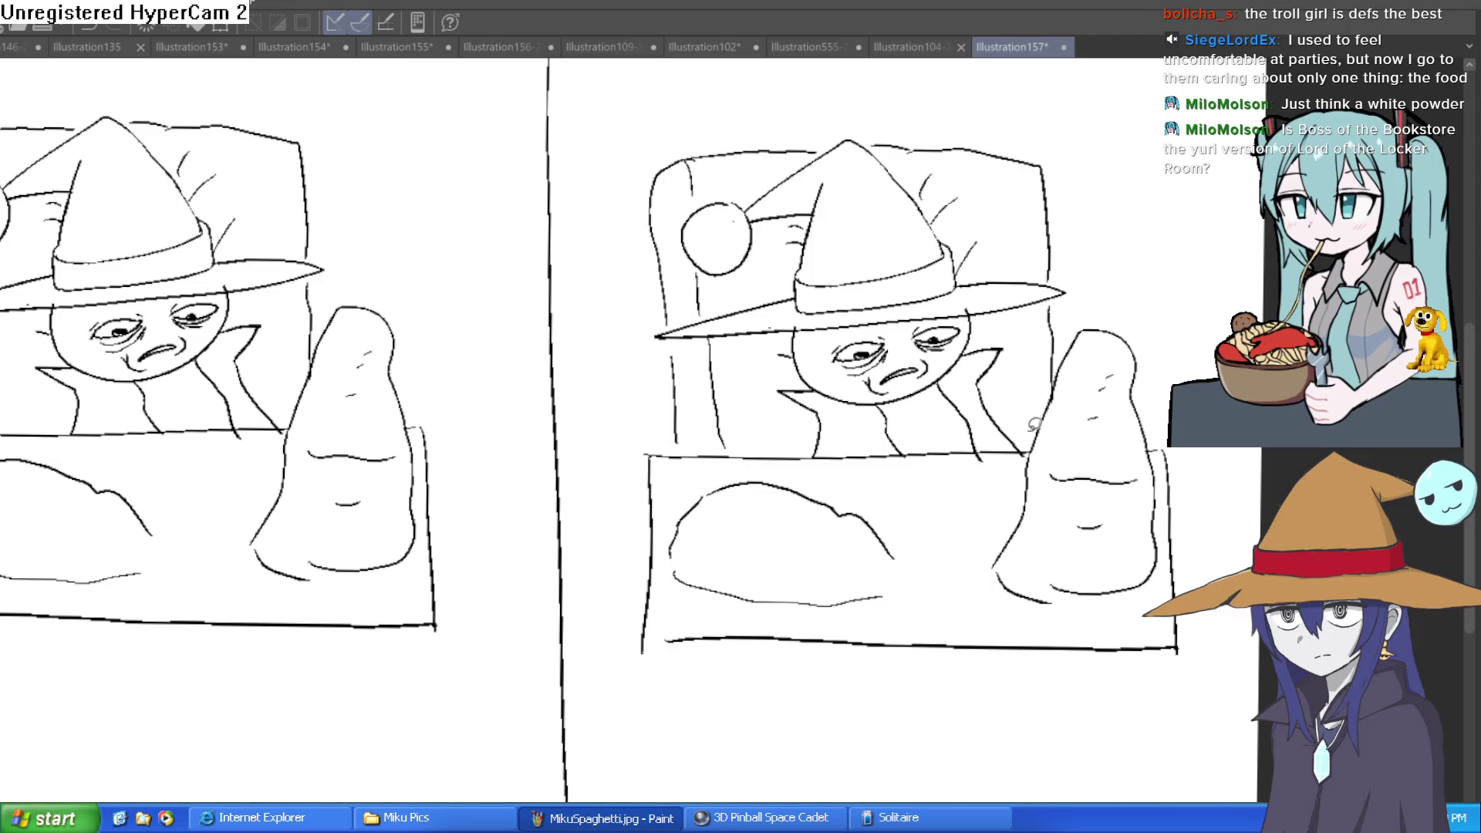
mouse_move(1000, 444)
left_mouse_down()
mouse_move(818, 451)
mouse_move(758, 351)
mouse_move(697, 344)
mouse_move(699, 307)
mouse_move(783, 277)
mouse_move(670, 239)
mouse_move(844, 139)
mouse_move(902, 158)
mouse_move(983, 266)
mouse_move(1074, 286)
mouse_move(1004, 318)
mouse_move(1026, 444)
left_mouse_up()
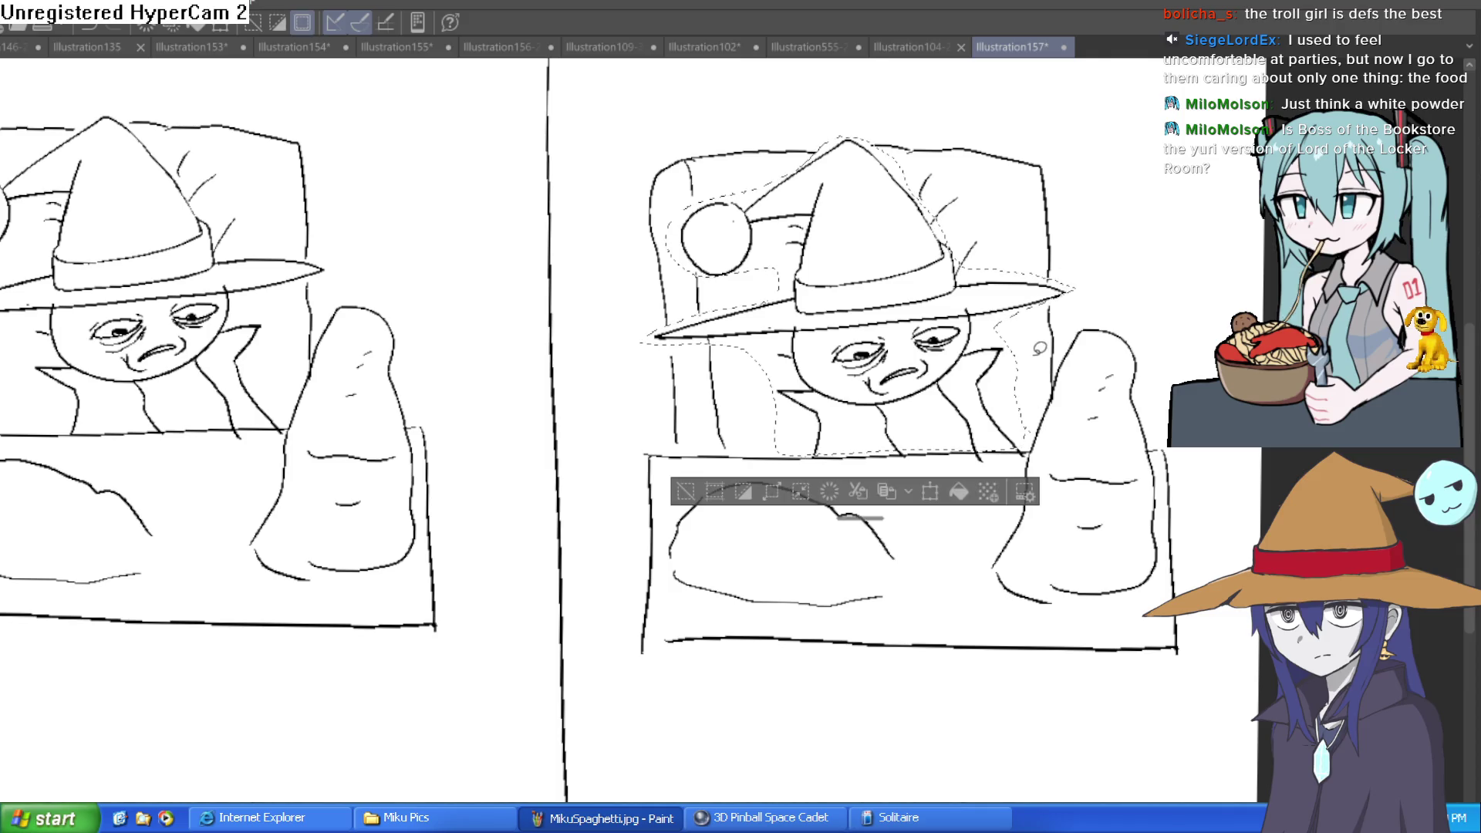
- Delete the selected hat and face, deselect, and erase a stray stroke by the headboard
key("Delete")
key("ctrl+d")
key("p")
left_click_drag(949, 214, 942, 185)
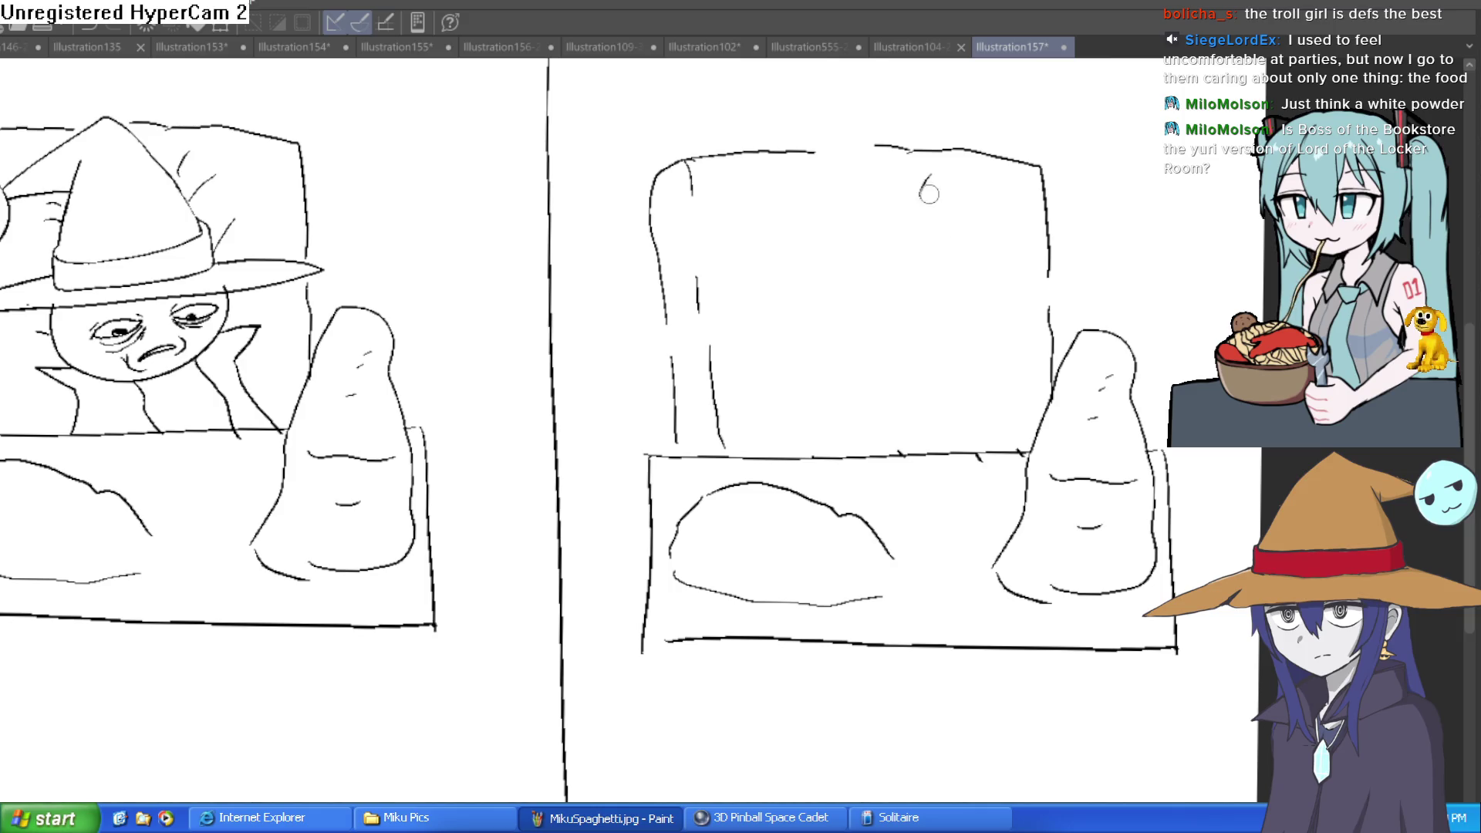
mouse_move(1002, 341)
left_mouse_down()
mouse_move(974, 357)
mouse_move(929, 347)
left_mouse_up()
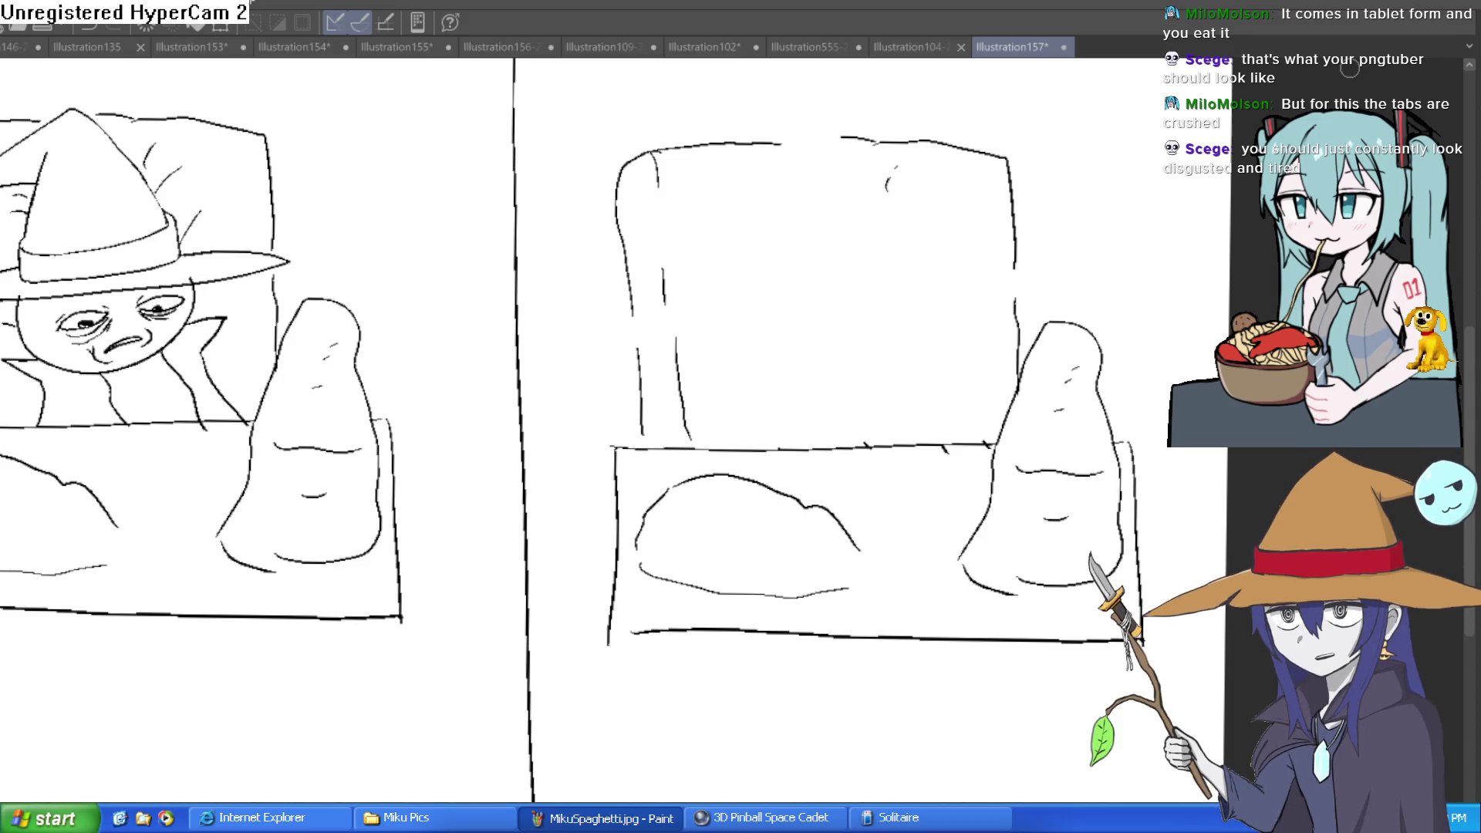
- Draw three fold lines, one curved, on the left panel's blanket
left_click_drag(516, 590, 670, 593)
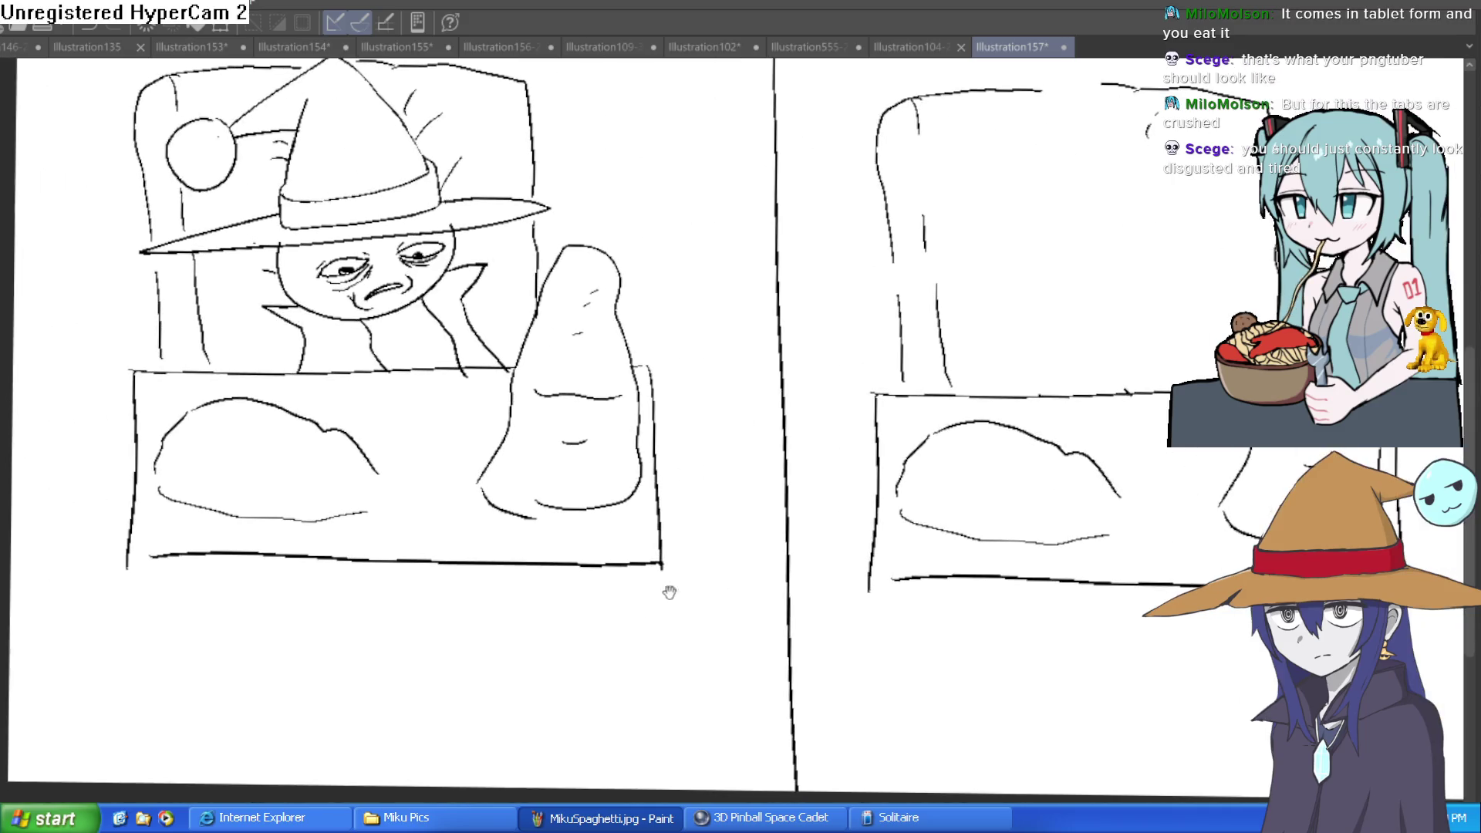
left_click_drag(714, 661, 609, 669)
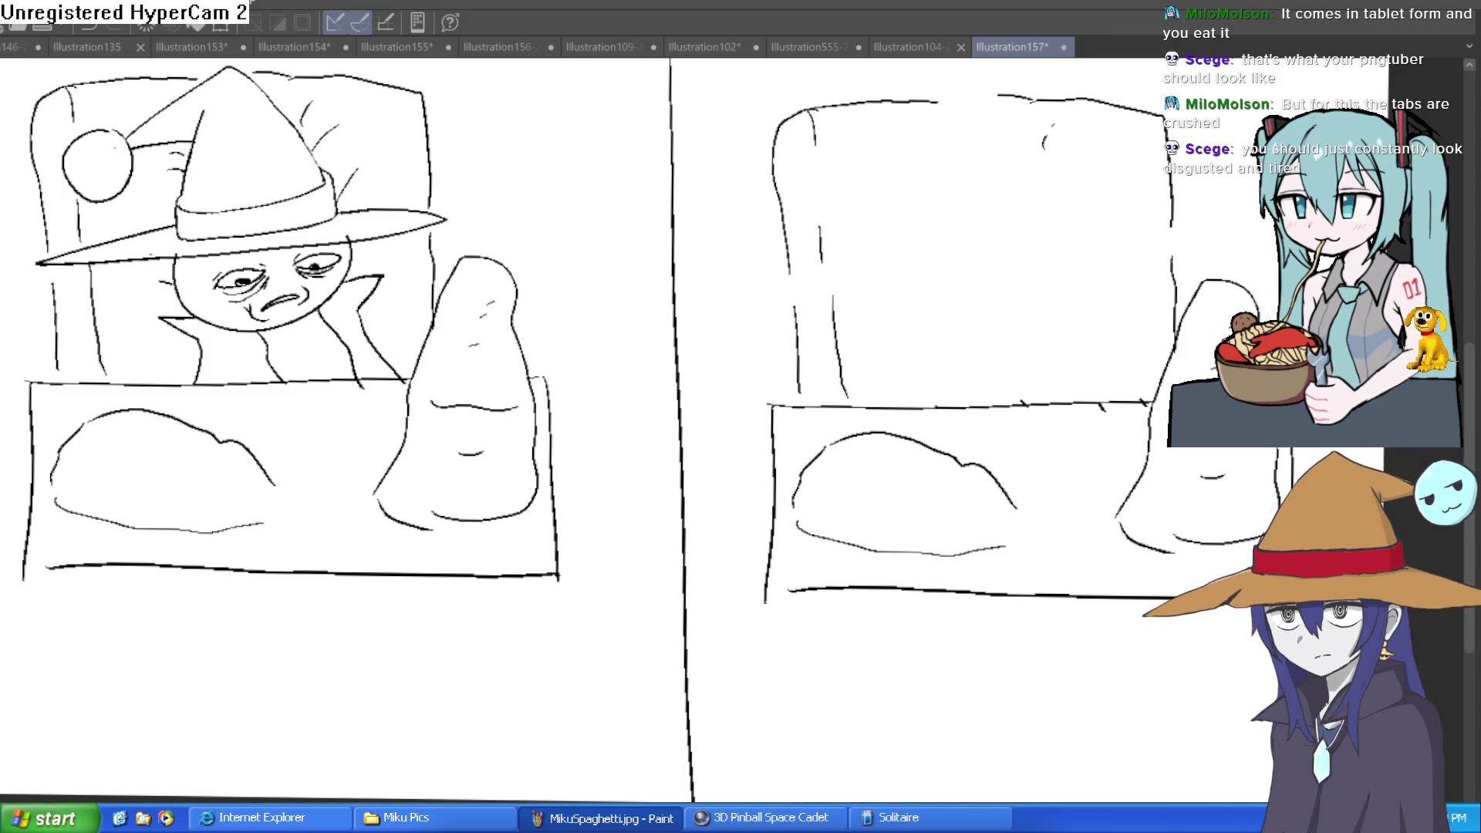
left_click_drag(218, 431, 266, 407)
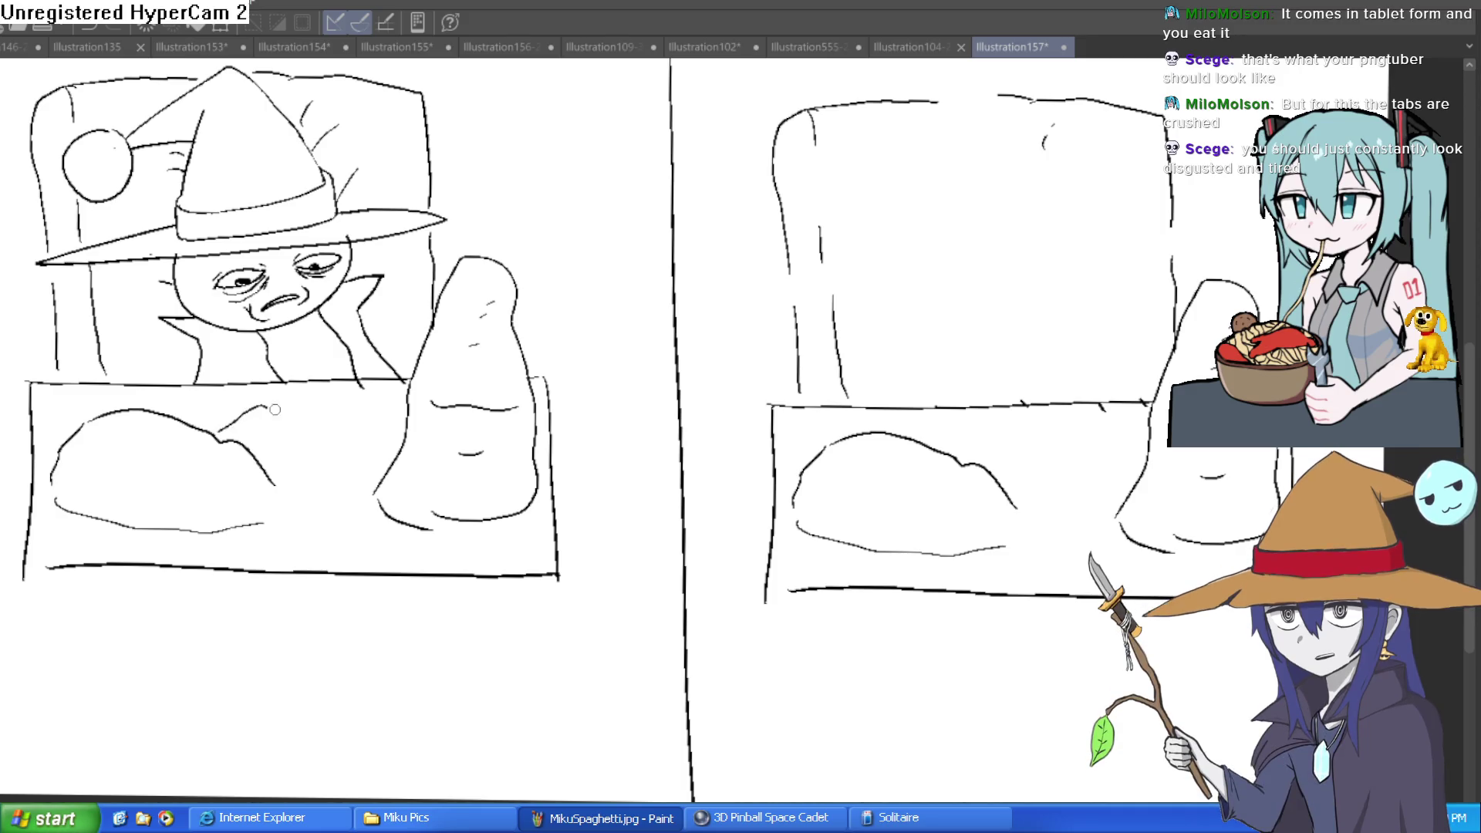
left_click_drag(376, 487, 269, 519)
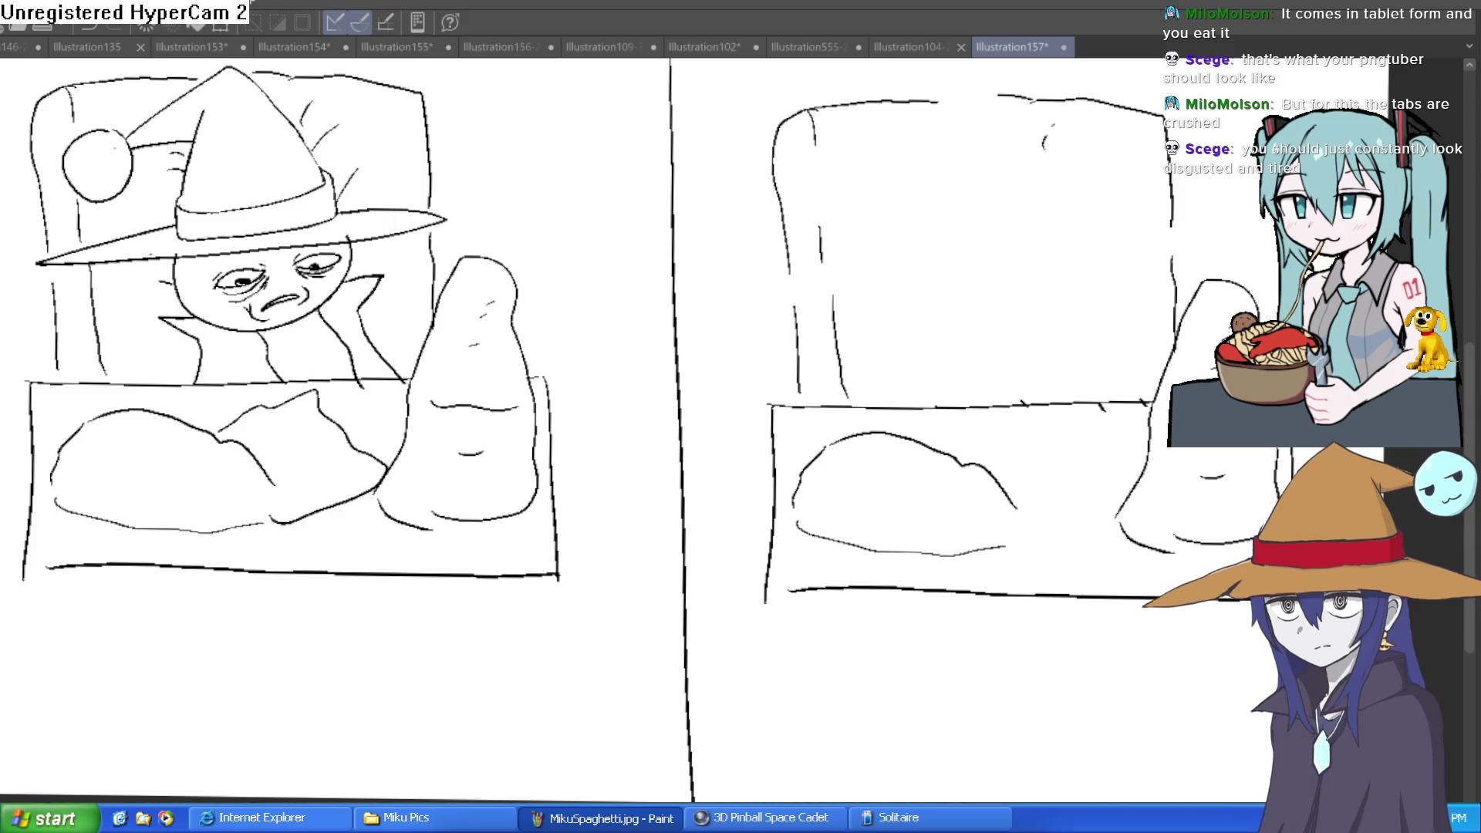
mouse_move(362, 423)
left_mouse_down()
mouse_move(391, 476)
mouse_move(301, 544)
mouse_move(67, 540)
mouse_move(46, 409)
mouse_move(332, 379)
mouse_move(390, 410)
left_mouse_up()
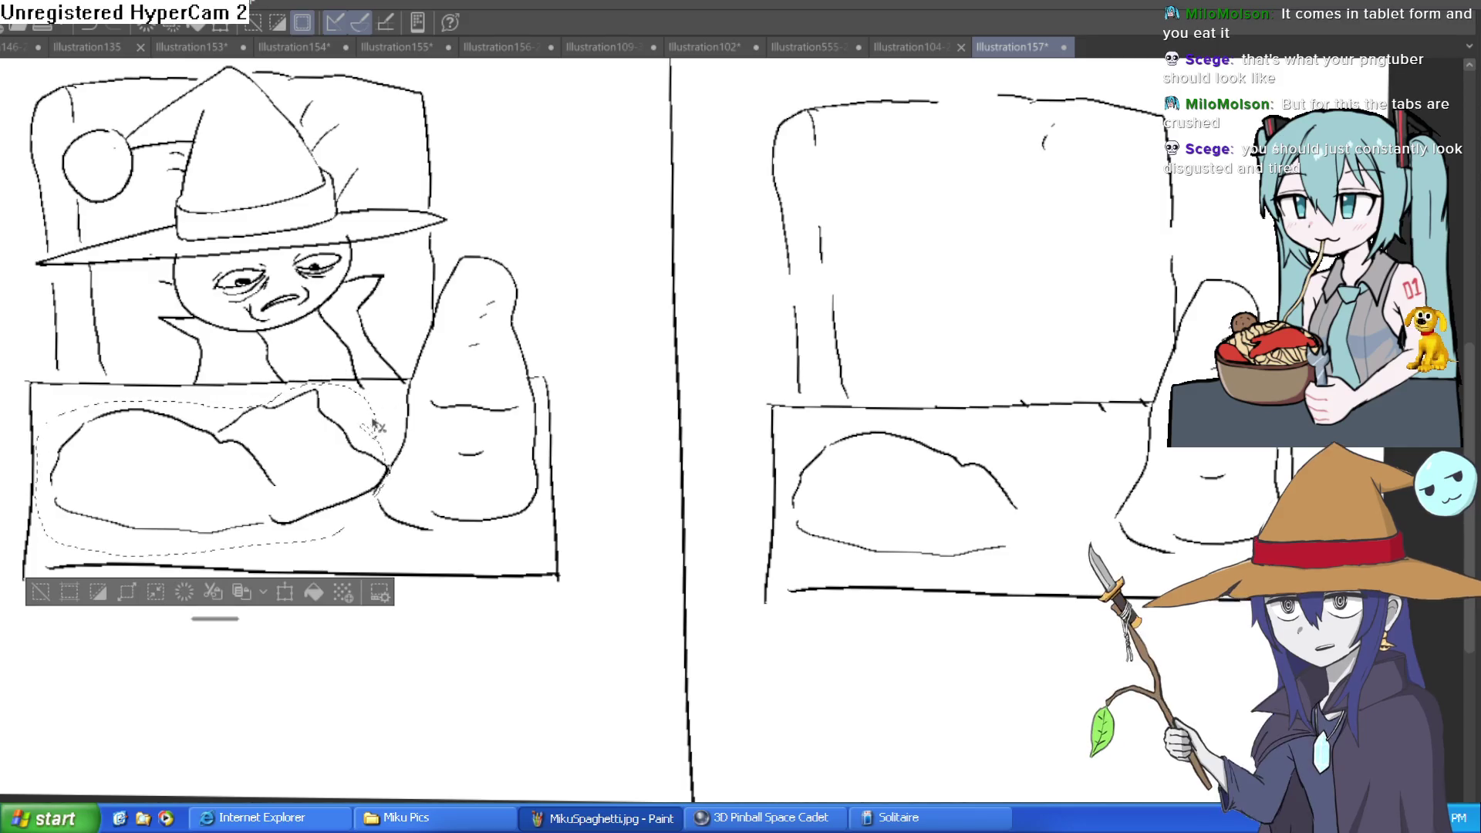
- Try pasting a blanket copy into the right panel, then undo it and deselect
key("ctrl+c")
key("ctrl+v")
key("ctrl+t")
left_click_drag(340, 502, 1086, 527)
key("ctrl+z")
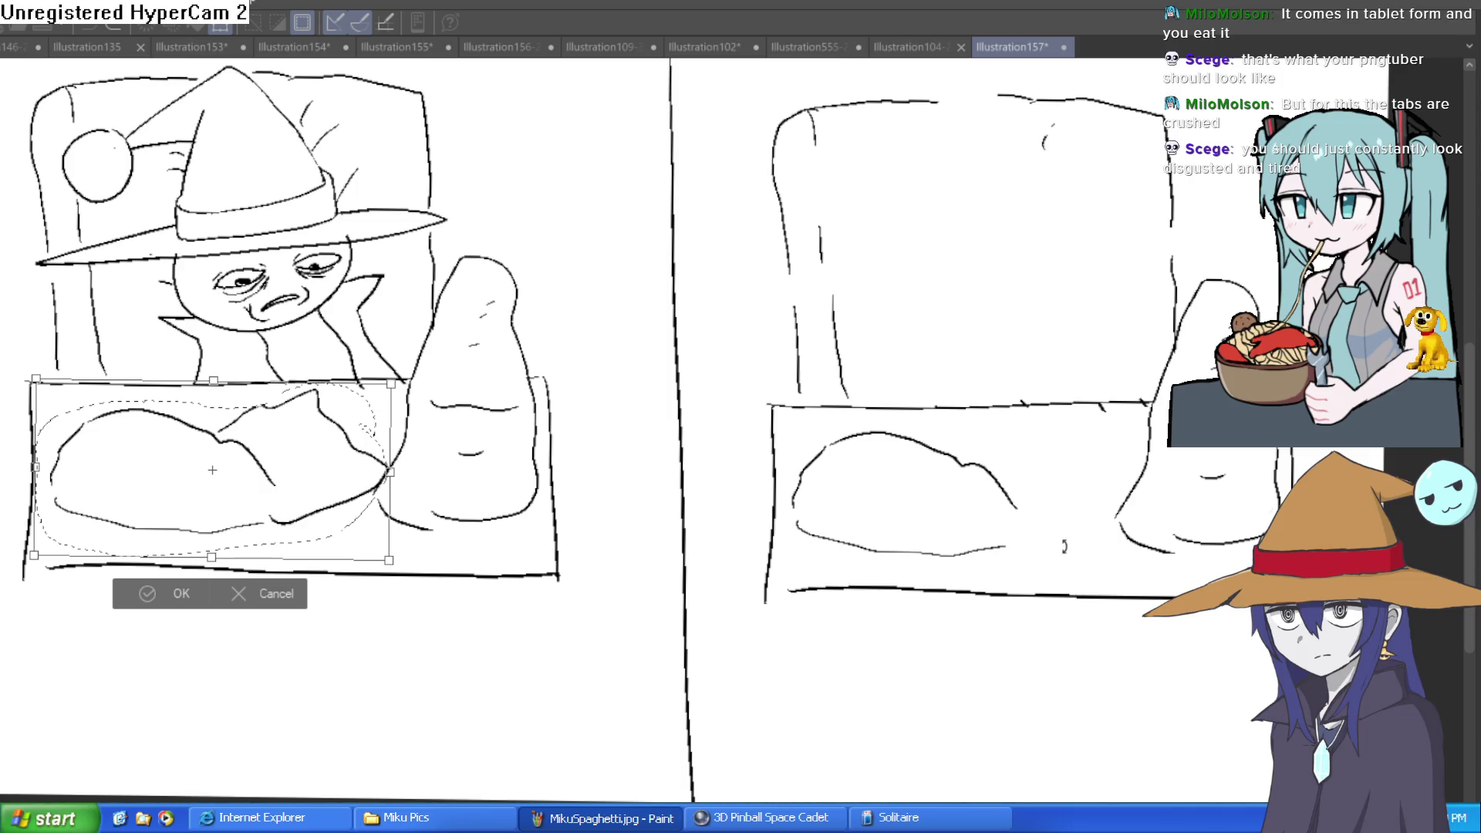
key("ctrl+z")
key("ctrl+d")
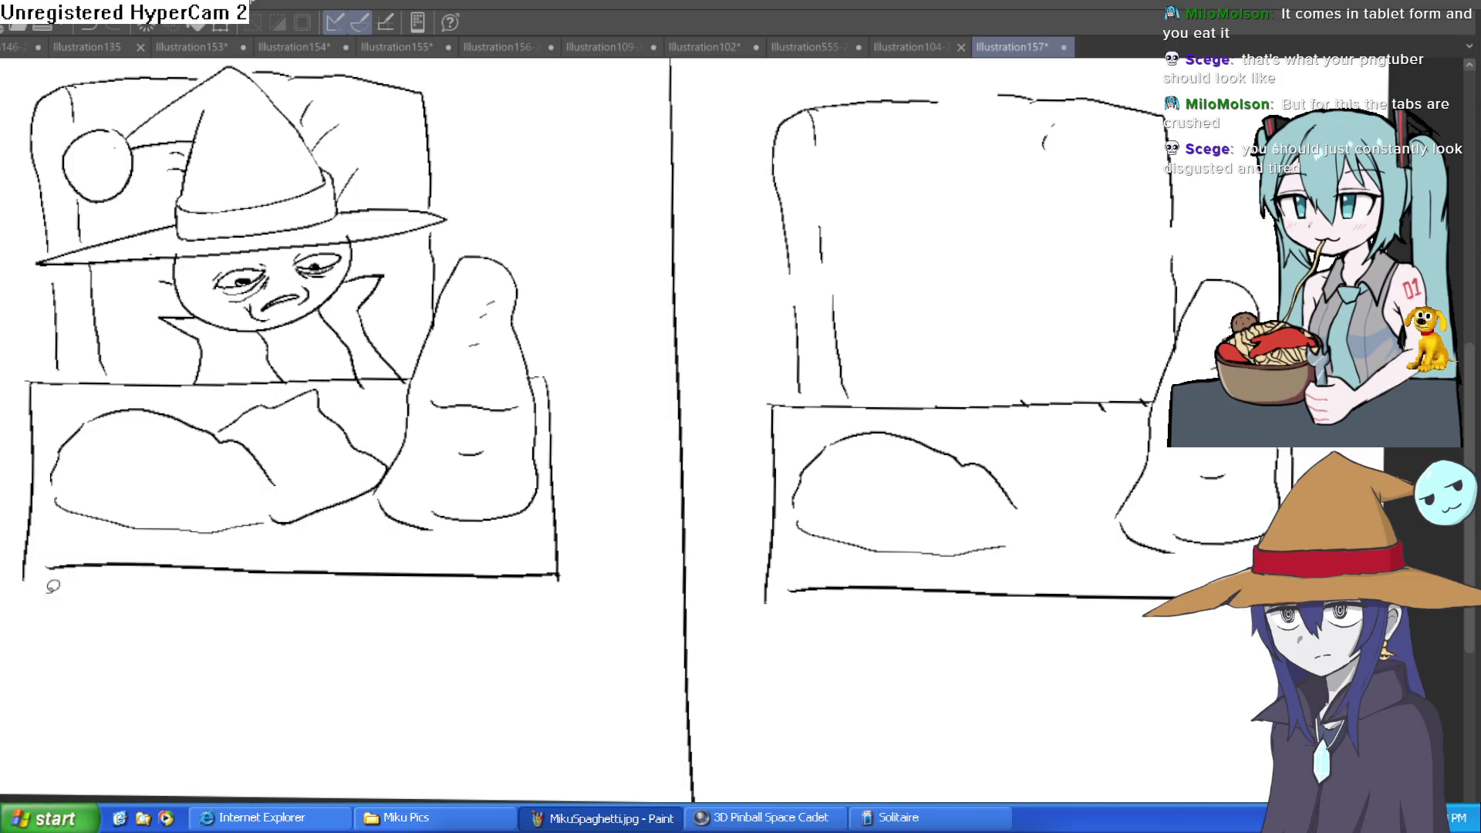
scroll(601, 556, "right", 5)
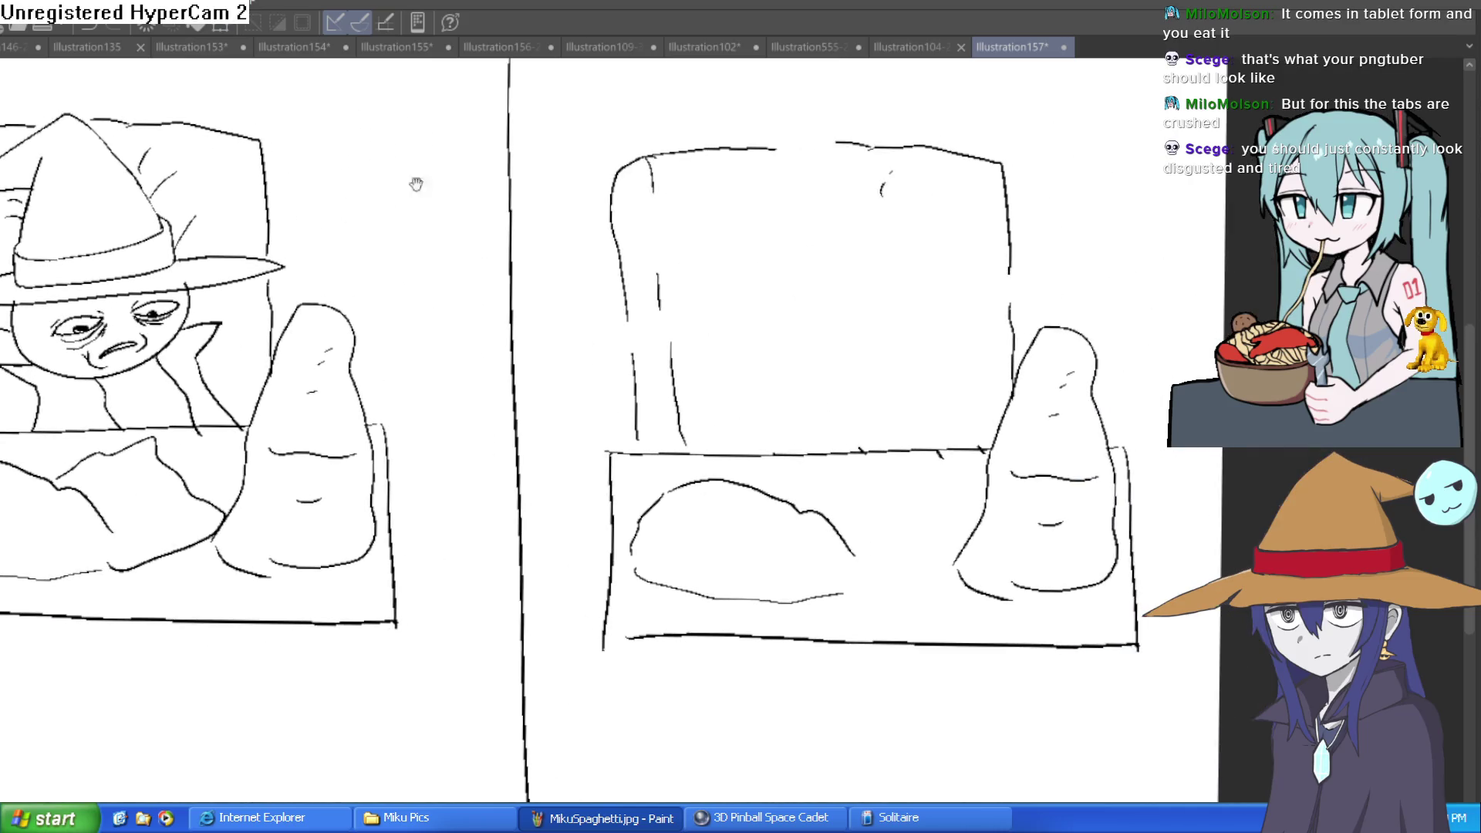
- Draw a rounded bump curve across the right panel's bed, redoing it after three failed attempts
scroll(962, 414, "left", 2)
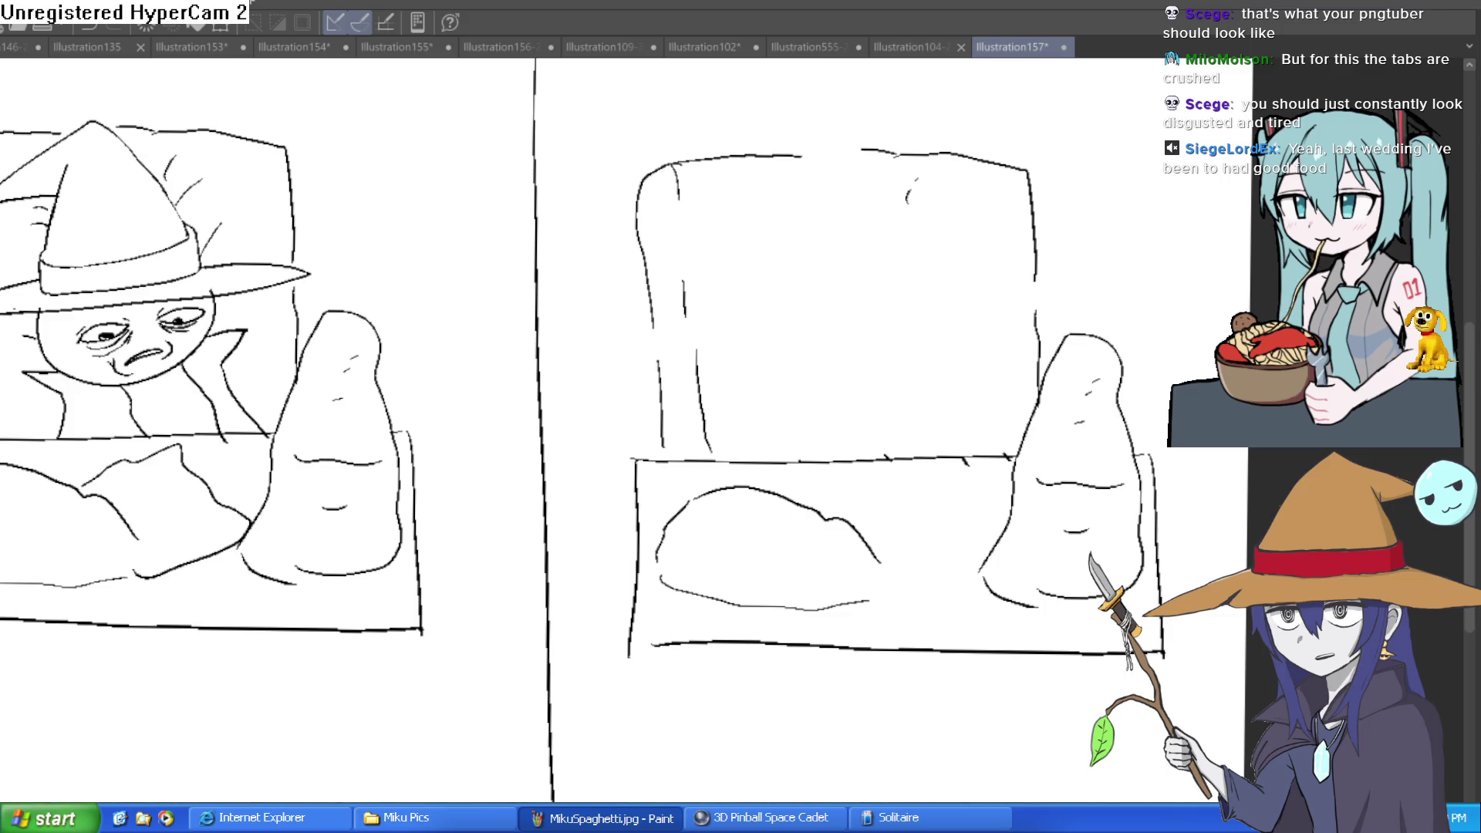
left_click_drag(884, 434, 857, 399)
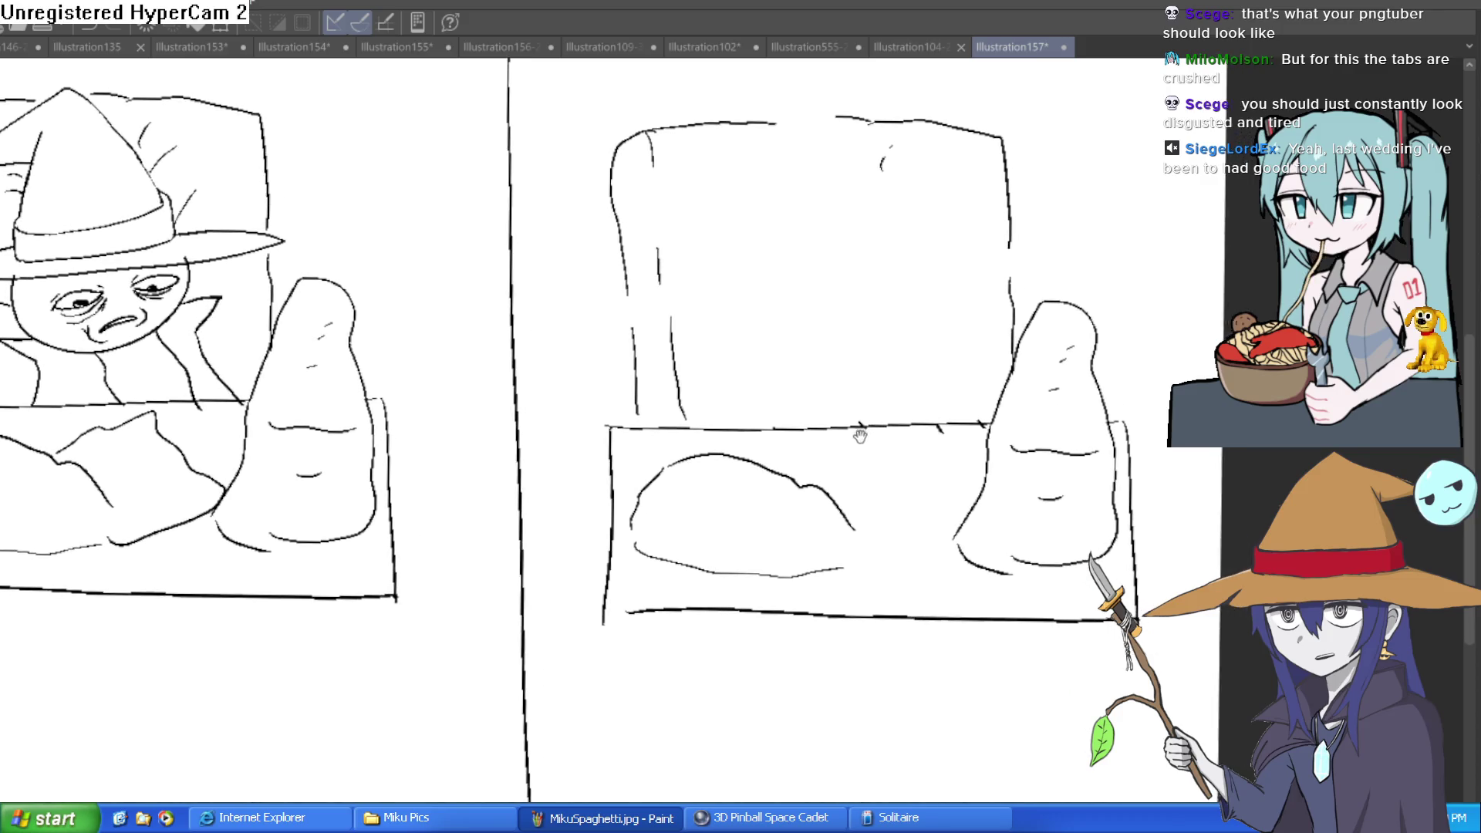
mouse_move(770, 456)
left_mouse_down()
mouse_move(849, 500)
mouse_move(983, 468)
left_mouse_up()
key("ctrl+z")
mouse_move(761, 436)
left_mouse_down()
mouse_move(679, 421)
mouse_move(810, 436)
mouse_move(991, 380)
left_mouse_up()
key("ctrl+z")
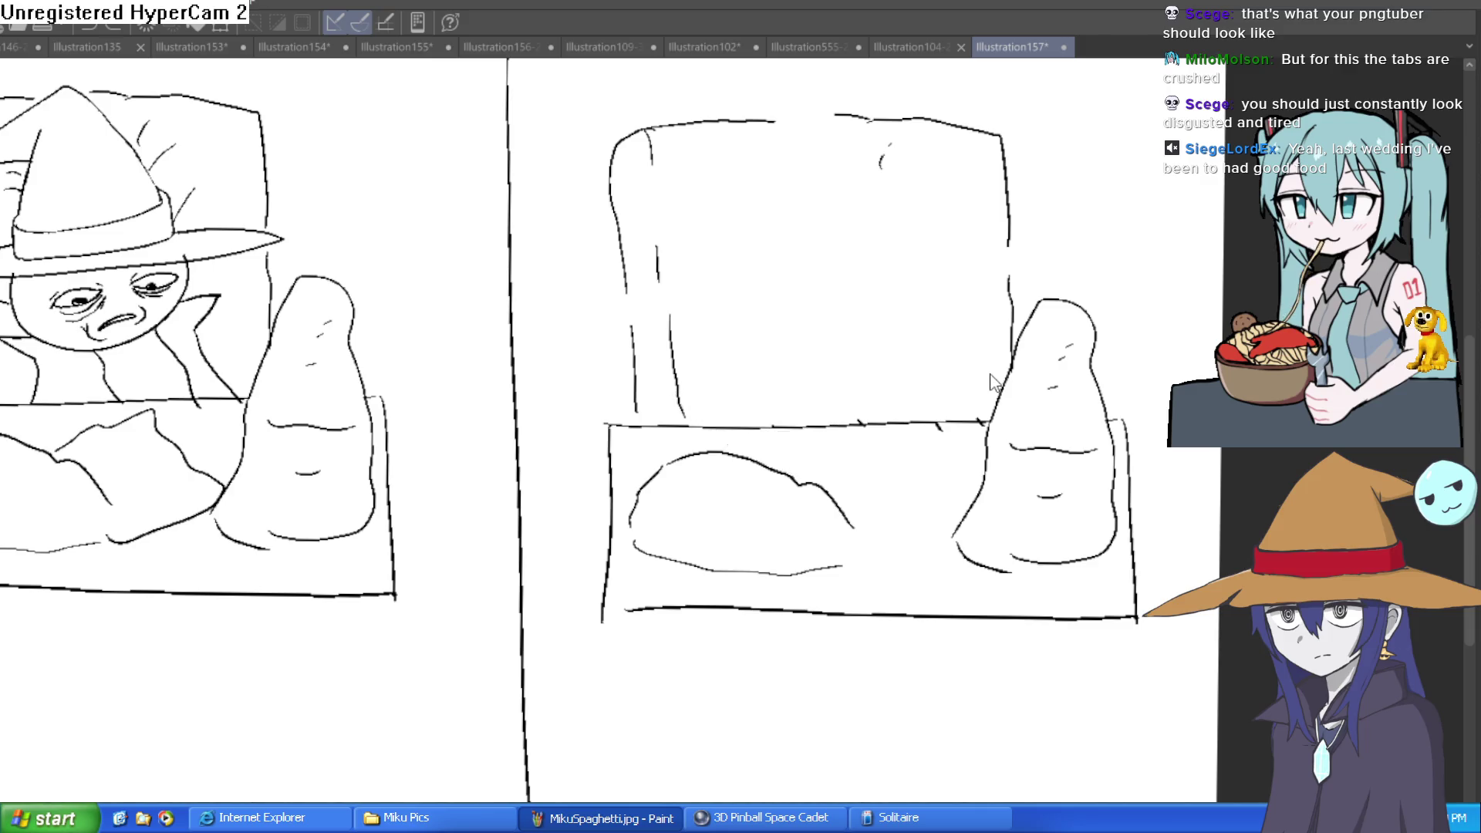
mouse_move(787, 399)
left_mouse_down()
mouse_move(761, 452)
mouse_move(907, 500)
mouse_move(986, 467)
left_mouse_up()
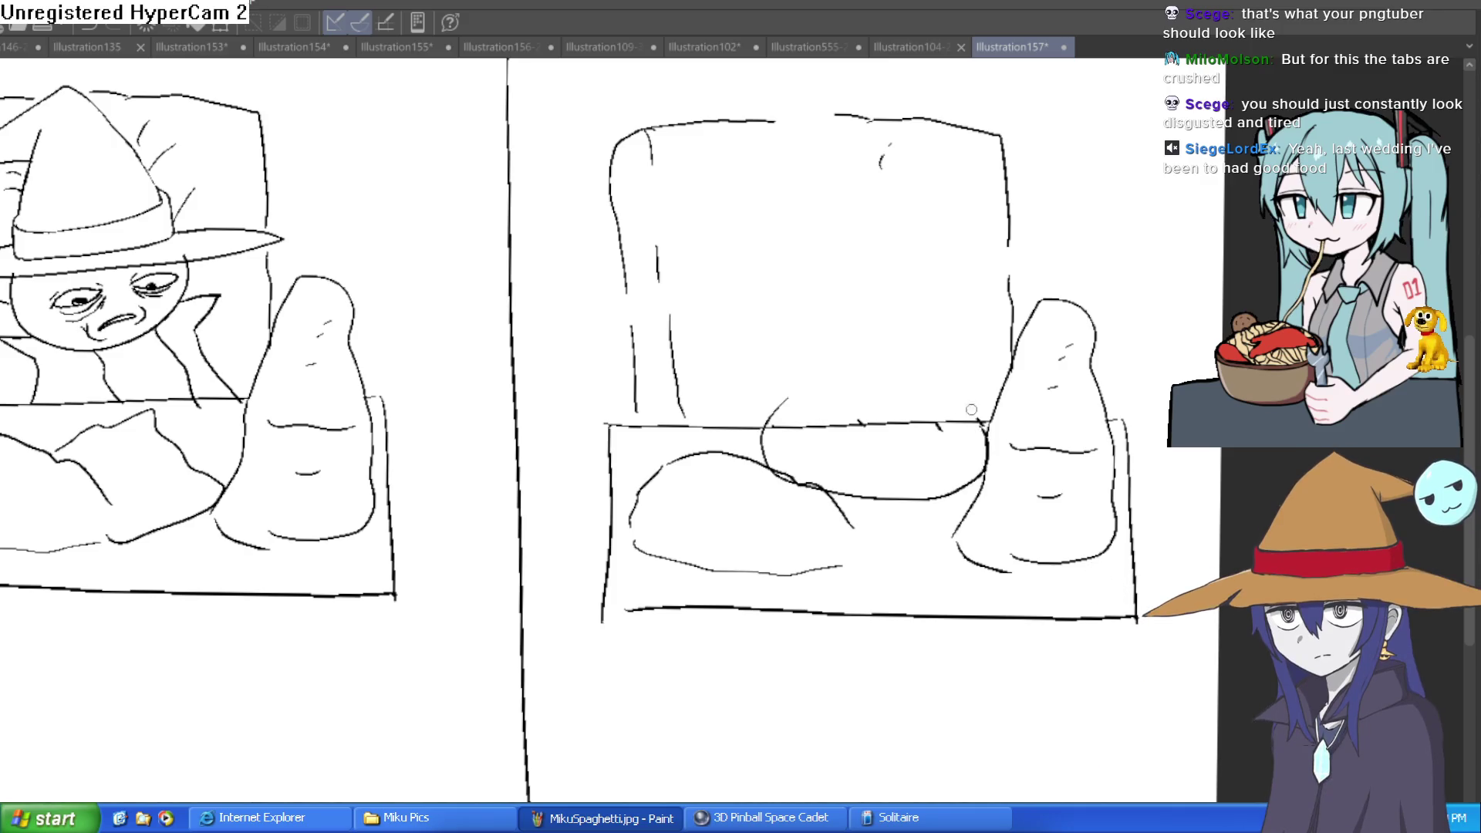
key("ctrl+z")
mouse_move(820, 401)
left_mouse_down()
mouse_move(849, 494)
mouse_move(980, 470)
left_mouse_up()
- Add a curl over the box edge and two lines beneath the new bump
left_click_drag(787, 448, 739, 439)
left_click_drag(849, 484, 986, 484)
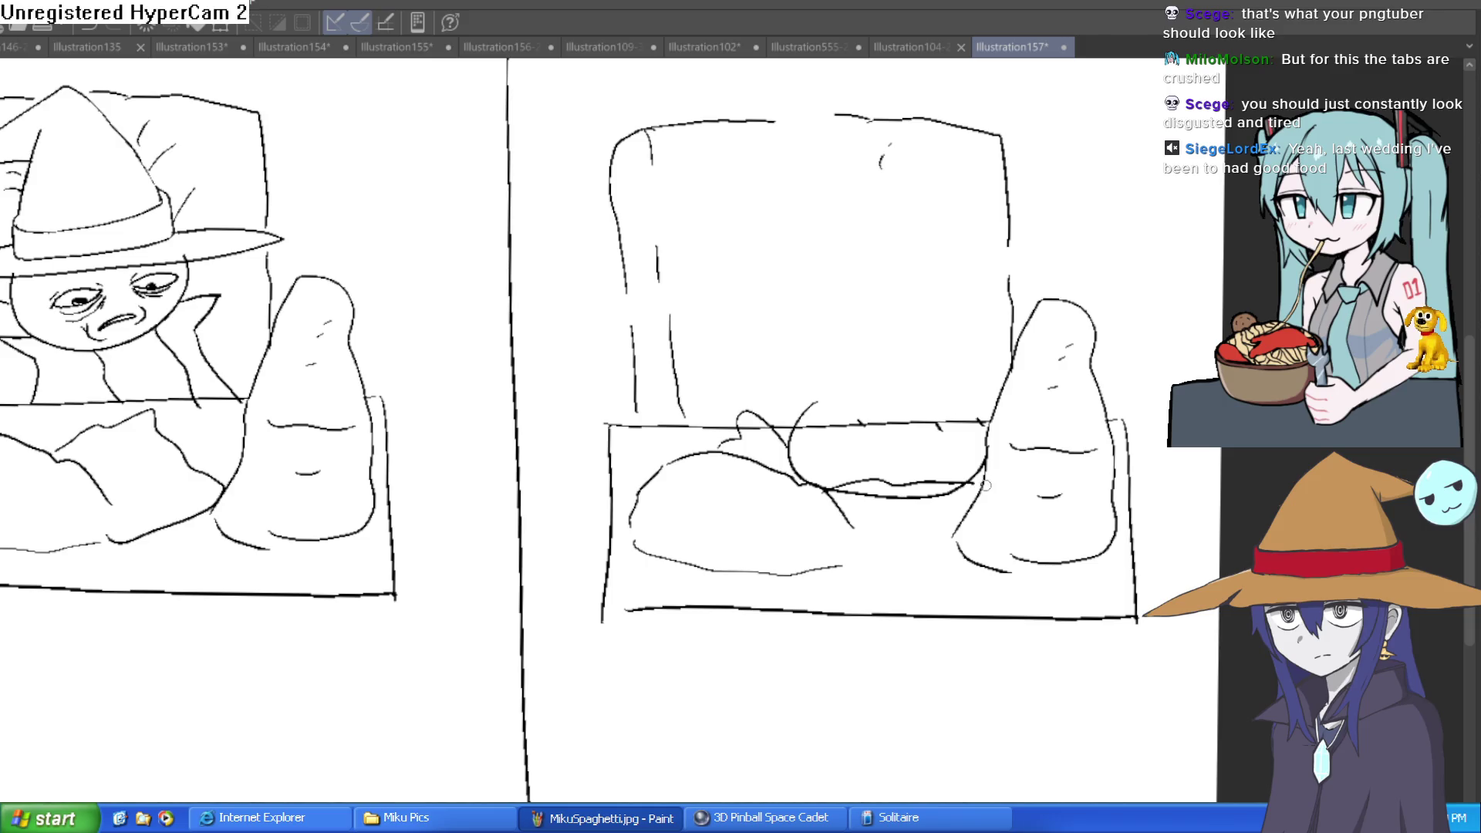
left_click_drag(863, 546, 980, 539)
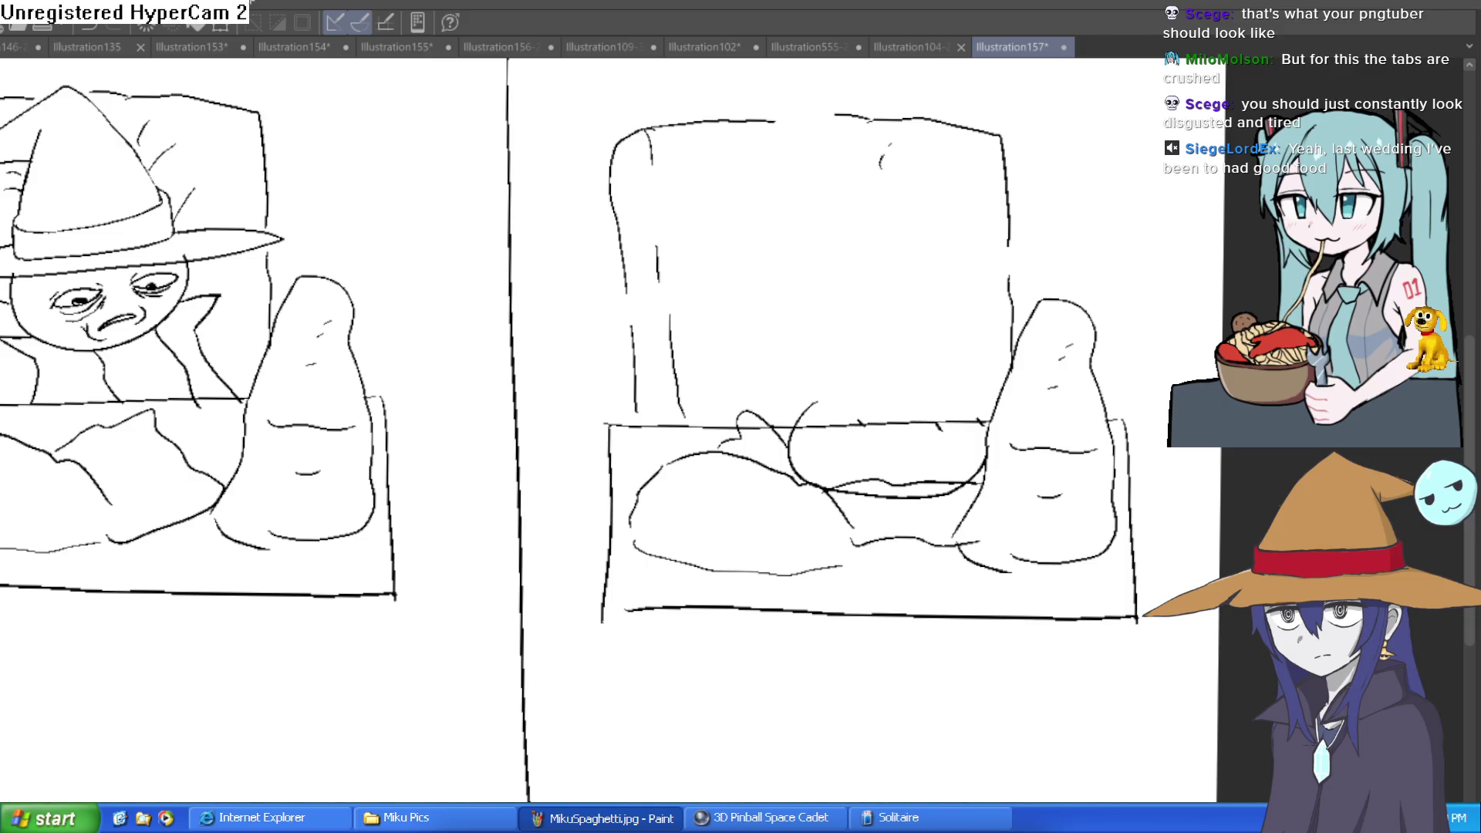
- Erase the bed's front edge segment in the right panel and frame both panels
mouse_move(895, 422)
left_mouse_down()
mouse_move(832, 424)
mouse_move(883, 426)
left_mouse_up()
mouse_move(995, 429)
left_mouse_down()
mouse_move(922, 423)
mouse_move(980, 418)
left_mouse_up()
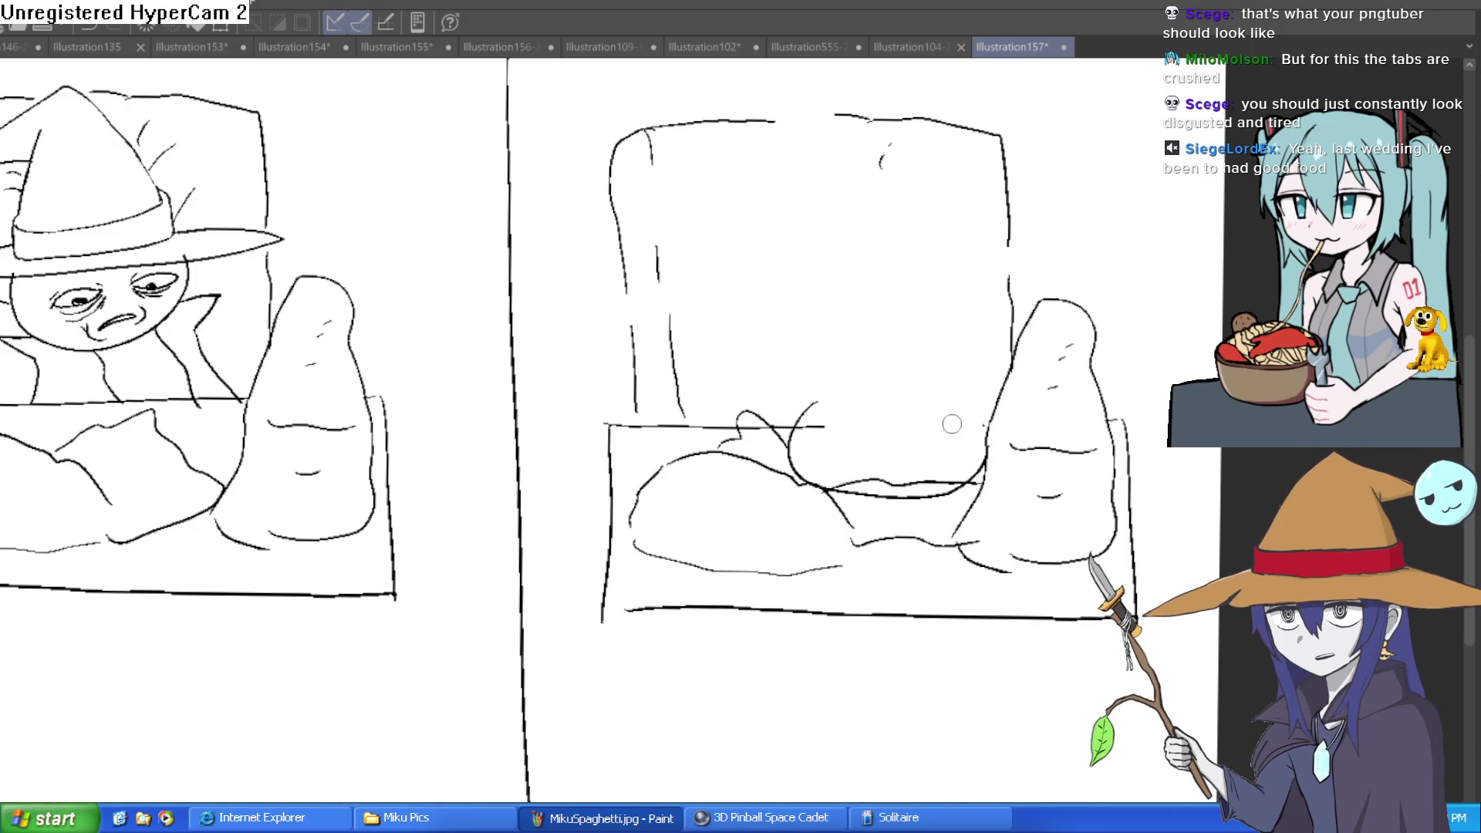
scroll(922, 486, "down", 2)
left_click_drag(918, 474, 891, 486)
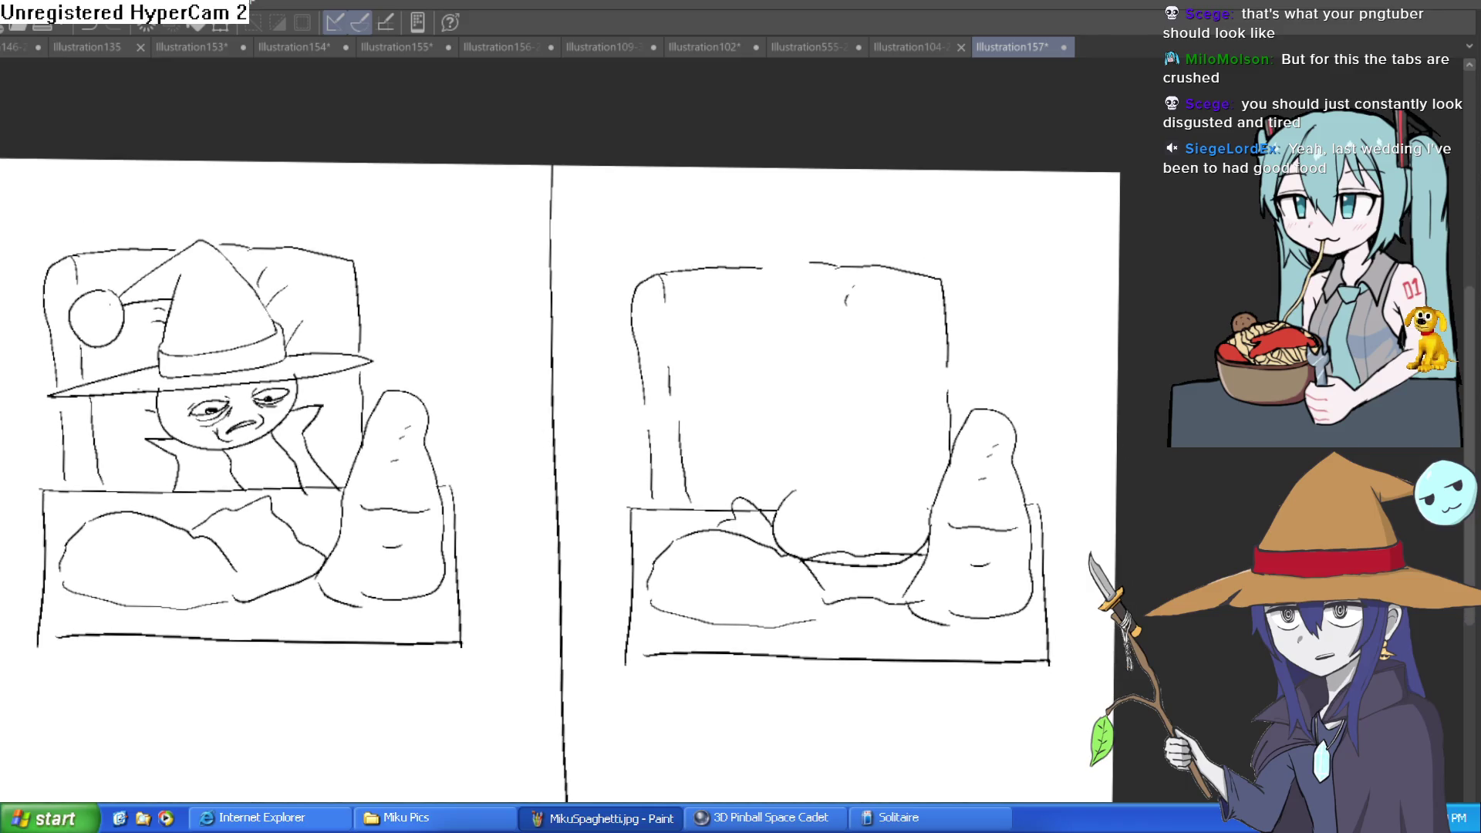
- Sketch the hat brim outline and its inner curve across the blanket, undoing one misplaced stroke
scroll(859, 485, "up", 2)
mouse_move(703, 503)
left_mouse_down()
mouse_move(745, 532)
mouse_move(1007, 575)
left_mouse_up()
mouse_move(722, 520)
left_mouse_down()
mouse_move(646, 468)
mouse_move(795, 446)
mouse_move(1009, 477)
left_mouse_up()
mouse_move(746, 494)
left_mouse_down()
mouse_move(996, 568)
mouse_move(1011, 541)
mouse_move(772, 457)
mouse_move(961, 517)
left_mouse_up()
key("ctrl+z")
mouse_move(777, 466)
left_mouse_down()
mouse_move(802, 513)
mouse_move(991, 541)
left_mouse_up()
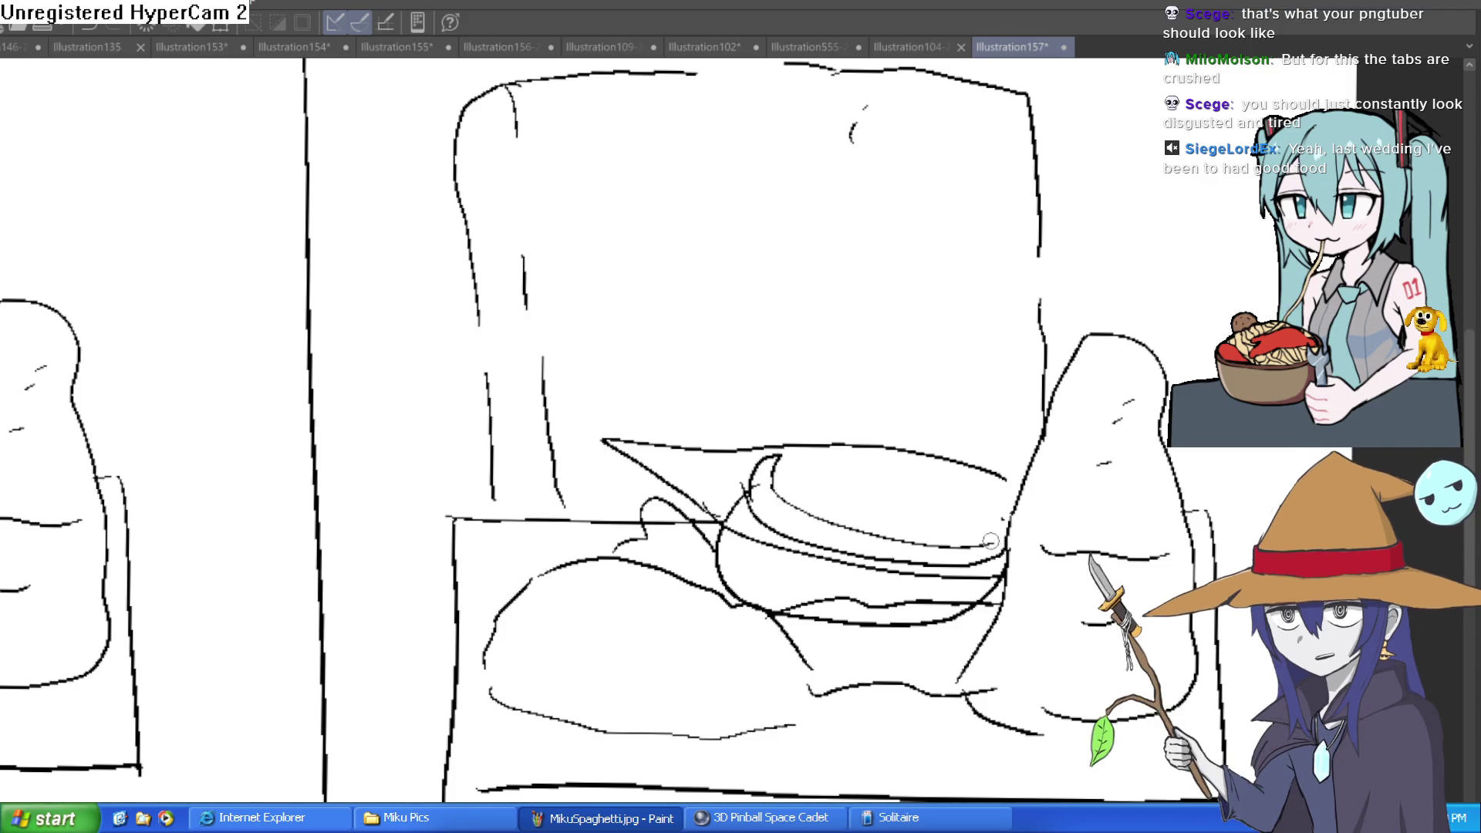
mouse_move(845, 527)
left_mouse_down()
mouse_move(990, 543)
mouse_move(1006, 520)
left_mouse_up()
- Redraw the brim curve more smoothly and rework the head's left edge
scroll(1001, 527, "up", 5)
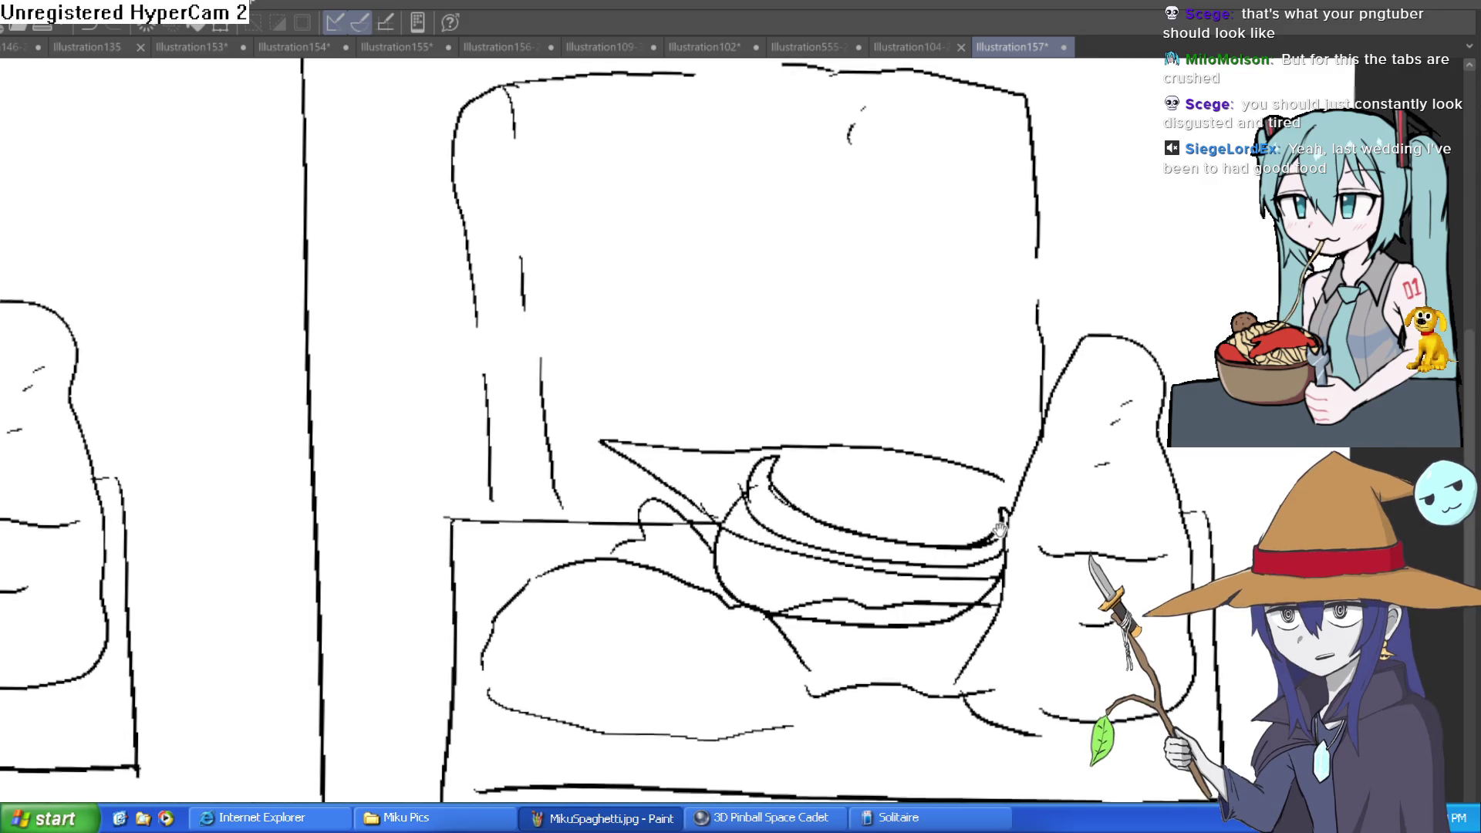
scroll(960, 393, "up", 3)
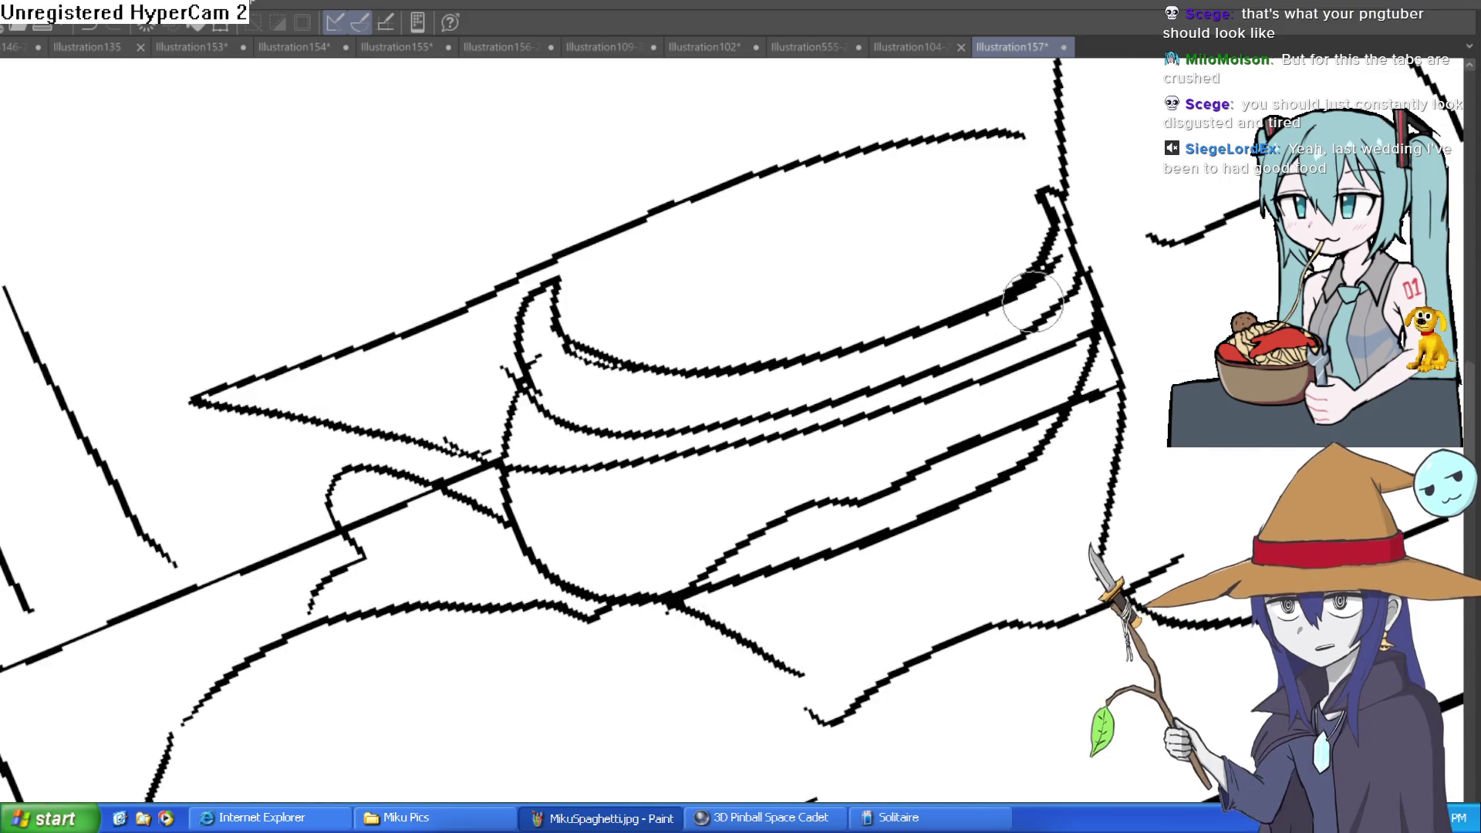
mouse_move(1028, 302)
left_mouse_down()
mouse_move(996, 303)
mouse_move(941, 343)
left_mouse_up()
left_click_drag(529, 340, 502, 373)
- Rotate the view and draw the first eye's curl with its pupil
scroll(648, 336, "down", 2)
left_click_drag(736, 275, 886, 276)
scroll(662, 414, "up", 3)
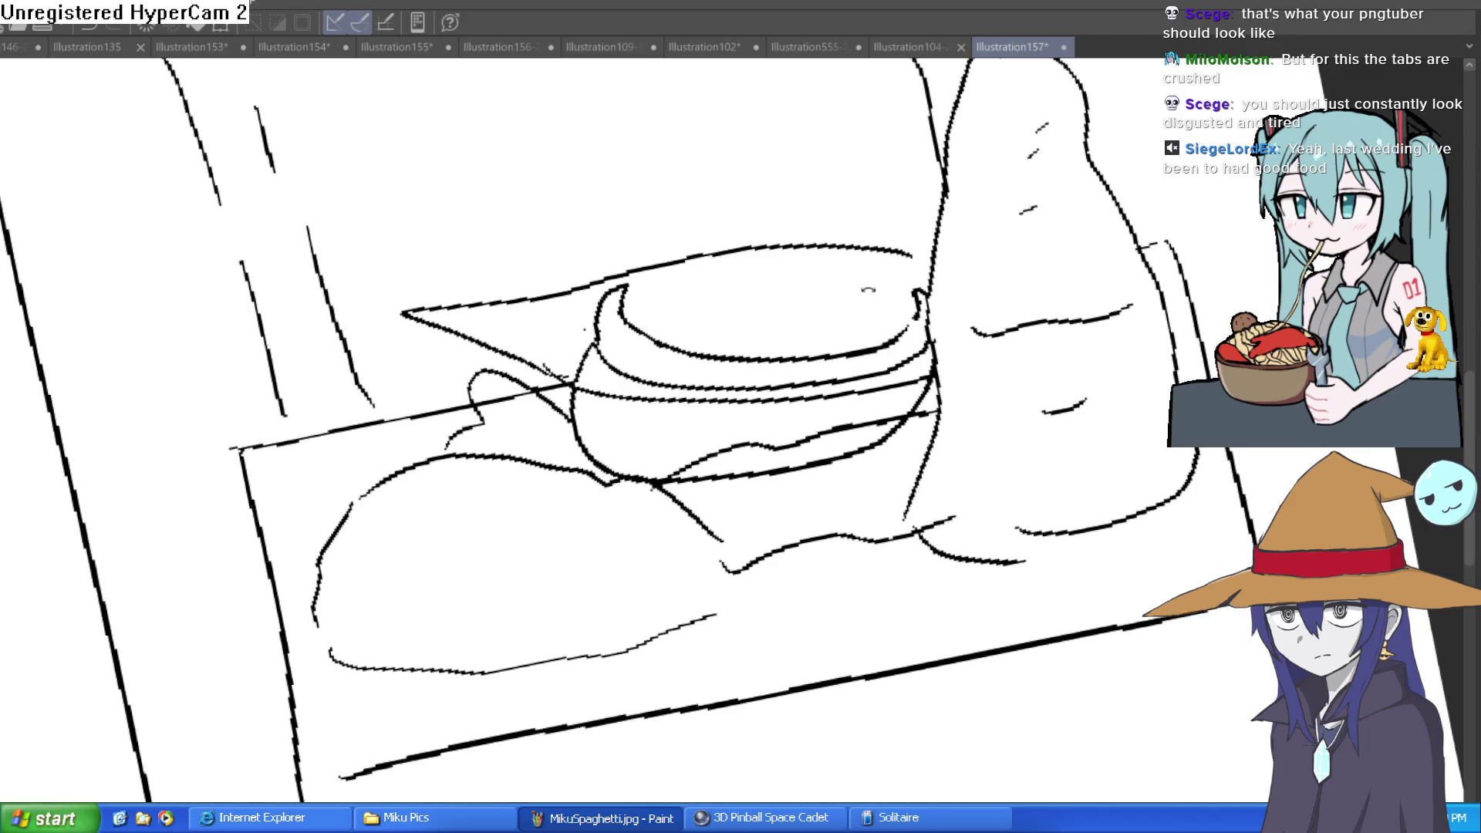
mouse_move(694, 384)
left_mouse_down()
mouse_move(662, 413)
mouse_move(632, 515)
mouse_move(737, 405)
left_mouse_up()
left_click_drag(587, 477, 585, 482)
left_click_drag(725, 434, 591, 554)
- Add a small mark and tired wrinkle lines around the eye
scroll(732, 441, "up", 3)
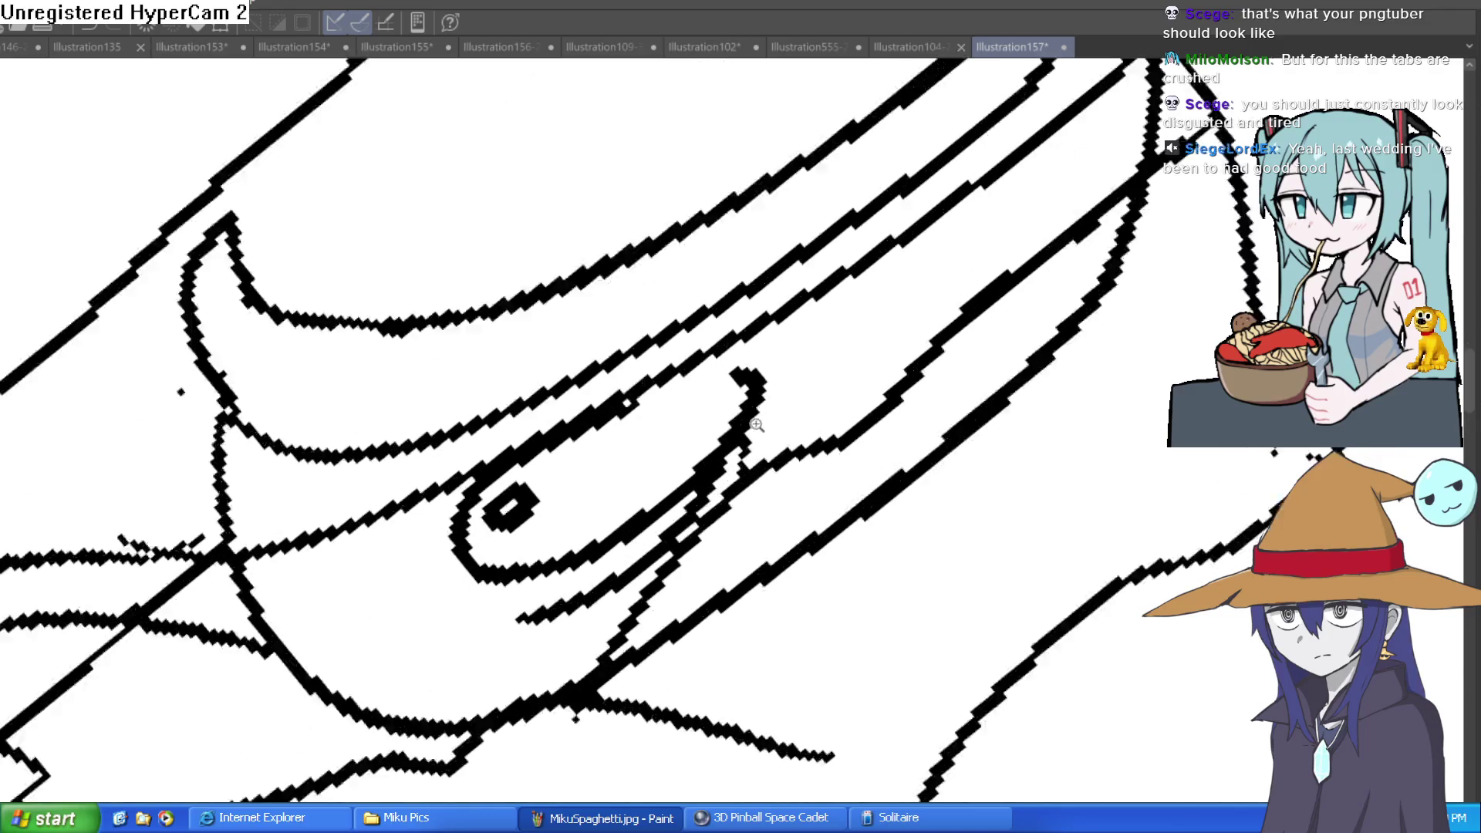
left_click_drag(652, 482, 610, 457)
left_click_drag(454, 536, 482, 613)
left_click_drag(519, 429, 479, 496)
left_click_drag(737, 349, 686, 345)
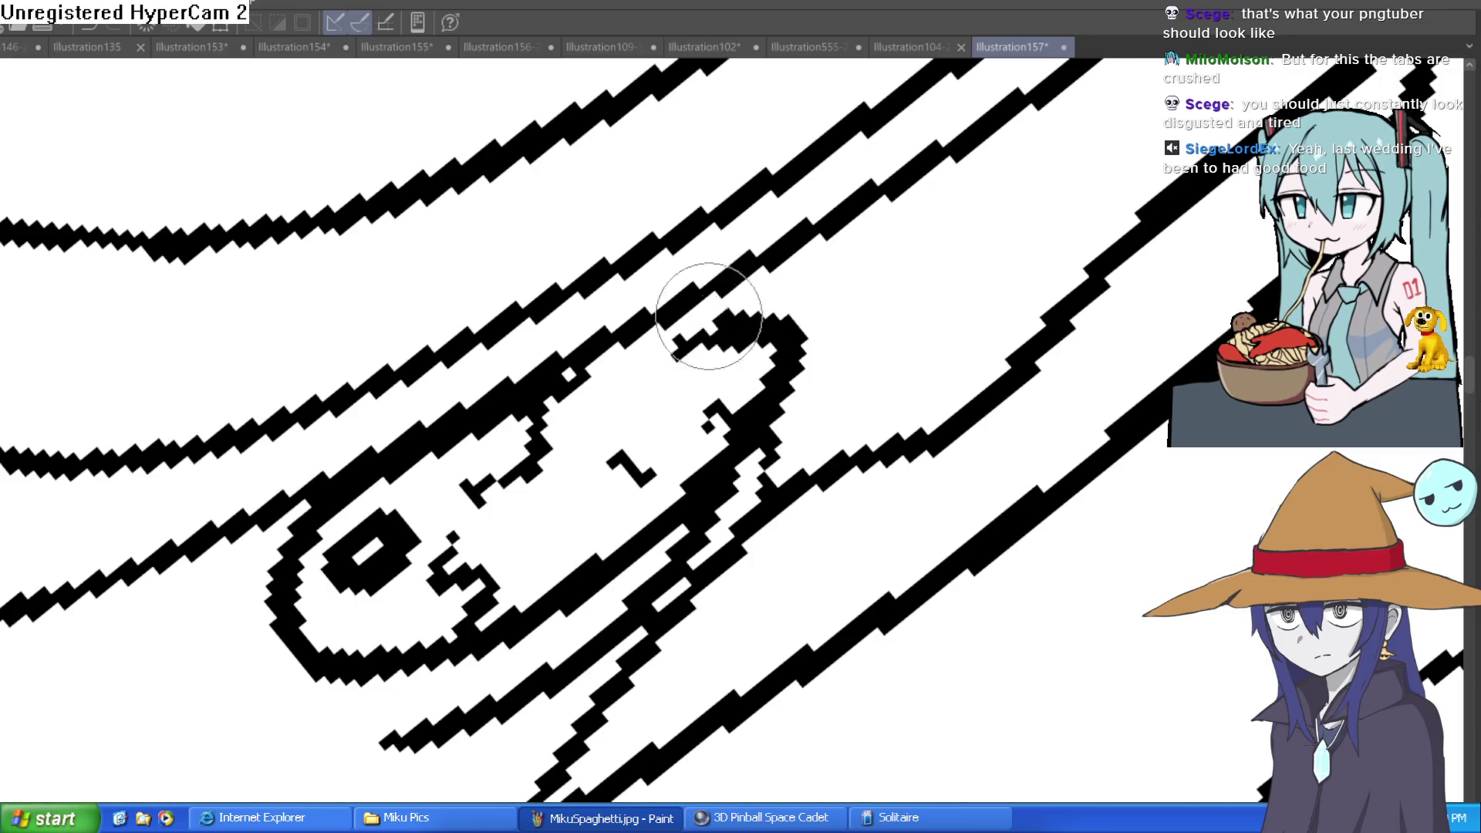
- Erase the long band line under the eye and nearby stray strokes
scroll(695, 348, "down", 5)
scroll(896, 423, "up", 3)
mouse_move(896, 423)
left_mouse_down()
mouse_move(910, 447)
mouse_move(679, 489)
mouse_move(594, 473)
left_mouse_up()
mouse_move(1047, 432)
left_mouse_down()
mouse_move(1146, 352)
mouse_move(795, 467)
left_mouse_up()
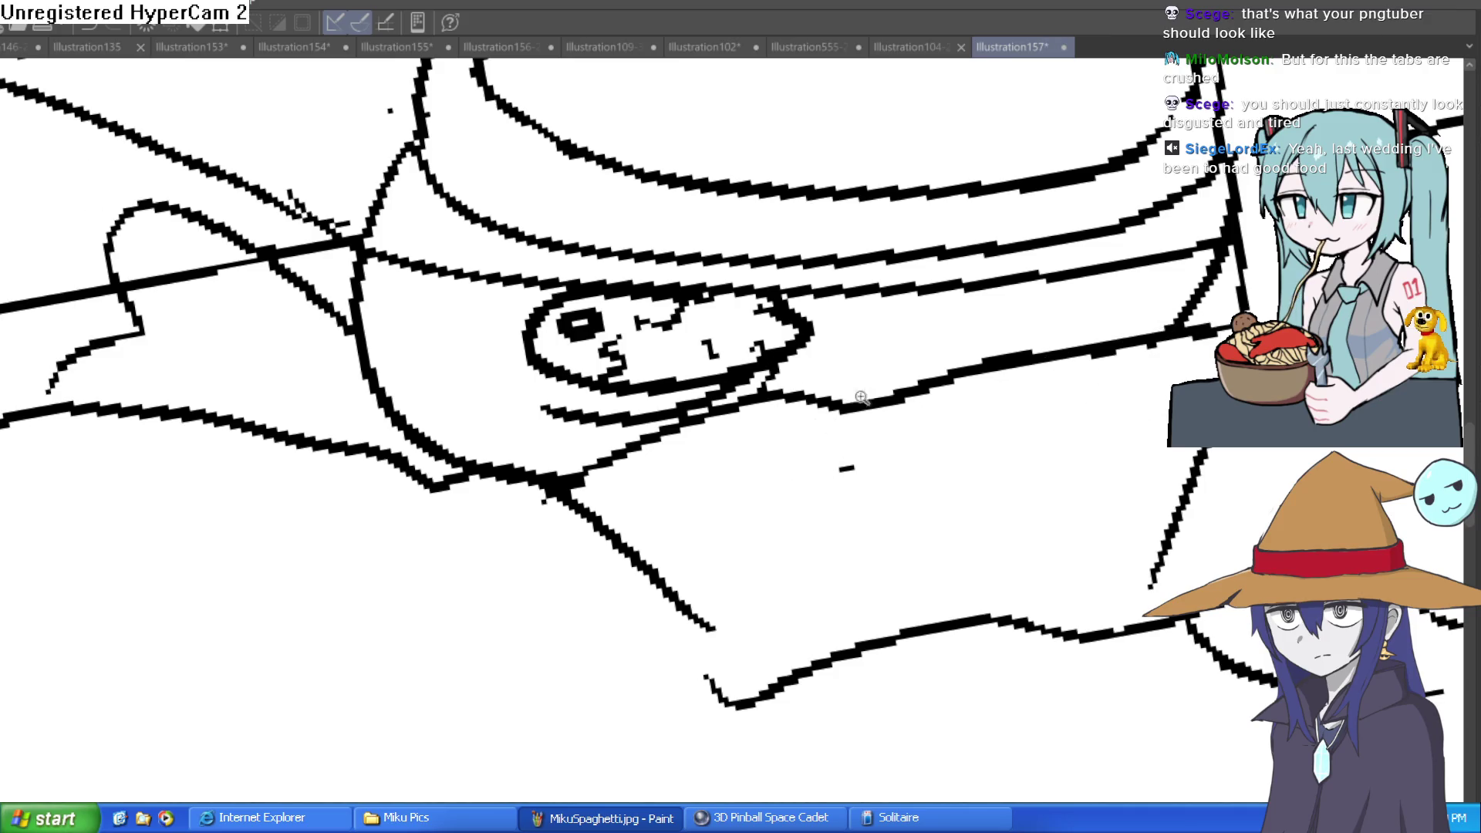
- Draw a small loop on the lower band and mark where the second eye goes
scroll(862, 397, "up", 2)
mouse_move(803, 373)
left_mouse_down()
mouse_move(866, 391)
mouse_move(807, 378)
mouse_move(794, 338)
left_mouse_up()
mouse_move(953, 376)
left_mouse_down()
mouse_move(942, 347)
mouse_move(1003, 324)
mouse_move(1059, 379)
left_mouse_up()
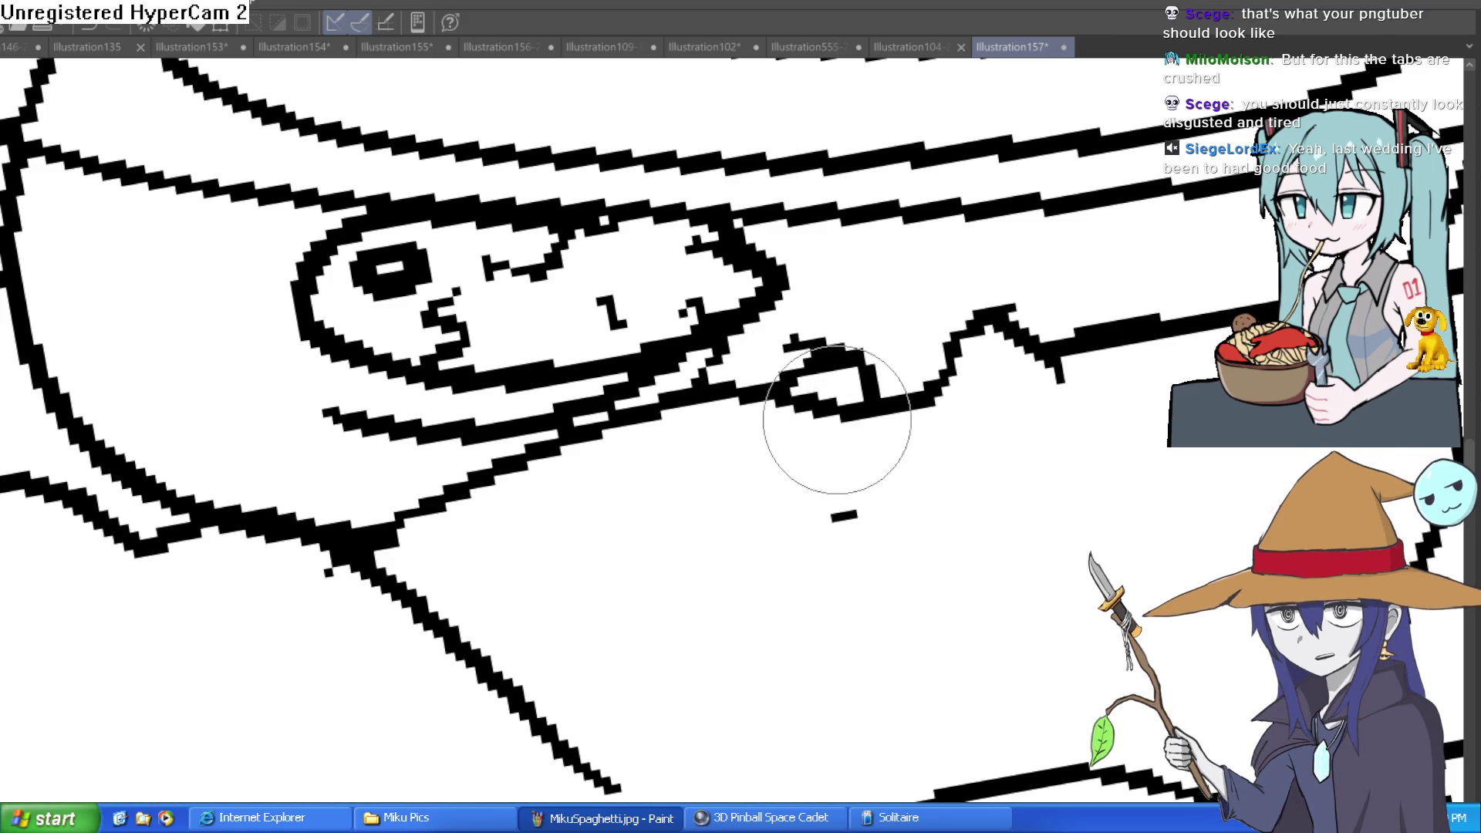
scroll(1068, 387, "down", 5)
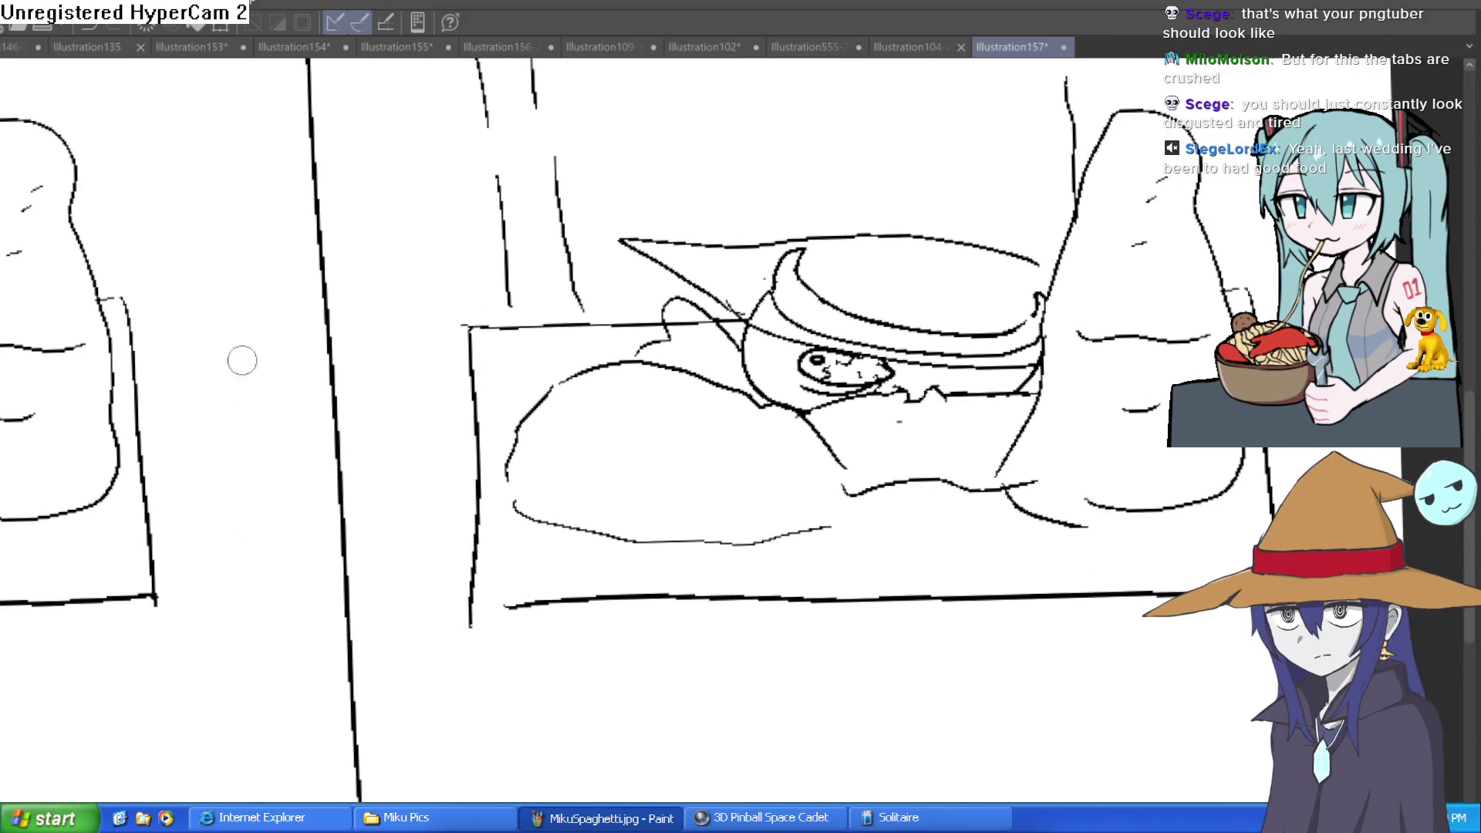
- Rotate the view level and draw the second eye's outline curve, redoing one stroke
mouse_move(581, 308)
left_mouse_down()
mouse_move(740, 331)
mouse_move(982, 235)
left_mouse_up()
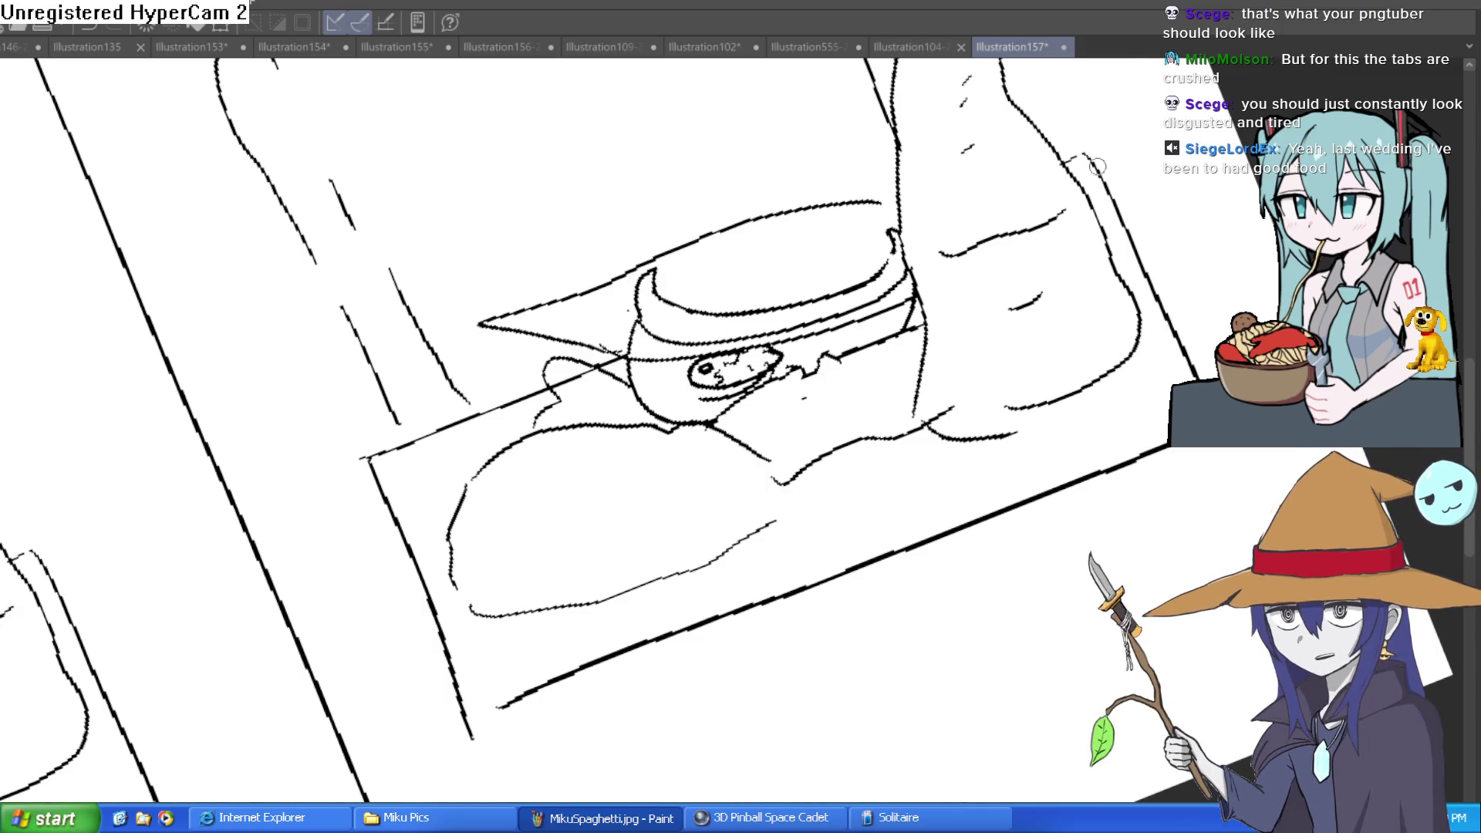
left_click_drag(1159, 173, 1197, 350)
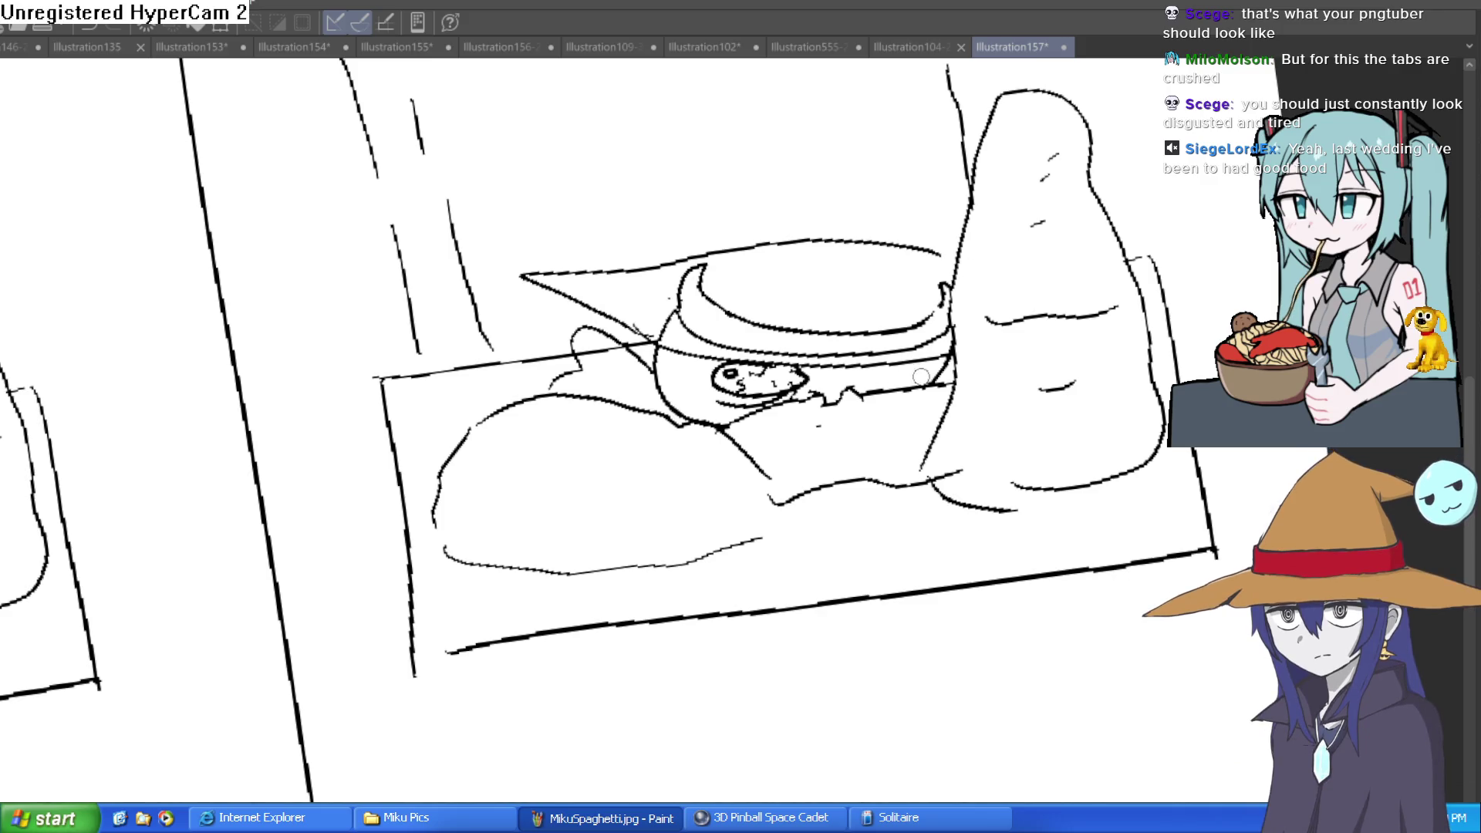
scroll(911, 377, "up", 5)
left_click_drag(911, 376, 1173, 432)
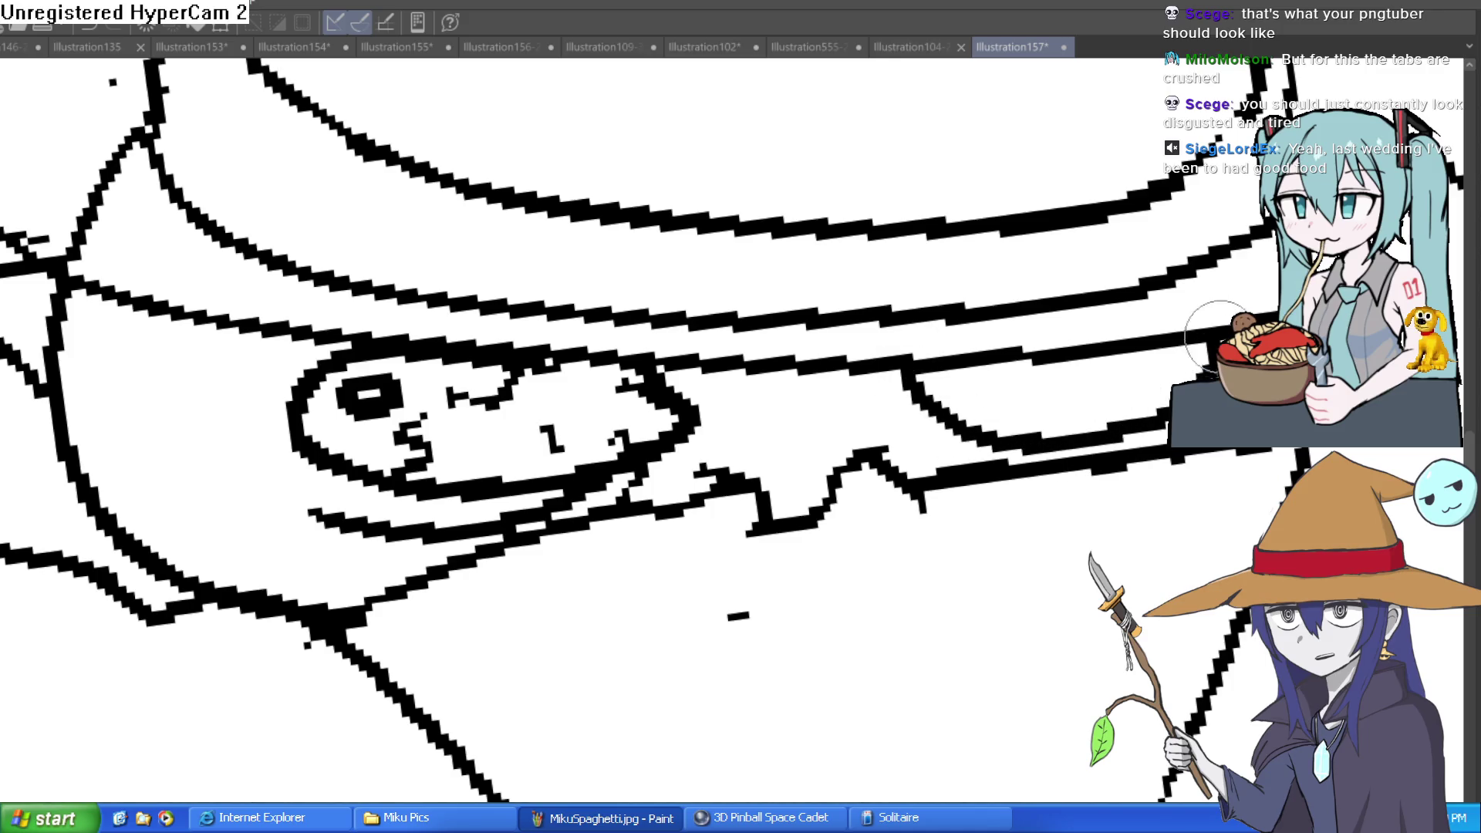
key("ctrl+z")
left_click_drag(942, 367, 1003, 455)
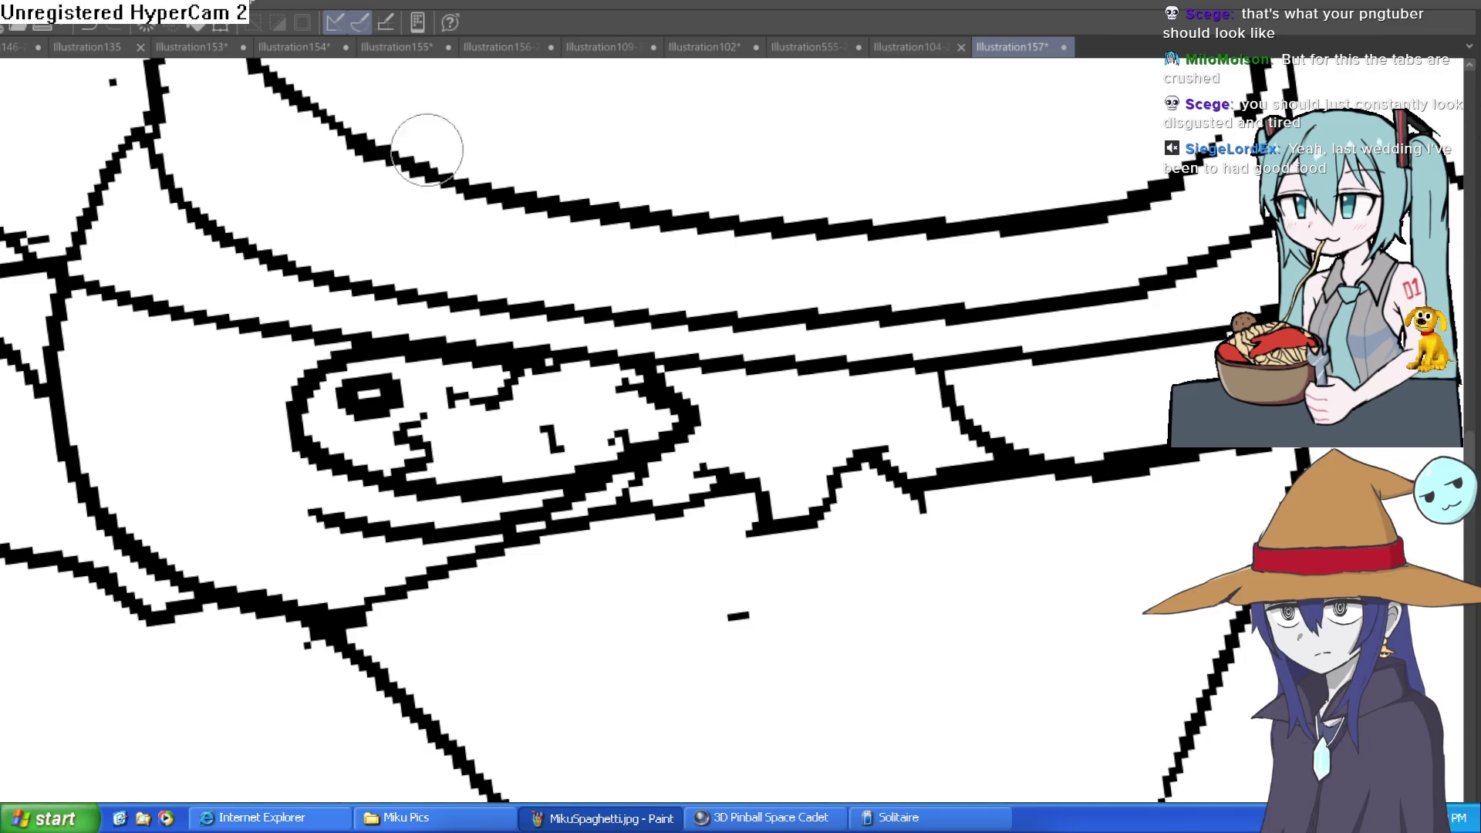
- Add the second eye's bracket shape, edge stroke, wavy lower lid and a dark wedge
mouse_move(1081, 462)
left_mouse_down()
mouse_move(1088, 430)
mouse_move(1161, 405)
left_mouse_up()
left_click_drag(1172, 347, 1185, 378)
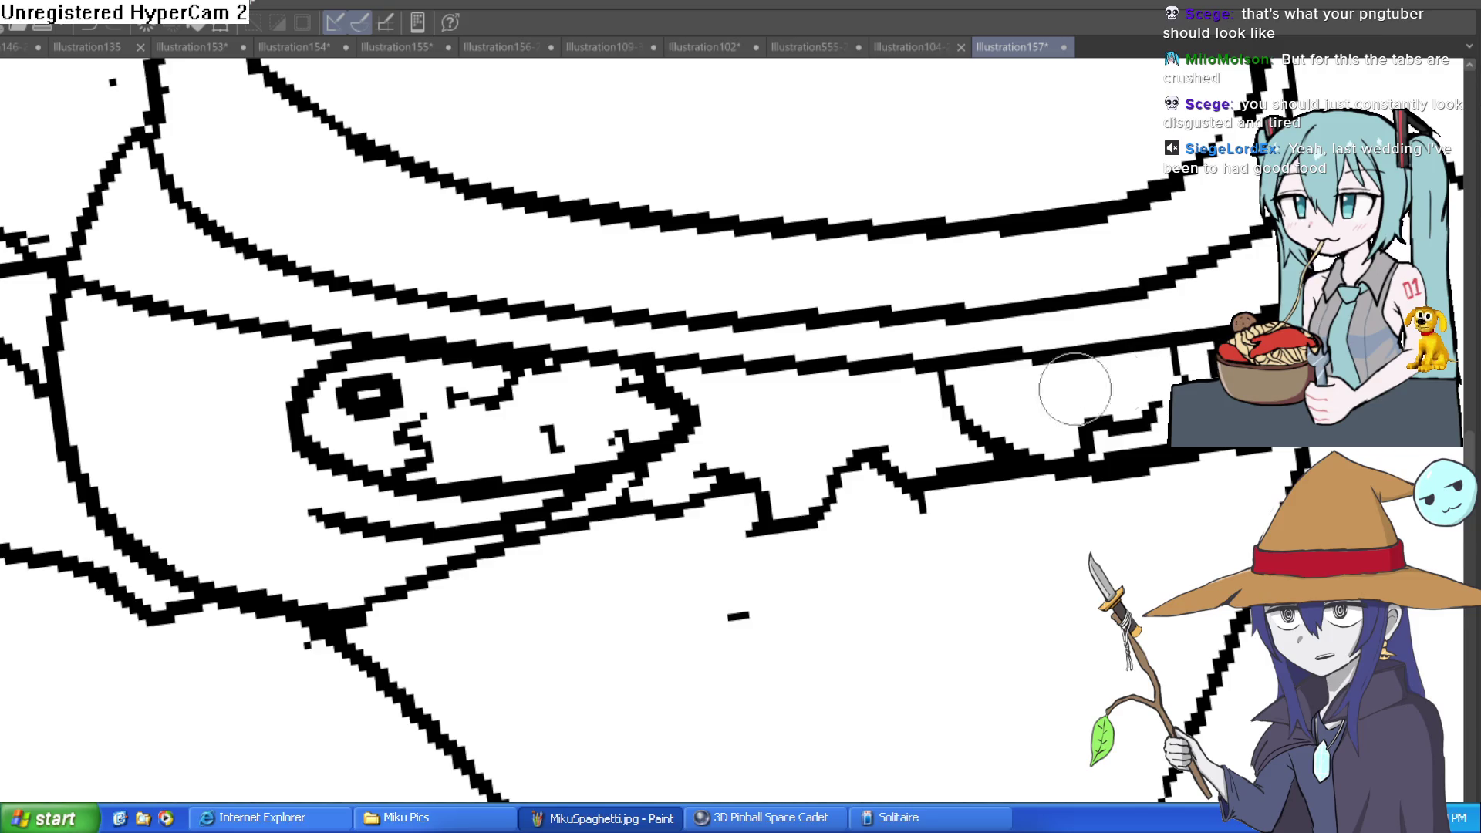
left_click_drag(953, 390, 1049, 397)
left_click_drag(1109, 357, 1134, 372)
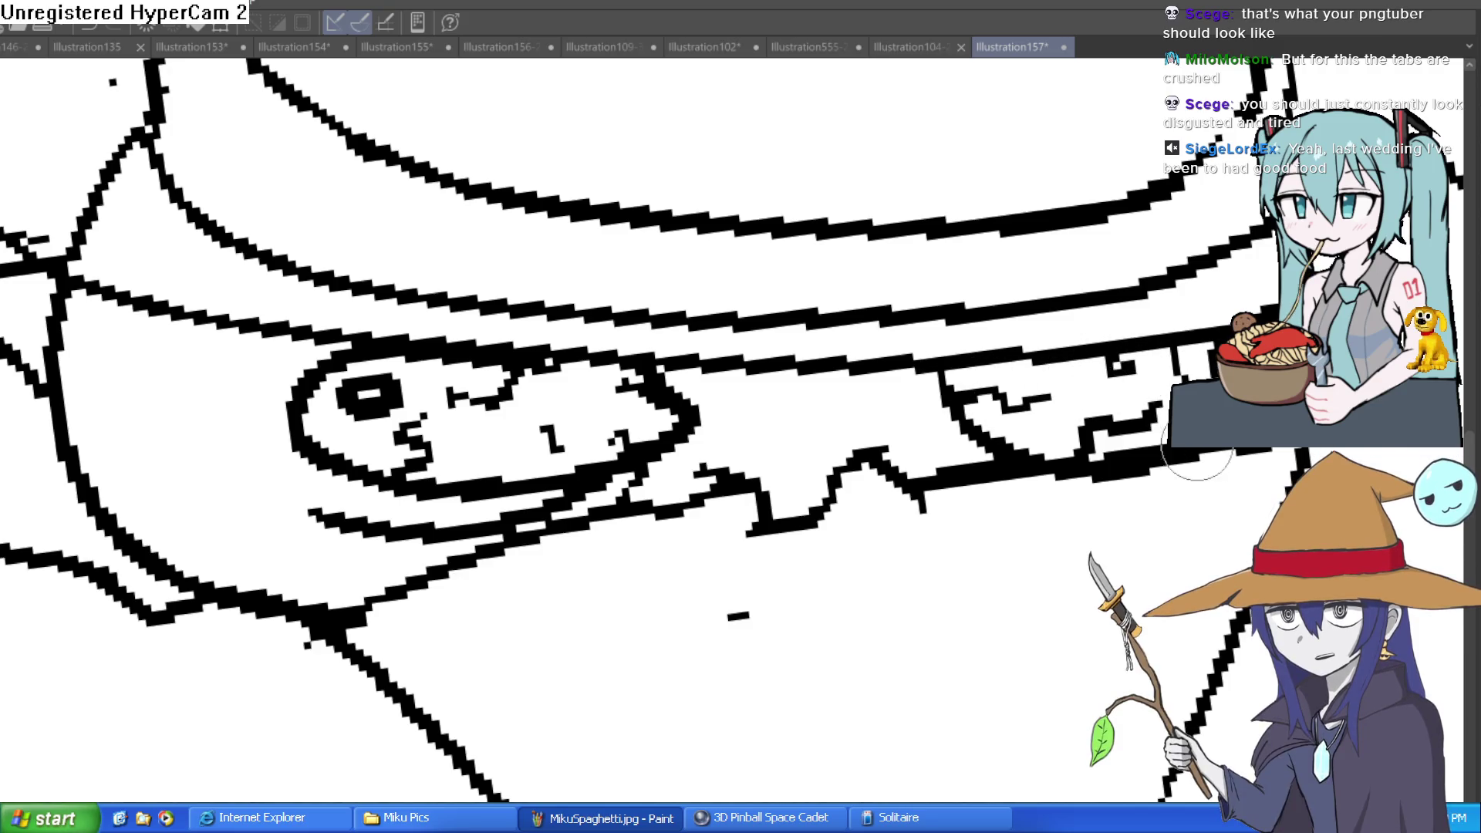
scroll(1131, 413, "down", 5)
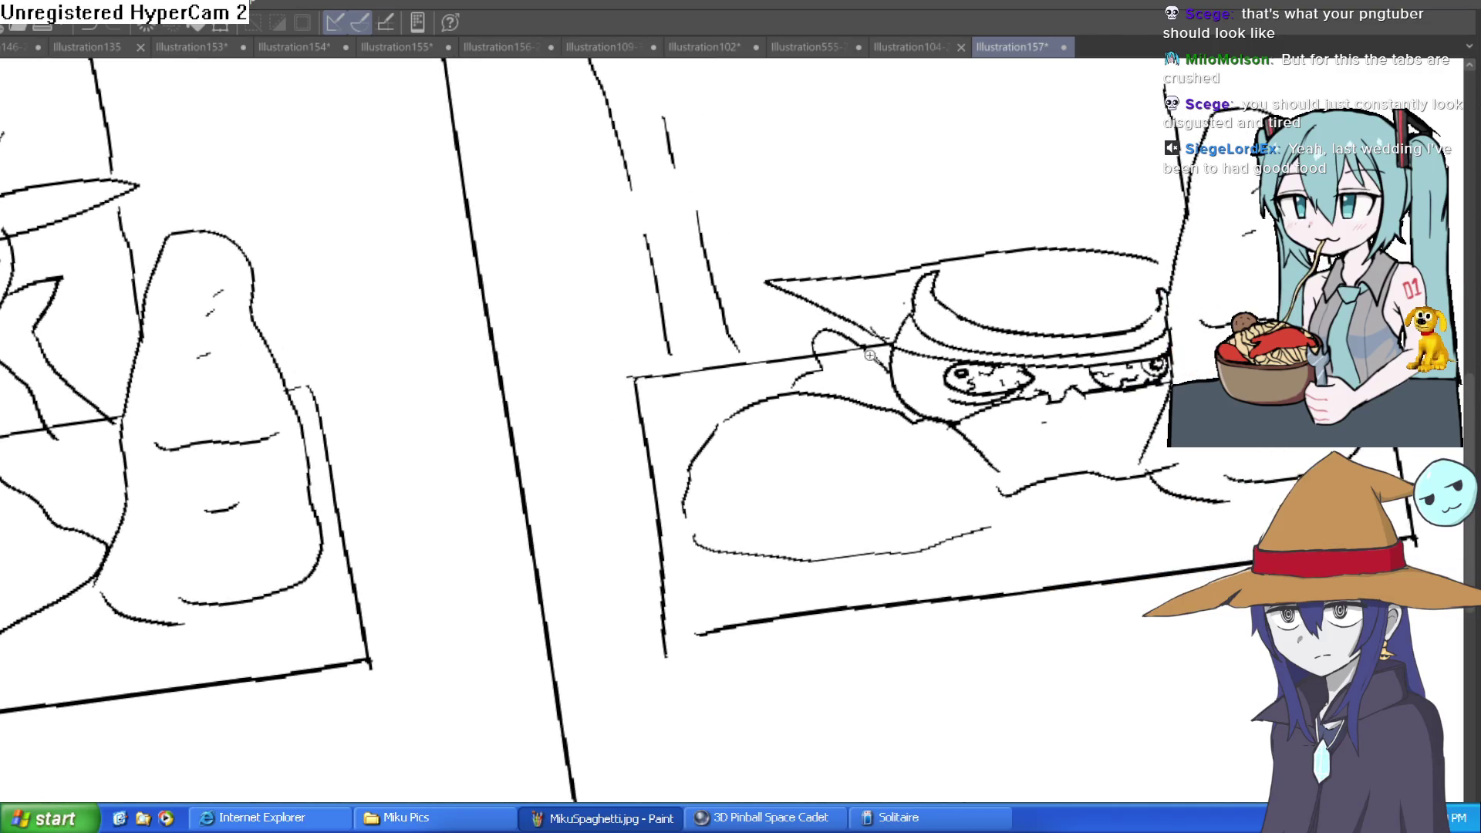
scroll(880, 359, "up", 3)
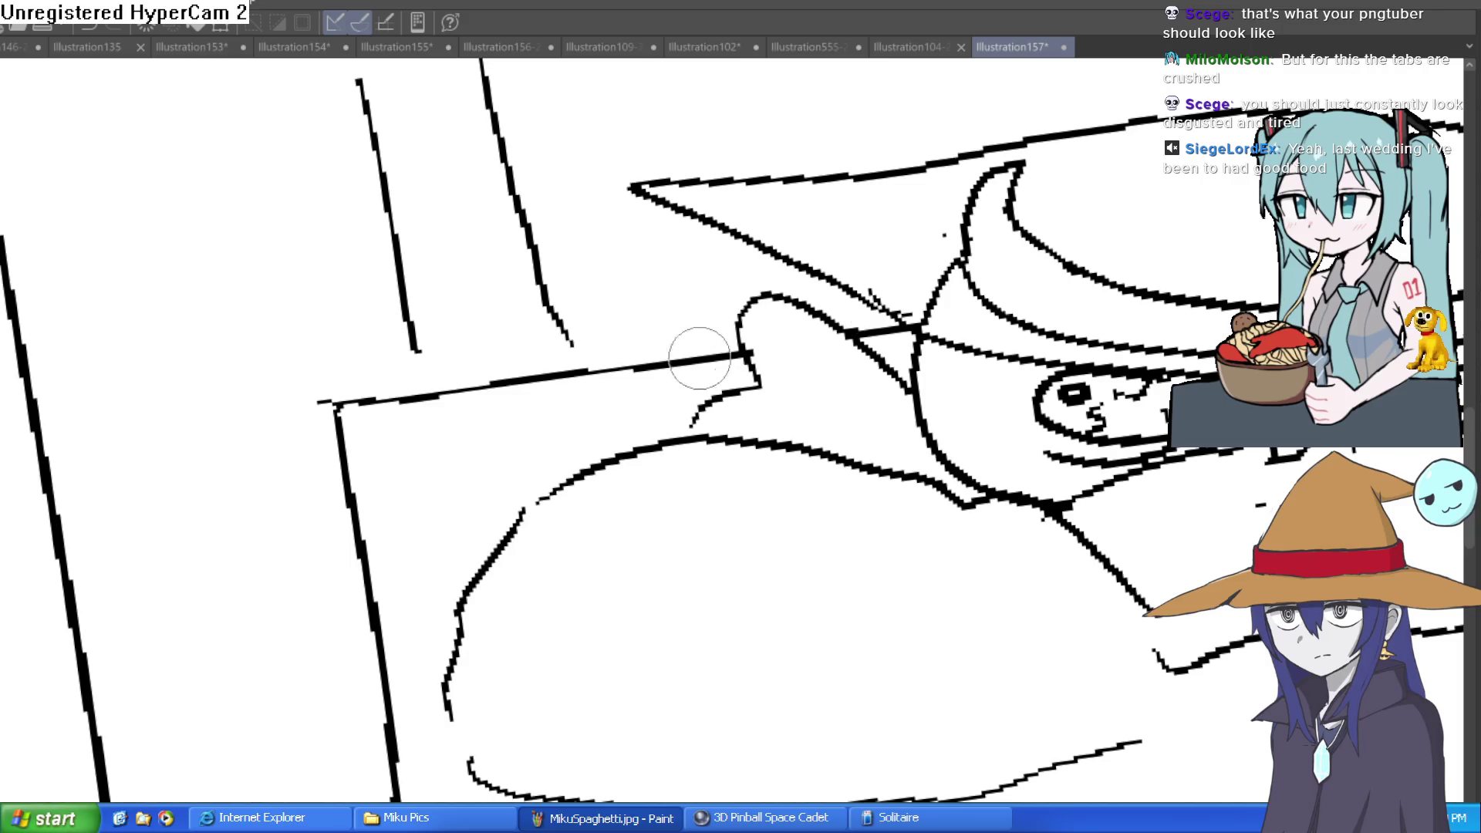
mouse_move(823, 336)
left_mouse_down()
mouse_move(780, 386)
mouse_move(870, 378)
left_mouse_up()
- Reset the view rotation upright and start the nightcap lines rising from the head
scroll(1023, 379, "down", 3)
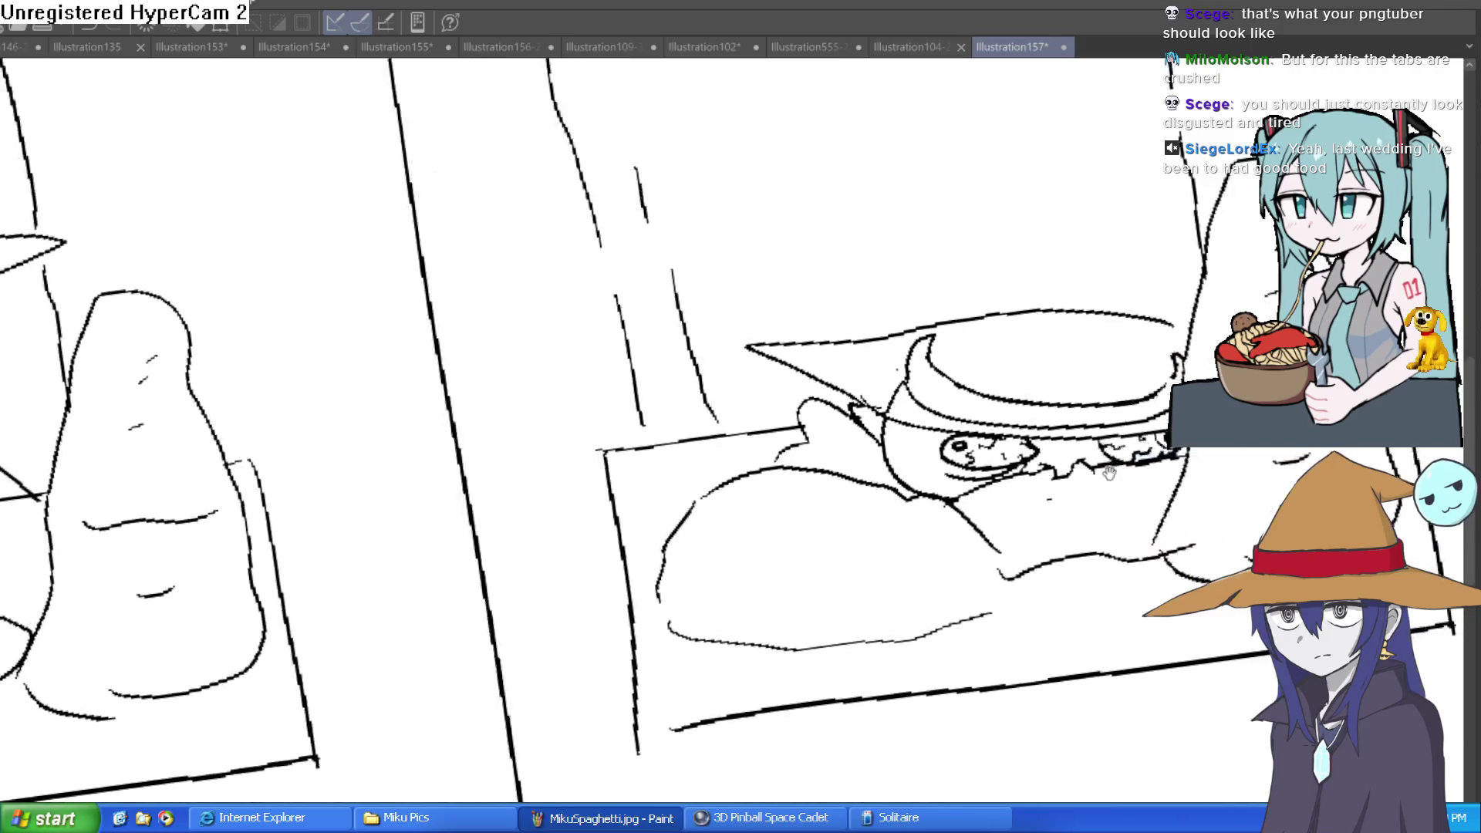
key("ctrl+@")
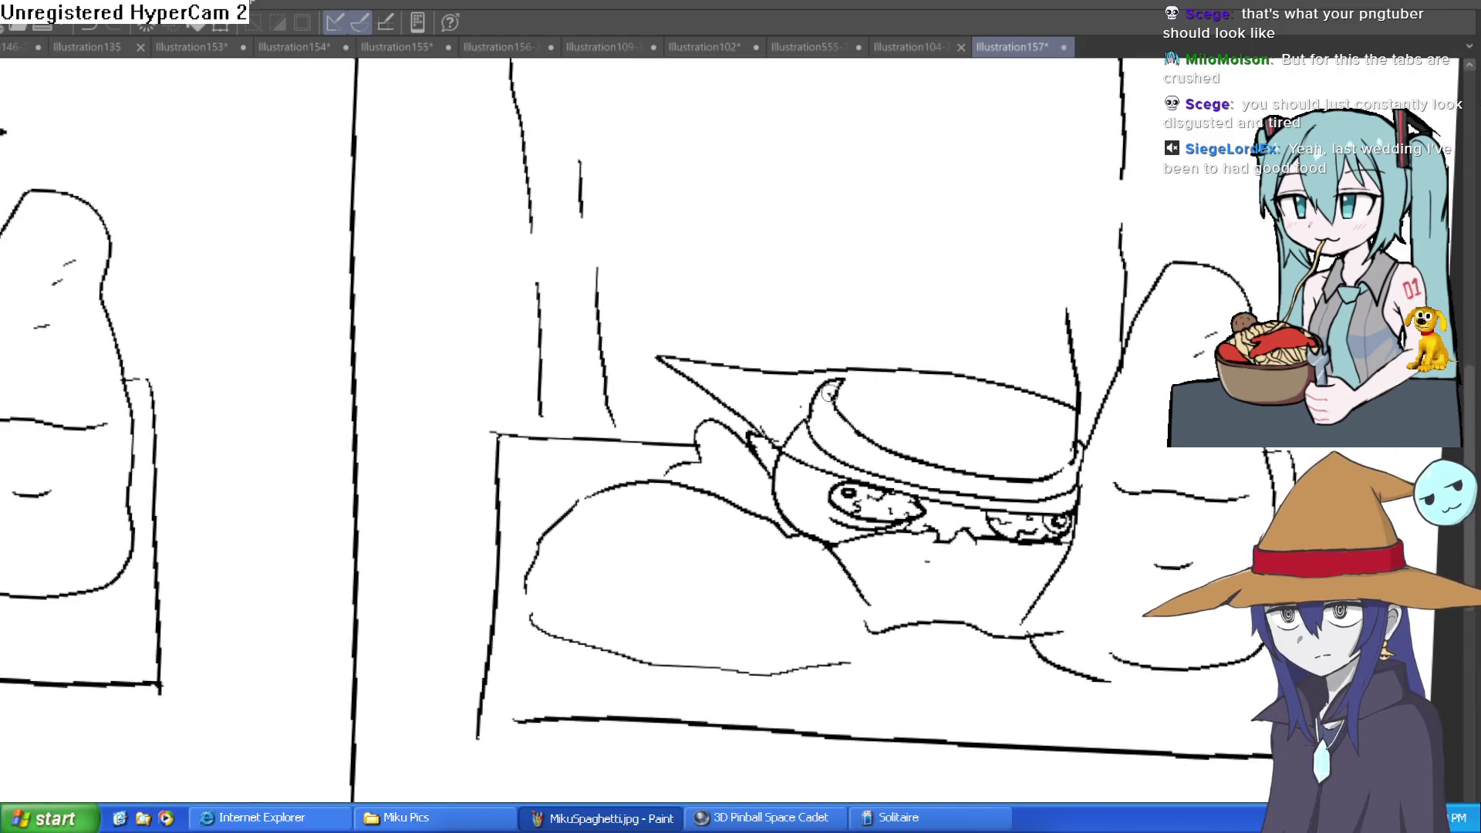
left_click_drag(835, 377, 939, 283)
mouse_move(1078, 332)
left_mouse_down()
mouse_move(1053, 249)
mouse_move(899, 199)
left_mouse_up()
mouse_move(935, 284)
left_mouse_down()
mouse_move(884, 232)
mouse_move(857, 148)
mouse_move(869, 241)
left_mouse_up()
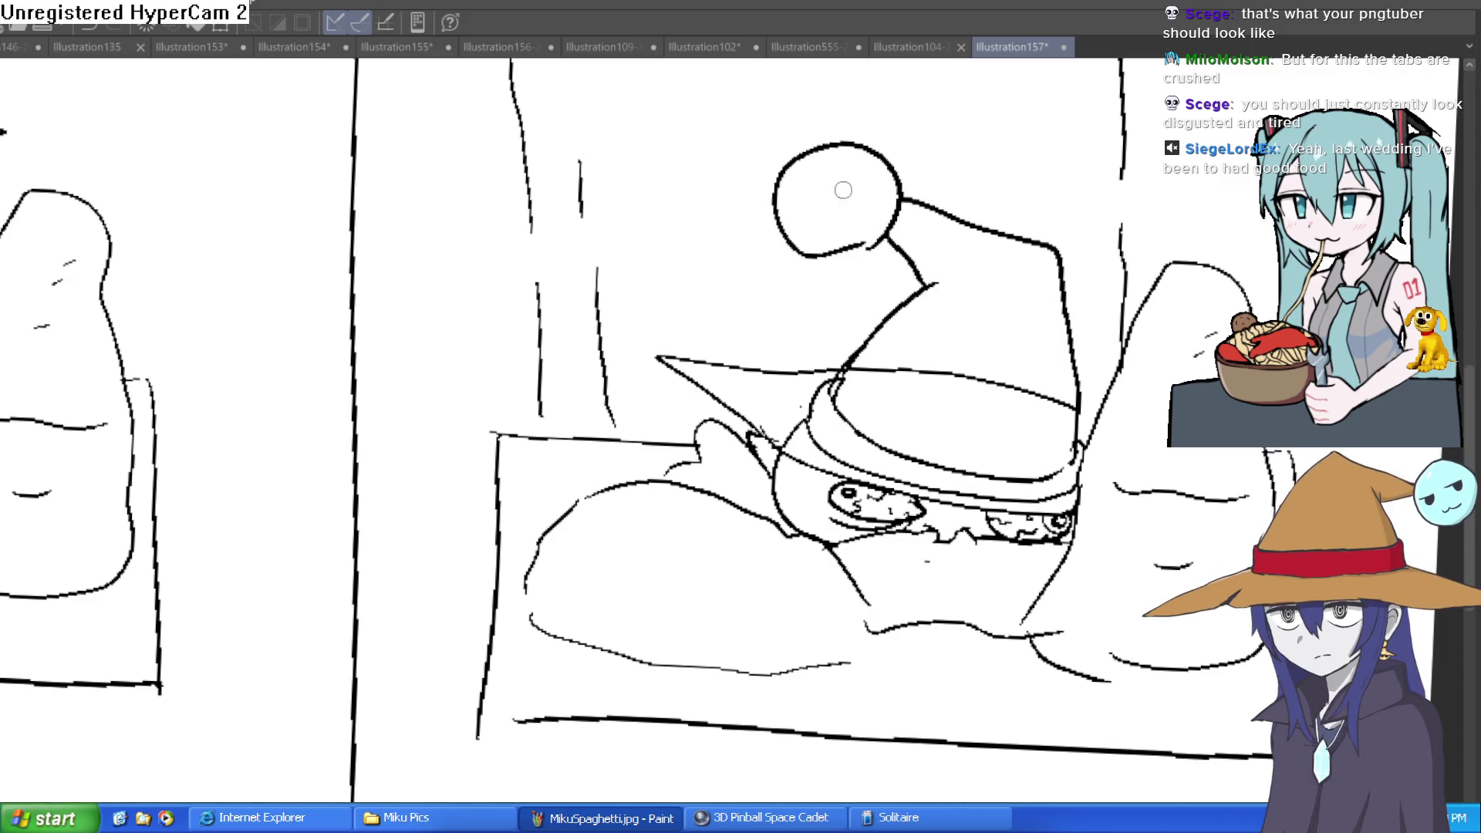
scroll(869, 240, "down", 4)
scroll(1002, 267, "up", 3)
mouse_move(883, 290)
left_mouse_down()
mouse_move(711, 248)
mouse_move(679, 266)
mouse_move(959, 287)
mouse_move(1040, 333)
mouse_move(940, 400)
mouse_move(1008, 351)
left_mouse_up()
scroll(1039, 333, "down", 5)
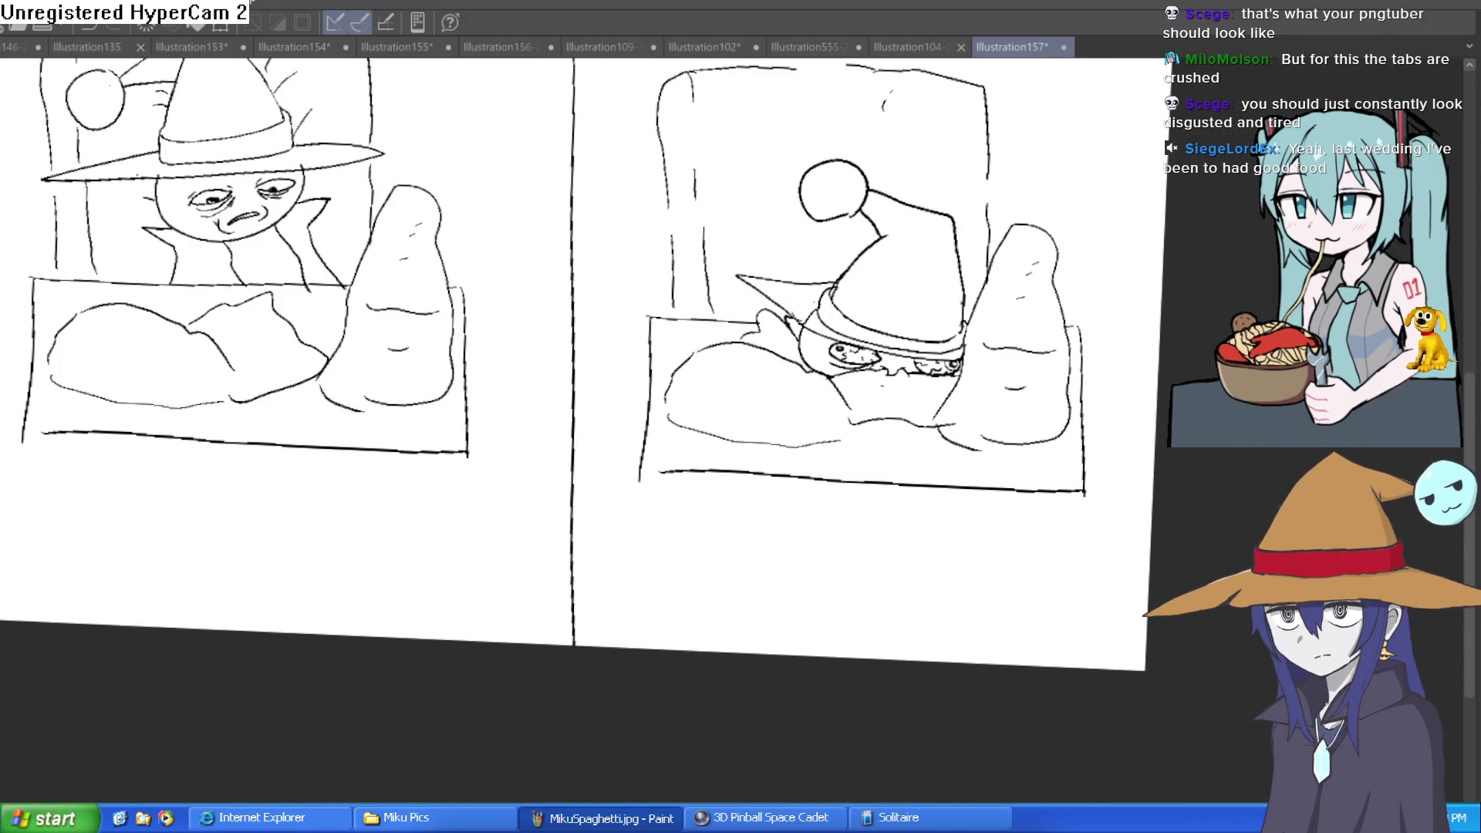
scroll(834, 317, "up", 5)
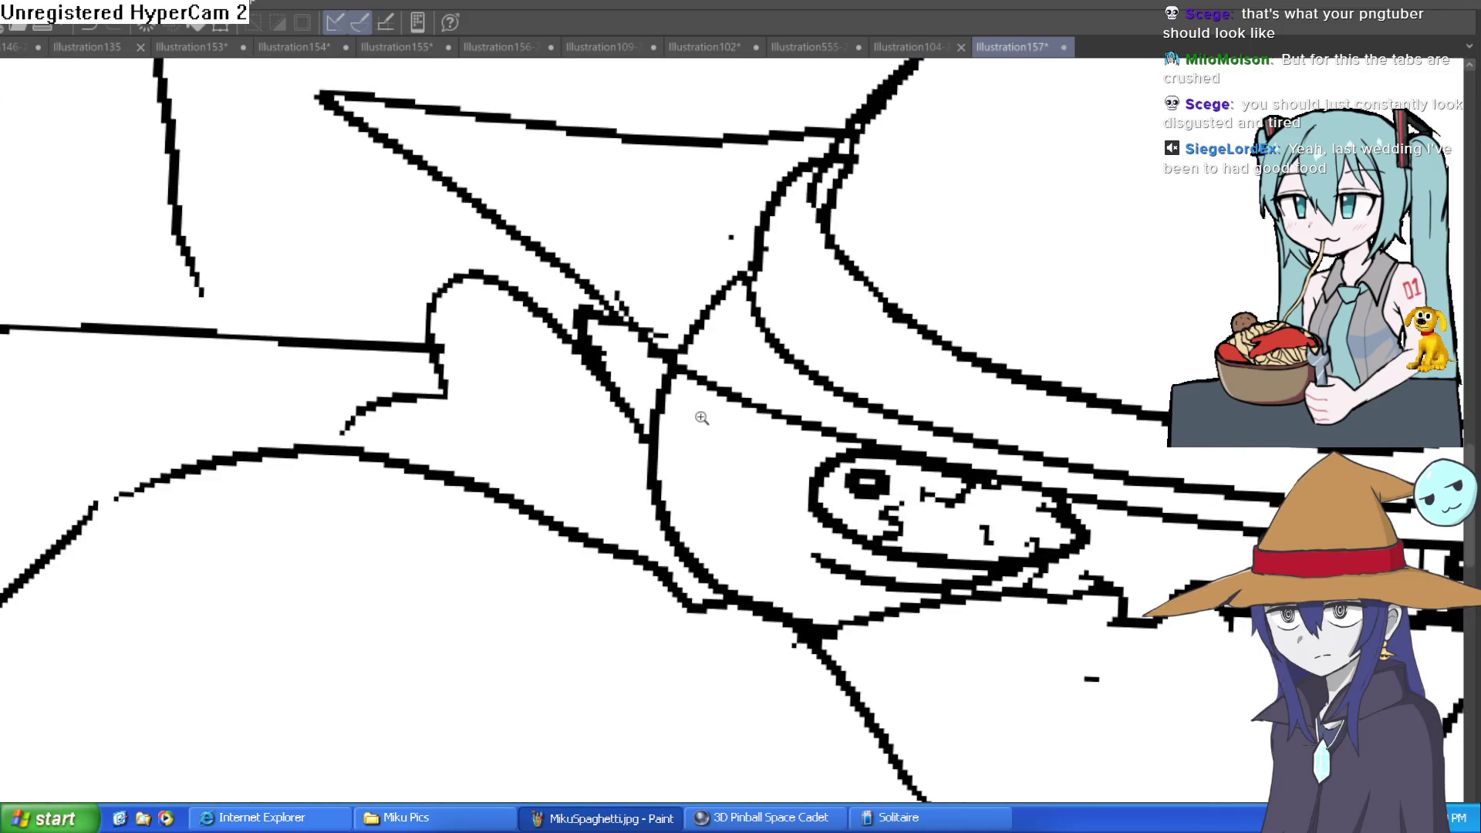
scroll(695, 413, "down", 2)
mouse_move(732, 312)
left_mouse_down()
mouse_move(706, 364)
mouse_move(632, 288)
left_mouse_up()
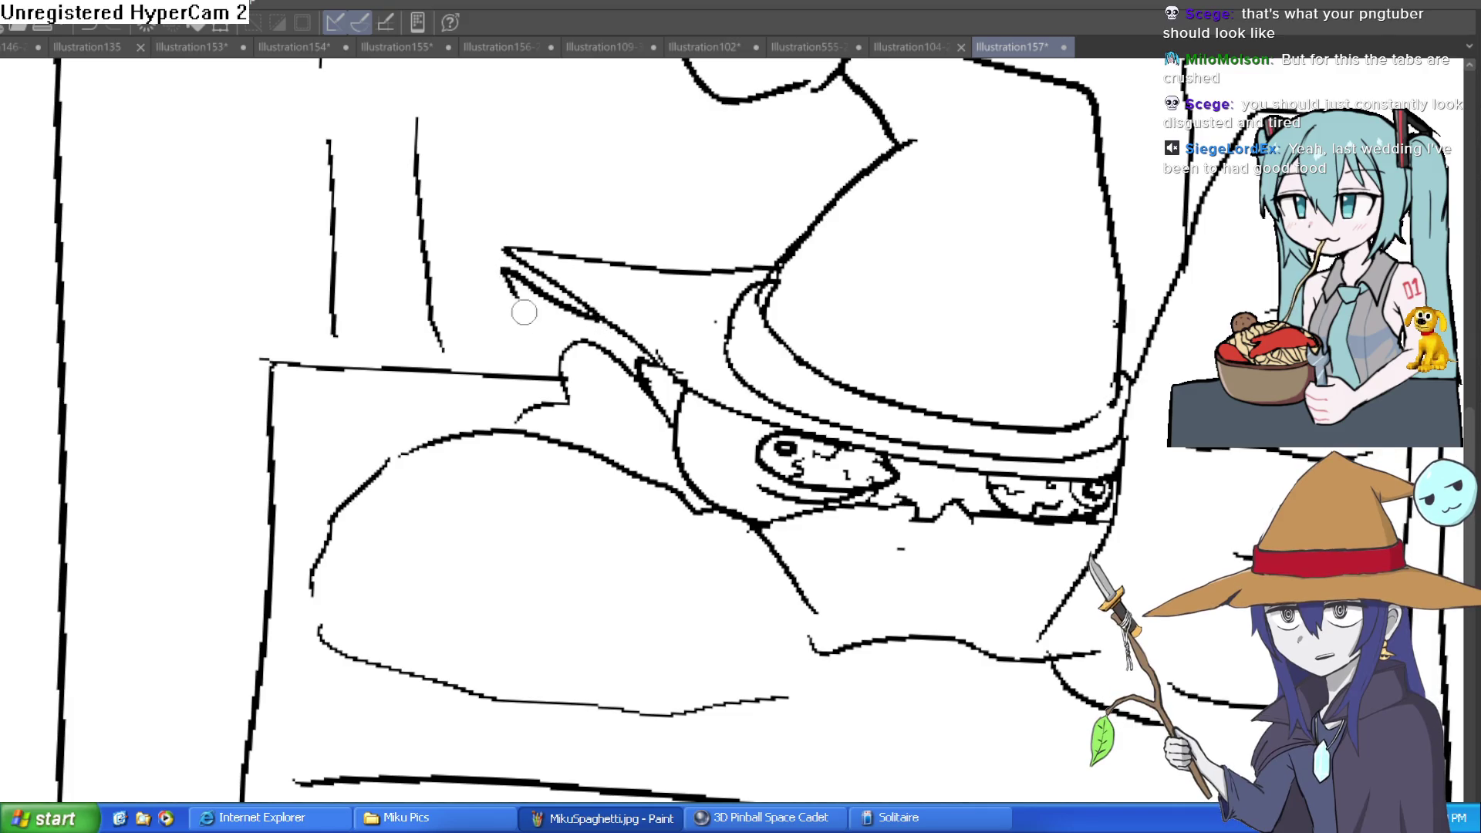
mouse_move(783, 263)
left_mouse_down()
mouse_move(560, 243)
mouse_move(467, 370)
left_mouse_up()
left_click_drag(783, 262, 652, 269)
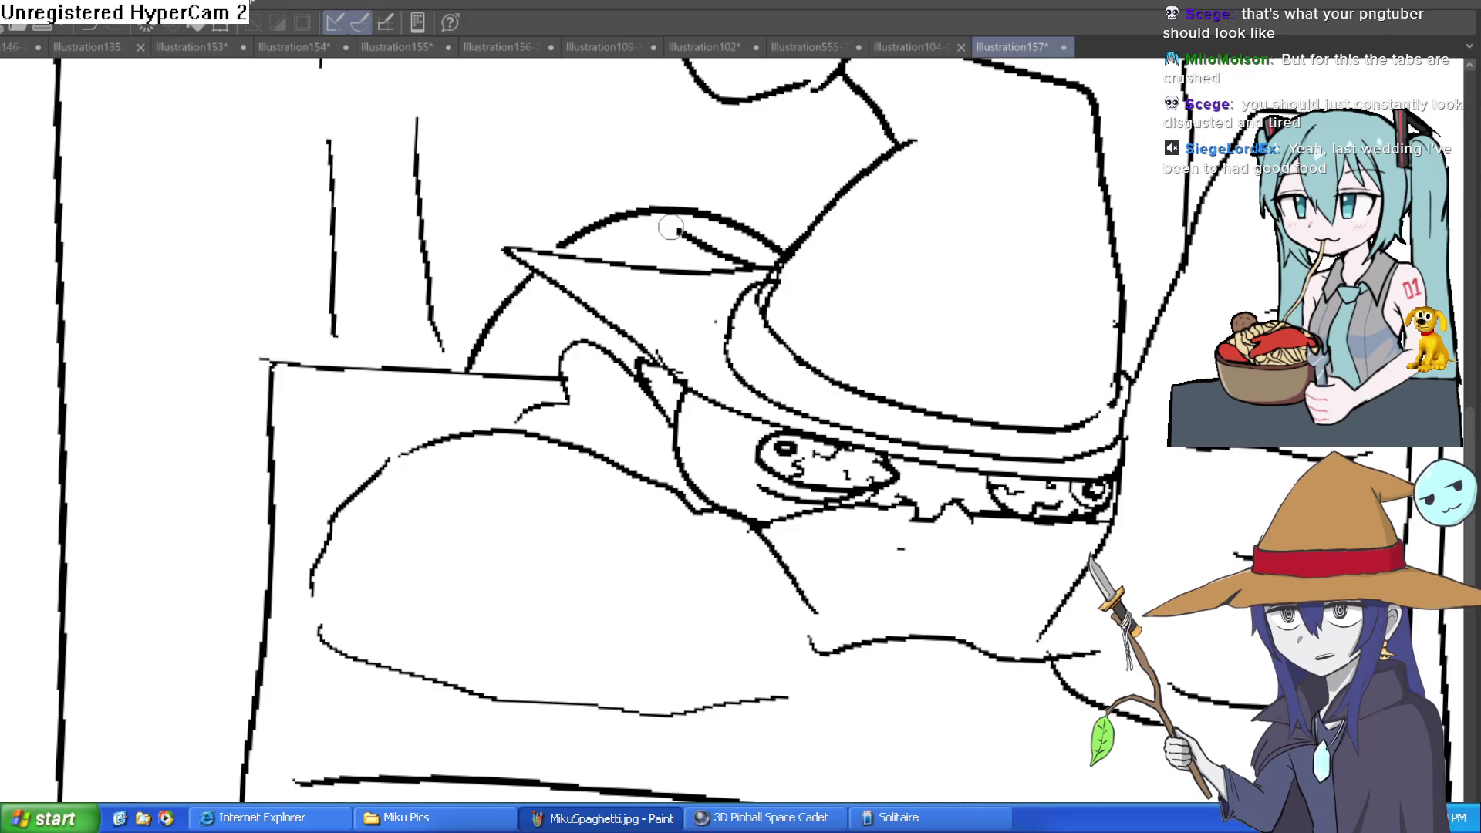
scroll(1157, 318, "down", 6)
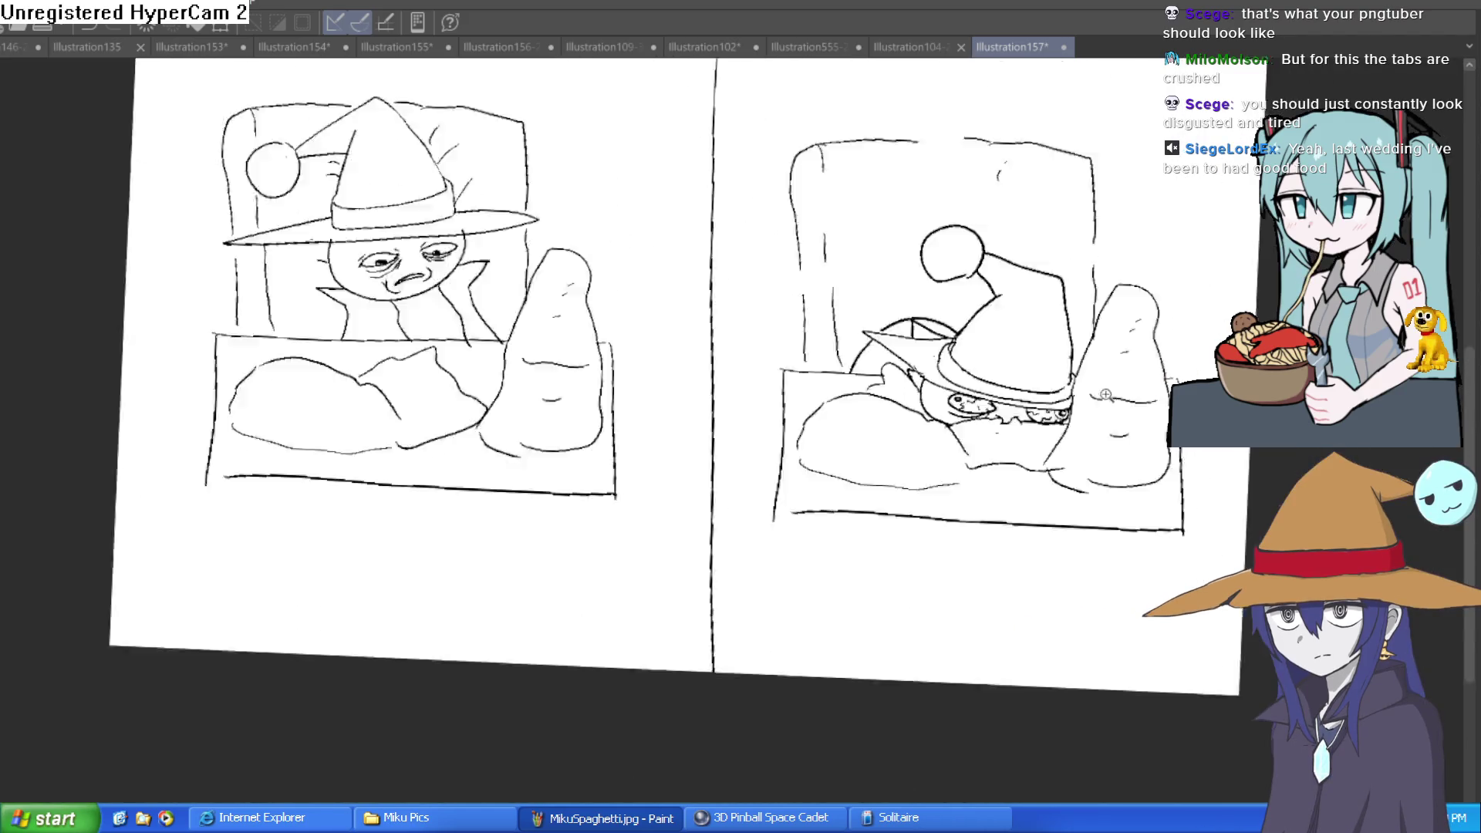
scroll(769, 394, "up", 5)
mouse_move(888, 331)
left_mouse_down()
mouse_move(795, 386)
mouse_move(760, 478)
mouse_move(795, 495)
left_mouse_up()
mouse_move(992, 373)
left_mouse_down()
mouse_move(730, 322)
mouse_move(1007, 426)
left_mouse_up()
scroll(1006, 427, "down", 5)
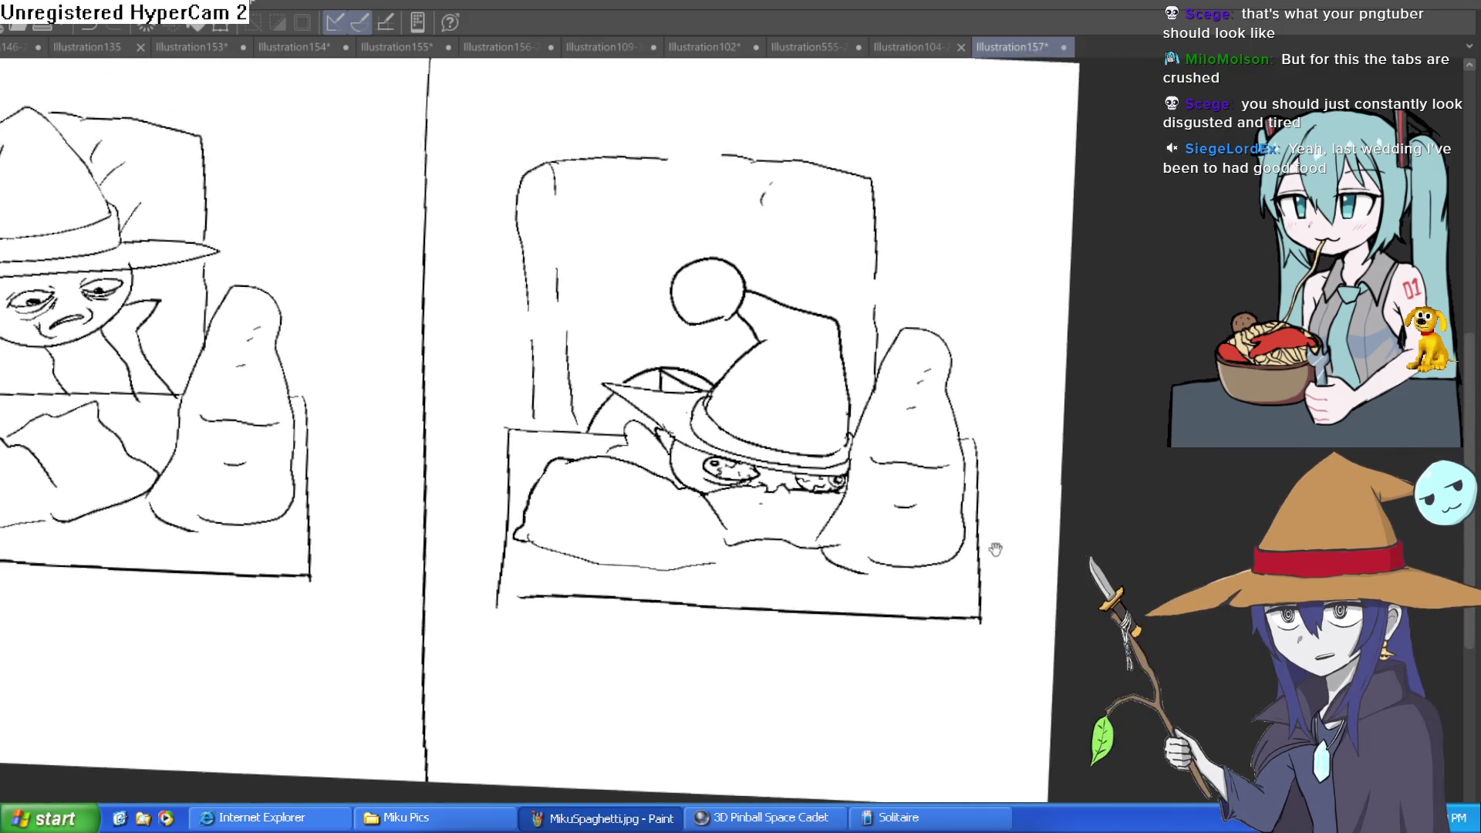
left_click_drag(1003, 491, 383, 447)
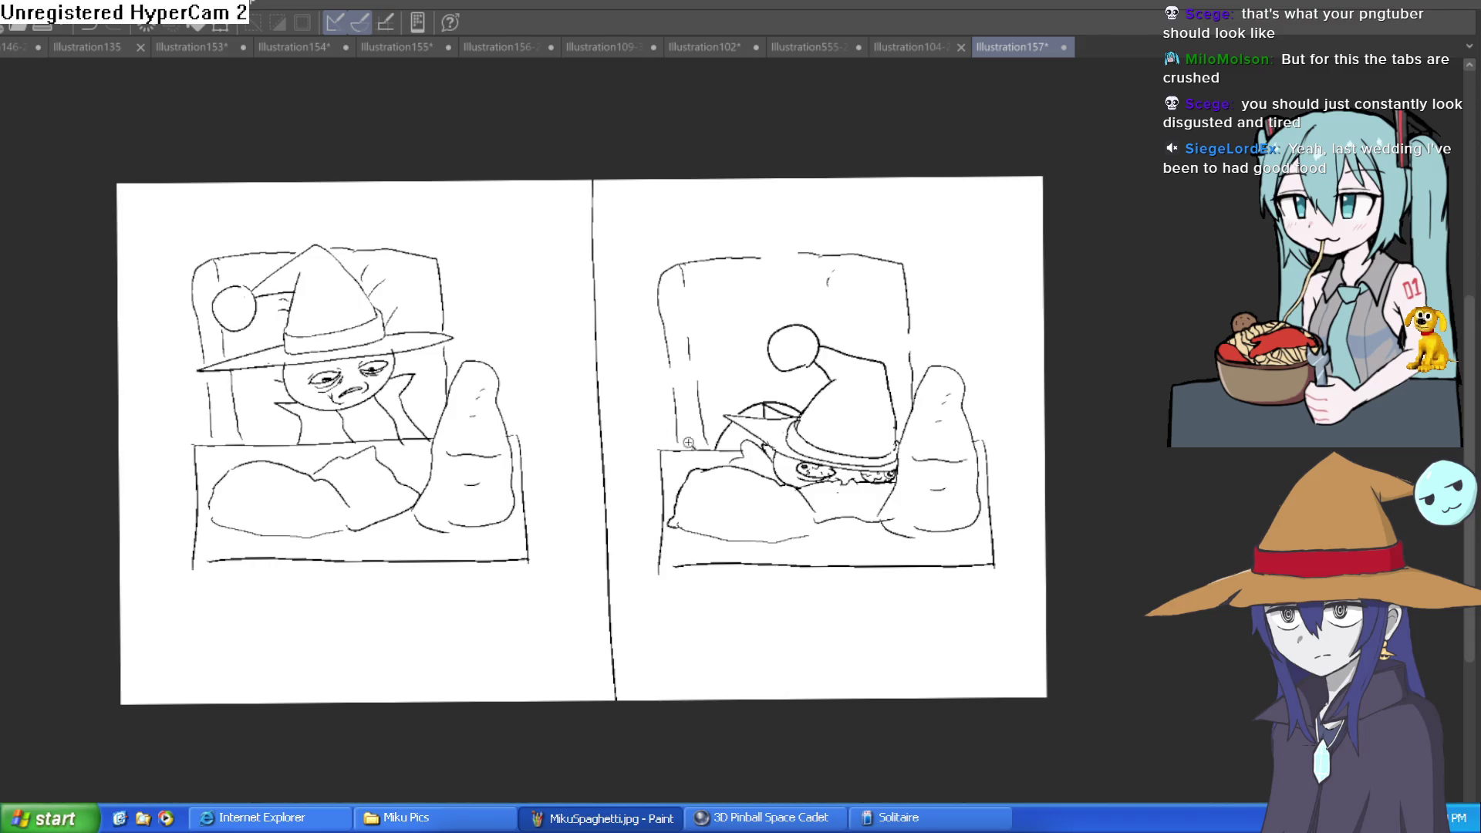
- Scroll the canvas while bringing up the PNGtuber witch avatar drawing
scroll(688, 442, "up", 3)
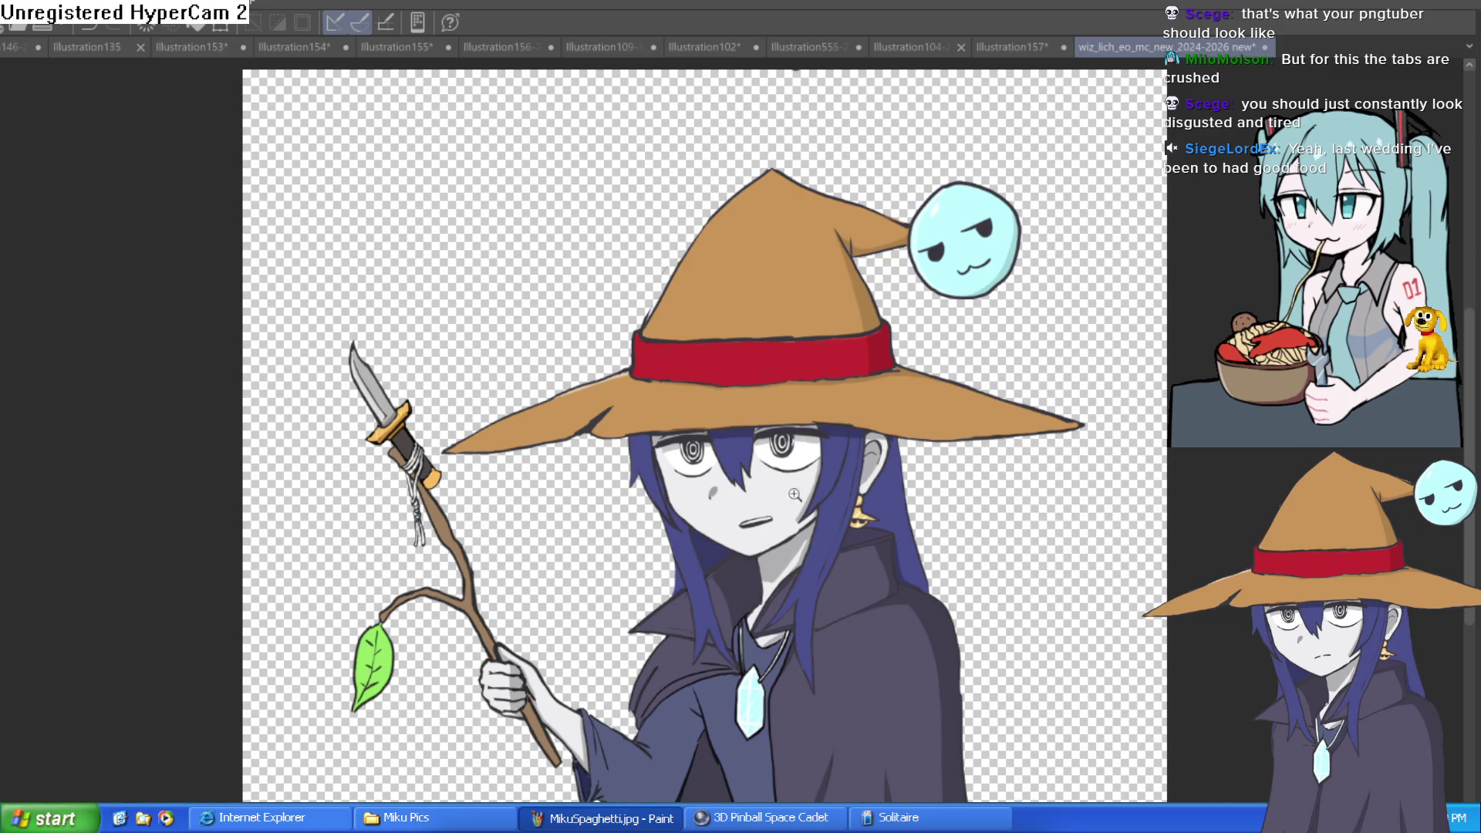
- Draw thick dark lower-eyelid curves under the right and left eyes, redoing rough attempts
scroll(794, 494, "up", 5)
left_click_drag(645, 353, 790, 363)
key("ctrl+z")
mouse_move(648, 353)
left_mouse_down()
mouse_move(754, 357)
mouse_move(860, 276)
mouse_move(705, 373)
left_mouse_up()
mouse_move(474, 487)
left_mouse_down()
mouse_move(448, 550)
mouse_move(390, 598)
left_mouse_up()
key("ctrl+z")
left_click_drag(473, 496, 403, 589)
key("ctrl+z")
mouse_move(479, 507)
left_mouse_down()
mouse_move(429, 578)
mouse_move(382, 596)
mouse_move(448, 571)
left_mouse_up()
- Hatch beneath both eyes' lower lids, including the left eye's outer corner
mouse_move(689, 378)
left_mouse_down()
mouse_move(857, 297)
mouse_move(764, 347)
mouse_move(838, 310)
mouse_move(1031, 485)
mouse_move(911, 656)
left_mouse_up()
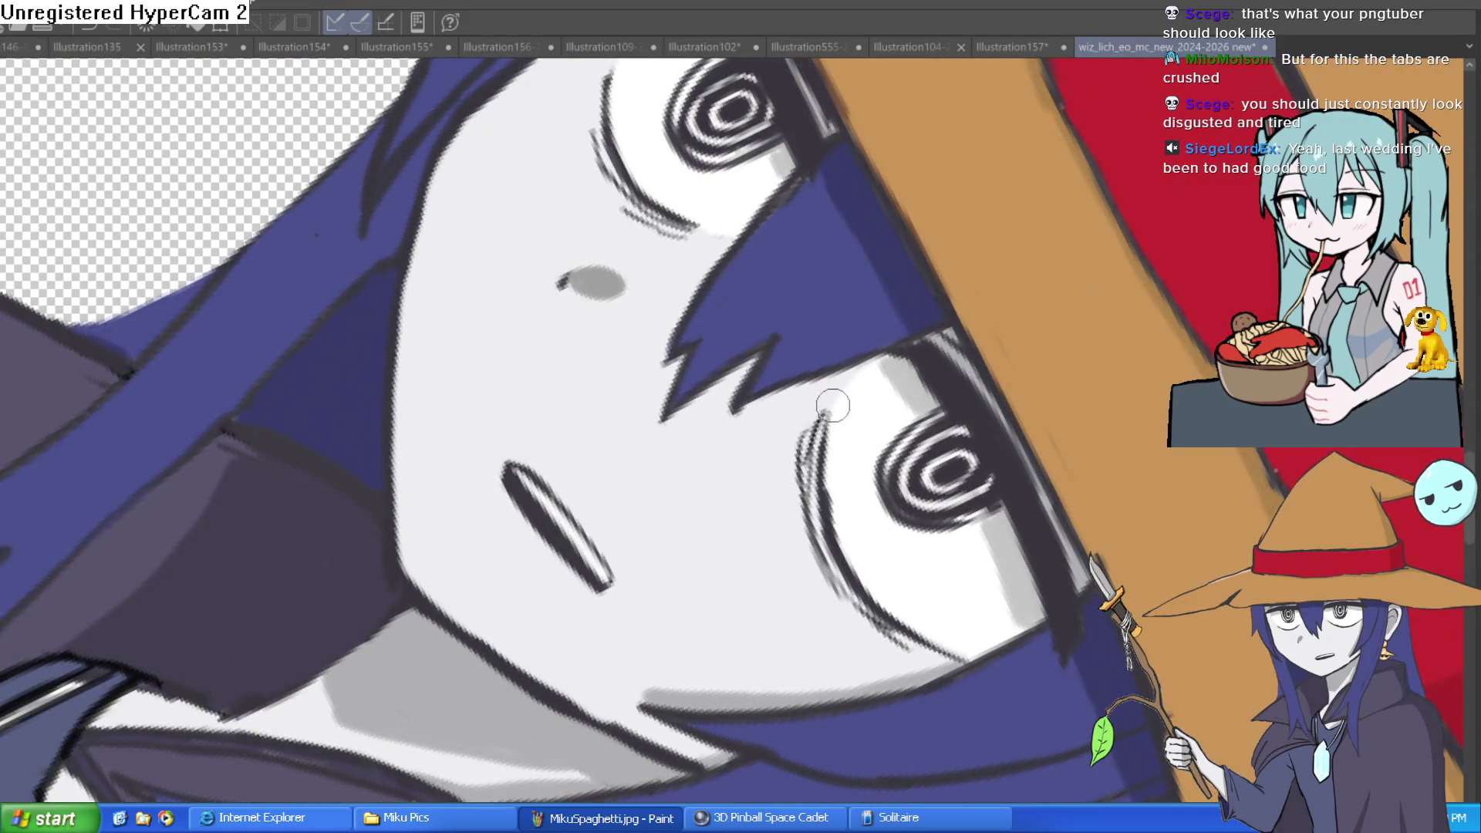
mouse_move(802, 347)
left_mouse_down()
mouse_move(478, 463)
mouse_move(374, 544)
mouse_move(463, 456)
mouse_move(463, 478)
left_mouse_up()
left_click_drag(490, 428, 463, 479)
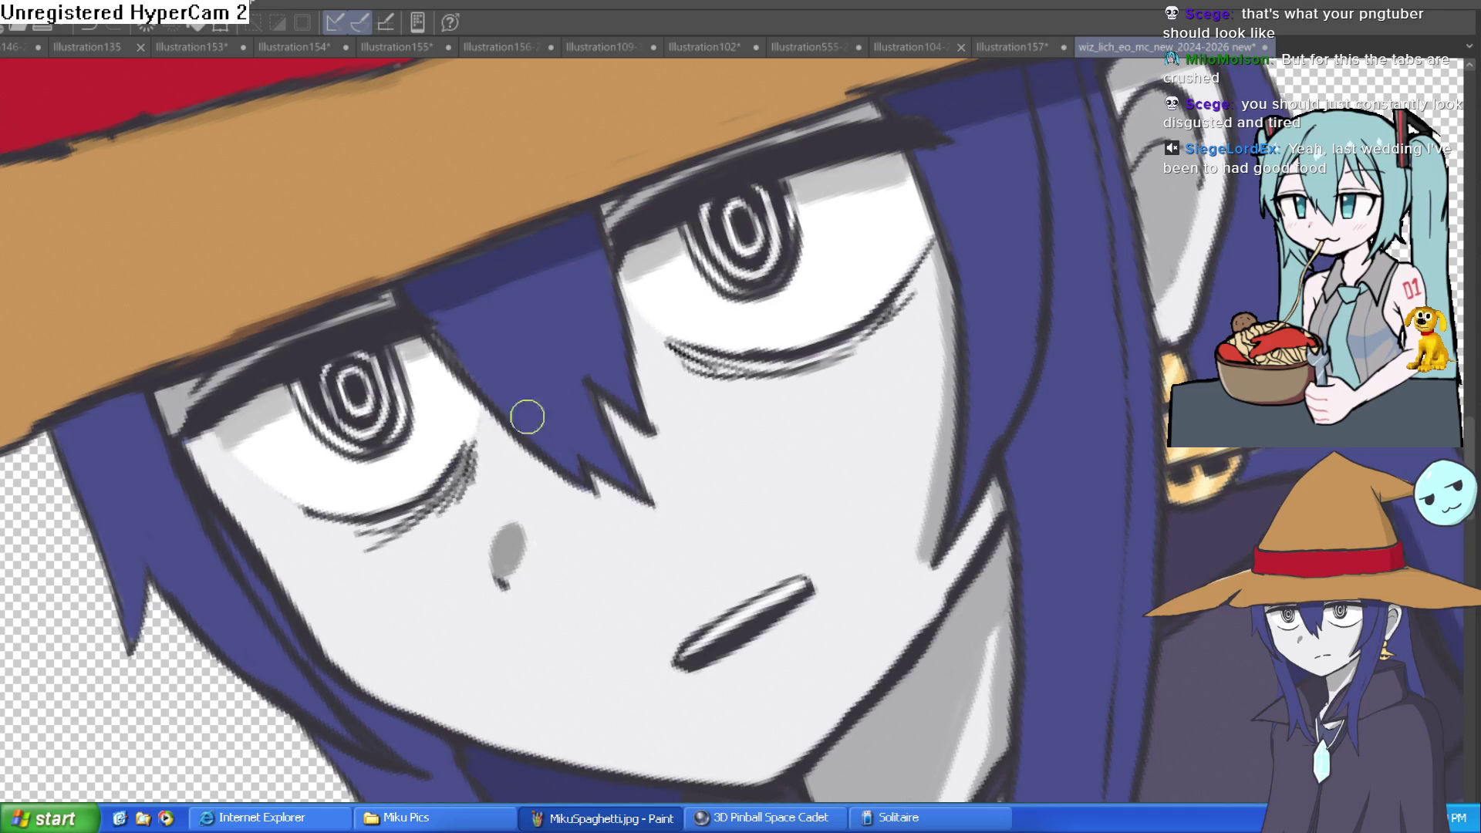
mouse_move(679, 353)
left_mouse_down()
mouse_move(733, 382)
mouse_move(895, 323)
mouse_move(928, 278)
left_mouse_up()
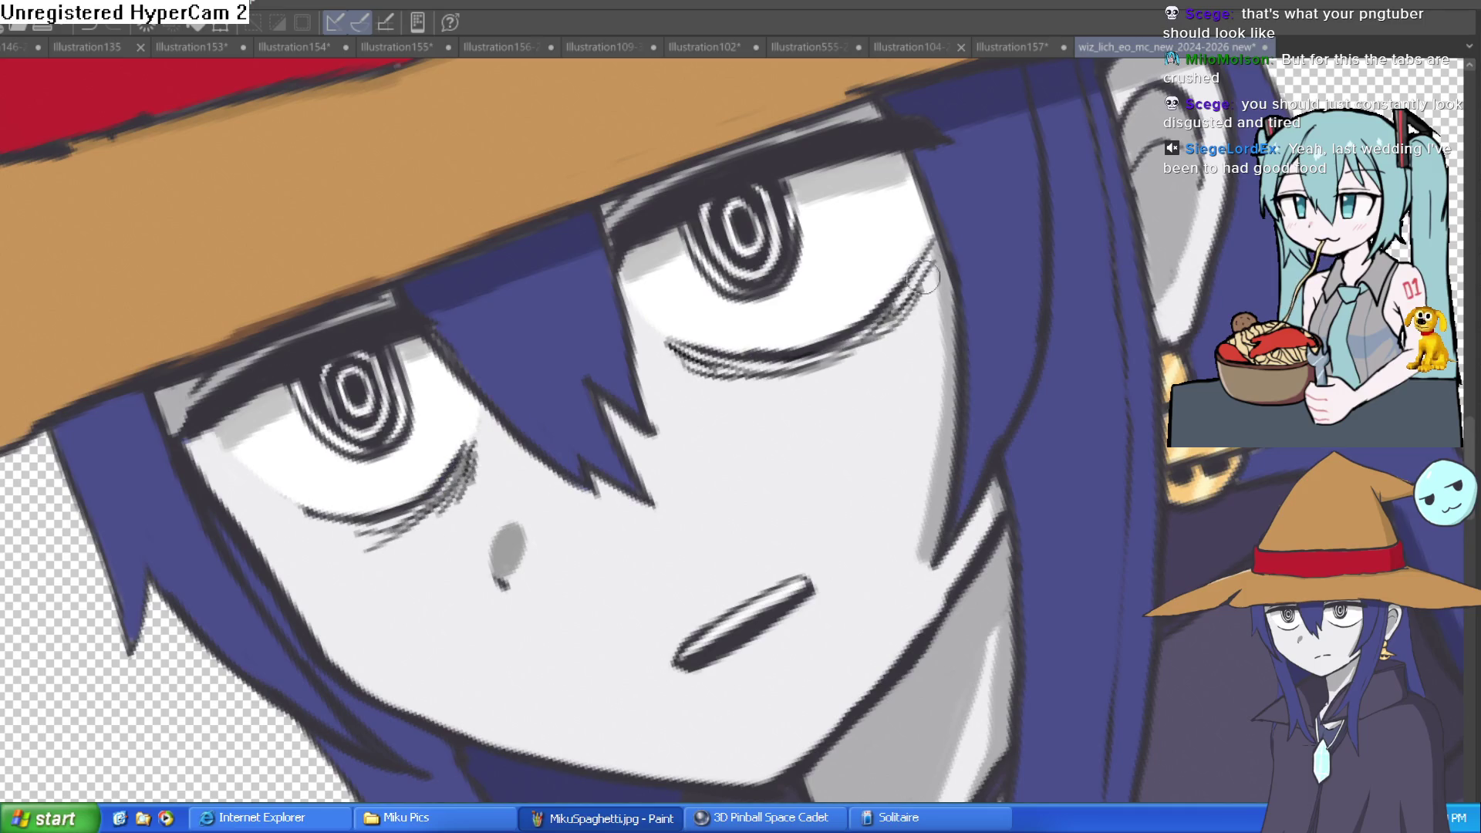
left_click_drag(699, 369, 856, 363)
left_click_drag(757, 369, 890, 359)
left_click_drag(456, 492, 332, 552)
left_click_drag(409, 494, 335, 555)
- Redraw the left eye's lower lash line with darker lashes, extending it further left
scroll(1010, 405, "down", 5)
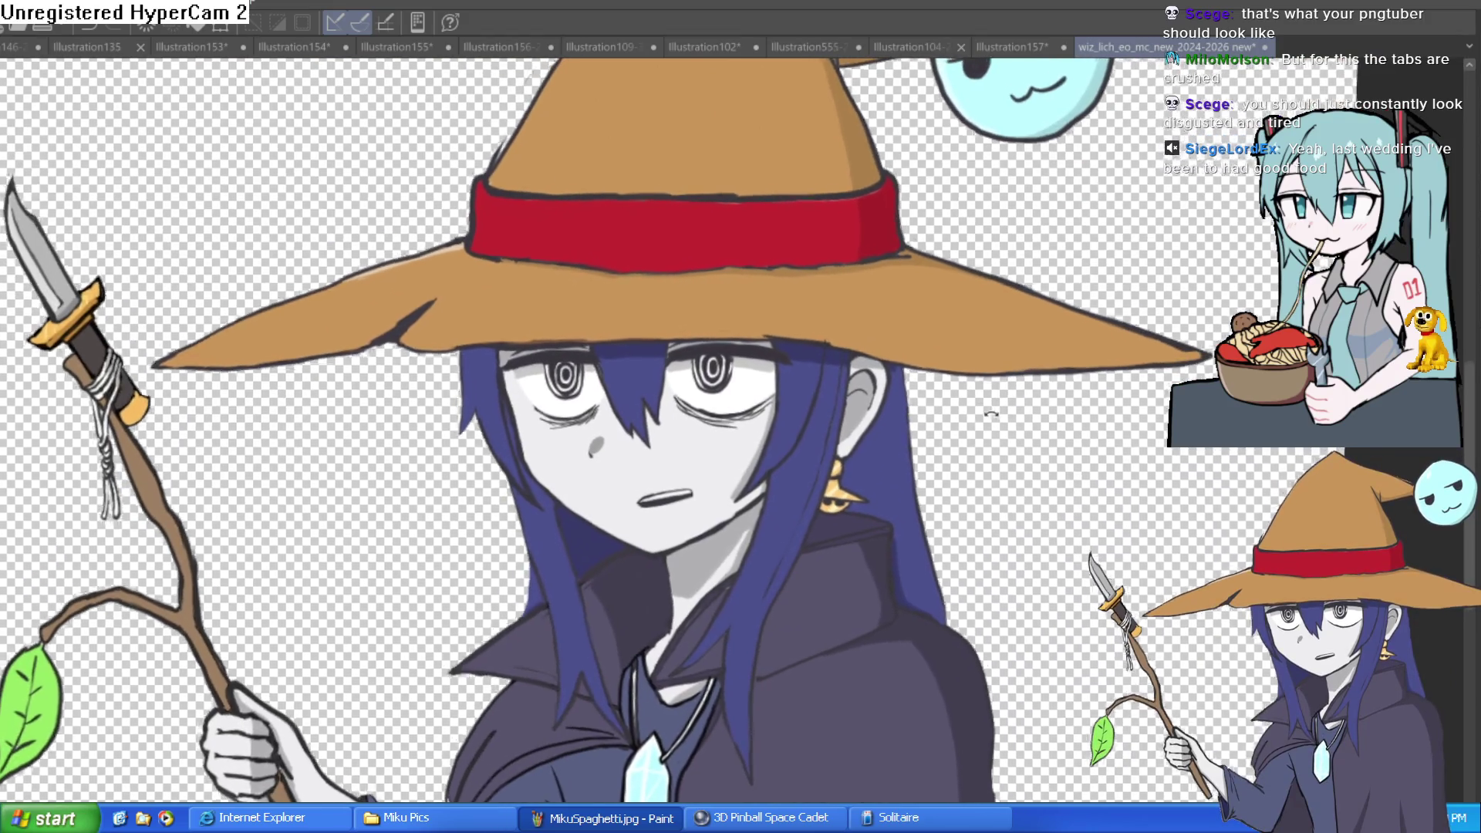
left_click_drag(991, 414, 983, 412)
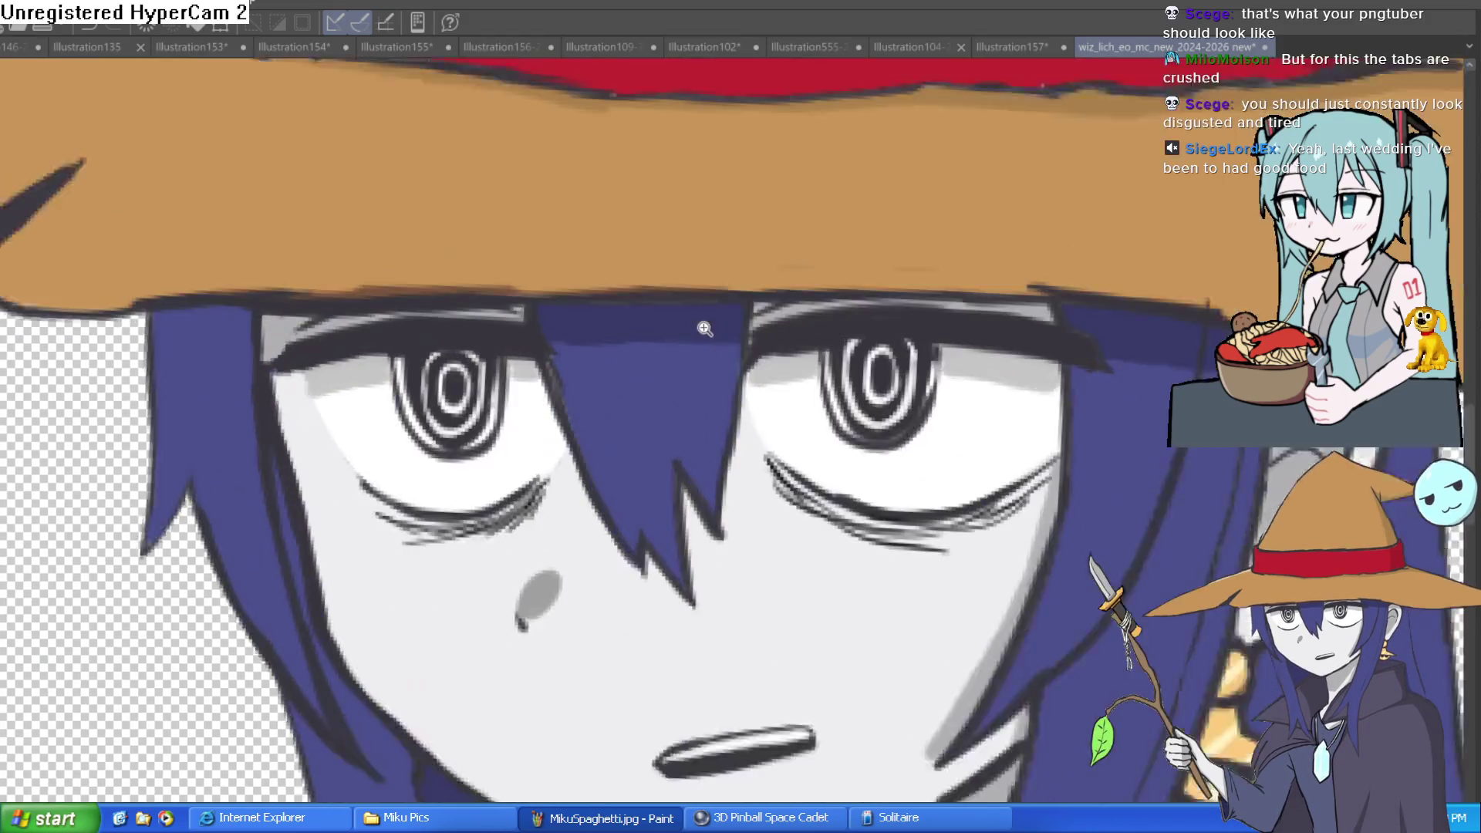
scroll(698, 340, "up", 5)
left_click_drag(697, 409, 756, 308)
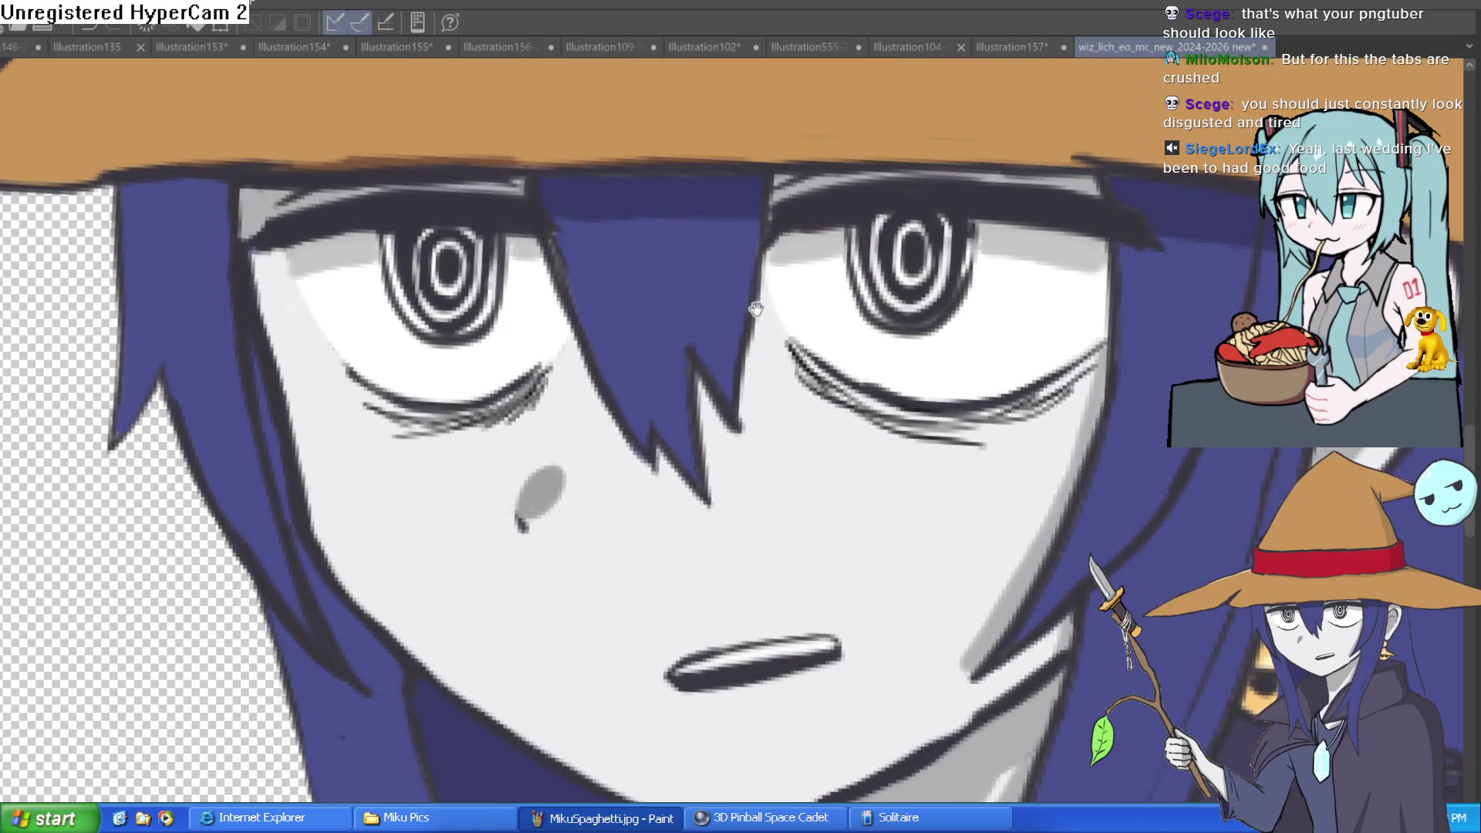
left_click_drag(991, 284, 930, 255)
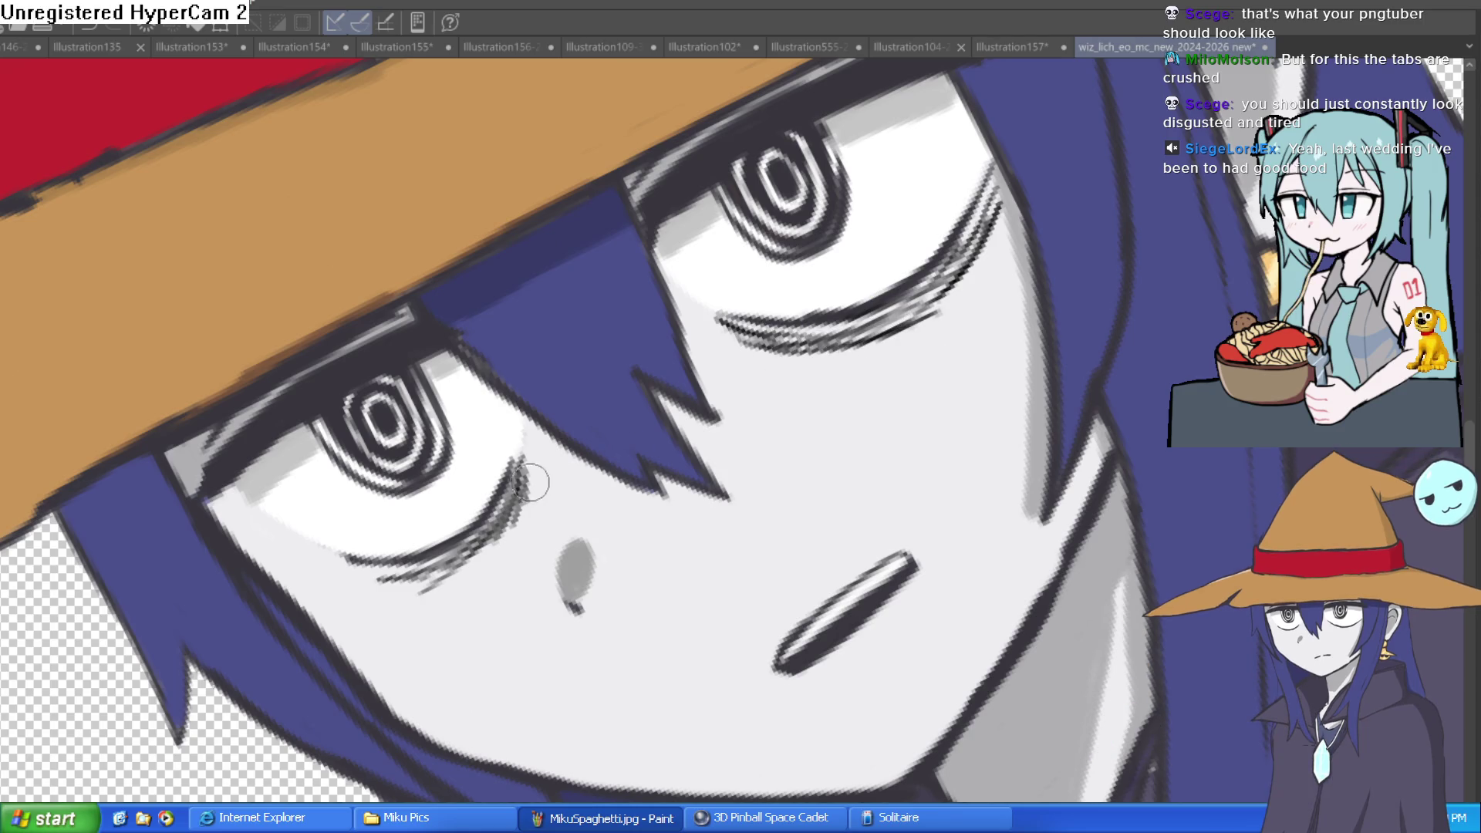
left_click_drag(528, 498, 417, 595)
left_click_drag(482, 536, 343, 596)
mouse_move(548, 493)
left_mouse_down()
mouse_move(517, 463)
mouse_move(533, 513)
left_mouse_up()
- Reset the view to upright and zoomed out, then switch to the Illustration157 comic sketch
key("ctrl+0")
key("ctrl+minus")
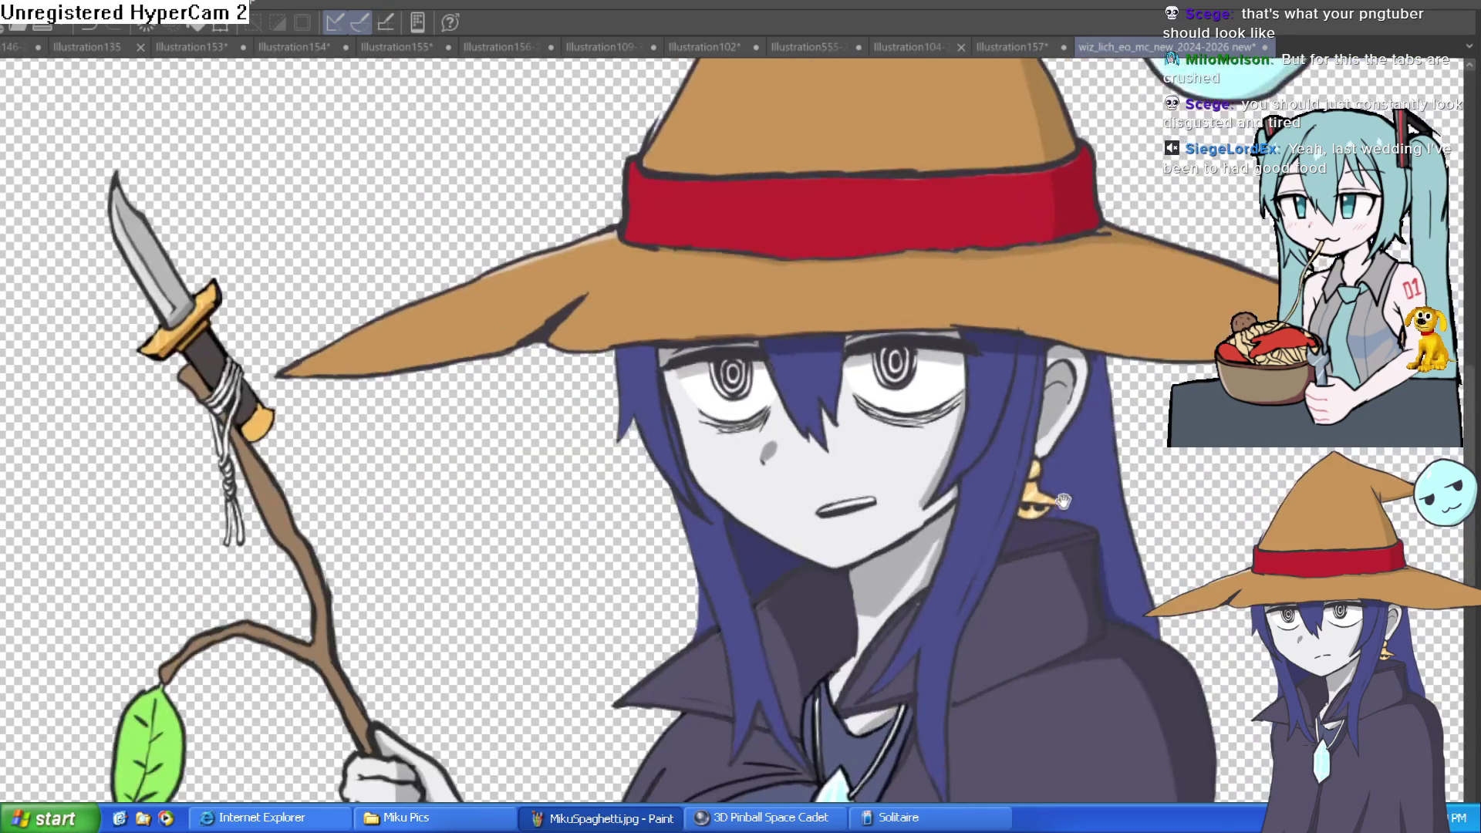
left_click_drag(1000, 367, 942, 318)
scroll(942, 318, "down", 2)
key("asciicircum")
key("asciicircum")
key("asciicircum")
key("asciicircum")
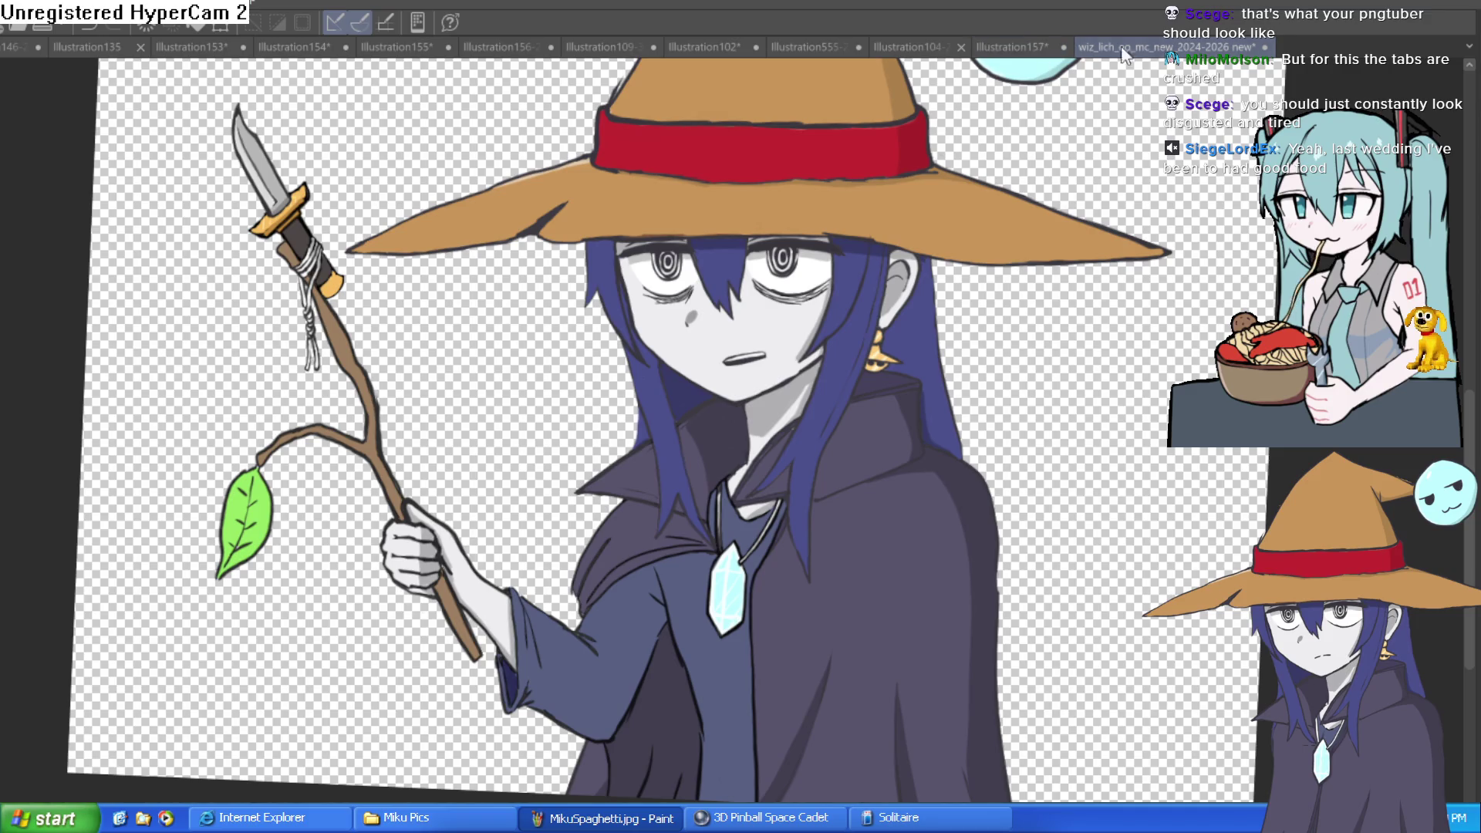
left_click(1059, 45)
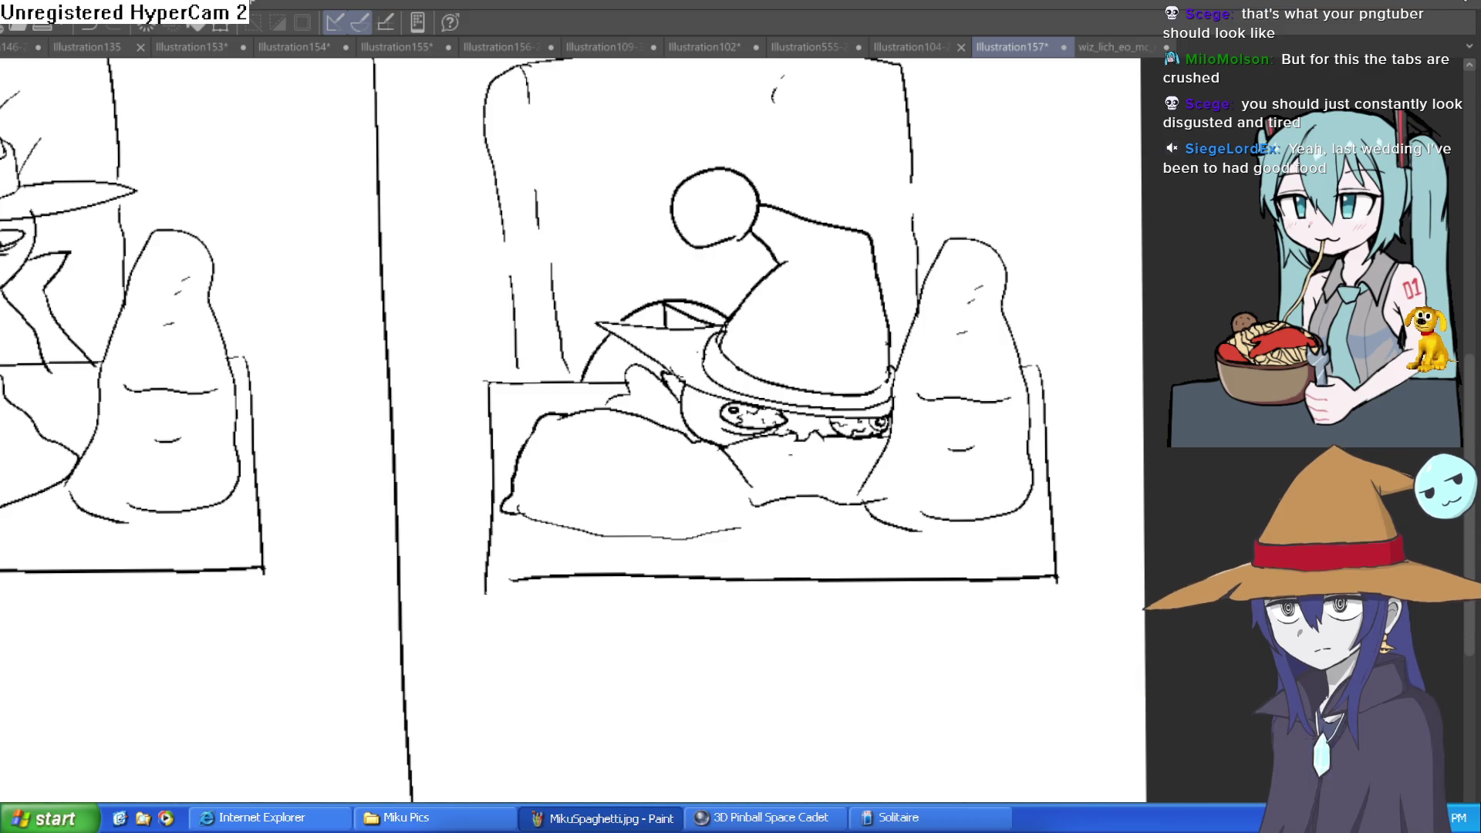
- Back on the witch avatar, brush pink zigzag veins into an eye white plus a small arc below
left_click(1116, 53)
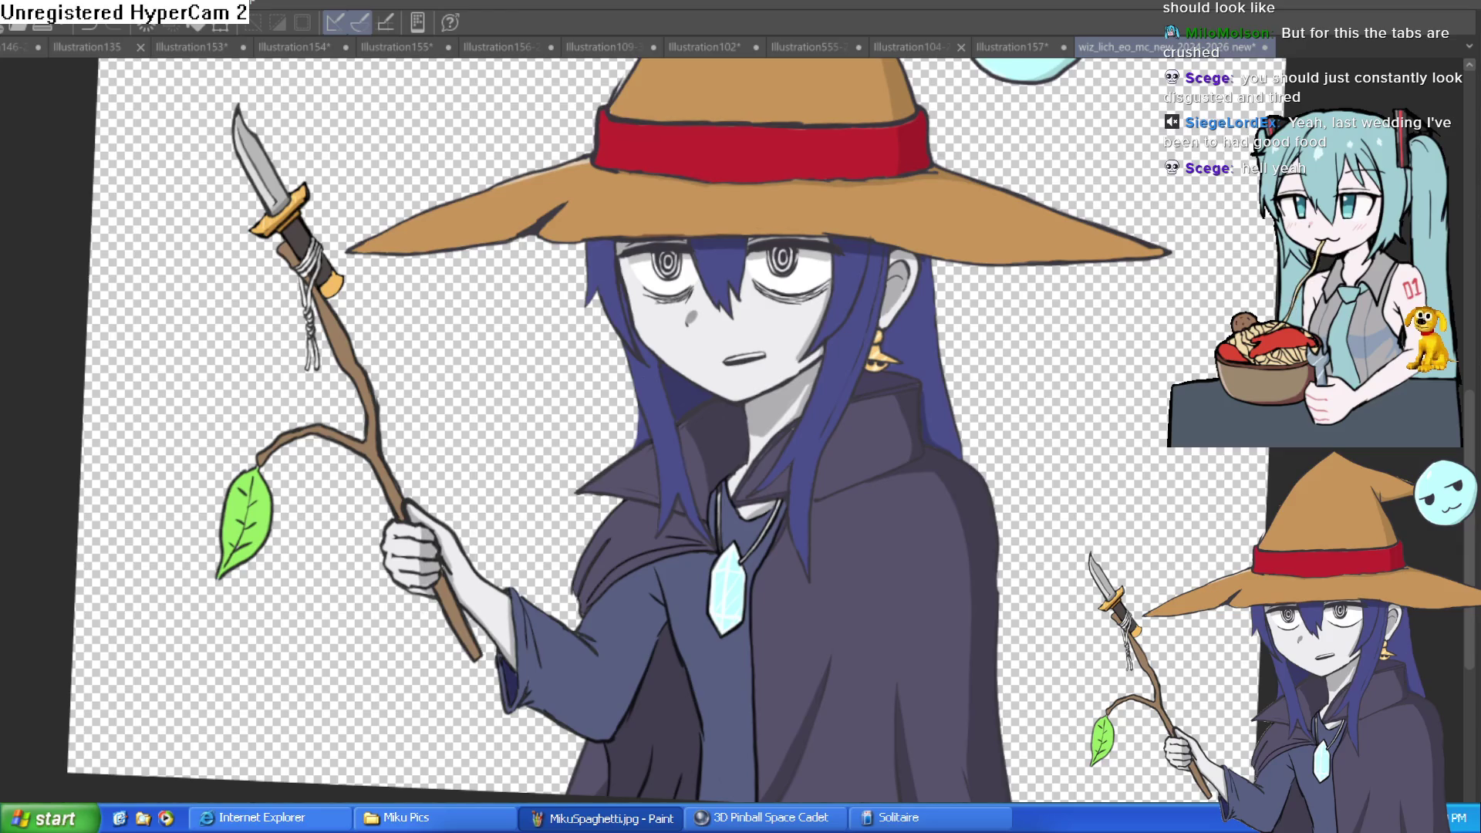
scroll(829, 296, "up", 5)
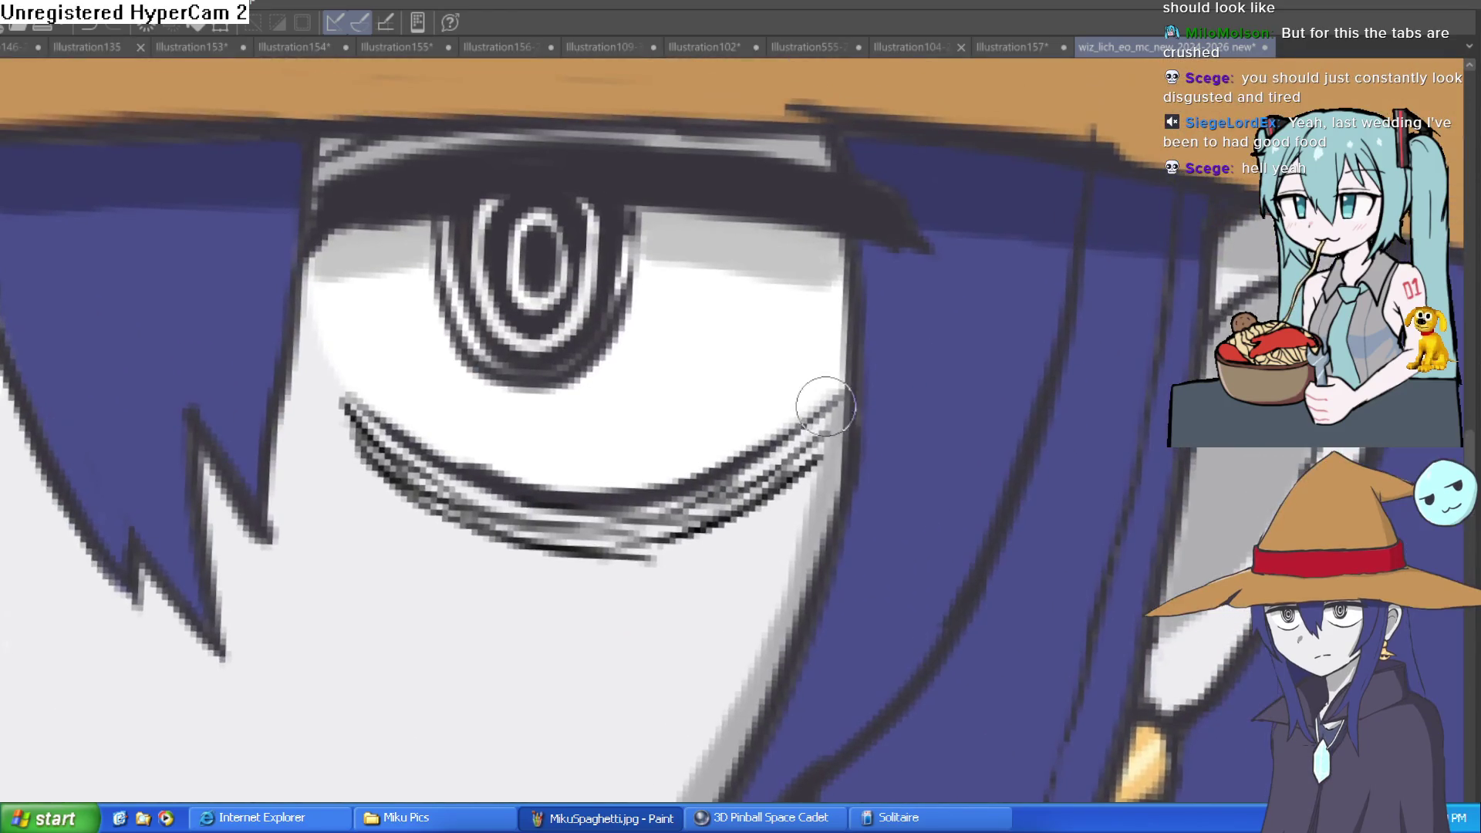
left_click_drag(806, 365, 739, 357)
left_click_drag(776, 226, 701, 277)
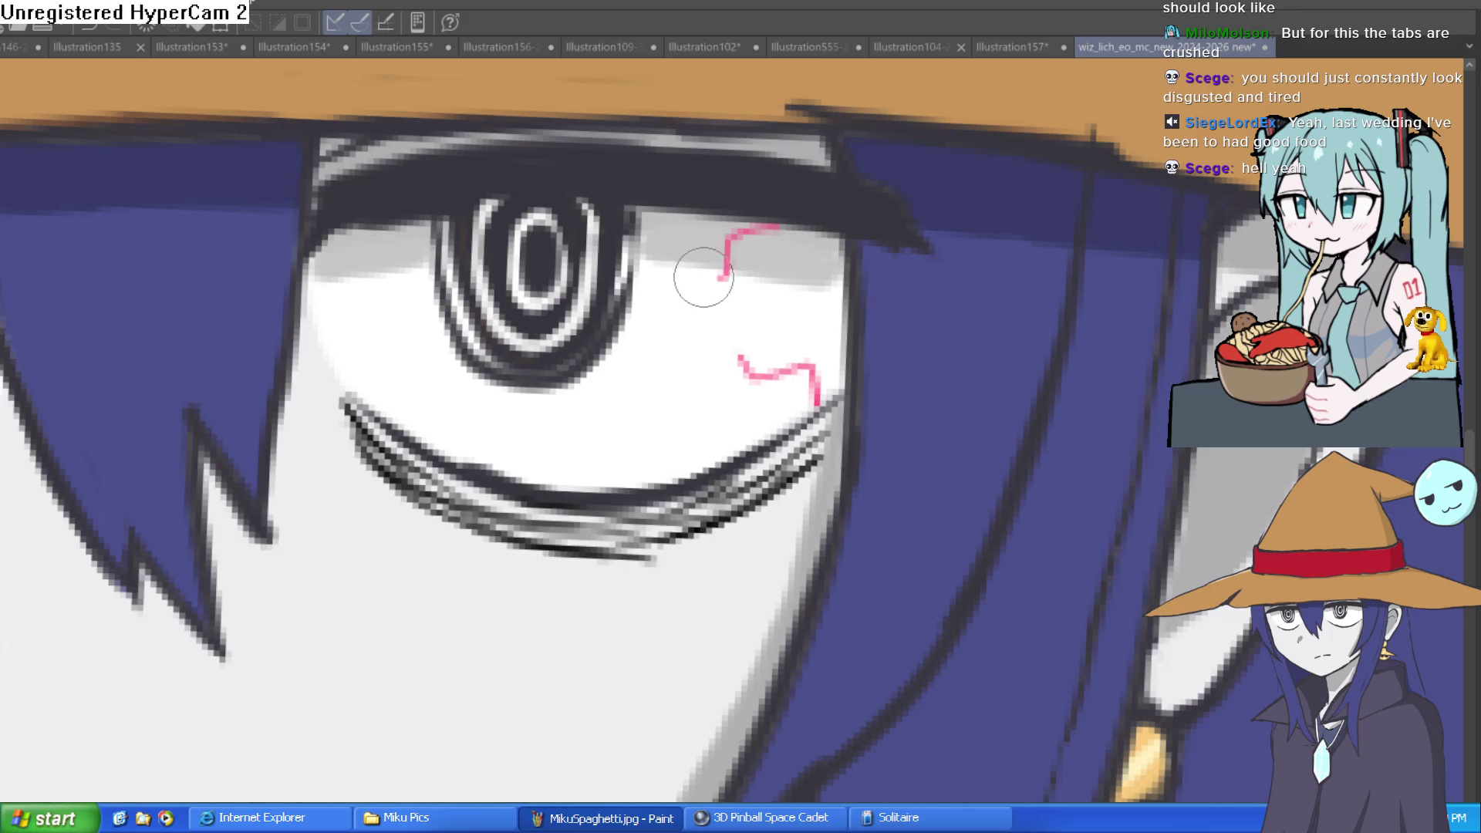
left_click_drag(507, 472, 506, 423)
mouse_move(391, 315)
left_mouse_down()
mouse_move(844, 456)
mouse_move(1044, 464)
left_mouse_up()
- Add pink veins at the left eye's inner corner and around it, then view the whole witch
left_click_drag(573, 431, 606, 467)
left_click_drag(602, 335, 642, 366)
left_click_drag(343, 488, 378, 427)
left_click_drag(291, 343, 242, 340)
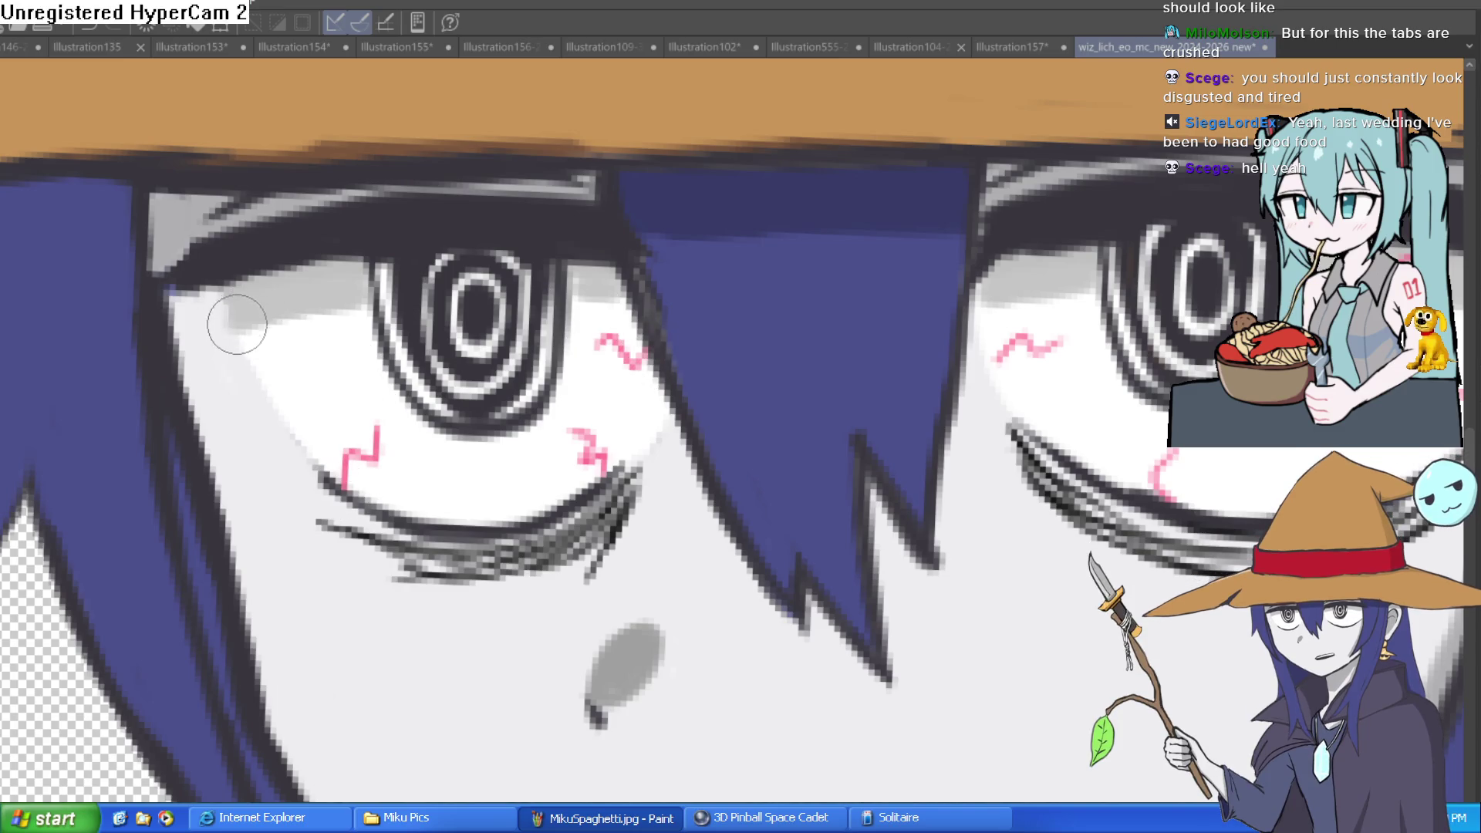
scroll(823, 291, "down", 10)
left_click_drag(900, 353, 867, 379)
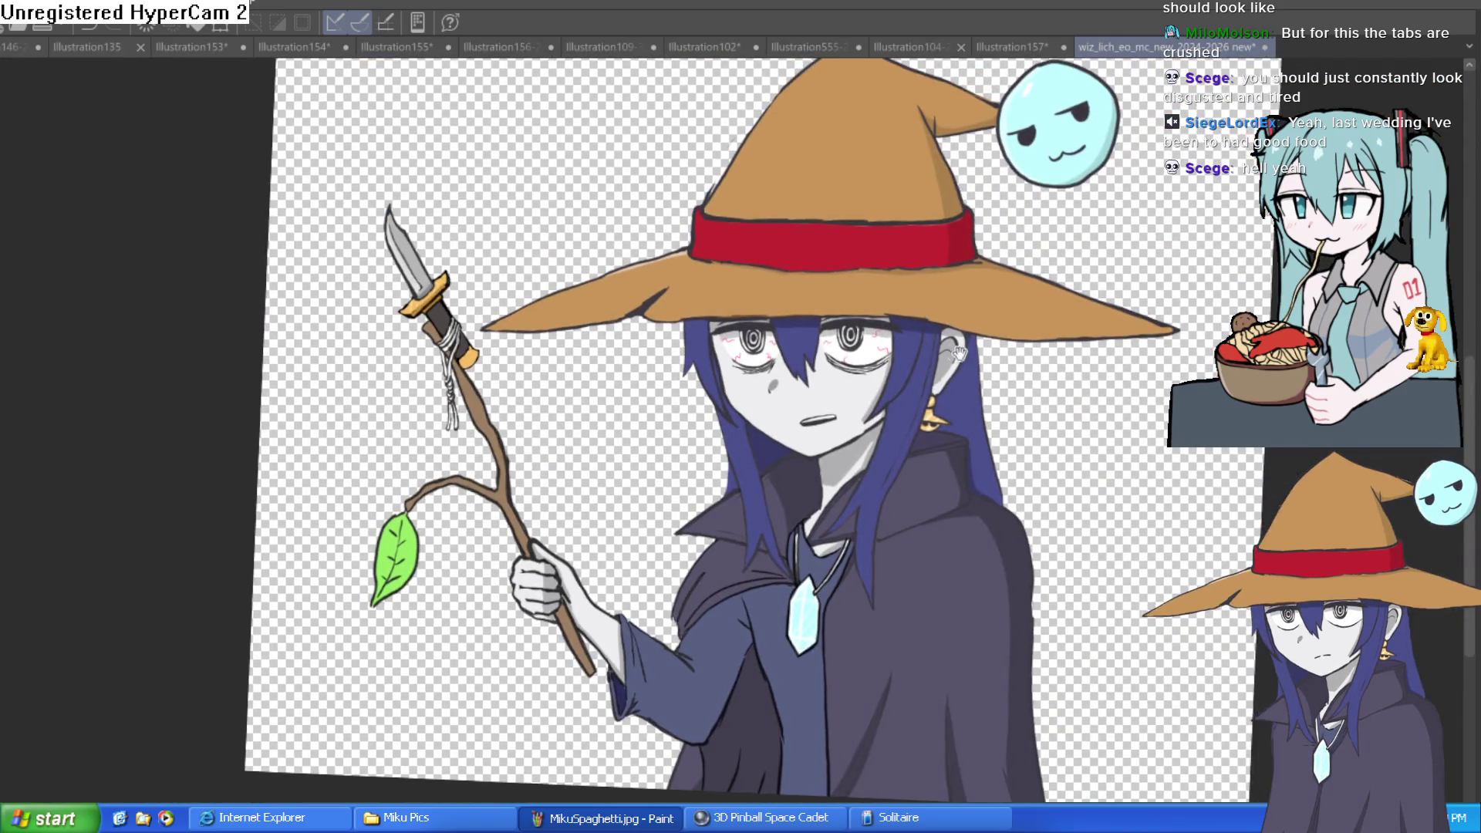
scroll(867, 379, "up", 8)
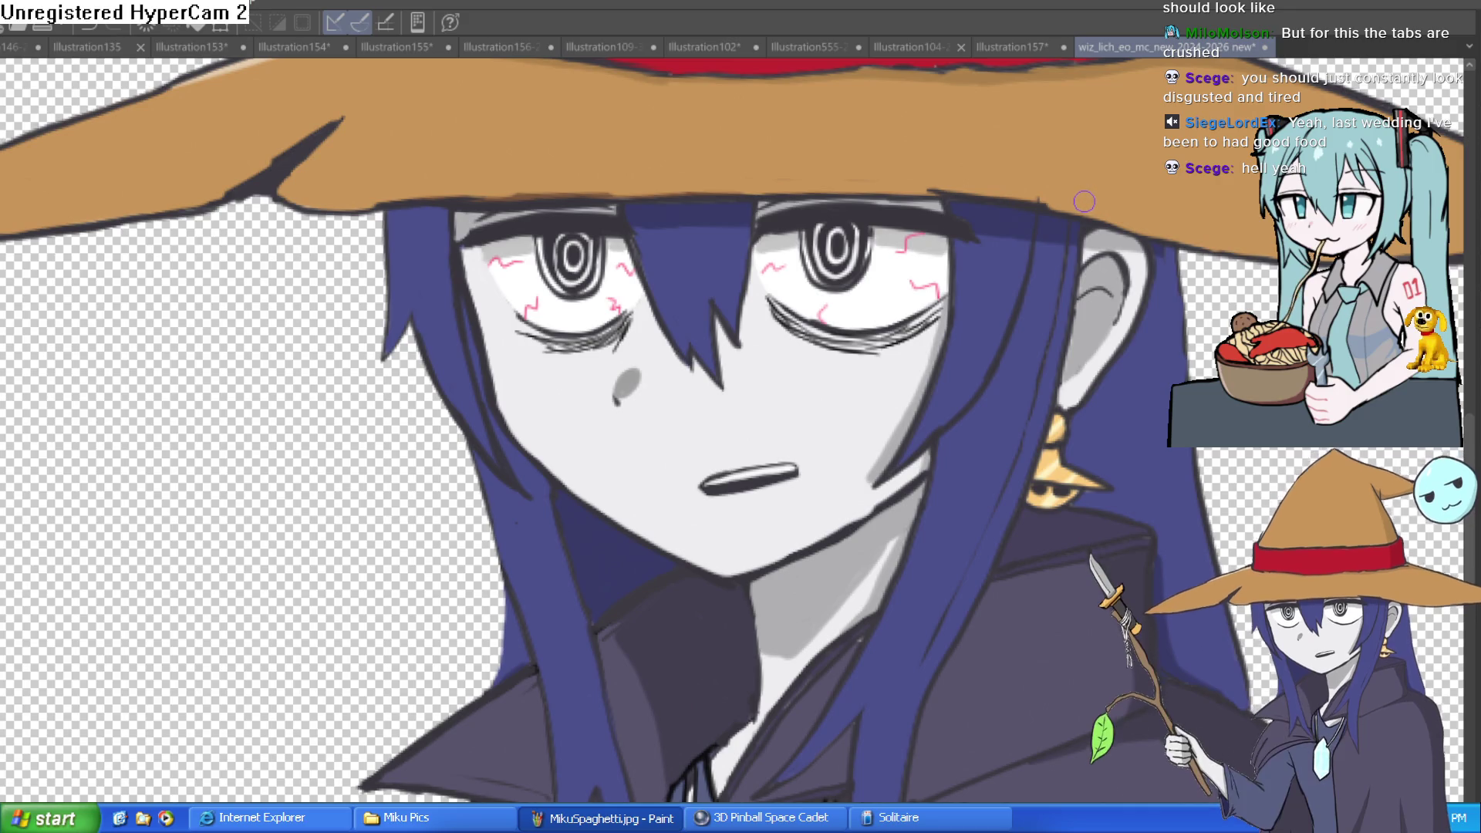
scroll(838, 355, "up", 3)
scroll(901, 468, "down", 4)
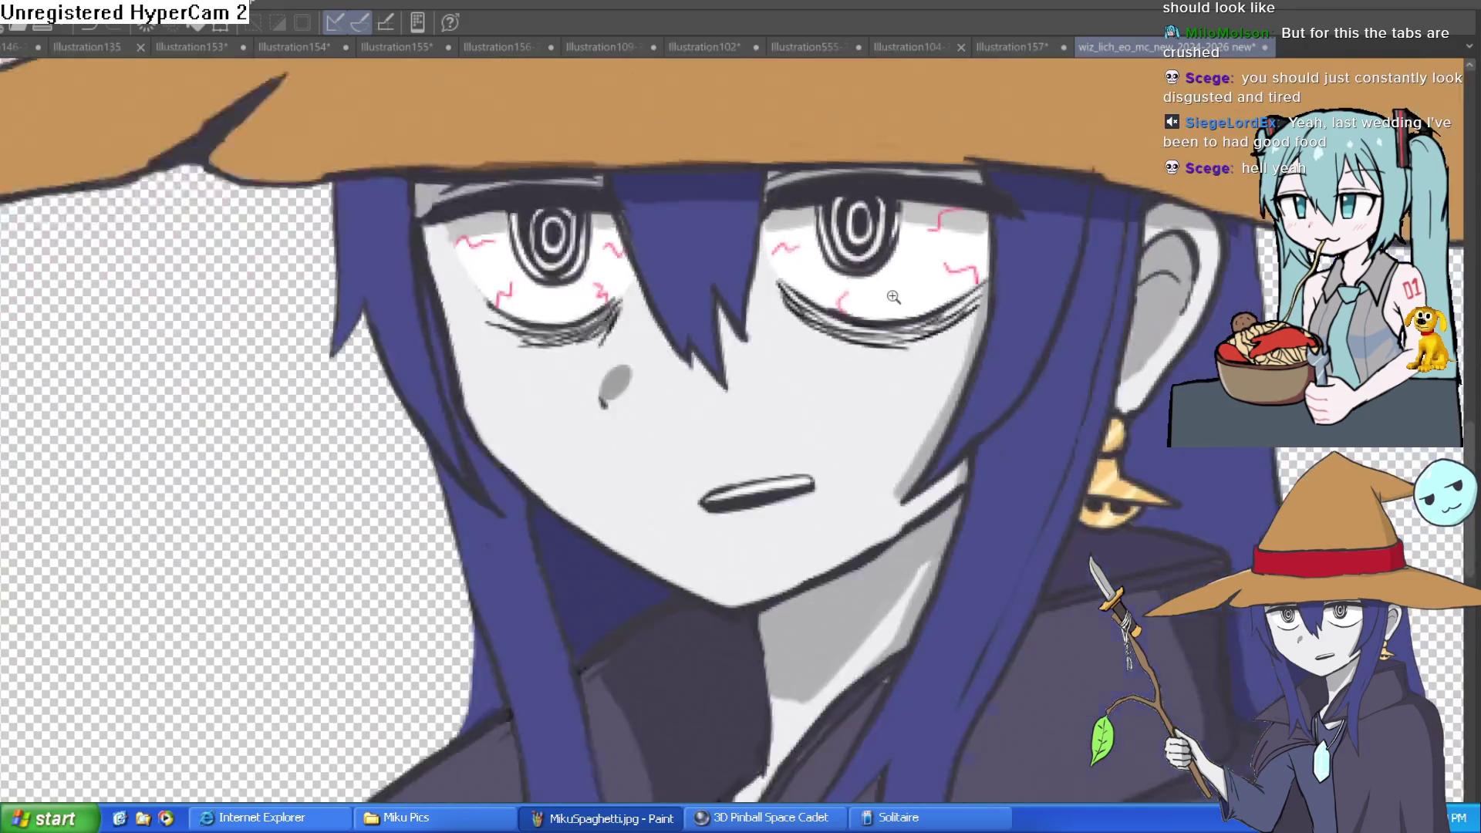
scroll(900, 469, "down", 2)
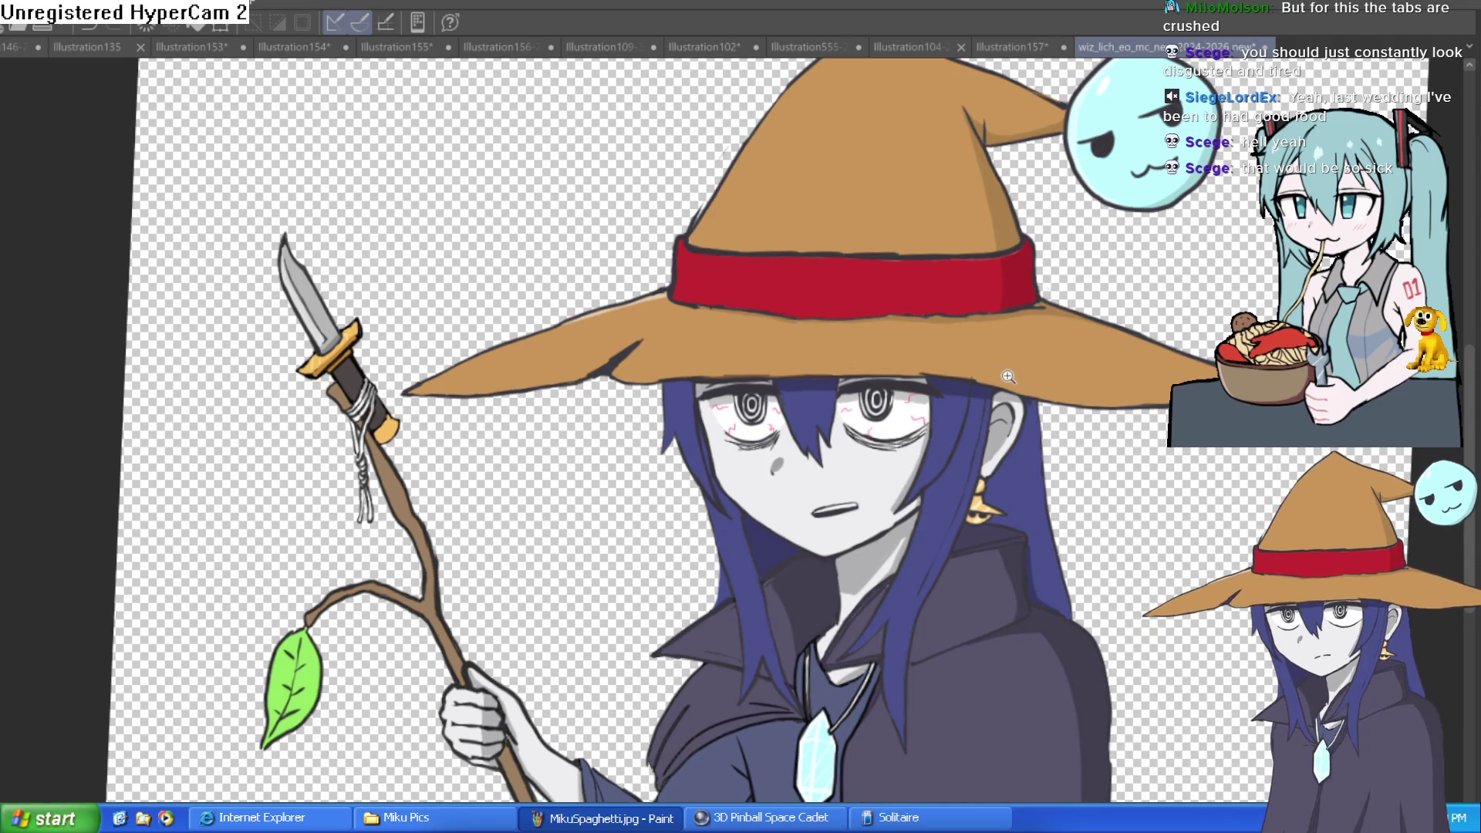
- Zoom in on the blue blob and draw dark lower-lid strokes under its eye
scroll(1102, 419, "up", 3)
scroll(1070, 475, "down", 3)
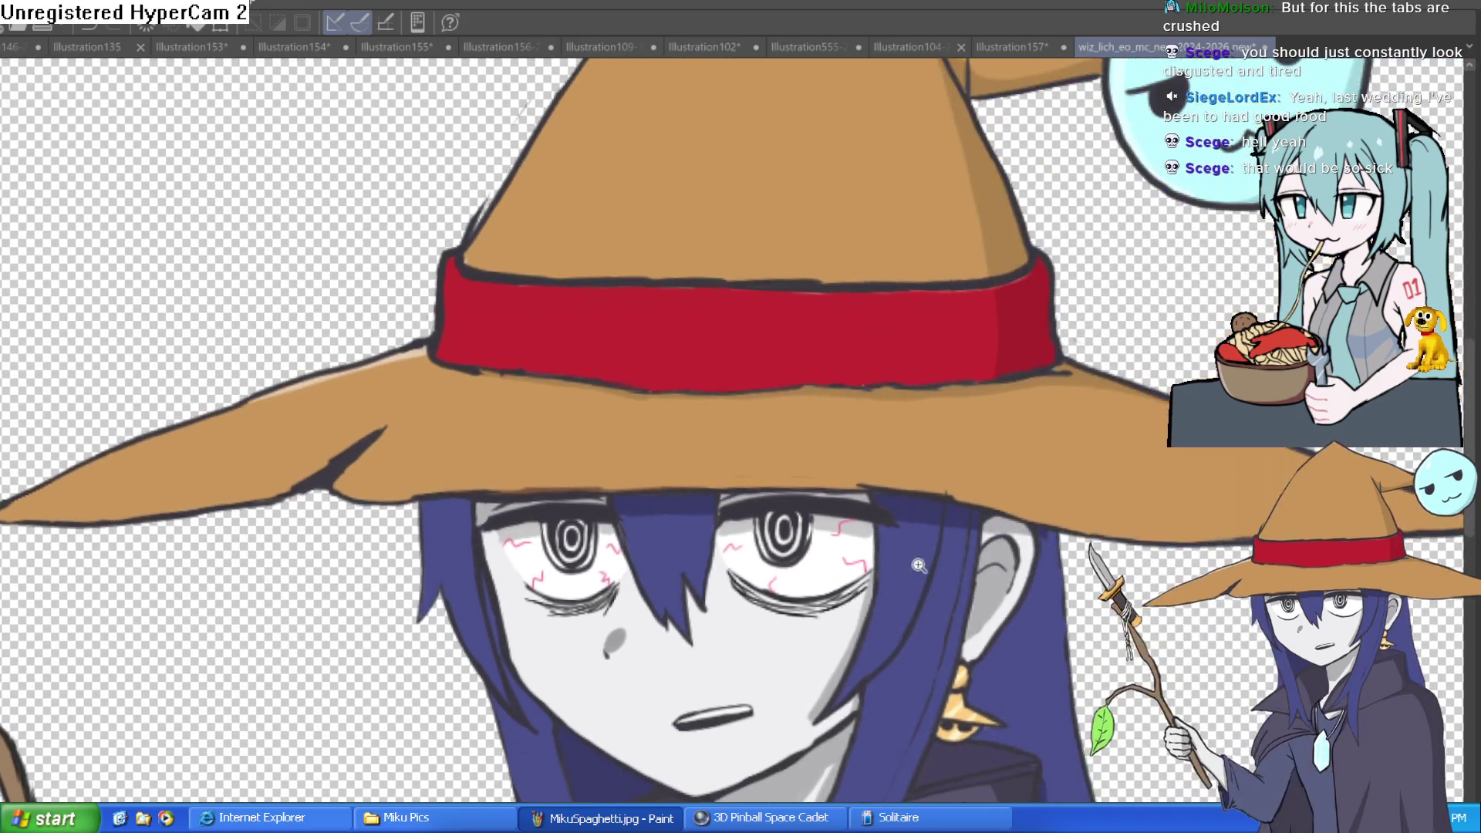
scroll(403, 472, "up", 5)
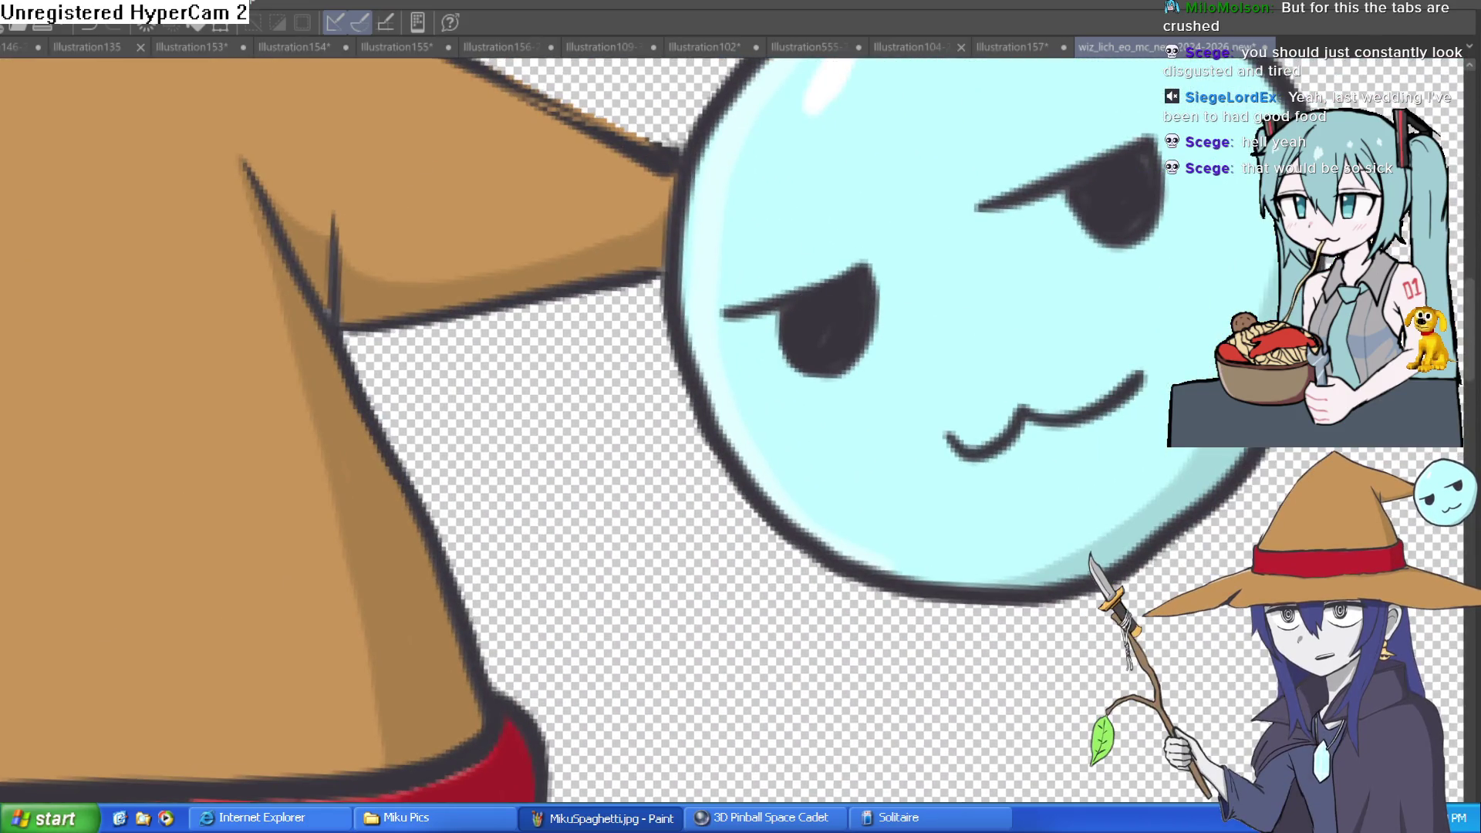
scroll(869, 383, "down", 1)
scroll(869, 384, "up", 5)
mouse_move(1080, 330)
left_mouse_down()
mouse_move(909, 380)
mouse_move(1003, 413)
left_mouse_up()
scroll(945, 453, "down", 2)
scroll(985, 304, "up", 3)
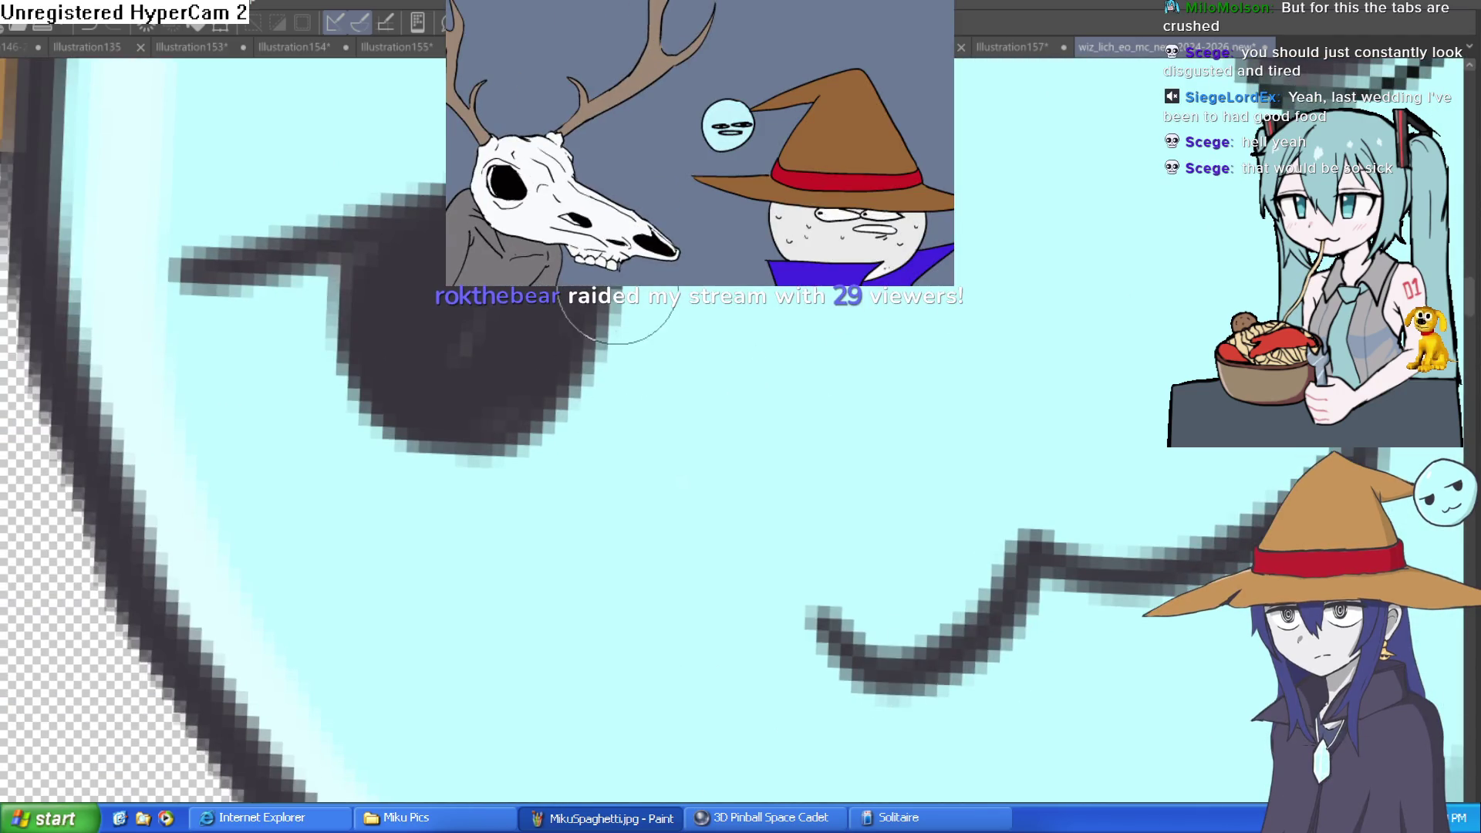
left_click_drag(459, 531, 618, 339)
scroll(787, 363, "down", 3)
scroll(893, 463, "up", 1)
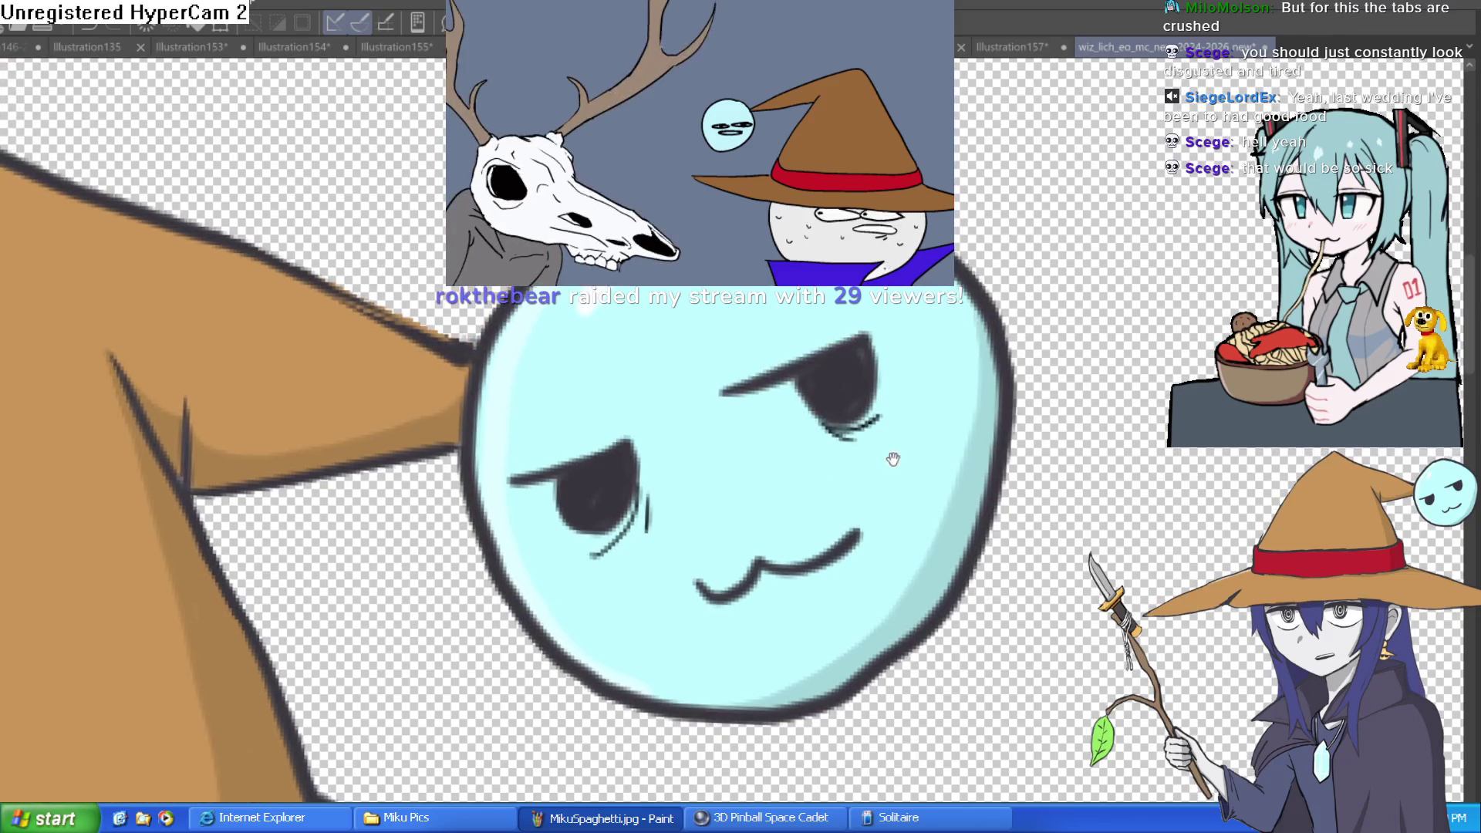
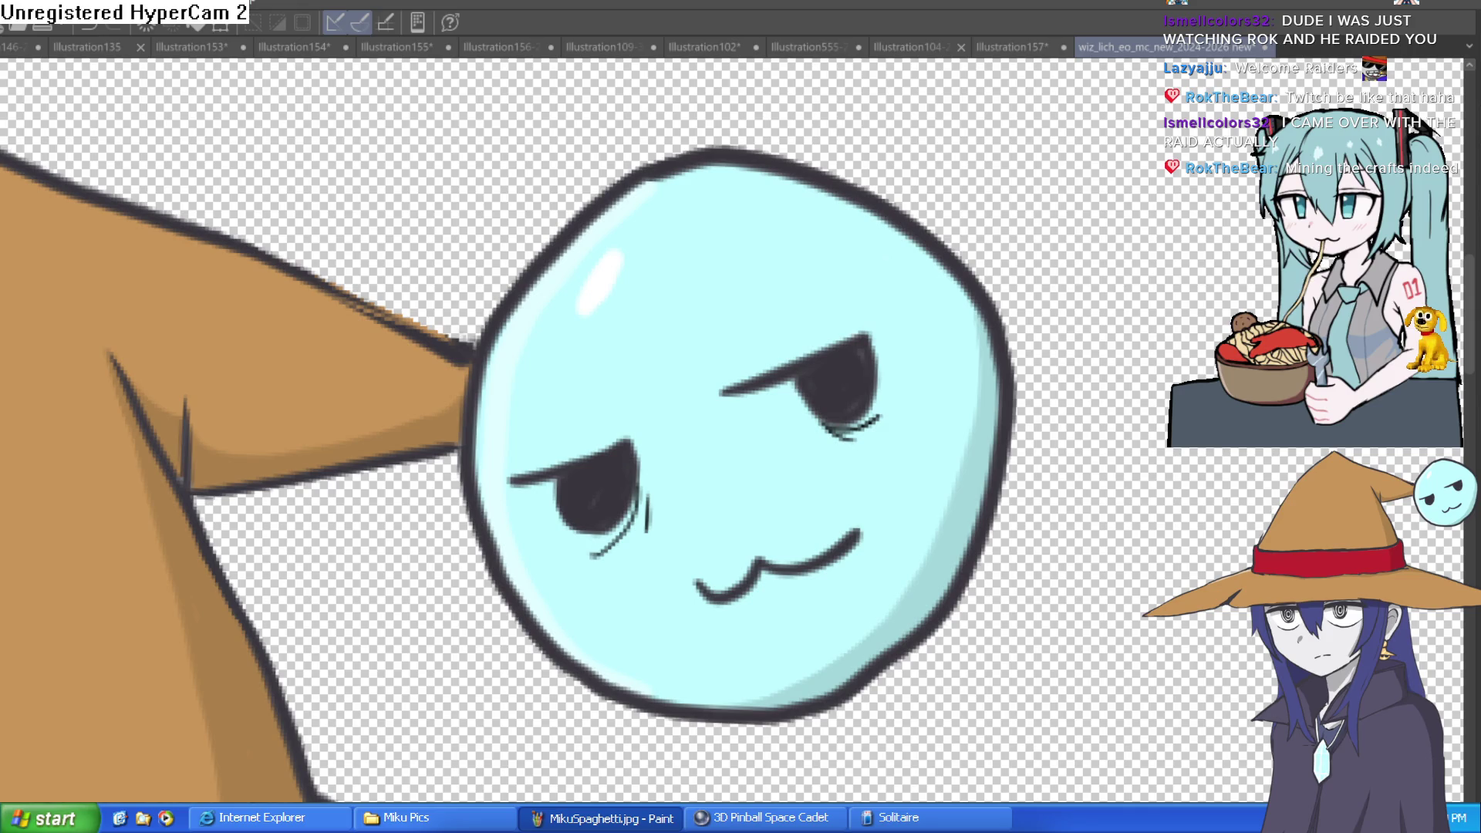
- Add a dark lash stroke under the witch's right eye
scroll(1163, 286, "down", 4)
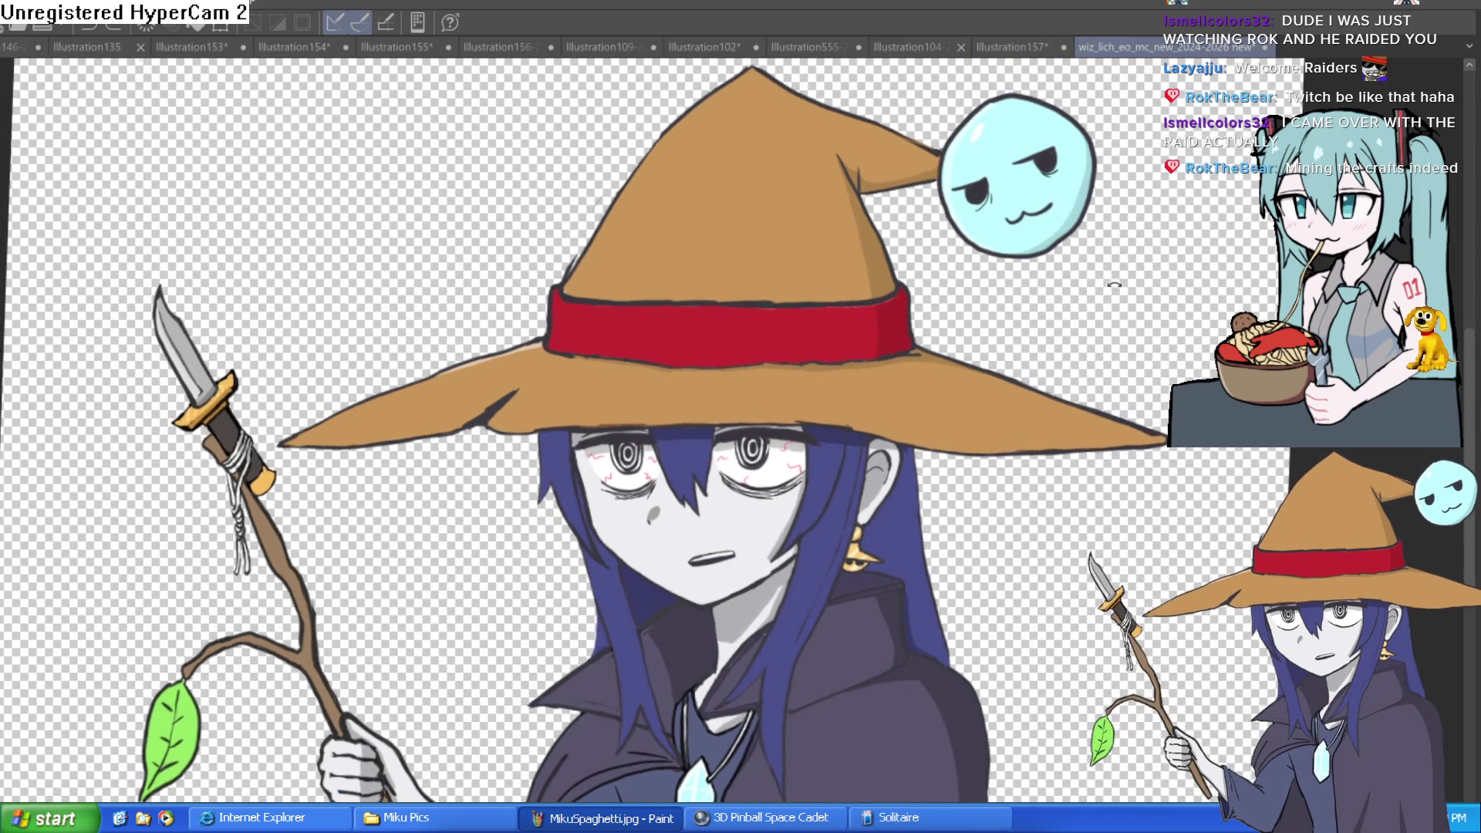
scroll(862, 502, "up", 5)
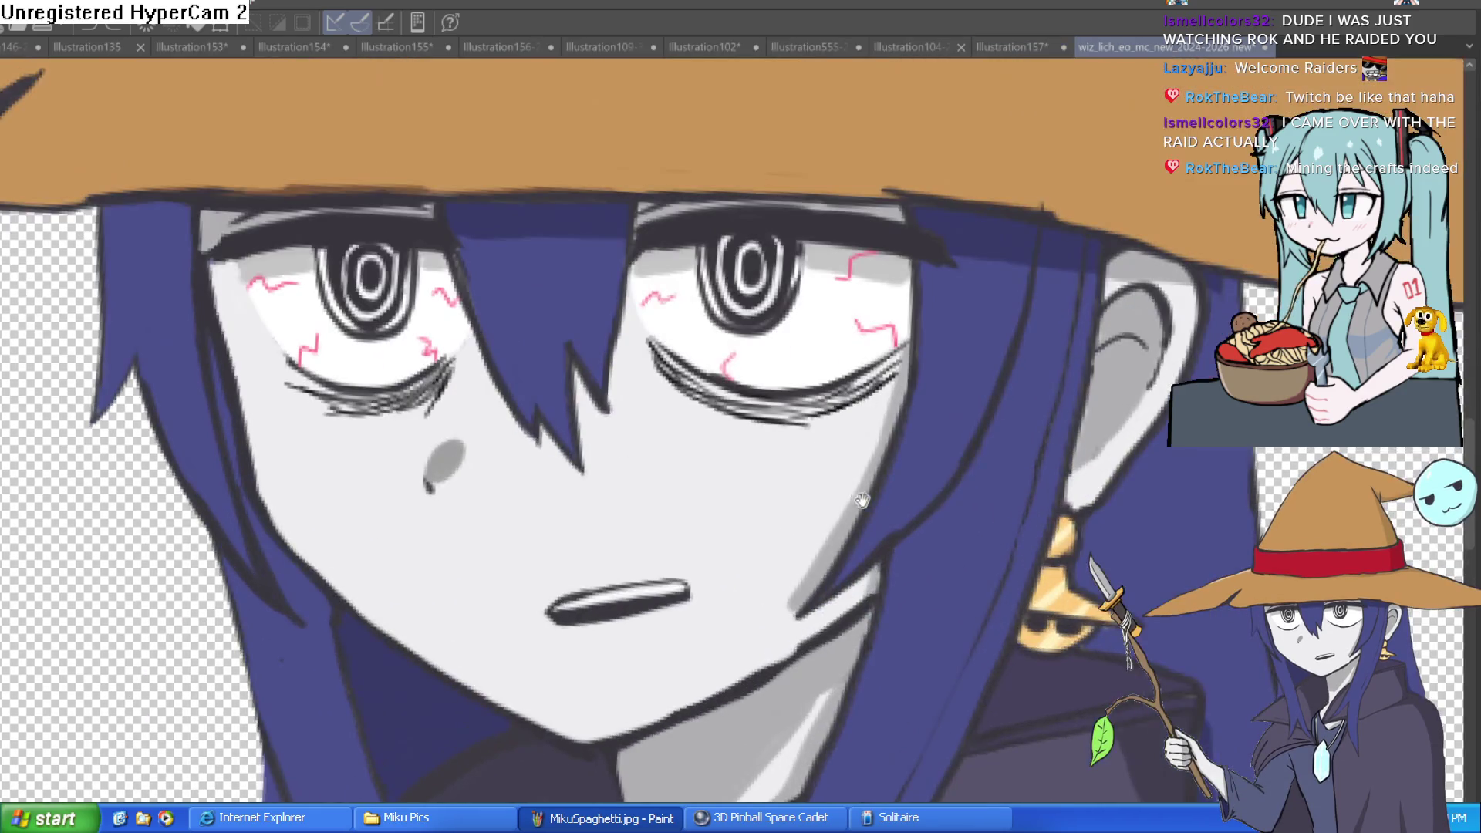
scroll(863, 502, "up", 5)
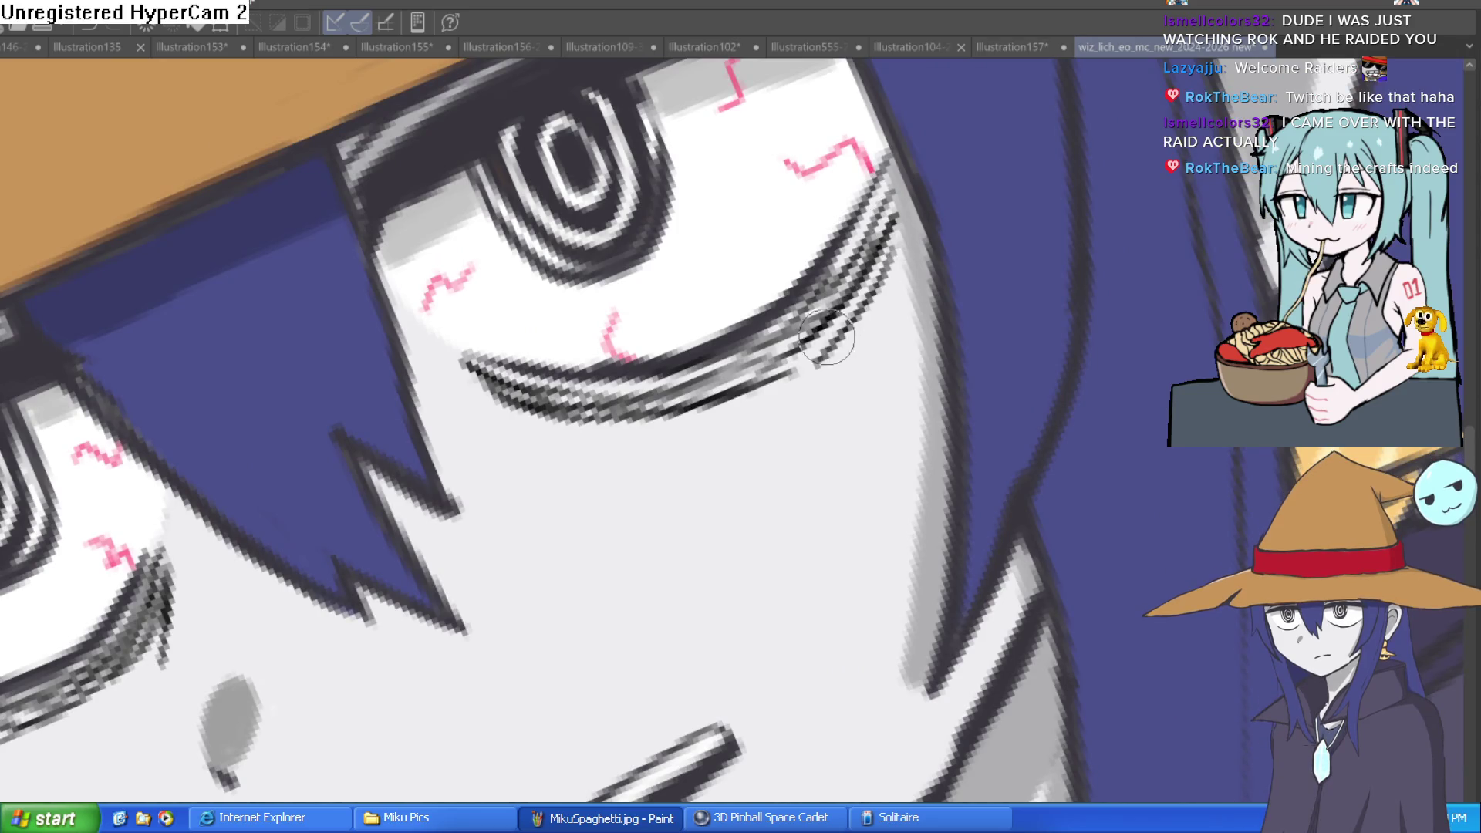
left_click_drag(855, 317, 550, 401)
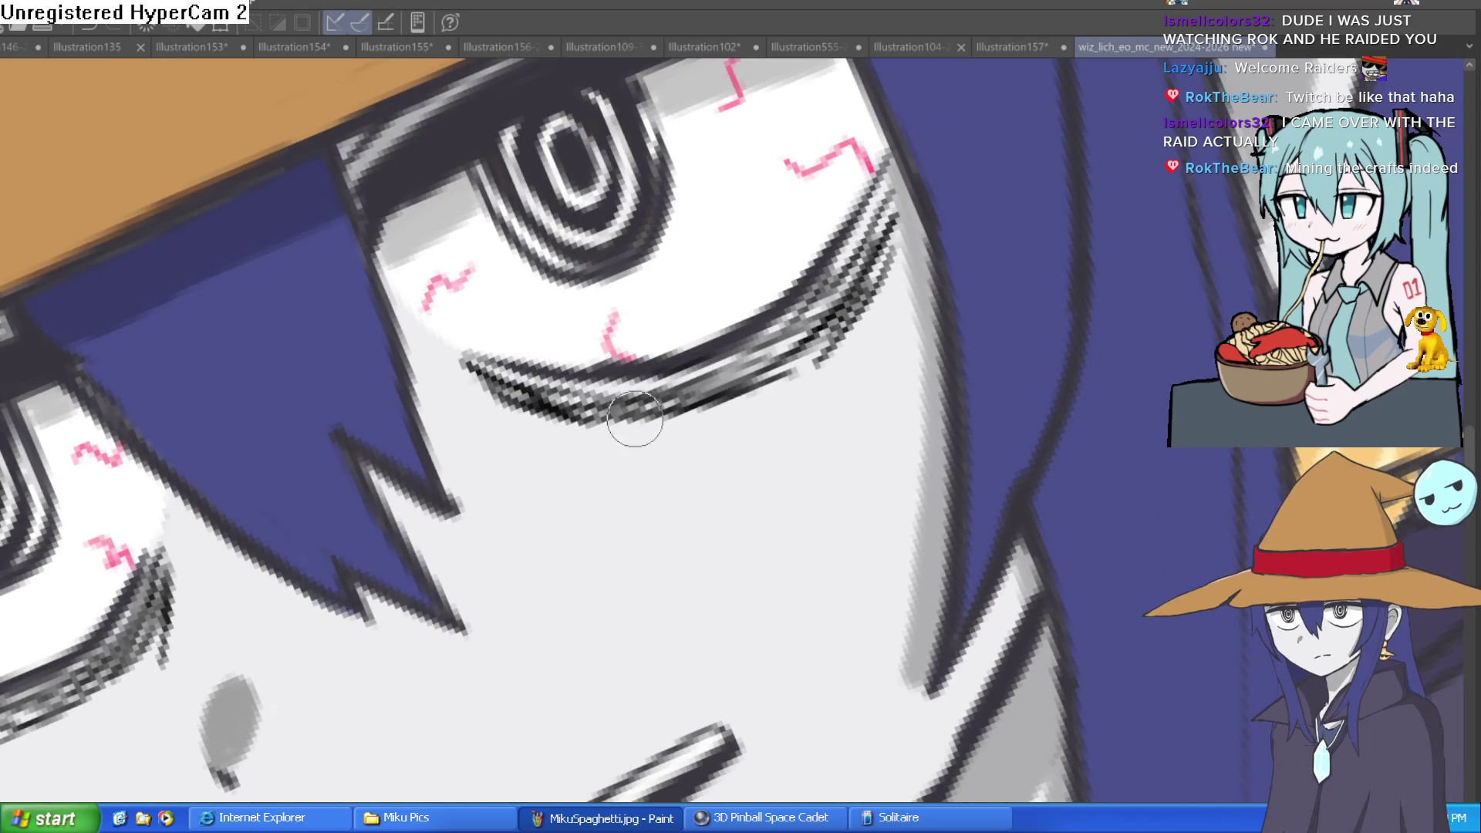
scroll(634, 419, "down", 3)
scroll(1016, 450, "up", 2)
- Add lash strokes along the left eye's lower lid, then zoom out to see the whole face
left_click_drag(333, 494, 276, 519)
left_click_drag(362, 436, 333, 488)
mouse_move(403, 362)
left_mouse_down()
mouse_move(376, 416)
mouse_move(390, 439)
left_mouse_up()
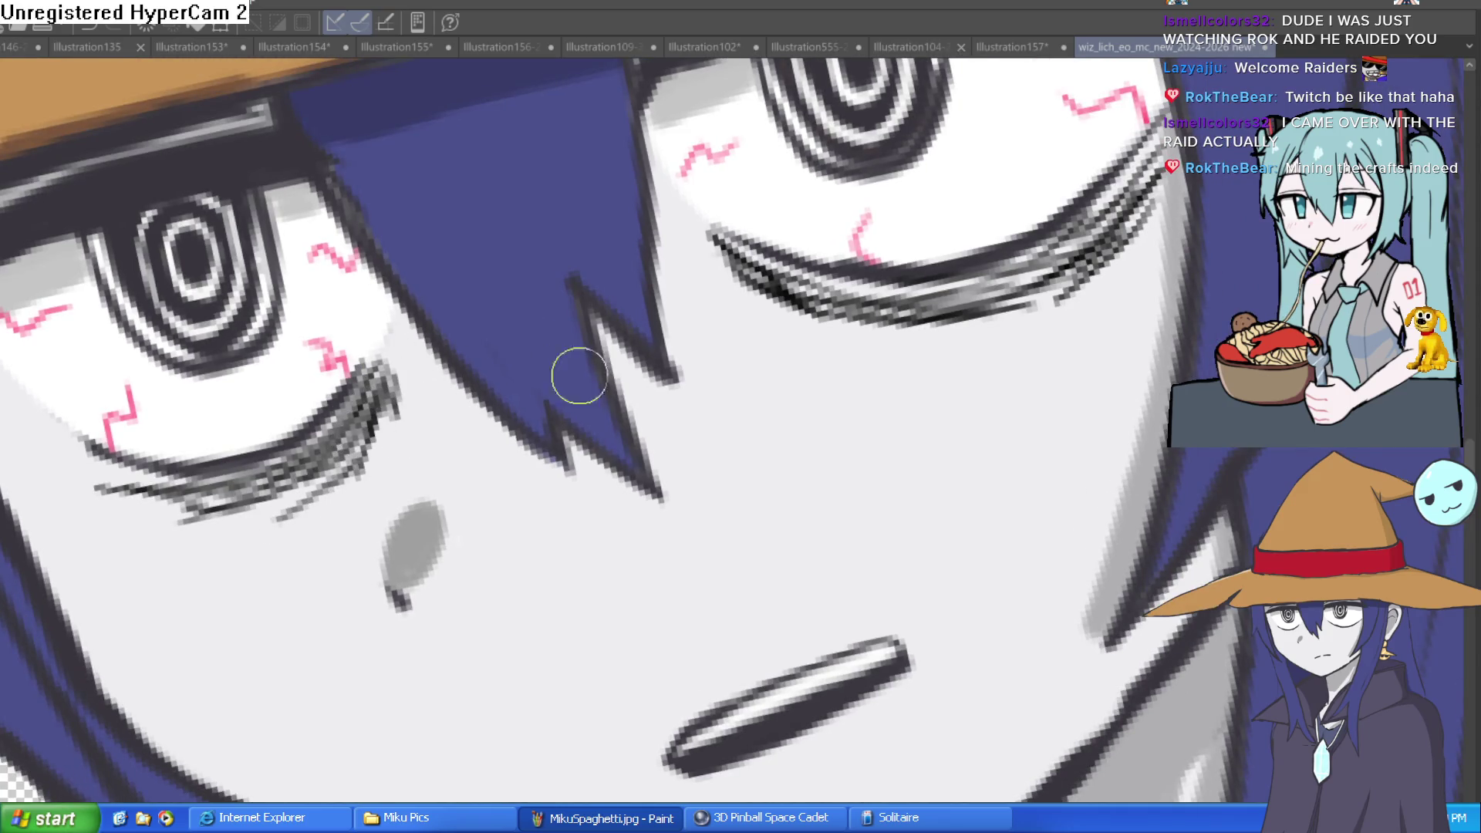
scroll(579, 376, "down", 2)
scroll(1161, 287, "up", 2)
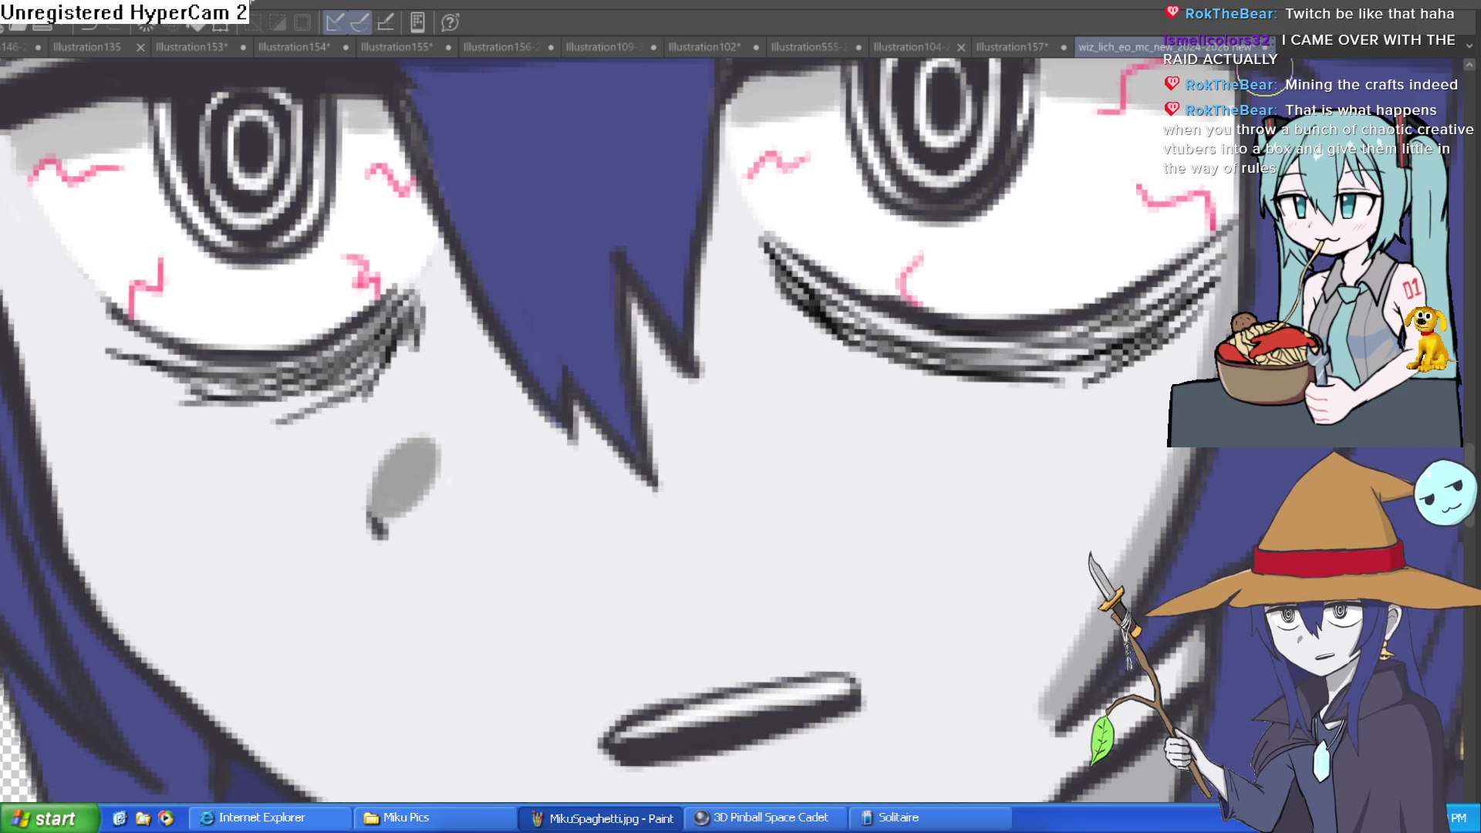
key("ctrl+minus")
key("ctrl+minus")
key("ctrl+minus")
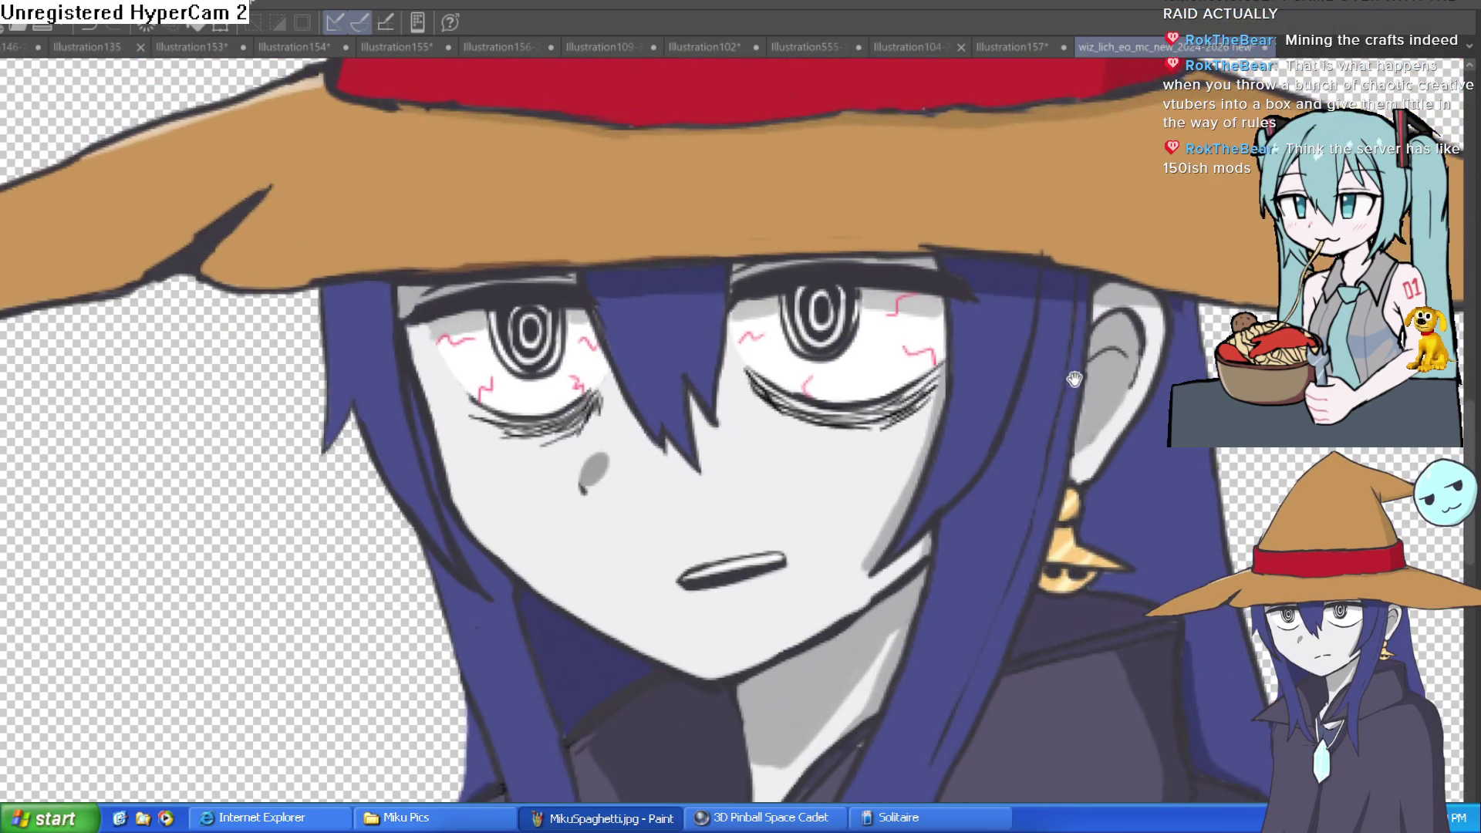
- Bring the Illustration157 document forward and pan across its two-panel bed sketch
left_click(1022, 45)
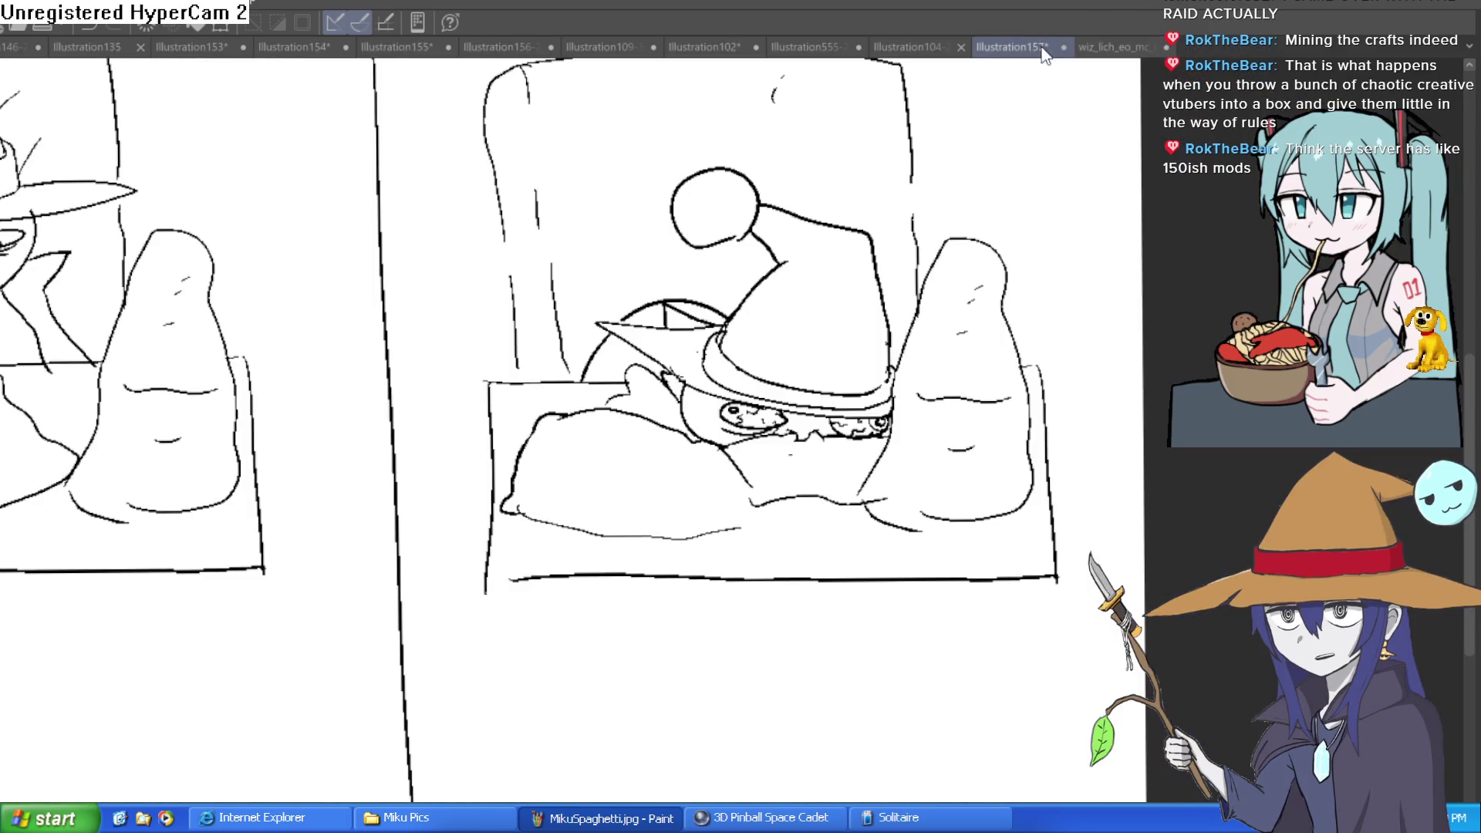
mouse_move(843, 422)
left_mouse_down()
mouse_move(1041, 526)
mouse_move(1007, 515)
left_mouse_up()
scroll(980, 555, "down", 2)
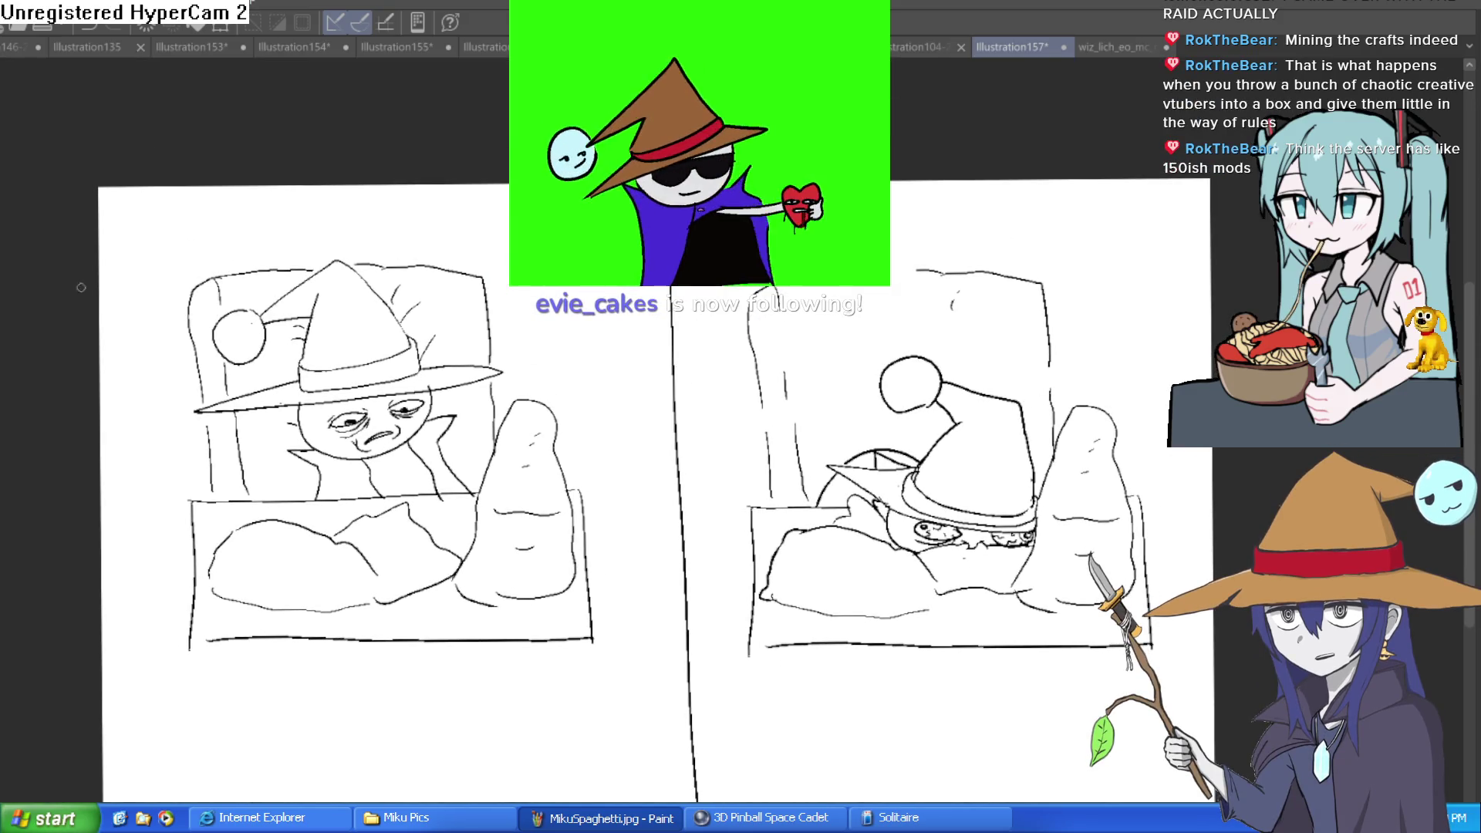
scroll(1062, 364, "up", 3)
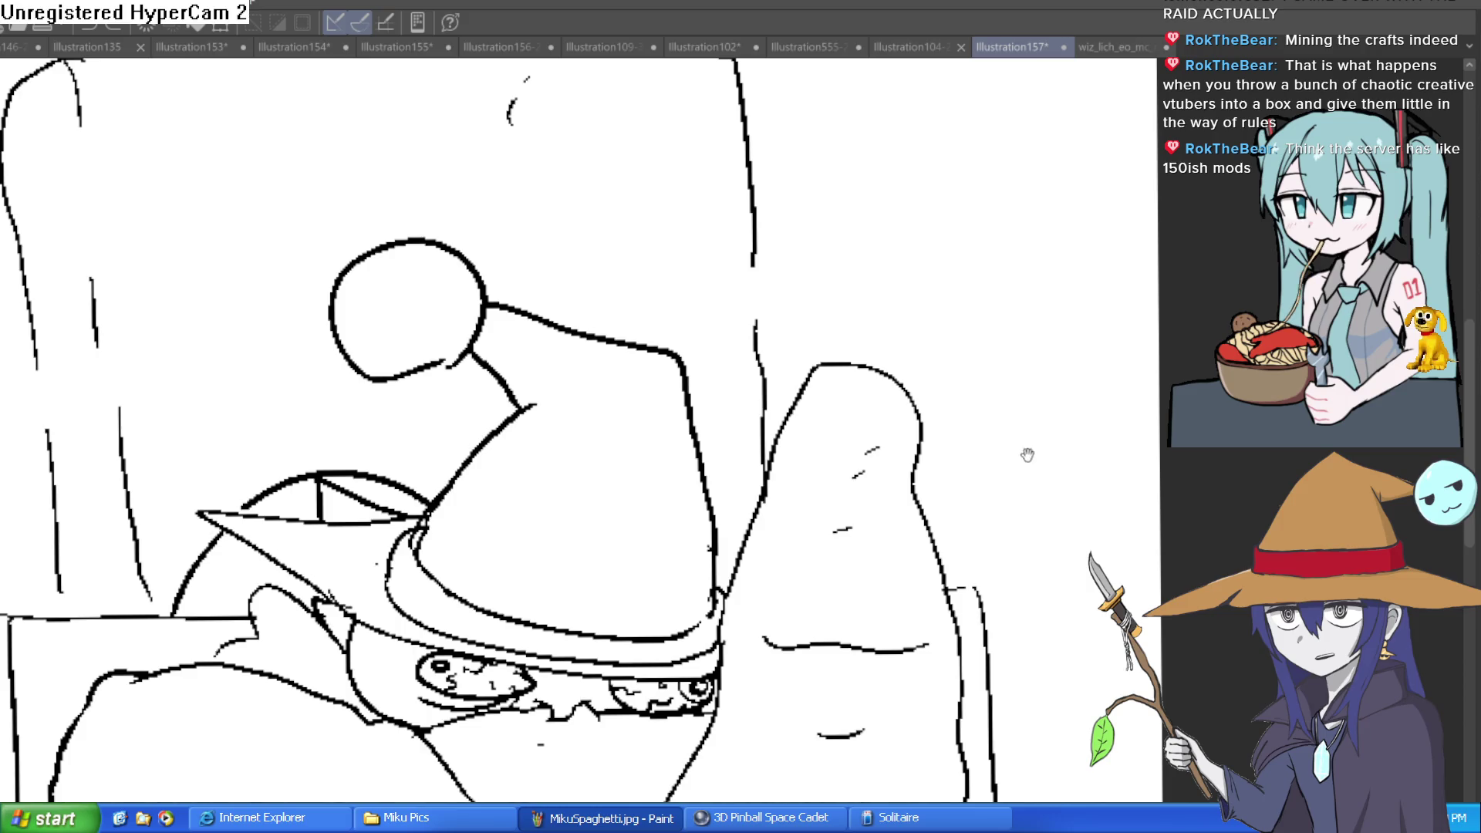
scroll(1025, 453, "down", 5)
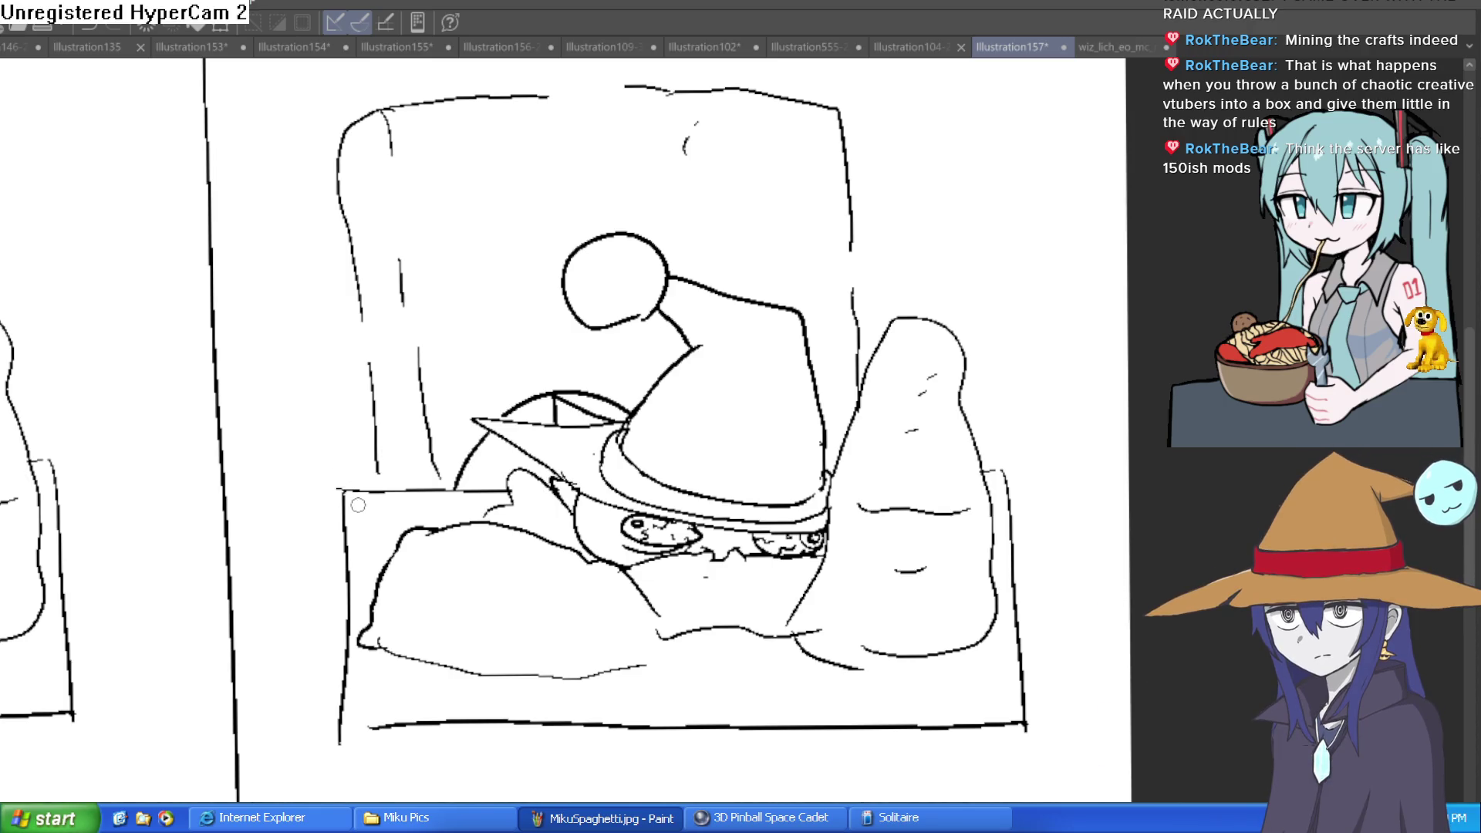
mouse_move(969, 402)
left_mouse_down()
mouse_move(963, 384)
mouse_move(1054, 448)
mouse_move(949, 399)
mouse_move(1072, 262)
left_mouse_up()
left_click_drag(1082, 567, 1078, 478)
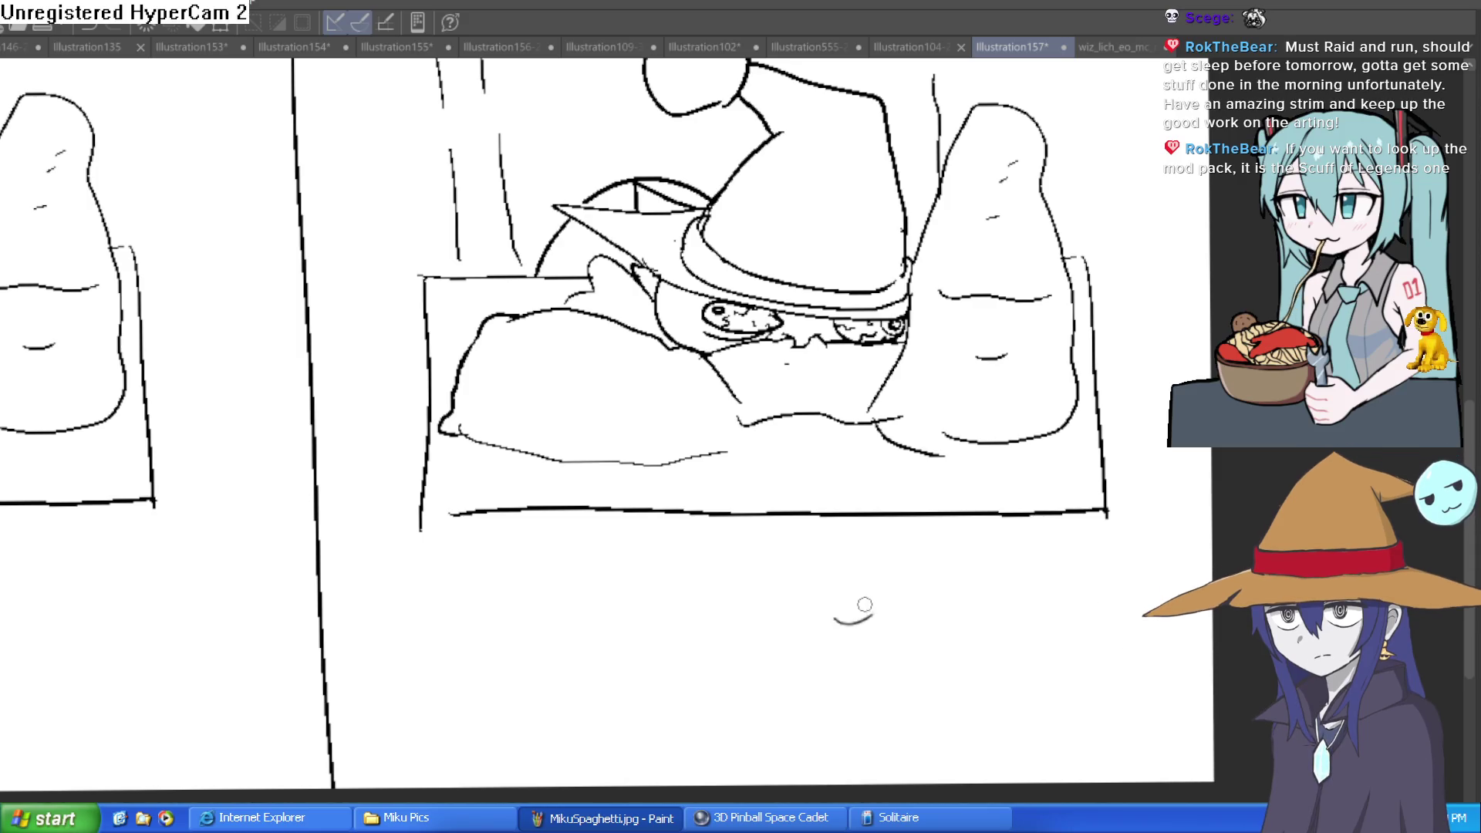
- Draw a long slab line beneath both beds, then rotate and zoom to frame the panels
key("ctrl+0")
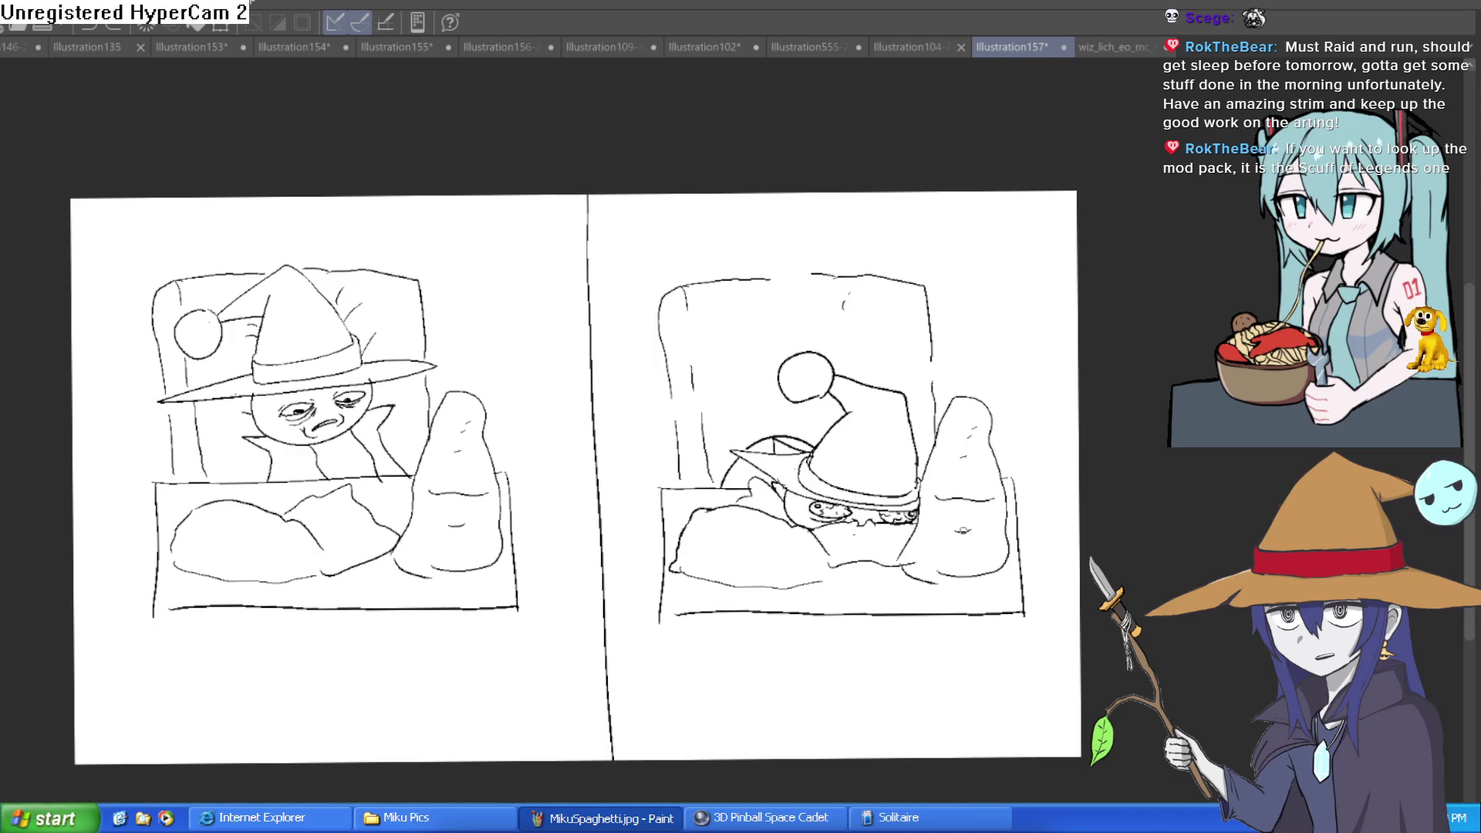
mouse_move(1021, 616)
left_mouse_down()
mouse_move(1023, 634)
mouse_move(670, 649)
mouse_move(662, 615)
left_mouse_up()
mouse_move(517, 609)
left_mouse_down()
mouse_move(511, 634)
mouse_move(165, 628)
mouse_move(156, 613)
left_mouse_up()
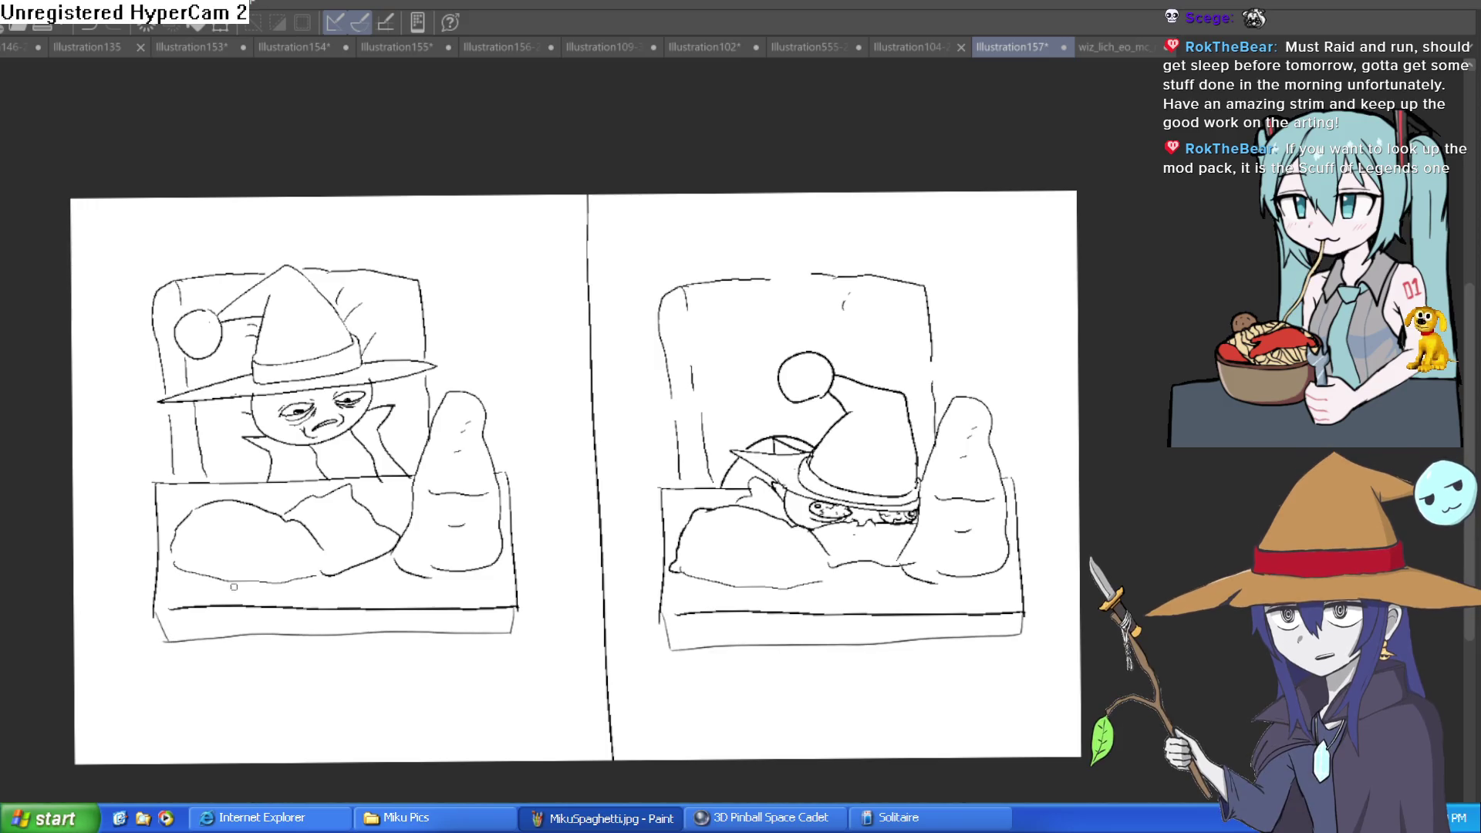
left_click_drag(712, 492, 695, 566)
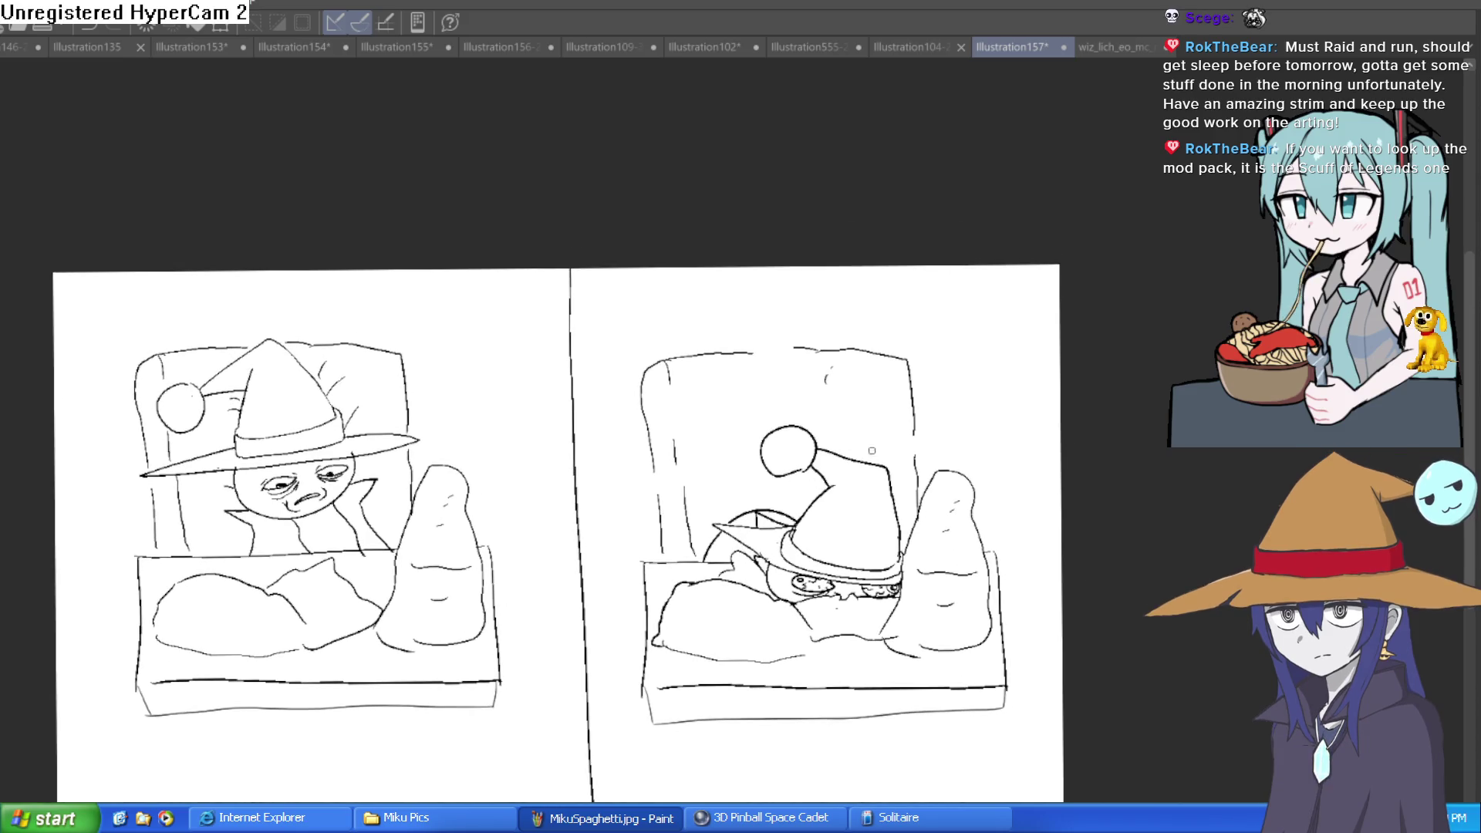
left_click_drag(960, 472, 957, 489)
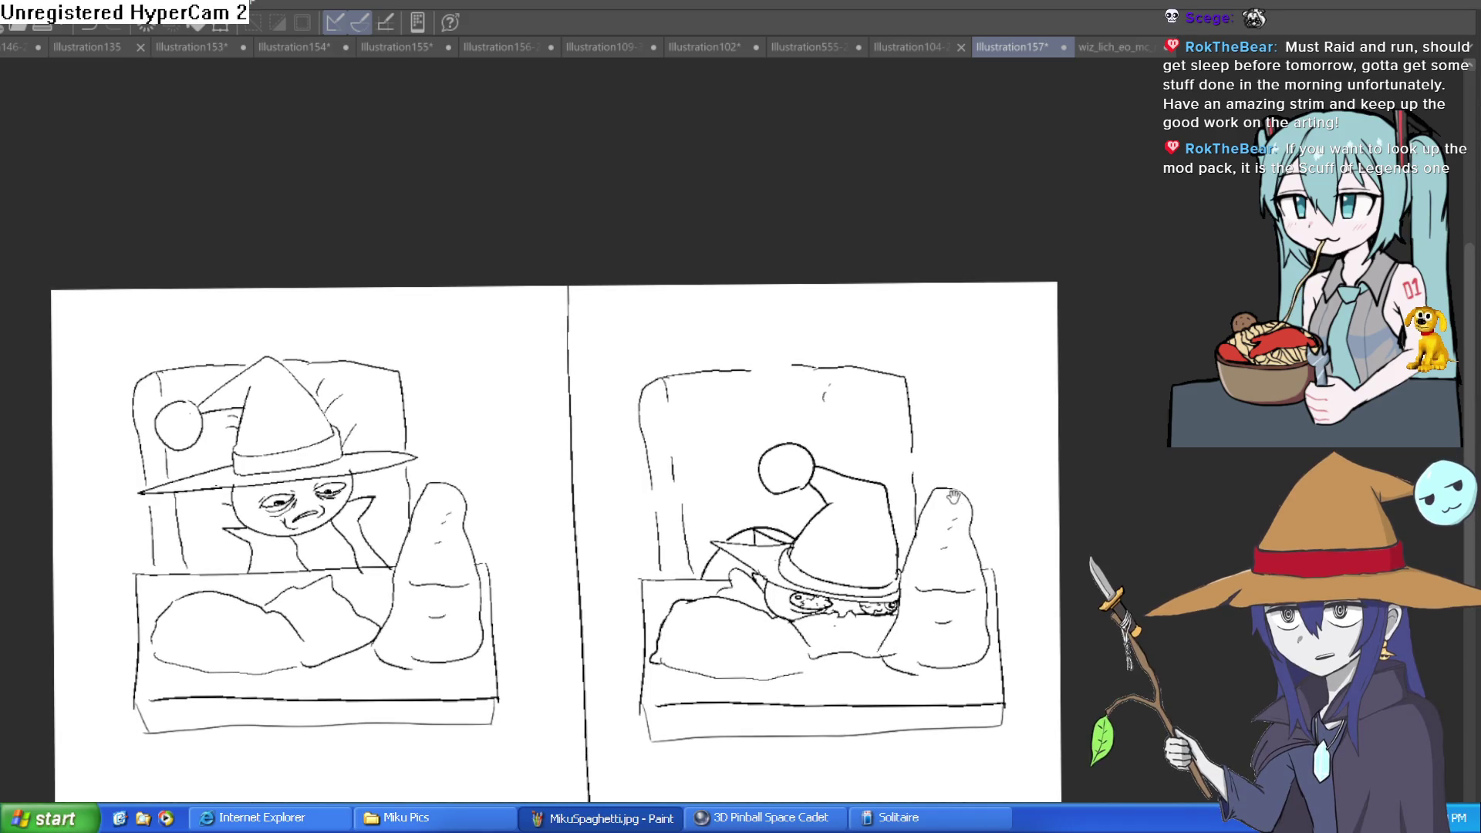
scroll(951, 495, "up", 3)
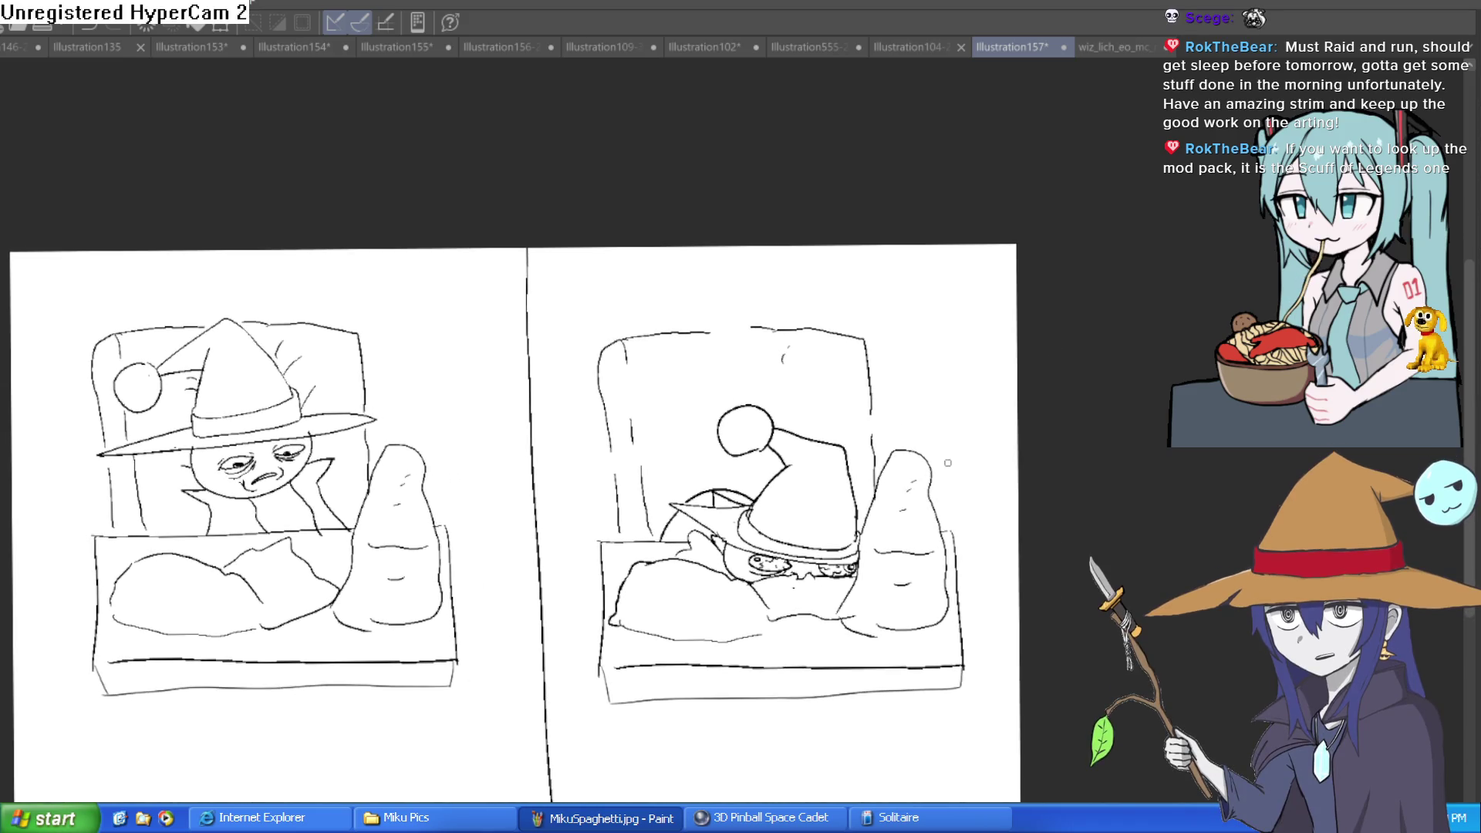
scroll(938, 496, "up", 2)
scroll(962, 515, "down", 2)
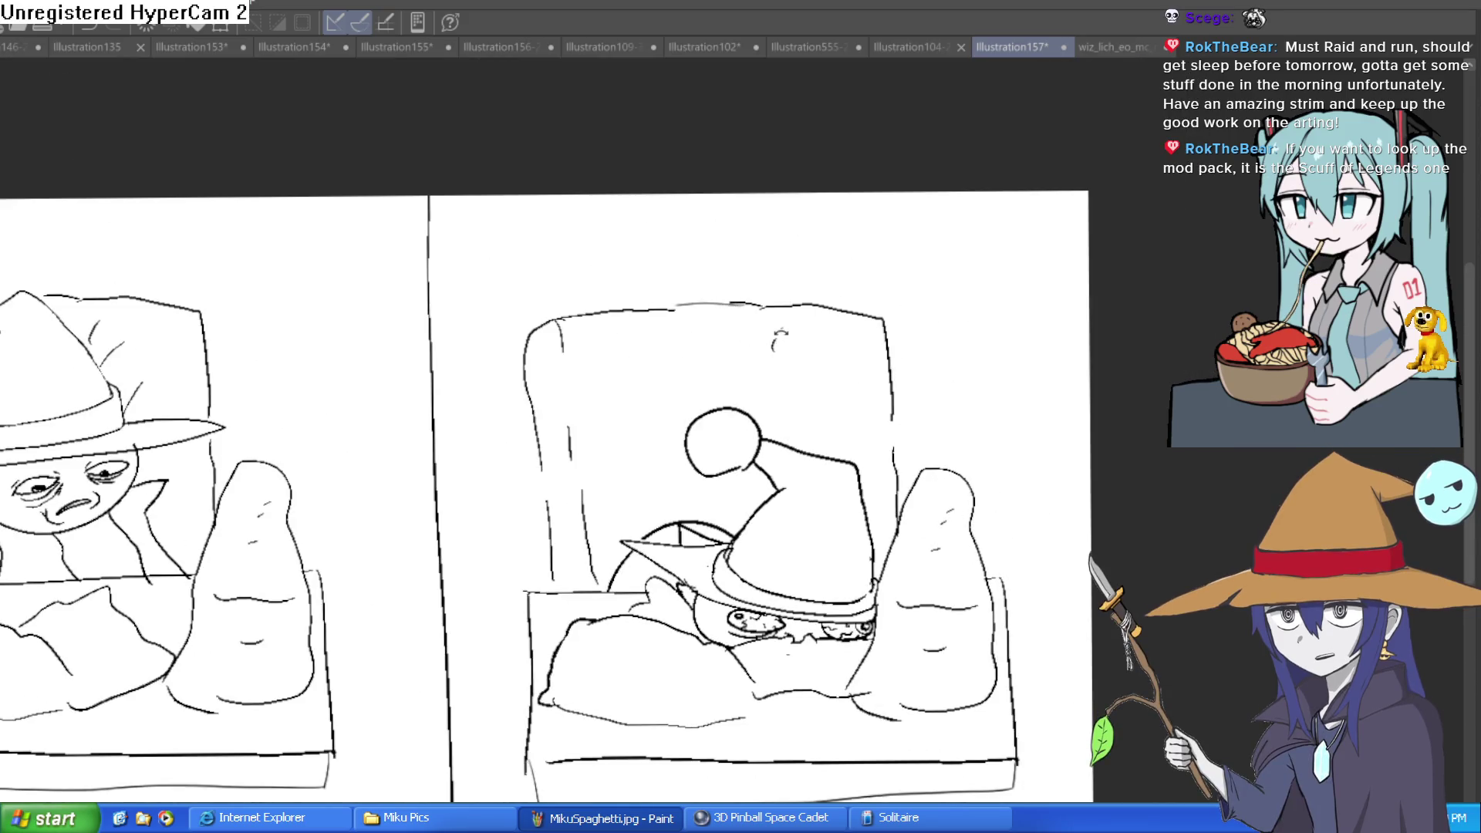
left_click_drag(778, 336, 779, 331)
key("ctrl+0")
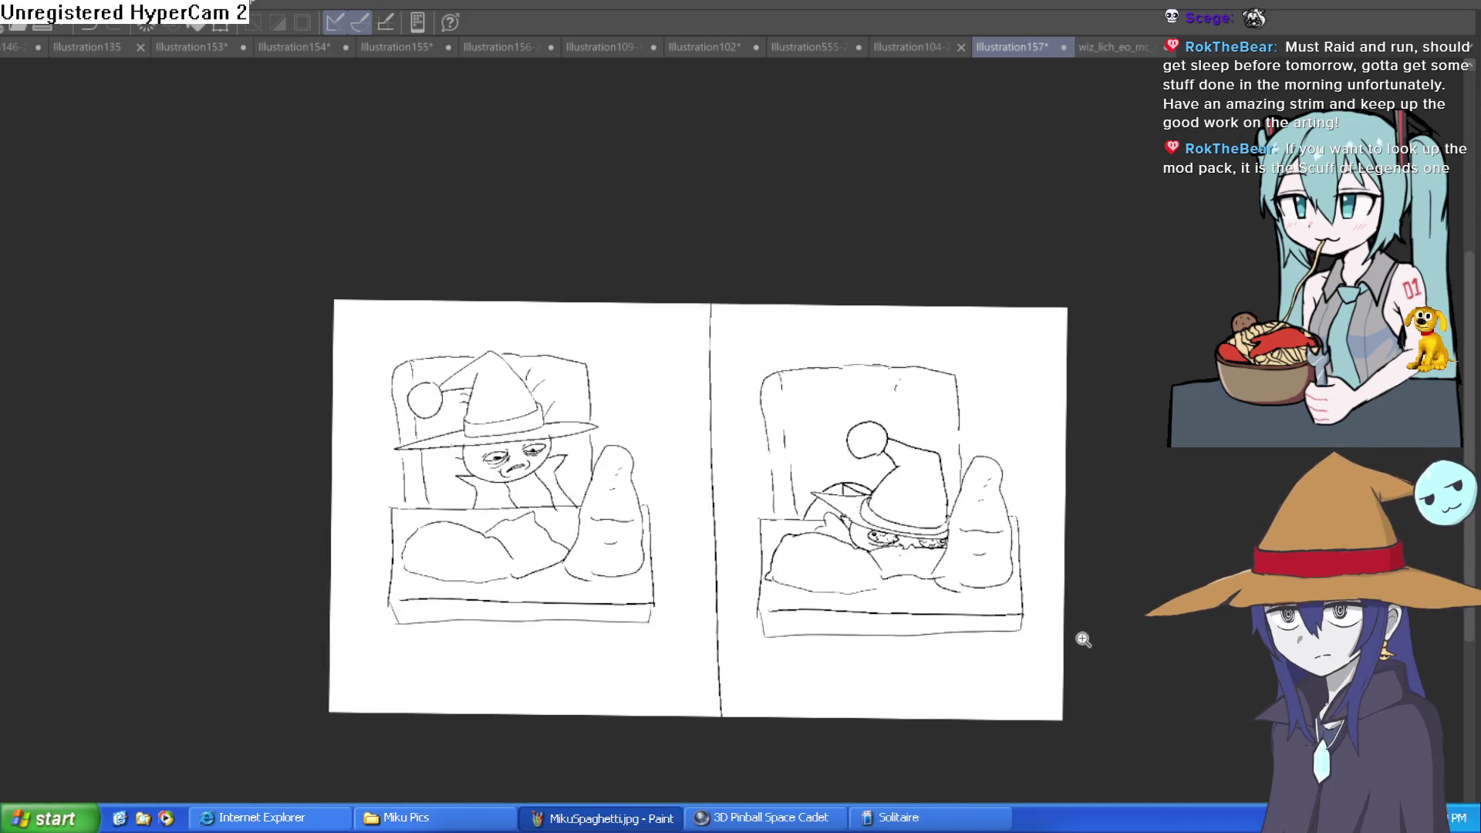
left_click(926, 580)
mouse_move(926, 580)
left_mouse_down()
mouse_move(912, 570)
mouse_move(924, 600)
mouse_move(947, 530)
left_mouse_up()
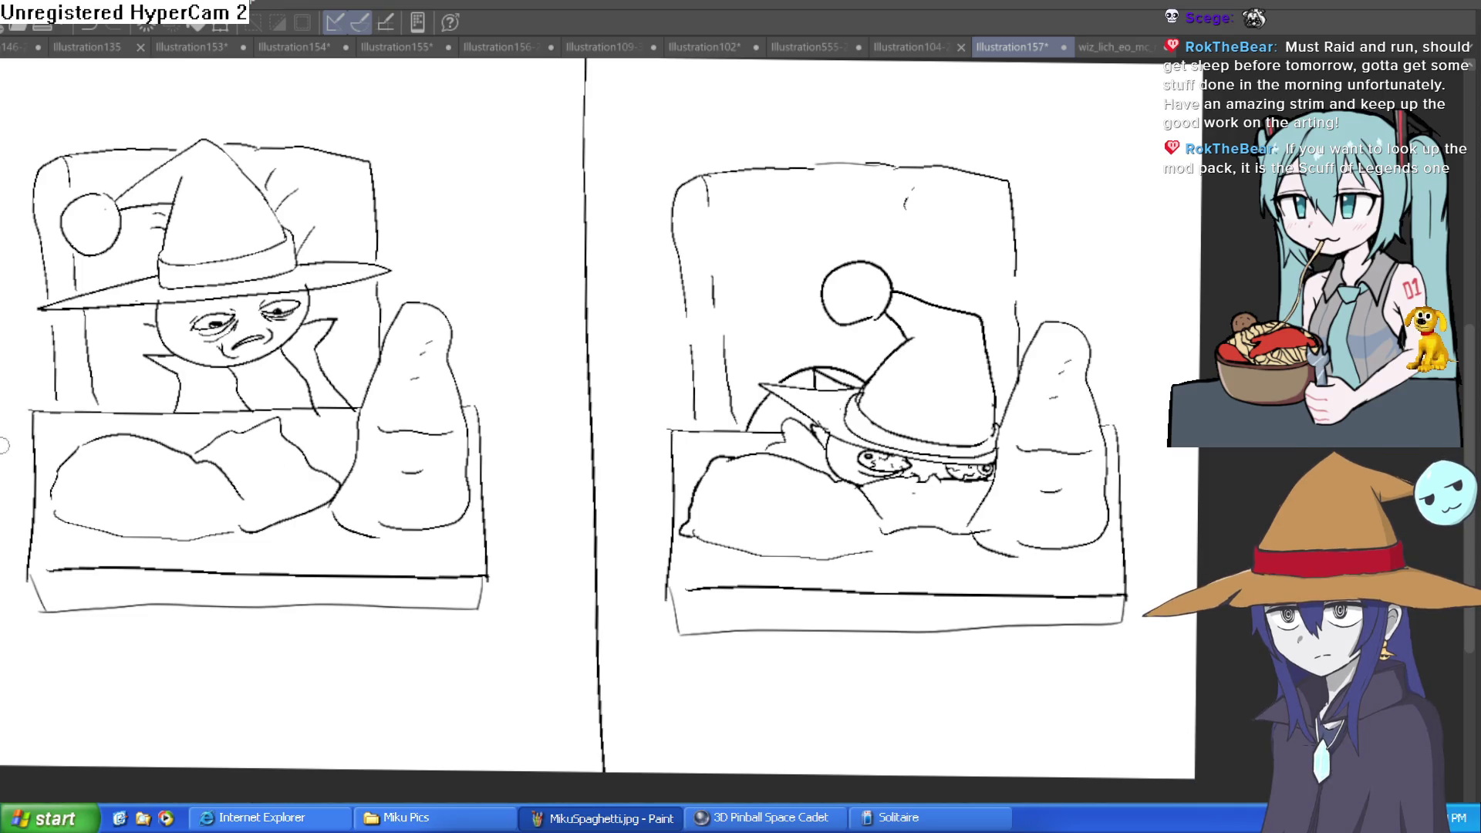
scroll(851, 542, "down", 1)
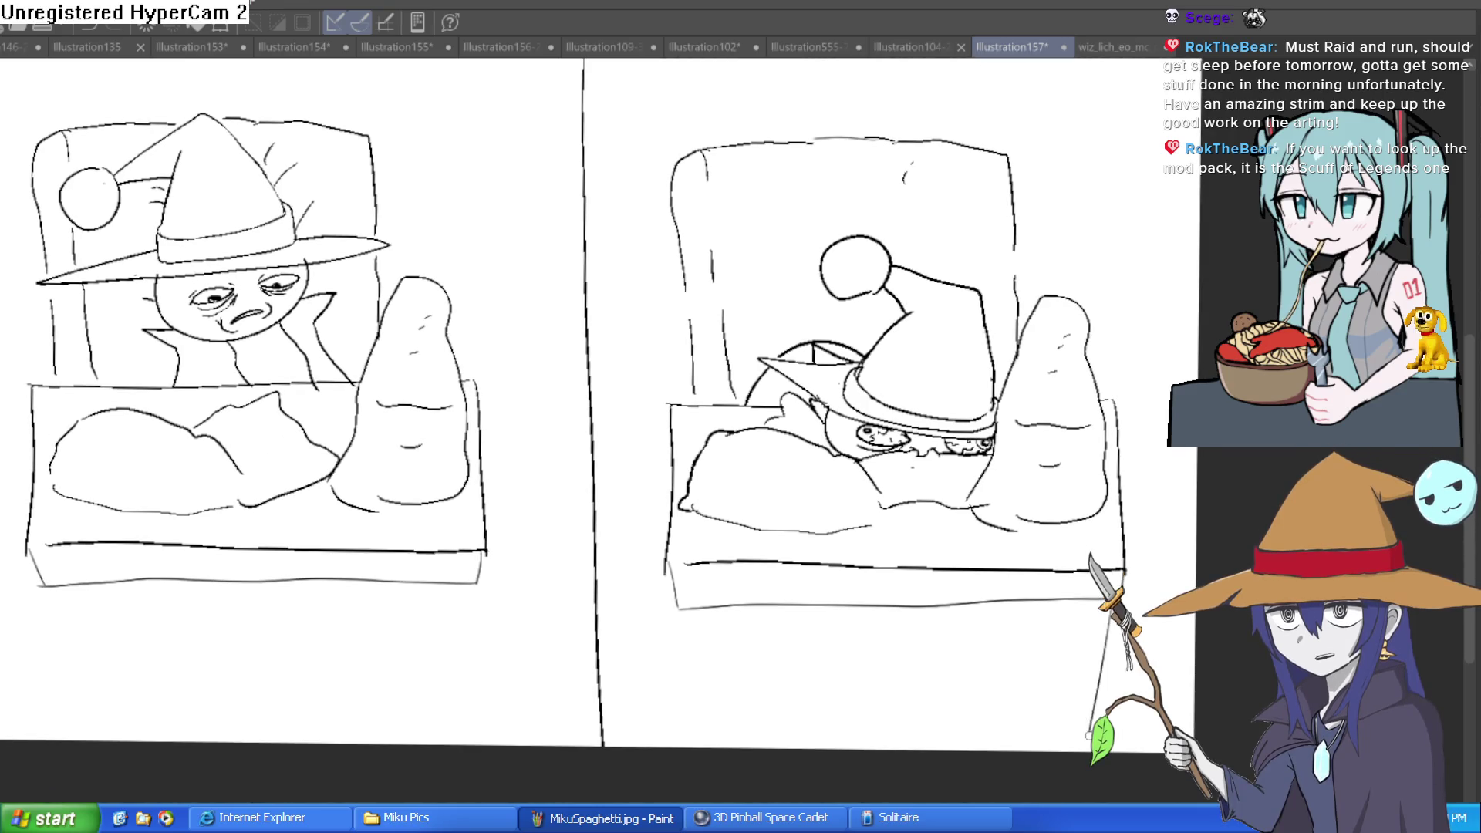
mouse_move(686, 609)
left_mouse_down()
mouse_move(703, 710)
mouse_move(717, 609)
left_mouse_up()
mouse_move(438, 586)
left_mouse_down()
mouse_move(443, 723)
mouse_move(457, 584)
left_mouse_up()
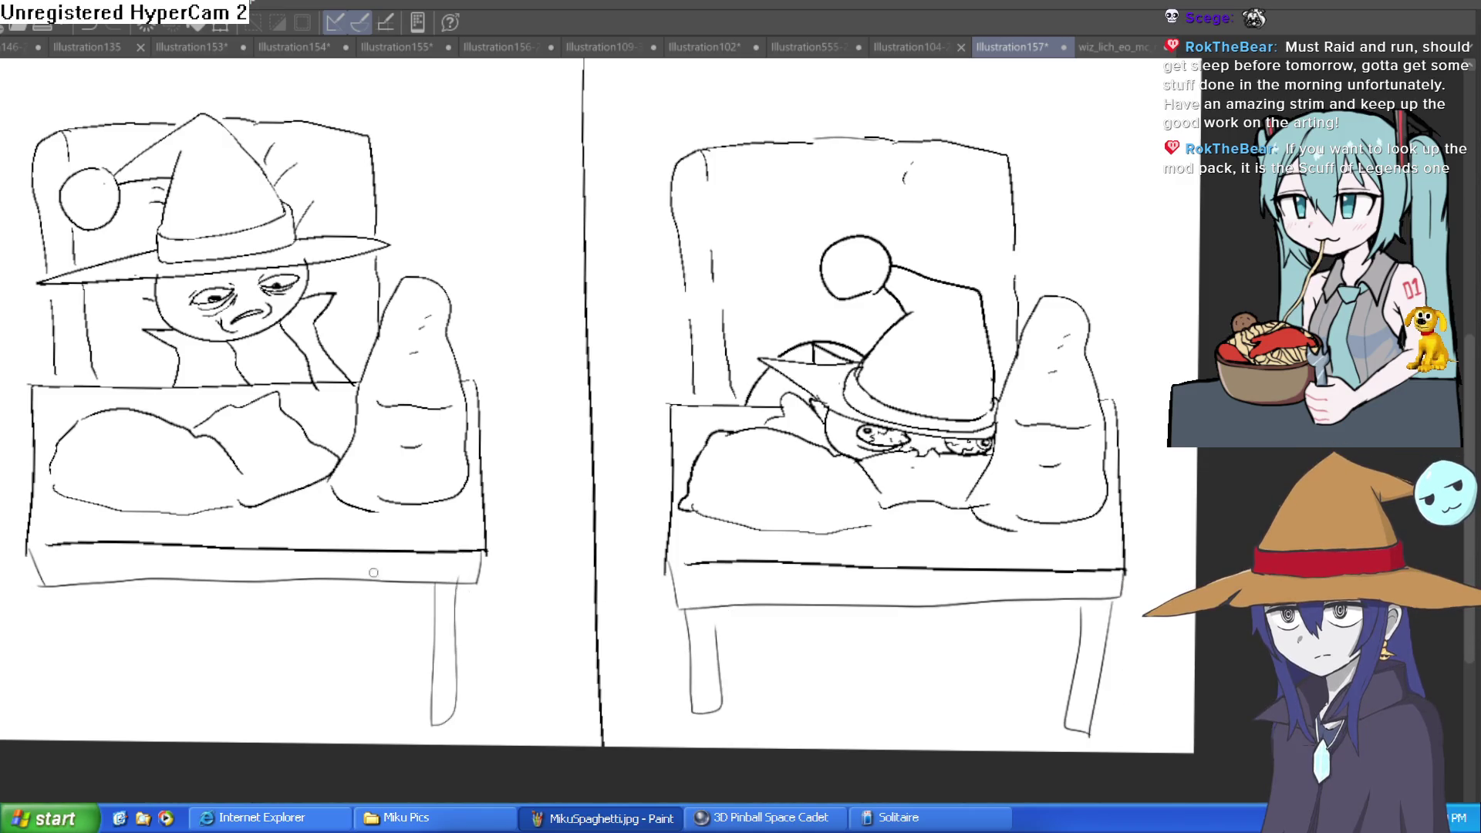
mouse_move(46, 588)
left_mouse_down()
mouse_move(56, 726)
mouse_move(72, 594)
left_mouse_up()
key("ctrl+z")
key("ctrl+z")
key("ctrl+z")
mouse_move(485, 569)
left_mouse_down()
mouse_move(484, 625)
mouse_move(461, 643)
left_mouse_up()
key("ctrl+z")
key("ctrl+z")
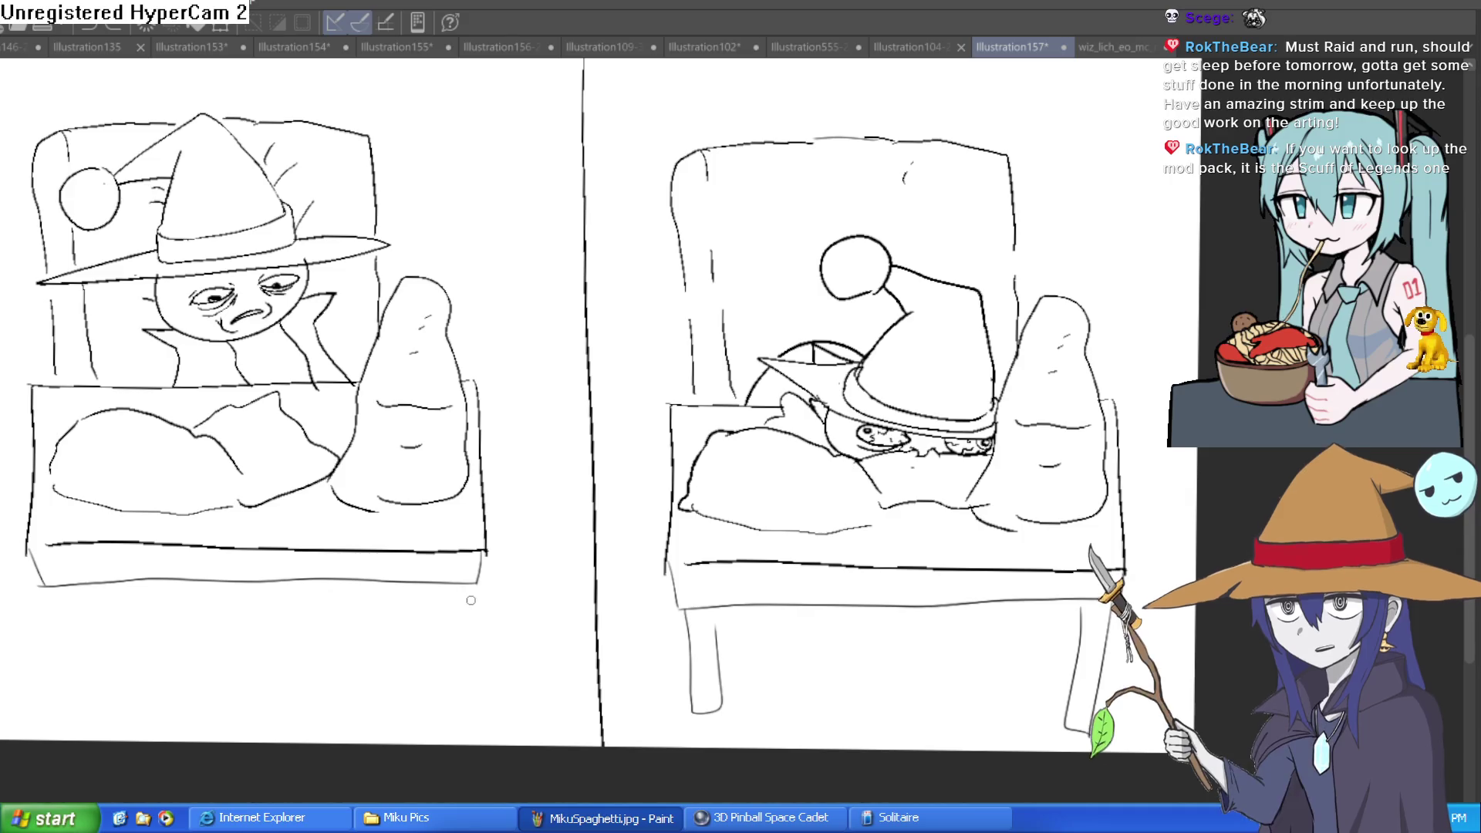
mouse_move(448, 706)
left_mouse_down()
mouse_move(469, 598)
mouse_move(505, 572)
mouse_move(524, 634)
left_mouse_up()
left_click_drag(488, 527, 507, 554)
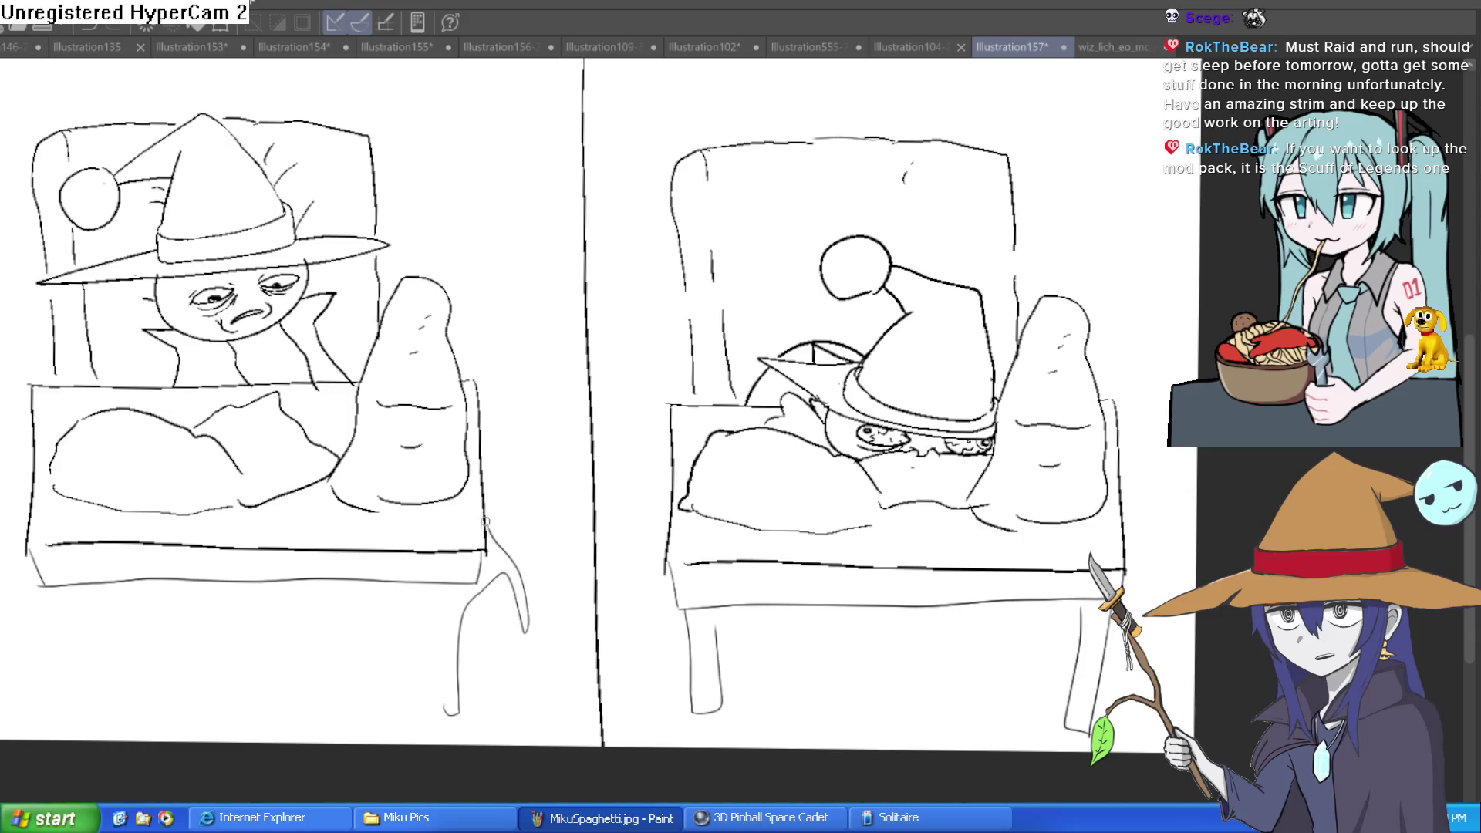
left_click_drag(442, 708, 462, 580)
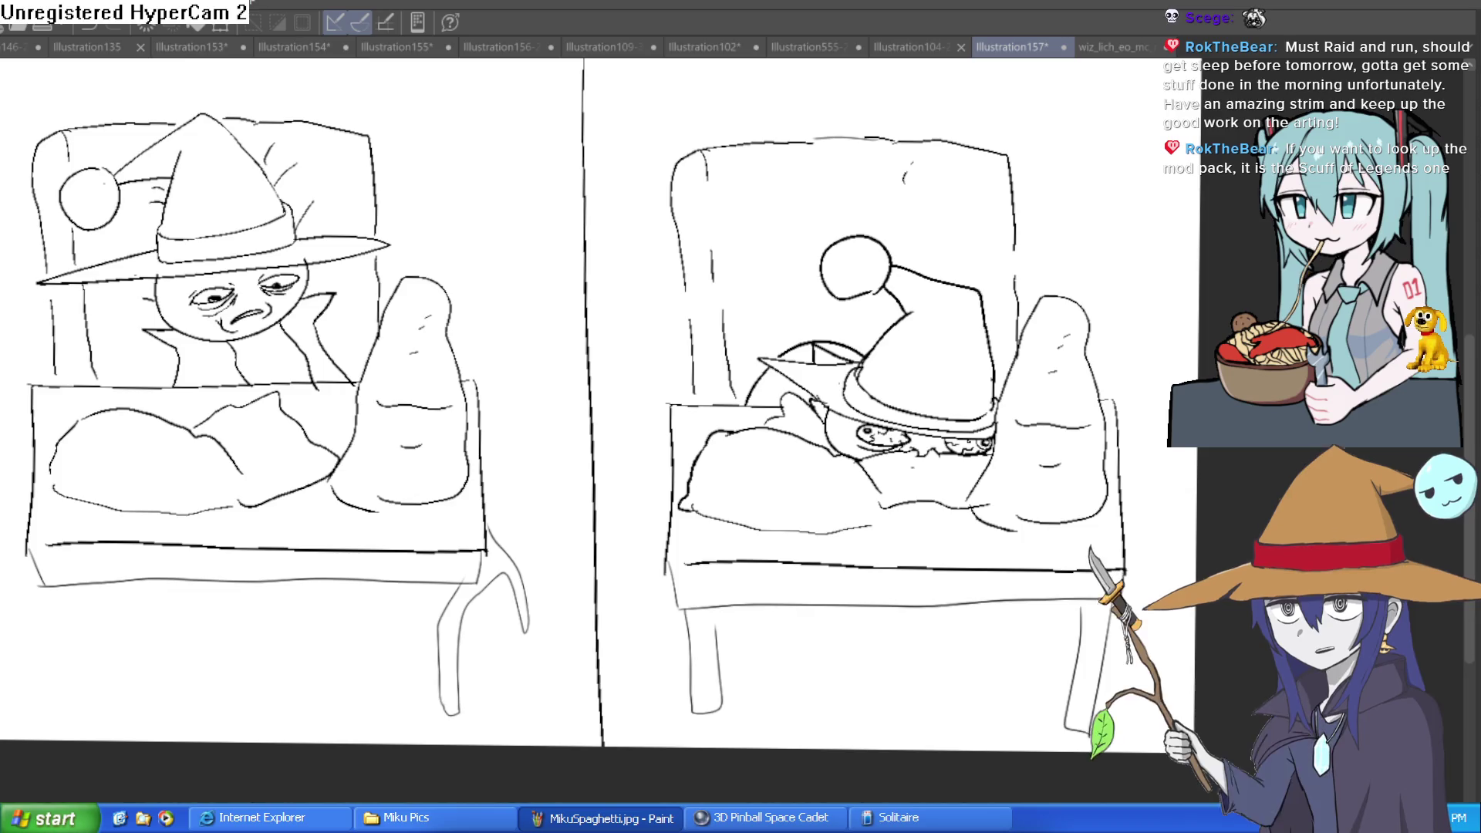
key("ctrl+z")
key("ctrl+z")
key("ctrl+z")
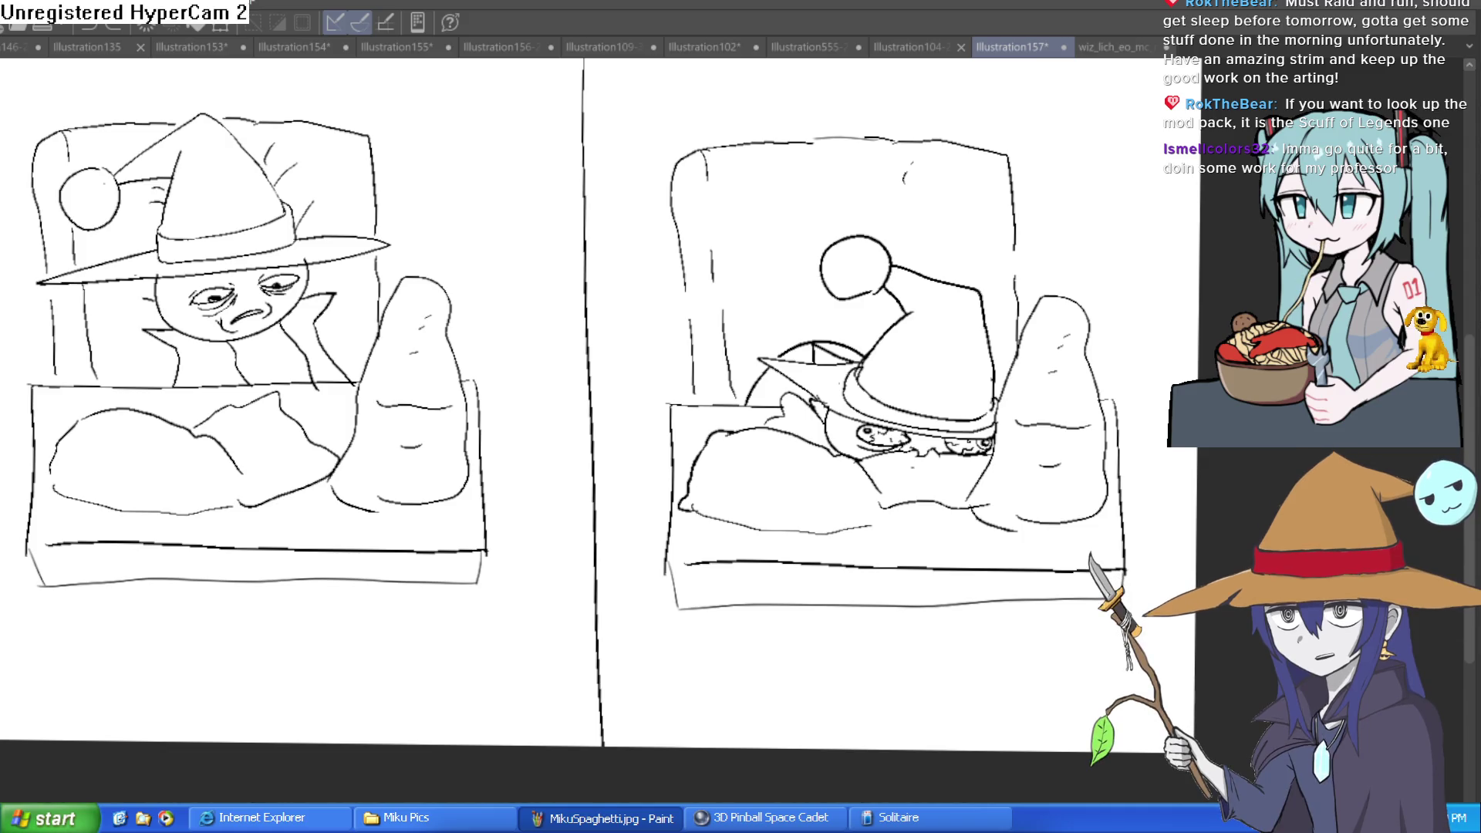
- Flip through the Illustration156-2 and witch painting tabs, ending on the Illustration157 bed sketch
left_click(506, 47)
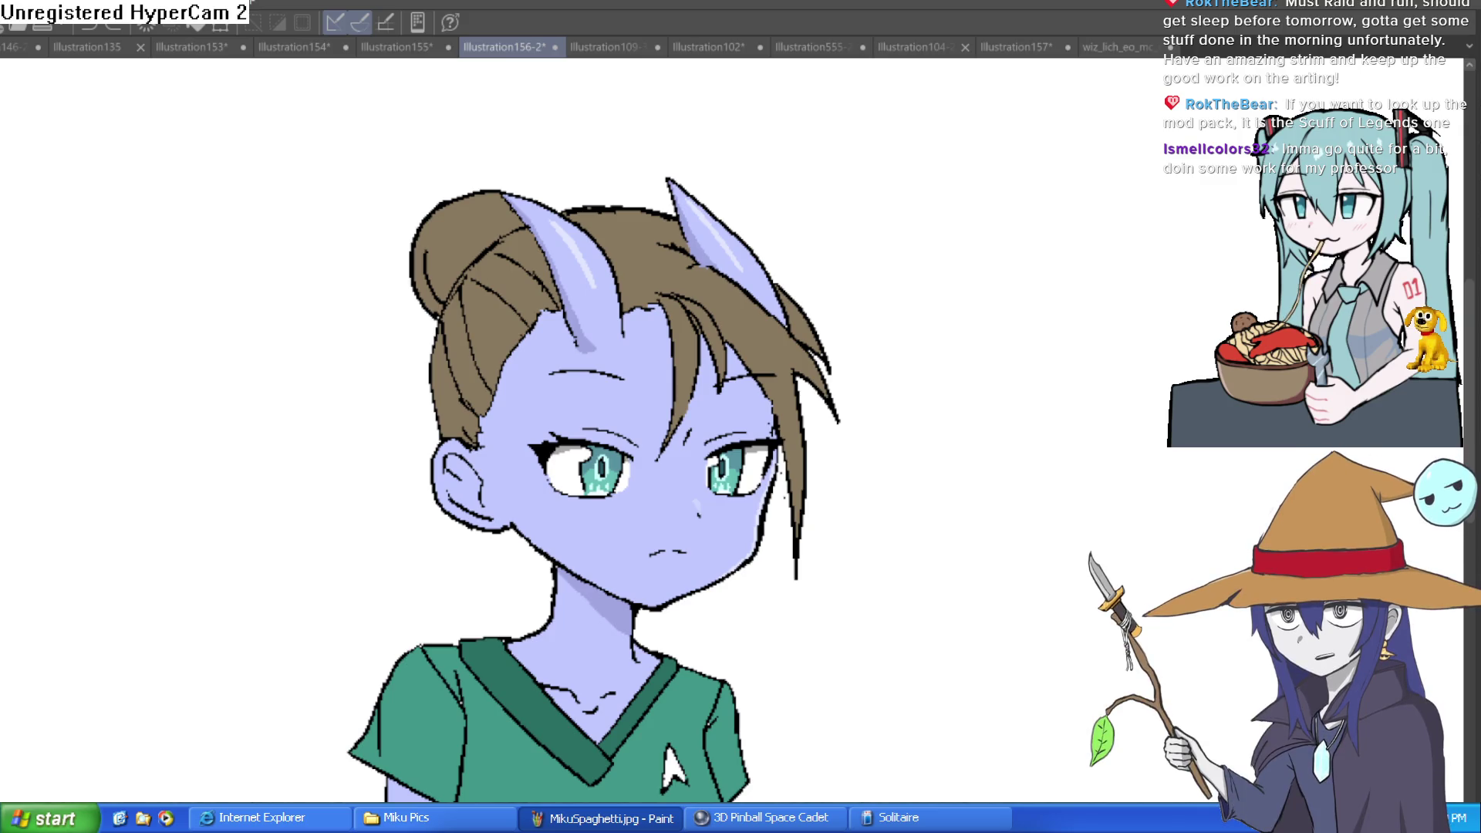
left_click(1128, 48)
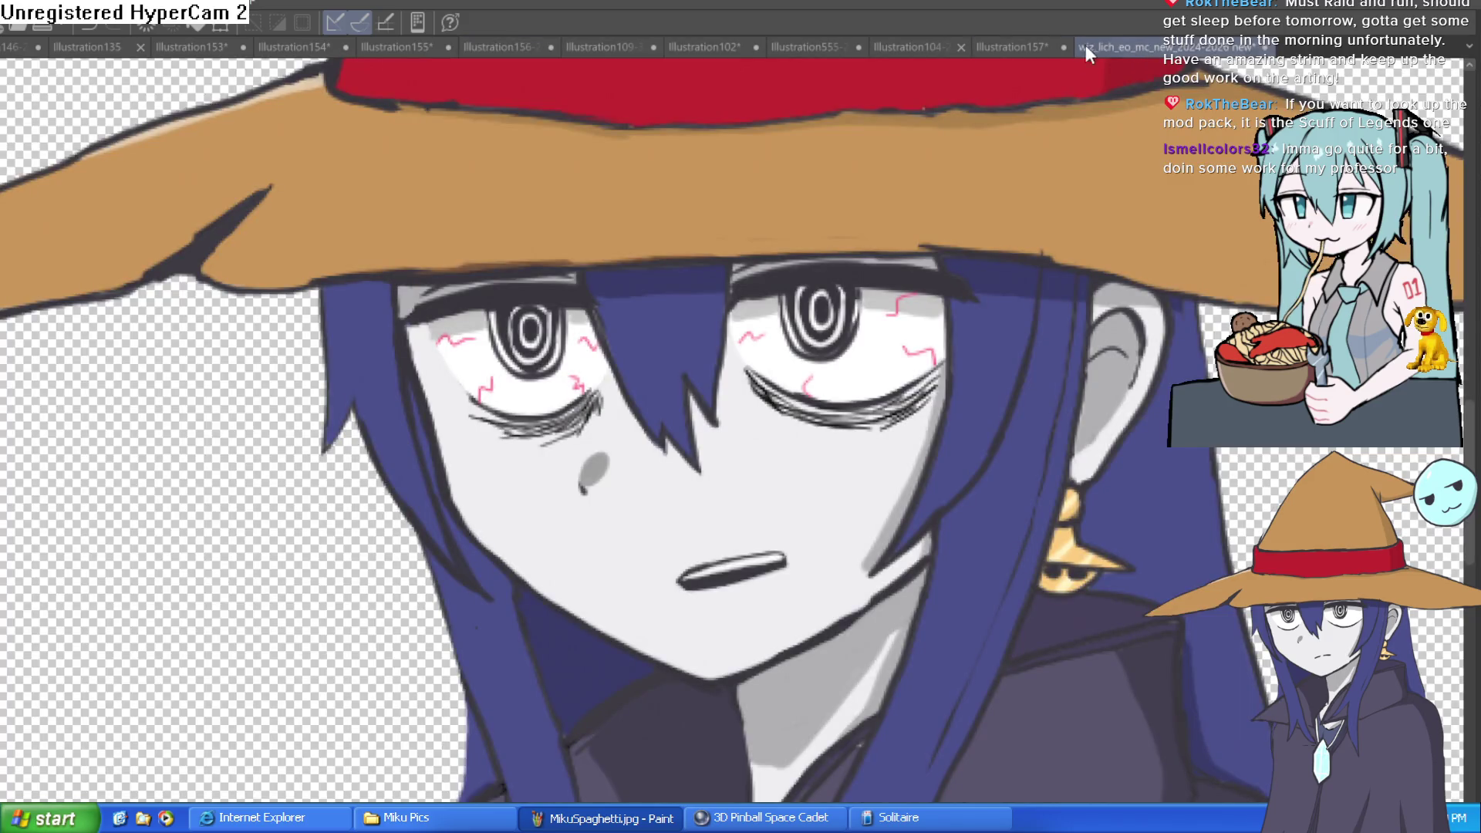
left_click(1023, 48)
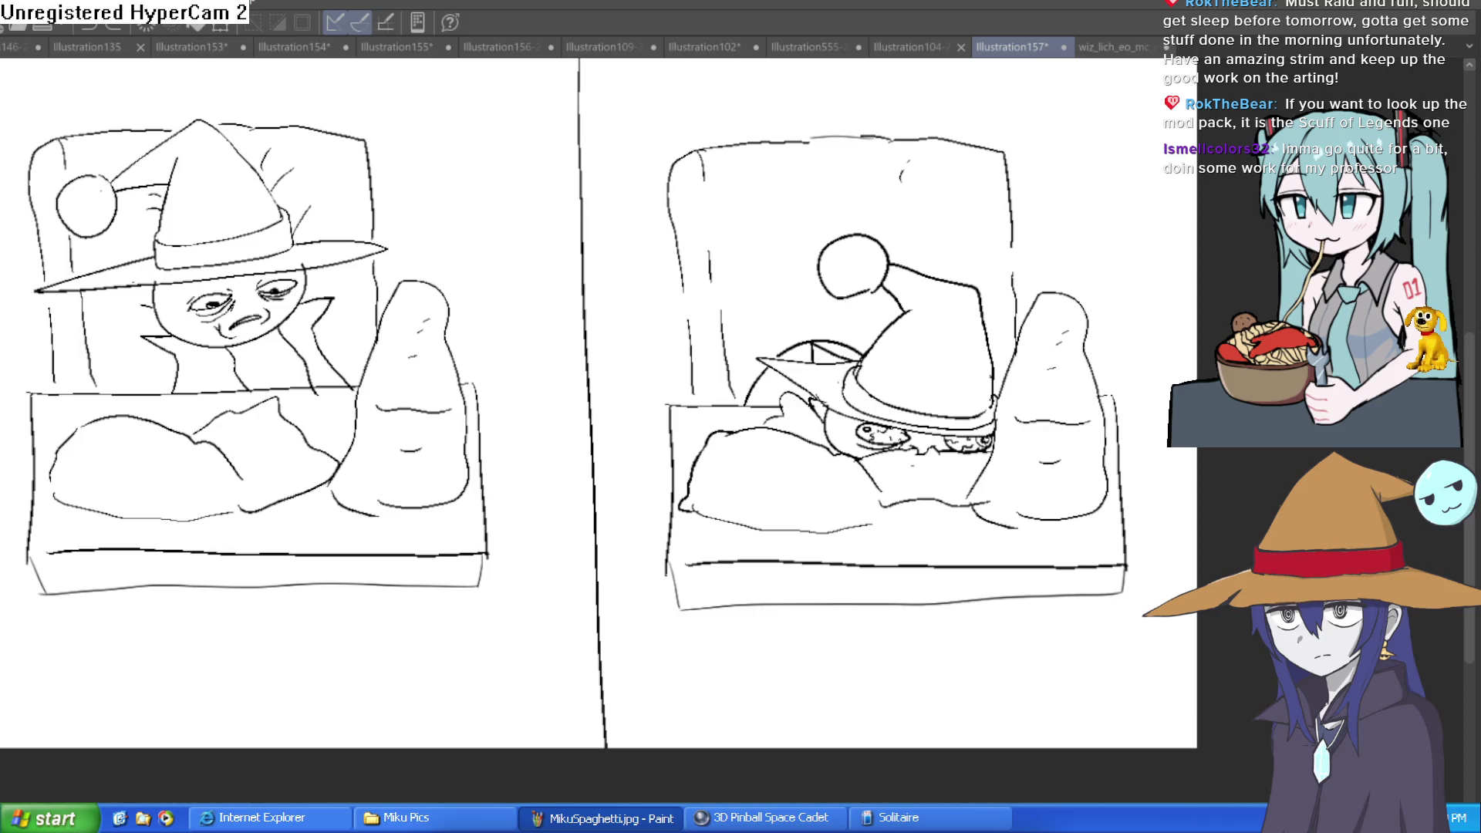
- Undo a stray stroke and draw a curved leg at the bed's right end
left_click_drag(1101, 554, 1073, 496)
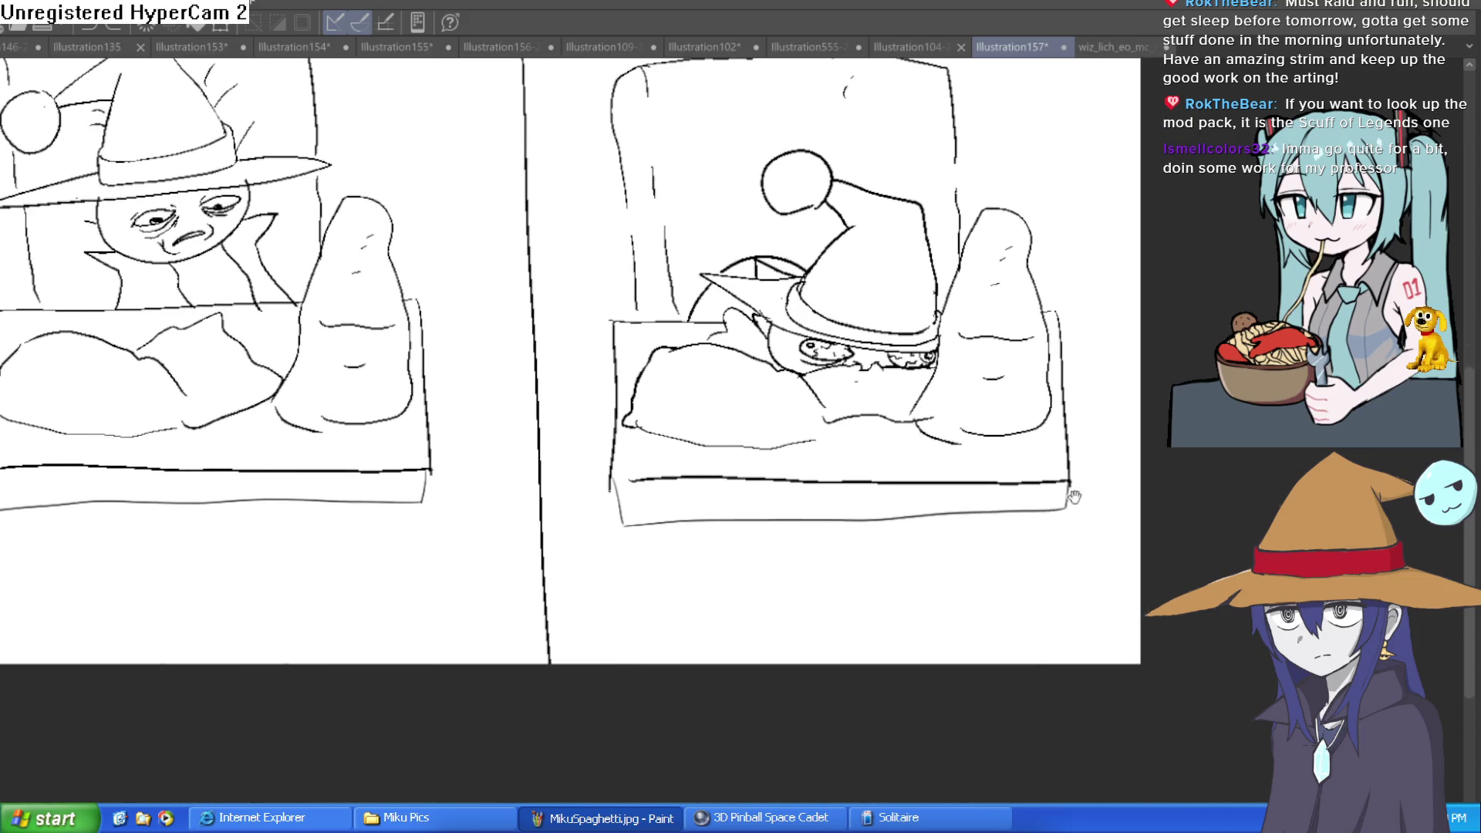
key("ctrl+z")
mouse_move(1028, 637)
left_mouse_down()
mouse_move(1044, 569)
mouse_move(1076, 535)
mouse_move(1094, 549)
mouse_move(1104, 532)
mouse_move(1070, 476)
mouse_move(1026, 599)
mouse_move(1051, 513)
left_mouse_up()
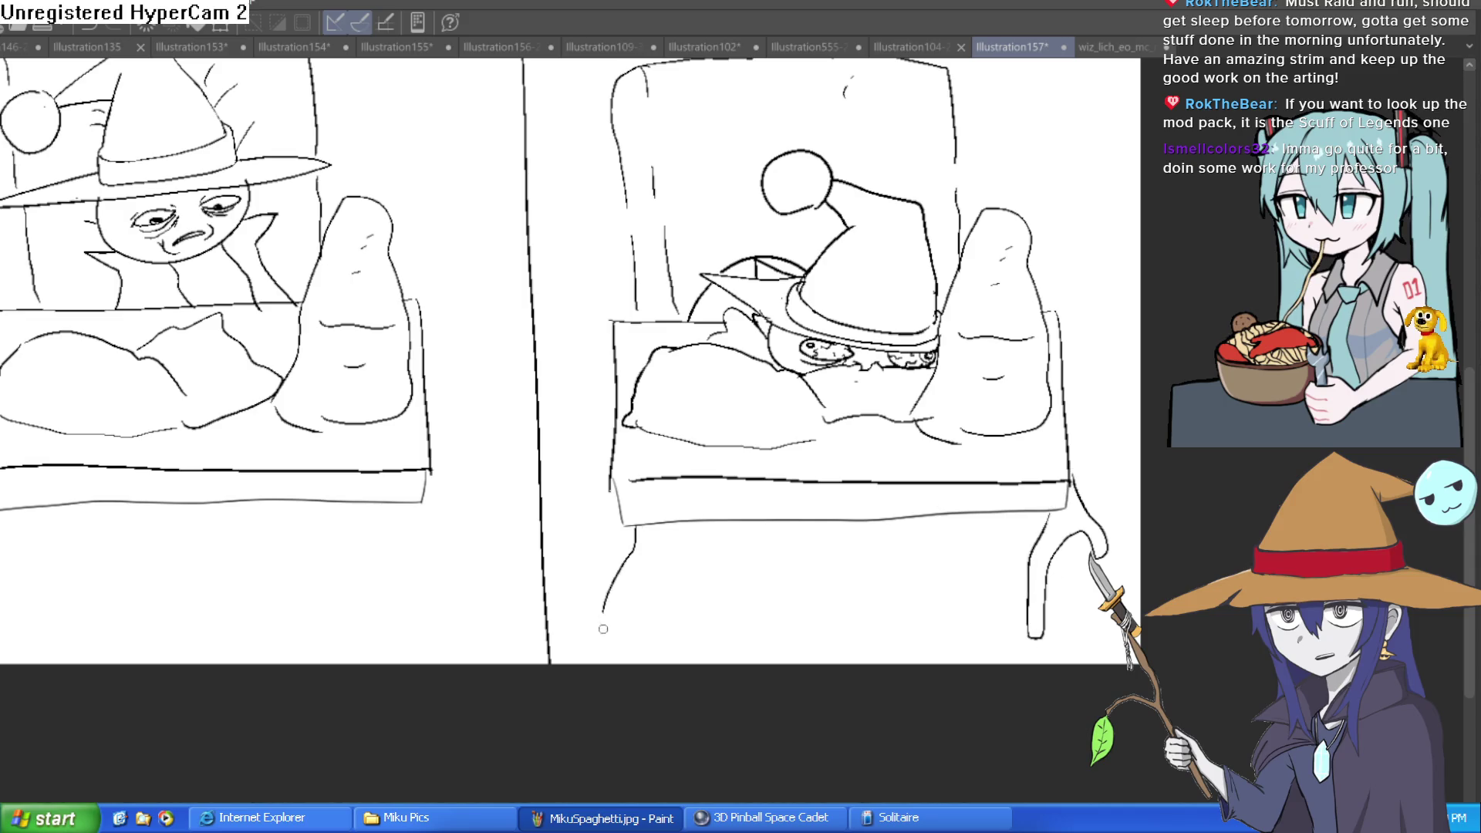
- Draw the left-end leg with a looped inner strut and a hooked brace under the seat
mouse_move(621, 619)
left_mouse_down()
mouse_move(657, 560)
mouse_move(688, 574)
left_mouse_up()
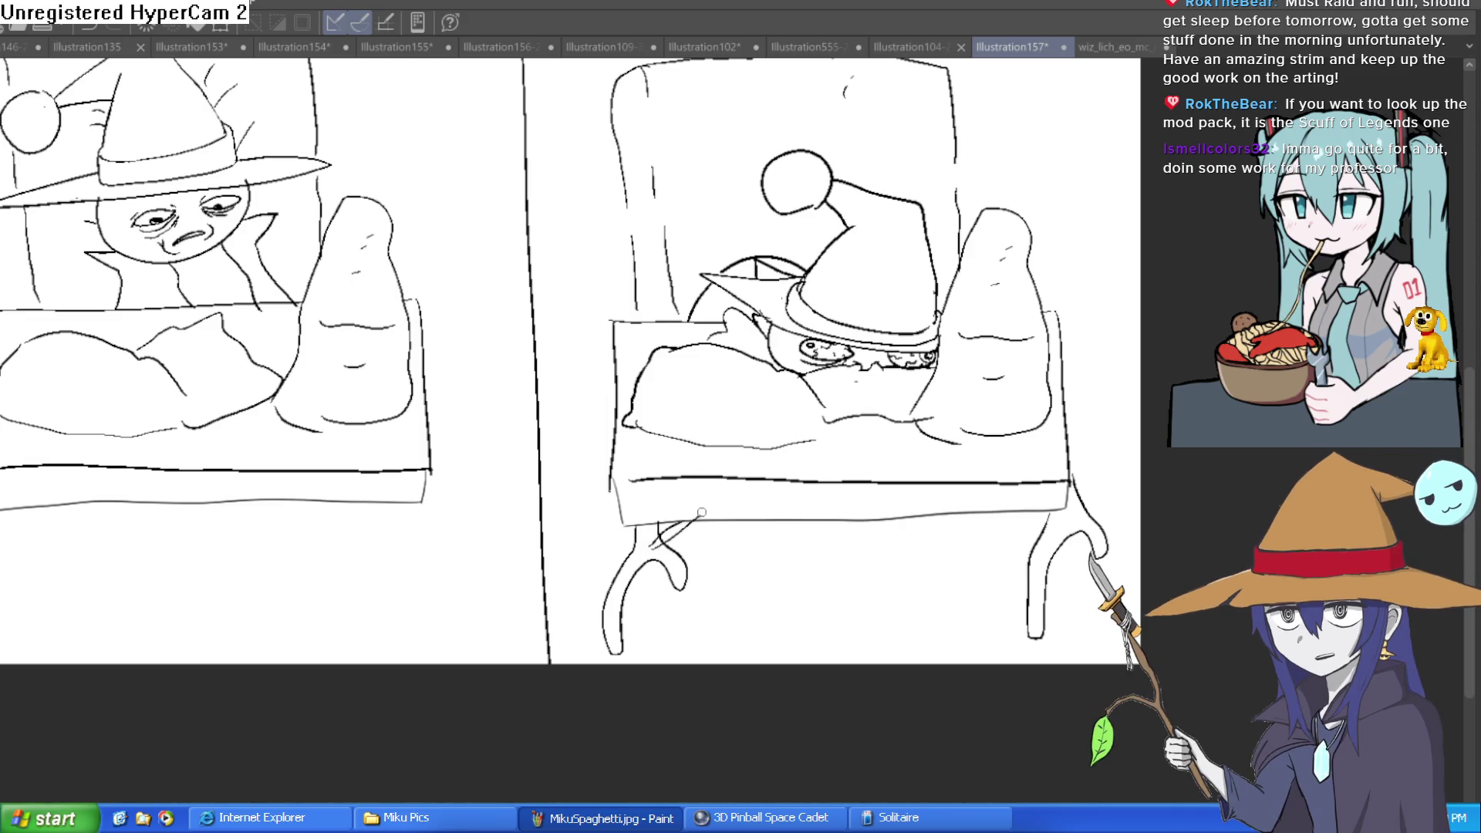
scroll(702, 512, "up", 3)
key("ctrl+z")
mouse_move(532, 536)
left_mouse_down()
mouse_move(589, 463)
mouse_move(663, 417)
left_mouse_up()
mouse_move(780, 401)
left_mouse_down()
mouse_move(578, 562)
mouse_move(531, 532)
left_mouse_up()
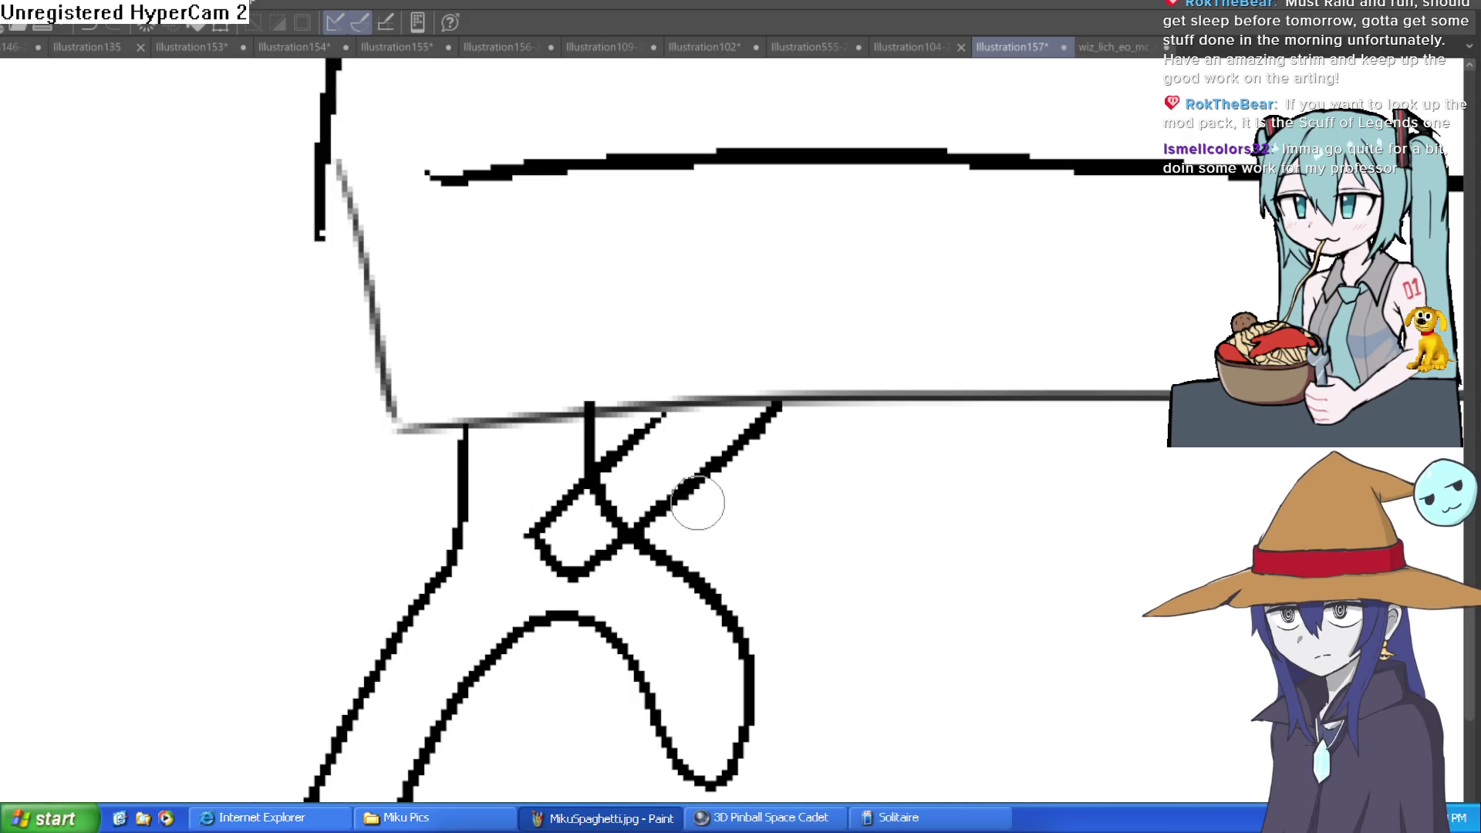
mouse_move(699, 487)
left_mouse_down()
mouse_move(770, 521)
mouse_move(760, 452)
left_mouse_up()
scroll(847, 499, "down", 5)
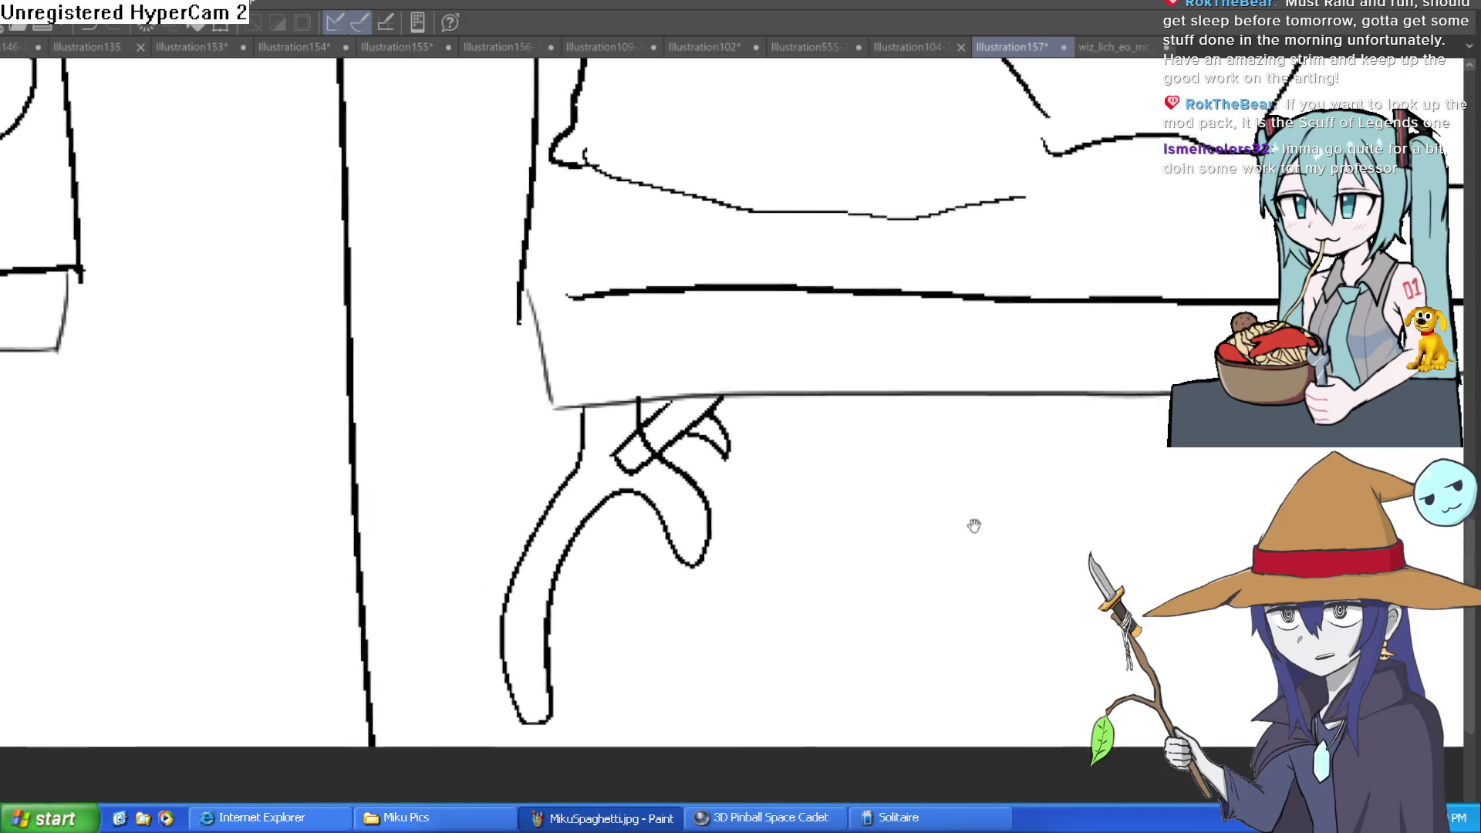
- Zoom in on the right-end leg and thicken it with an inner line and curved brace
left_click_drag(975, 527, 853, 506)
left_click(626, 449)
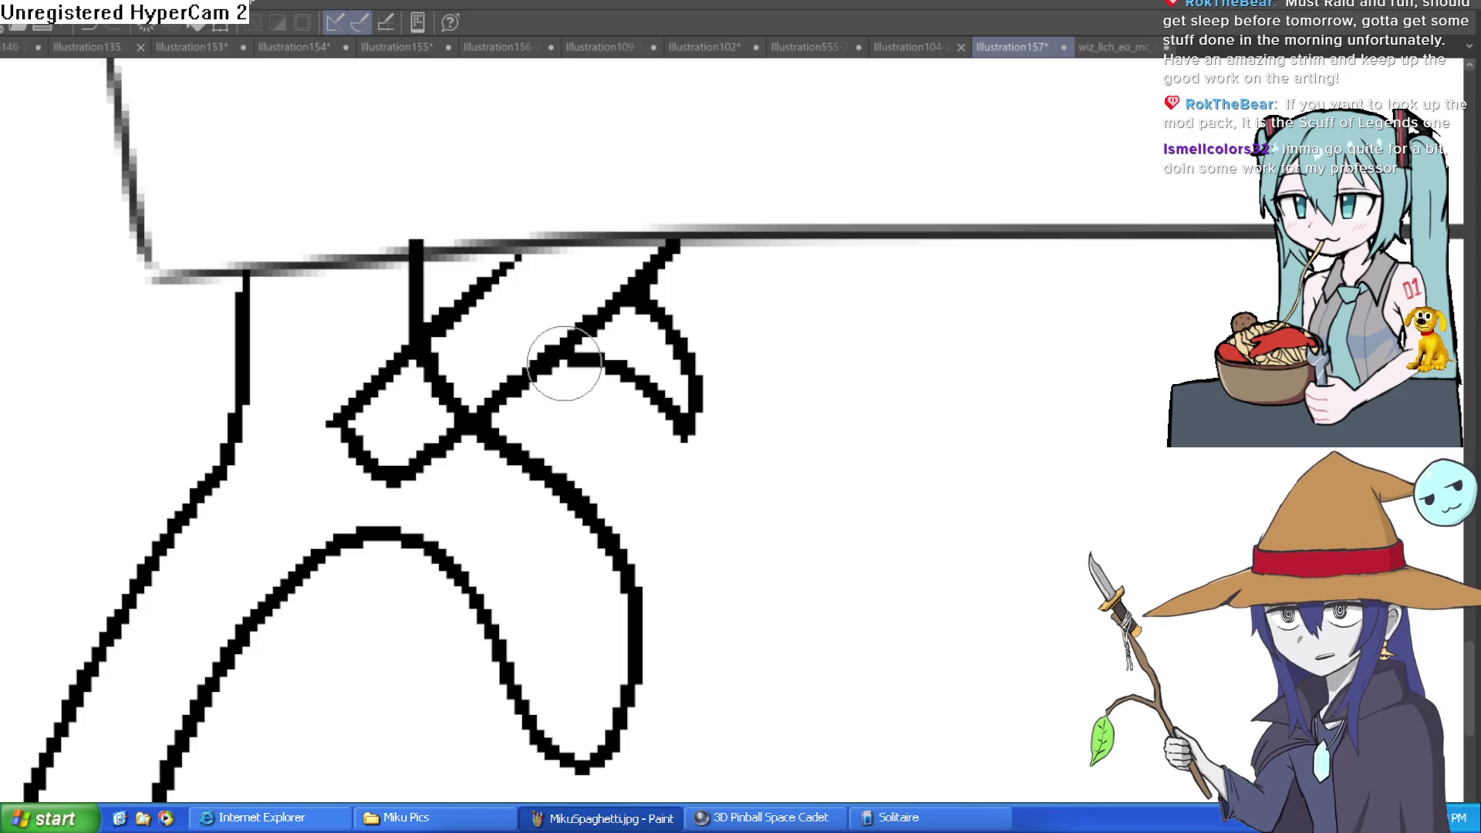
scroll(428, 393, "down", 2)
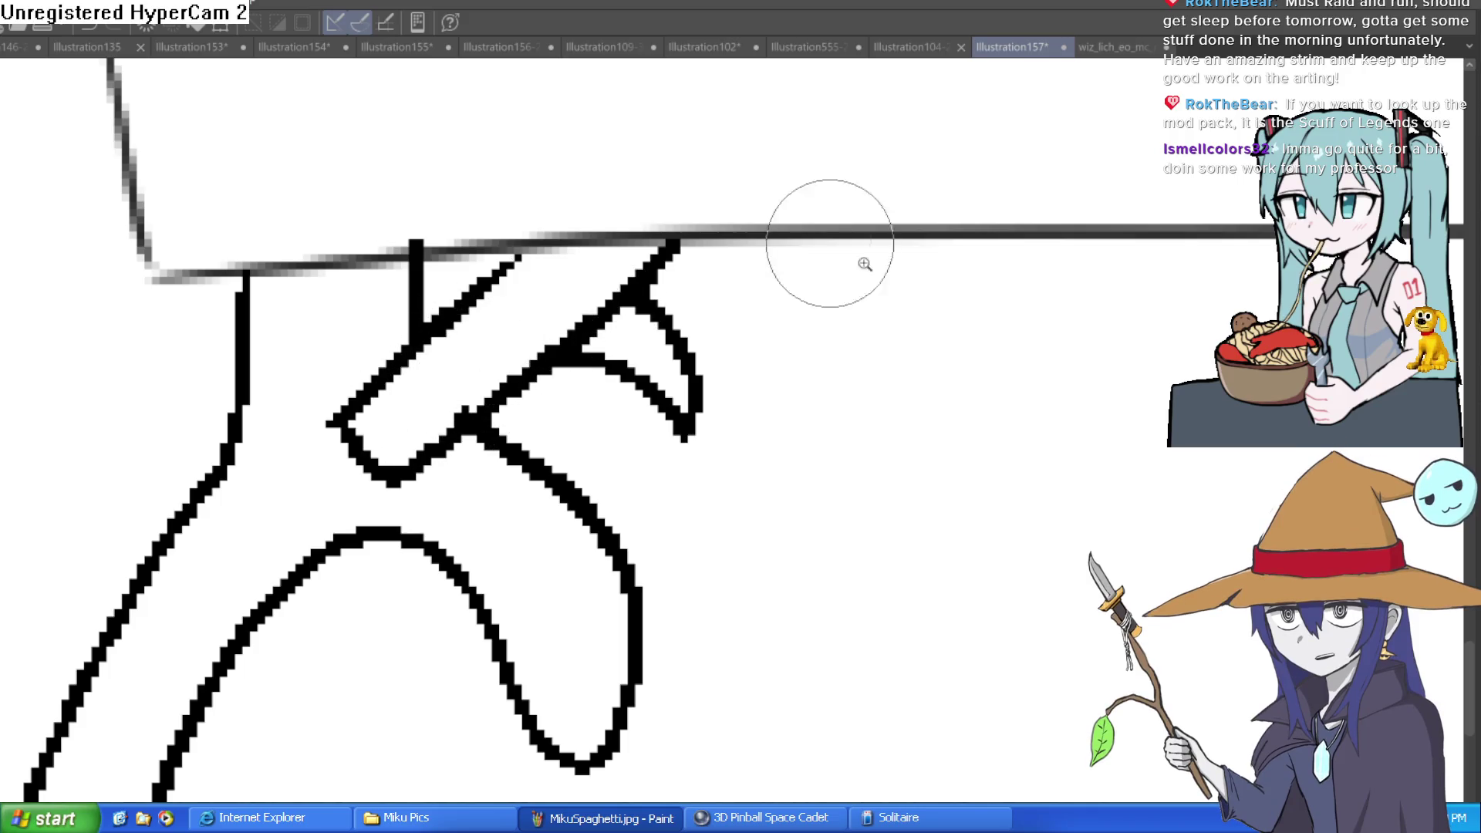
scroll(827, 257, "down", 1)
mouse_move(1058, 381)
left_mouse_down()
mouse_move(978, 469)
mouse_move(835, 364)
left_mouse_up()
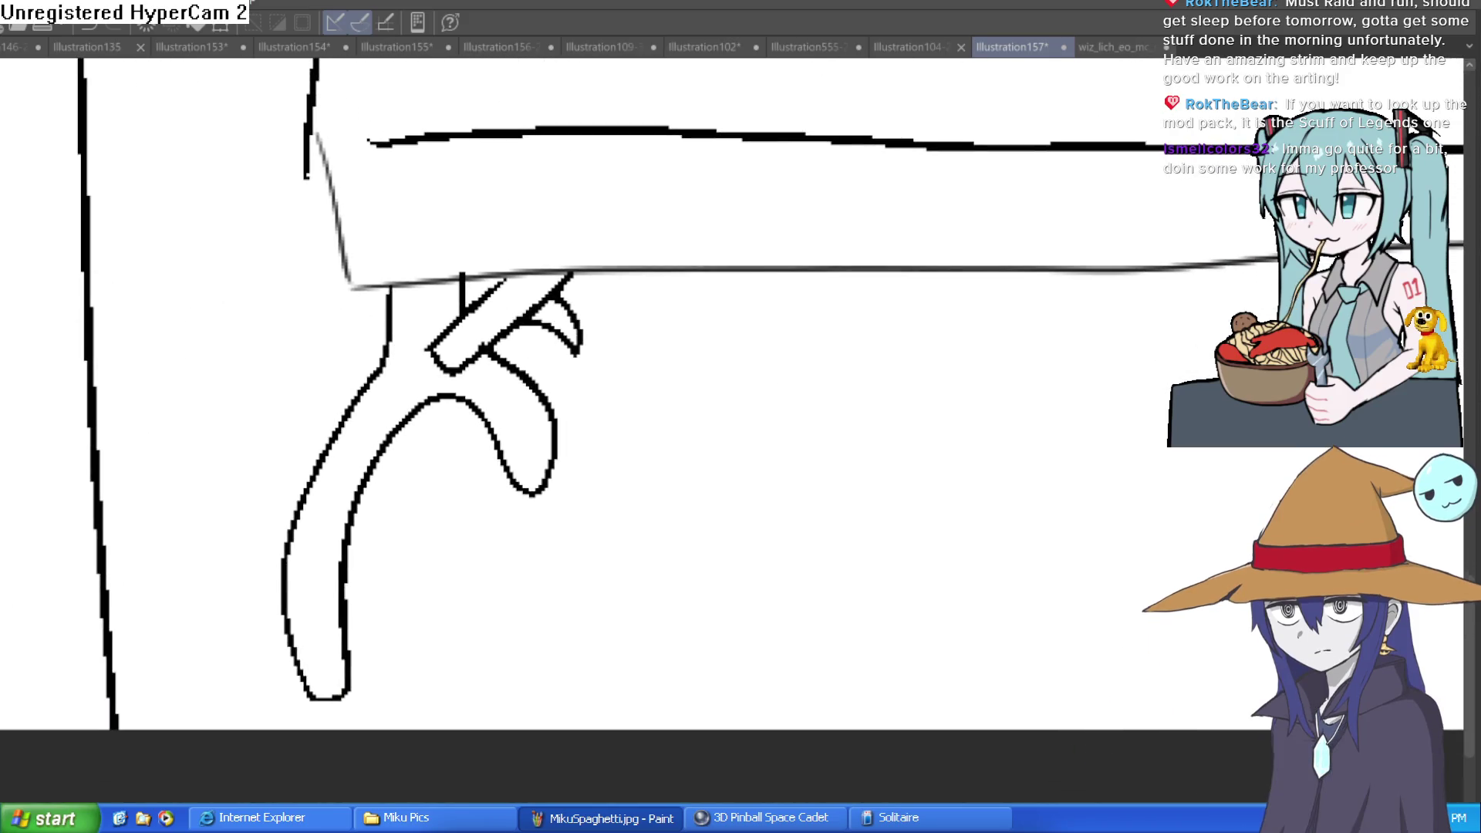
left_click(560, 311)
scroll(671, 321, "down", 1)
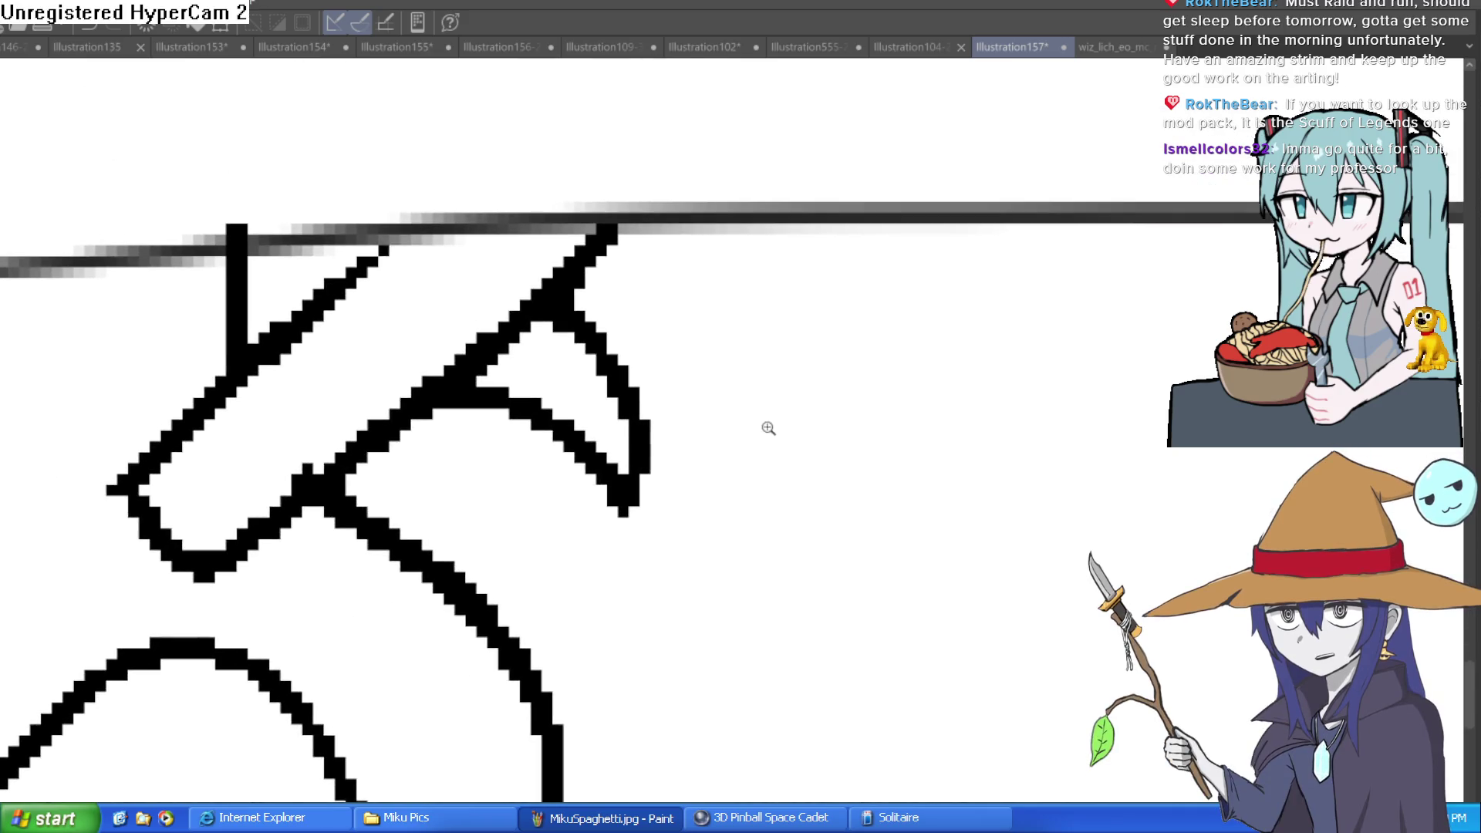
scroll(767, 427, "down", 1)
left_click_drag(1025, 450, 838, 409)
scroll(837, 355, "down", 2)
left_click_drag(836, 298, 656, 350)
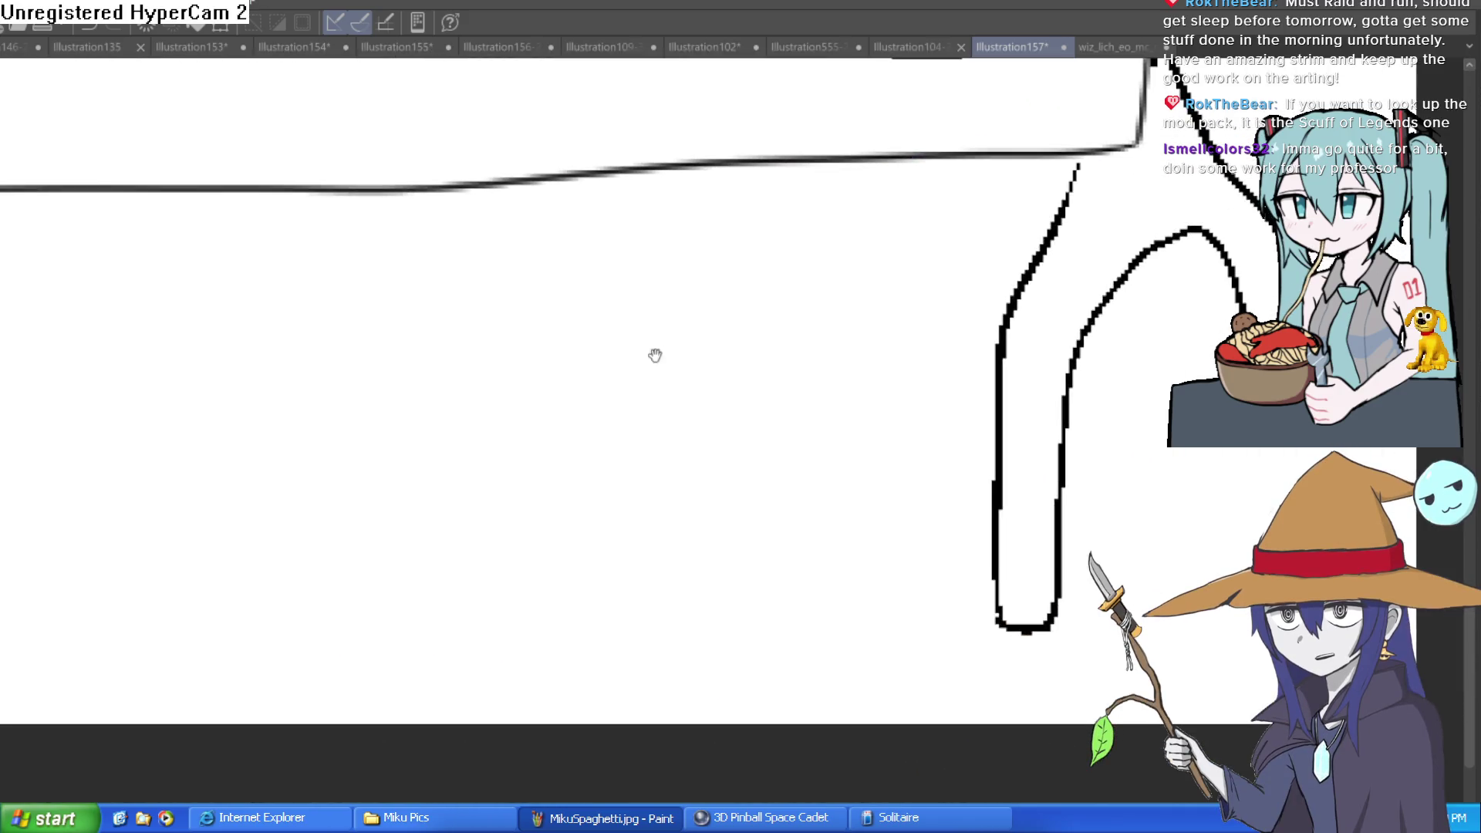
scroll(969, 287, "up", 1)
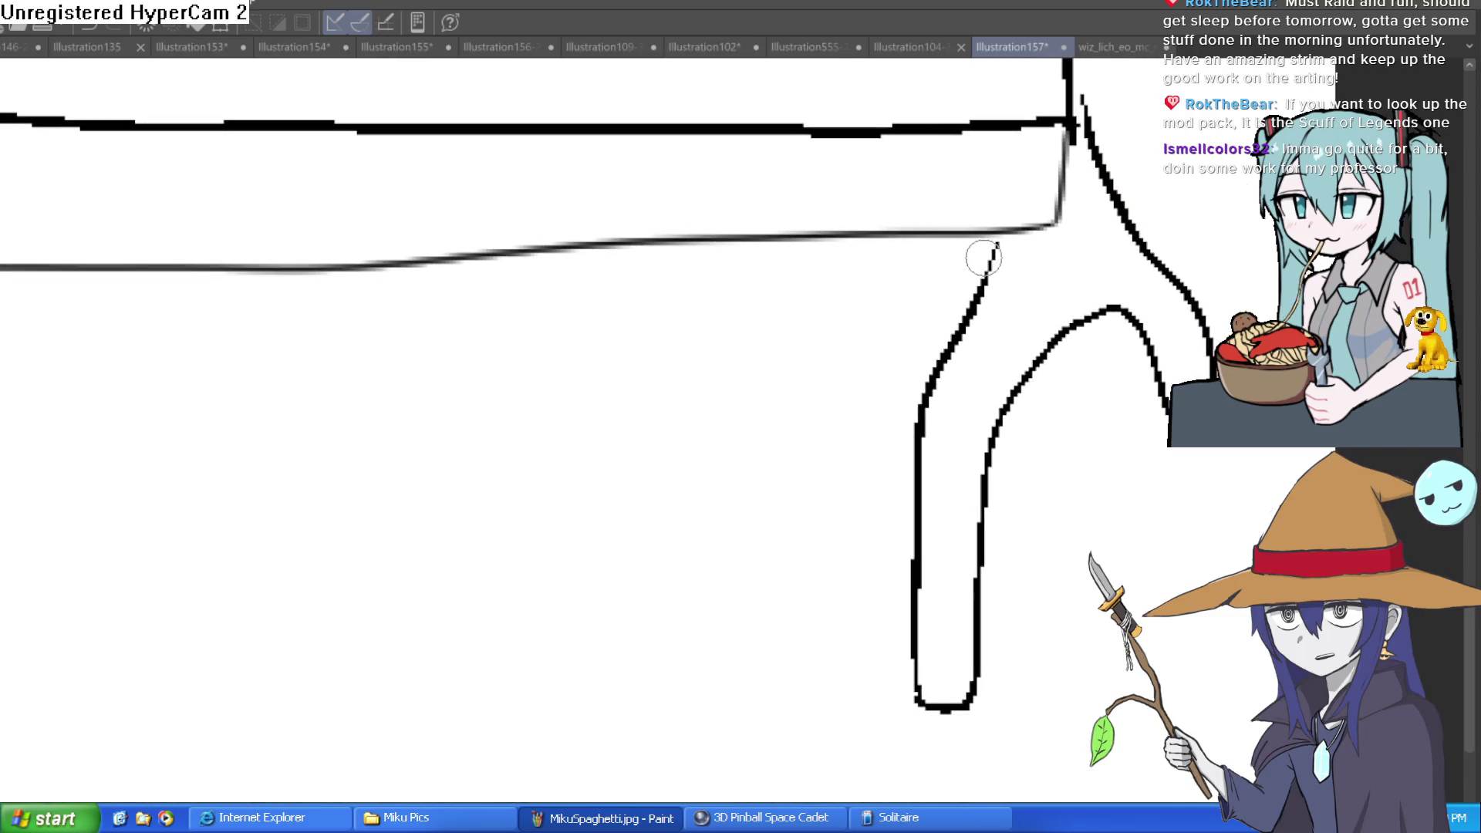
mouse_move(989, 254)
left_mouse_down()
mouse_move(943, 365)
mouse_move(832, 241)
mouse_move(959, 292)
left_mouse_up()
left_click_drag(905, 241, 965, 302)
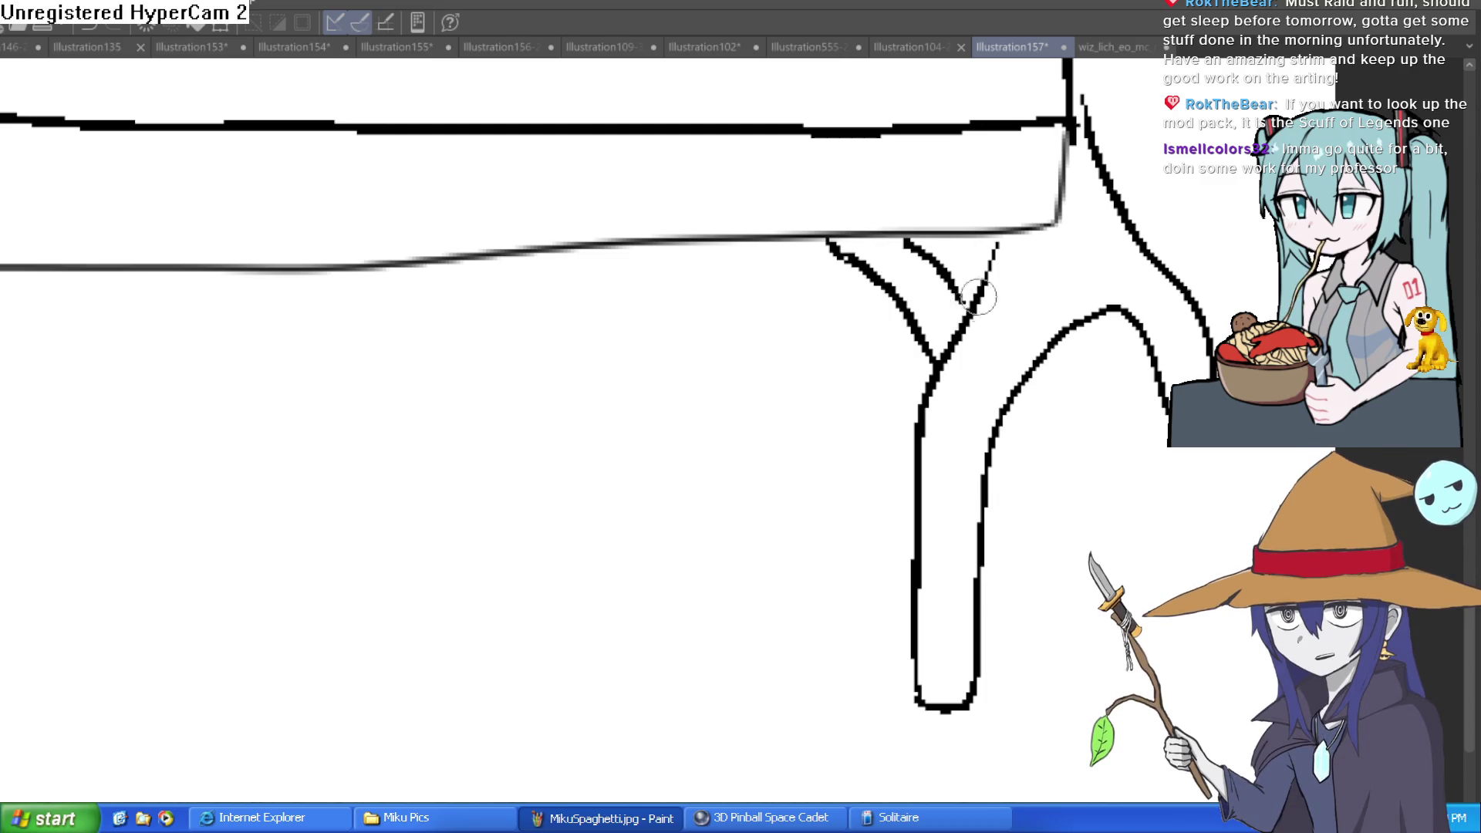
mouse_move(876, 285)
left_mouse_down()
mouse_move(825, 367)
mouse_move(1061, 432)
mouse_move(909, 489)
mouse_move(893, 580)
left_mouse_up()
key("ctrl+0")
left_click_drag(889, 502, 992, 463)
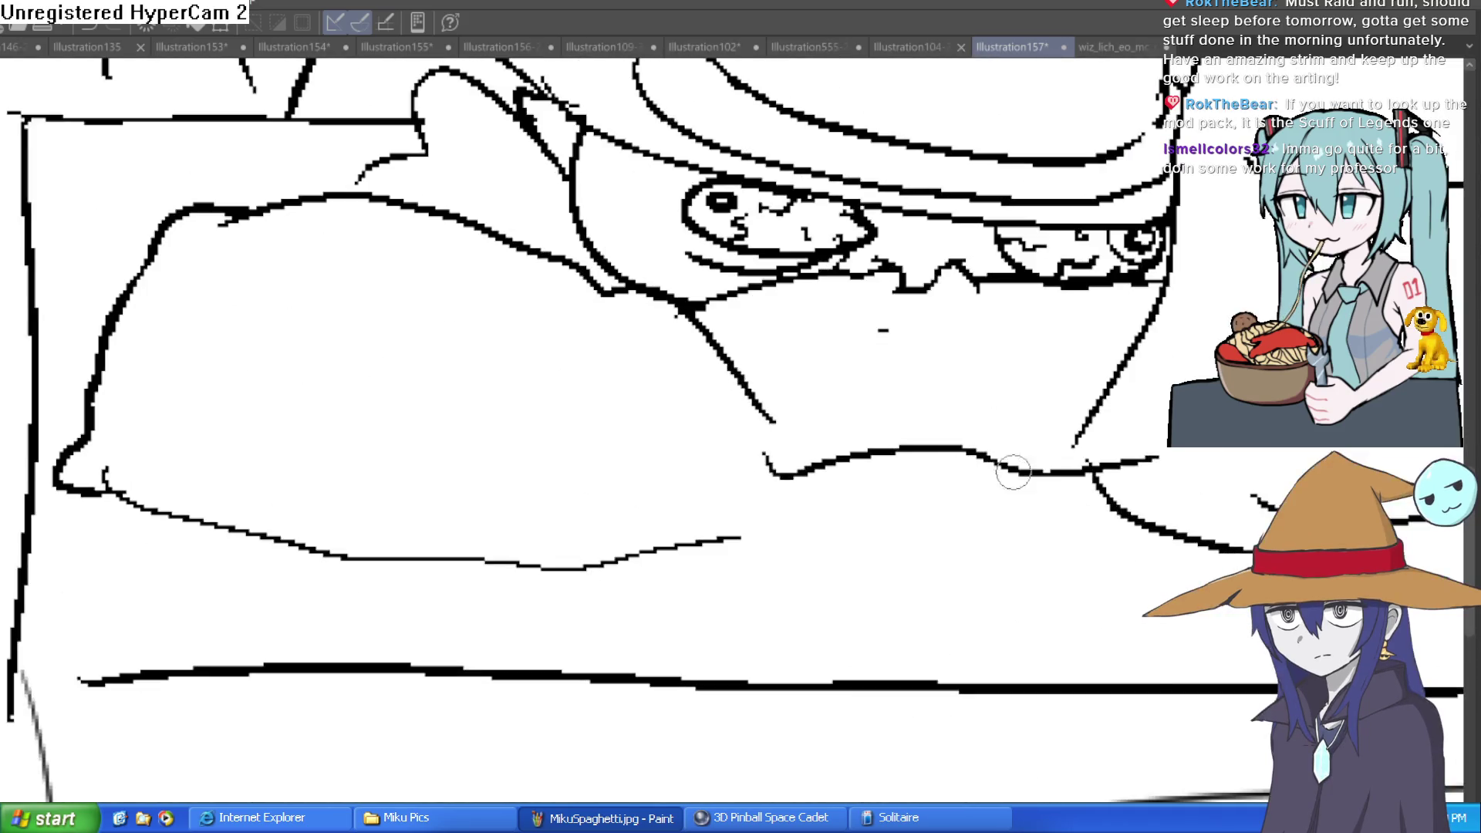
- Hatch shading beneath the peeking face's eyes
mouse_move(729, 371)
left_mouse_down()
mouse_move(777, 446)
mouse_move(860, 369)
mouse_move(837, 419)
left_mouse_up()
mouse_move(1111, 368)
left_mouse_down()
mouse_move(1042, 384)
mouse_move(984, 298)
mouse_move(1026, 393)
left_mouse_up()
left_click_drag(914, 320, 930, 375)
mouse_move(896, 272)
left_mouse_down()
mouse_move(868, 342)
mouse_move(804, 344)
mouse_move(781, 313)
left_mouse_up()
scroll(1072, 295, "down", 6)
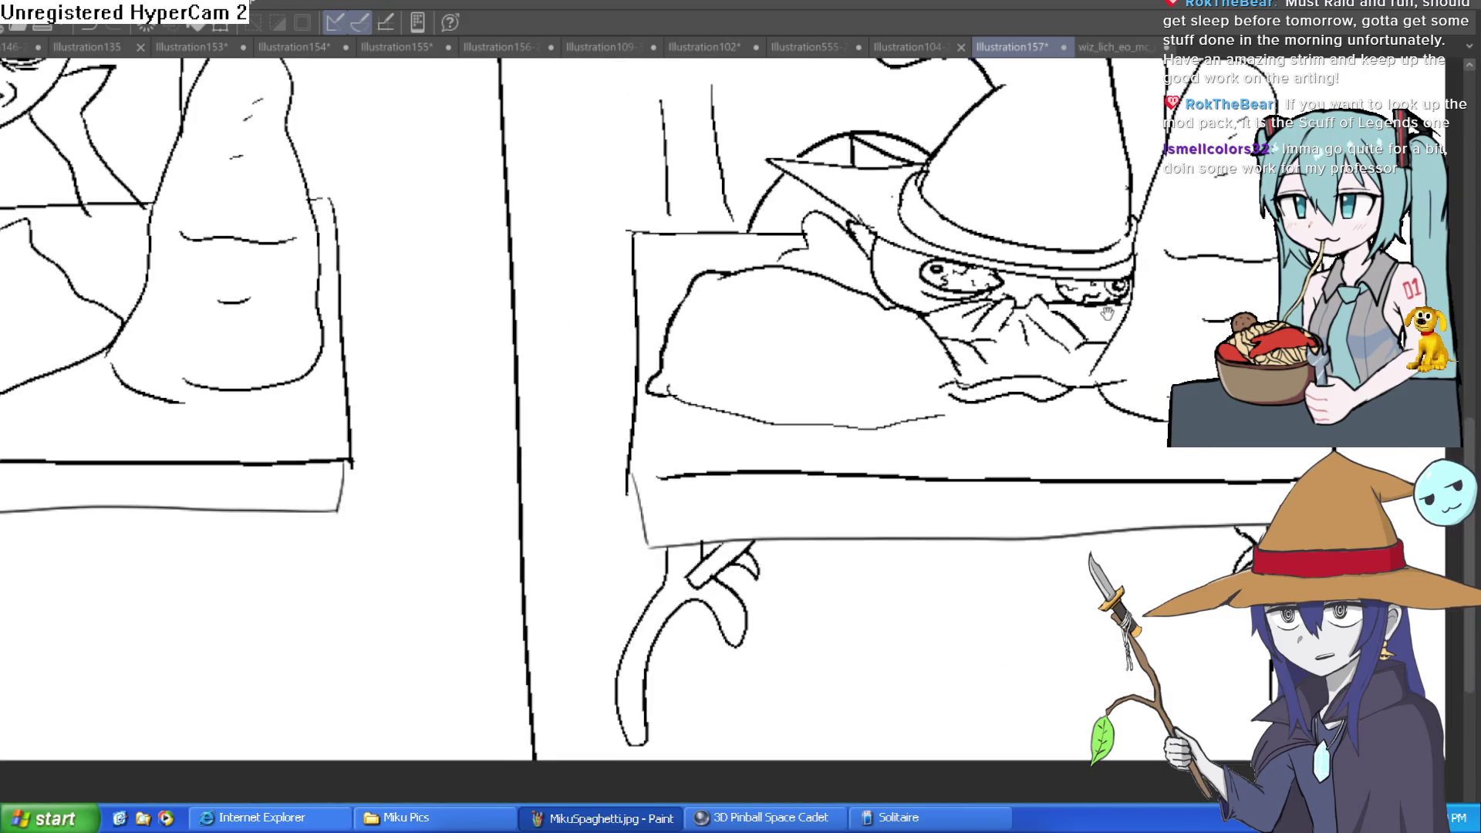
scroll(978, 429, "down", 2)
- Rotate the view to the hat pom-pom and draw eyes on its little face
mouse_move(978, 429)
left_mouse_down()
mouse_move(889, 419)
mouse_move(955, 507)
mouse_move(949, 541)
left_mouse_up()
scroll(873, 436, "up", 5)
scroll(1025, 433, "down", 8)
scroll(1064, 396, "up", 5)
mouse_move(1065, 397)
left_mouse_down()
mouse_move(909, 357)
mouse_move(918, 371)
mouse_move(1034, 360)
mouse_move(925, 385)
mouse_move(1034, 408)
mouse_move(995, 436)
mouse_move(915, 433)
left_mouse_up()
scroll(916, 434, "down", 3)
mouse_move(754, 473)
left_mouse_down()
mouse_move(992, 417)
mouse_move(783, 283)
mouse_move(619, 429)
mouse_move(487, 357)
mouse_move(451, 421)
mouse_move(455, 494)
mouse_move(425, 494)
mouse_move(465, 516)
mouse_move(446, 544)
left_mouse_up()
scroll(471, 362, "up", 5)
left_click_drag(447, 413, 508, 389)
left_click_drag(476, 436, 505, 420)
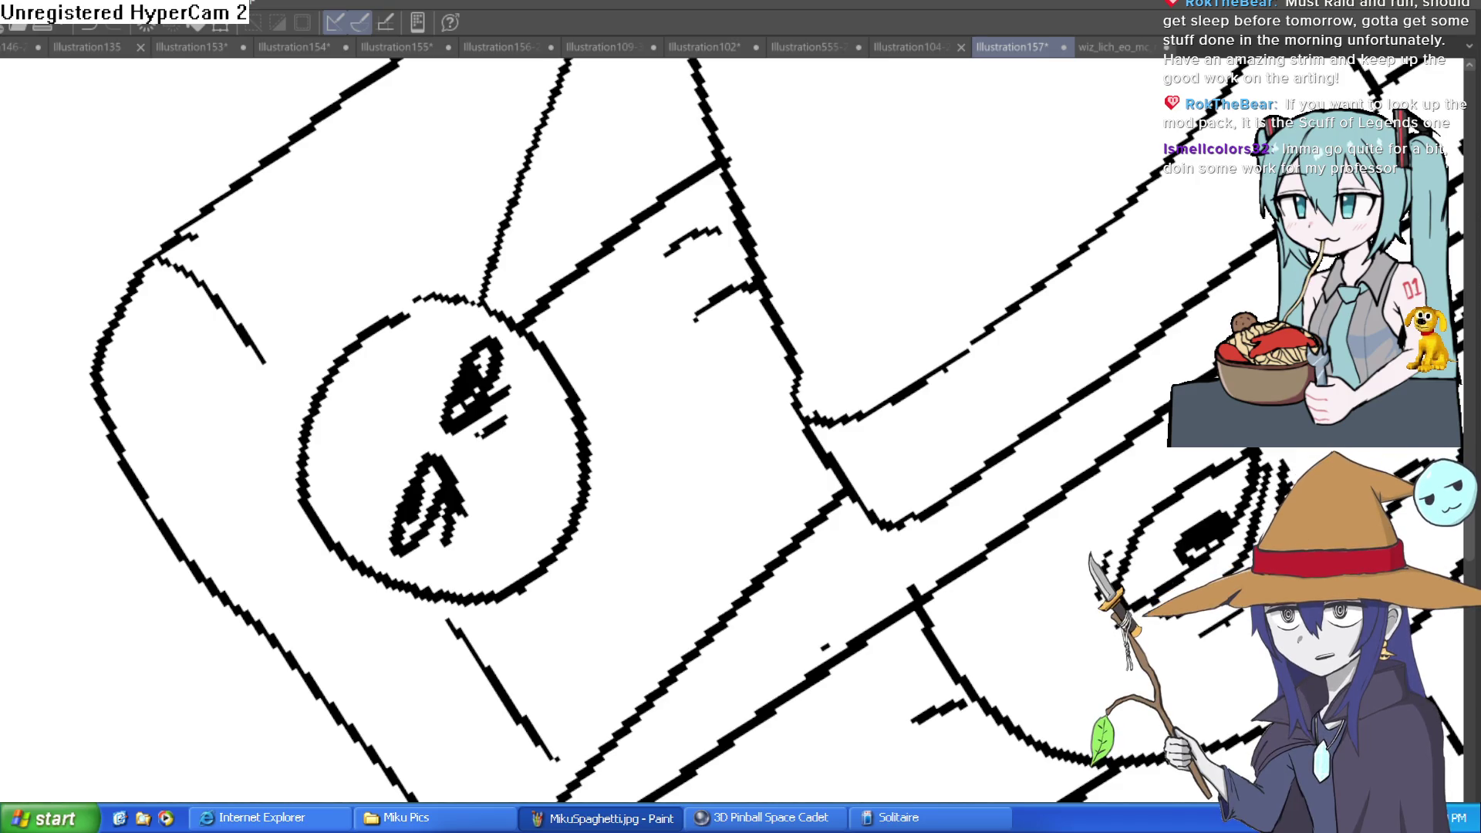
scroll(546, 467, "down", 5)
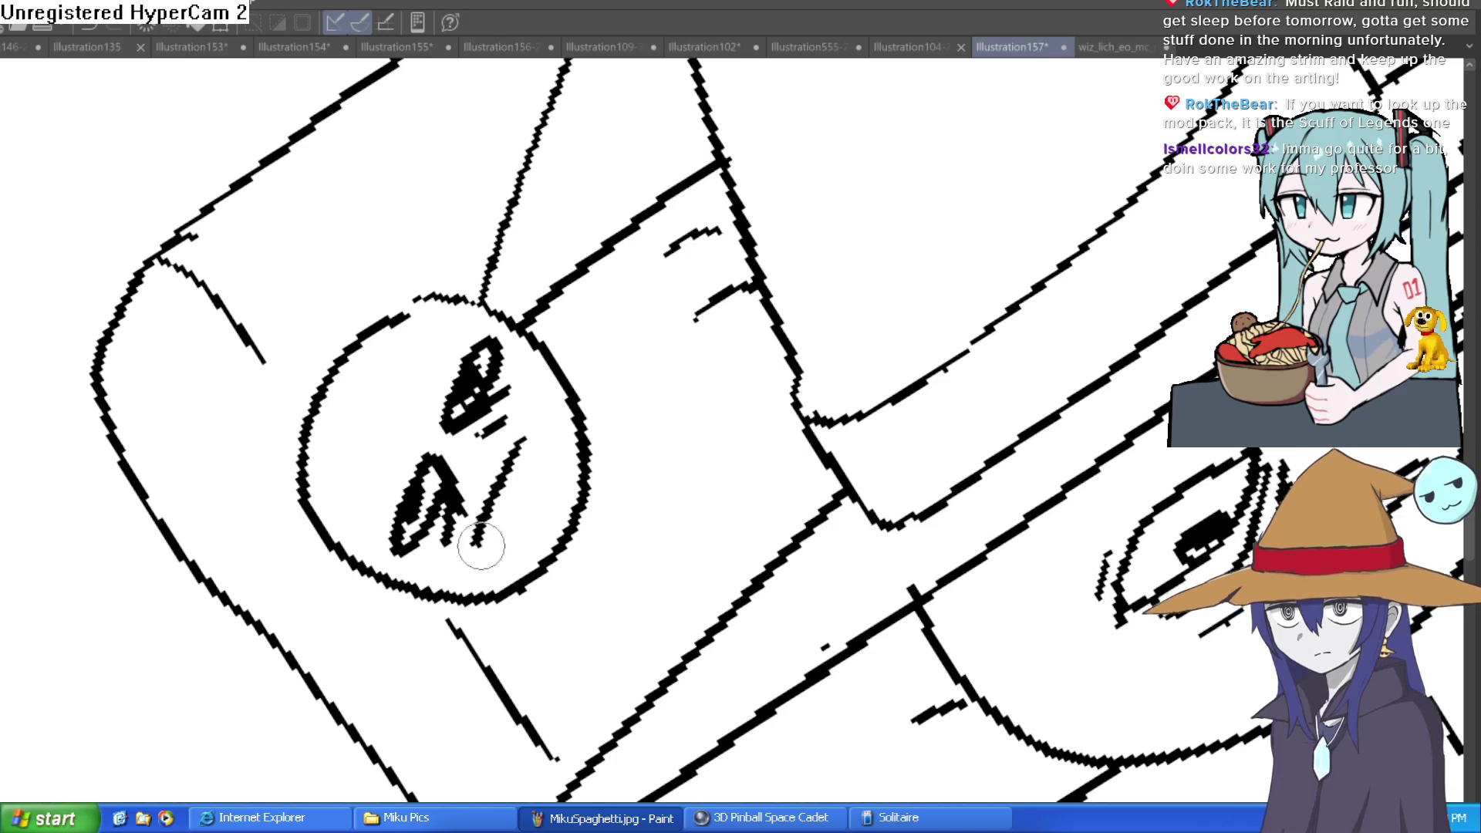
scroll(760, 424, "up", 6)
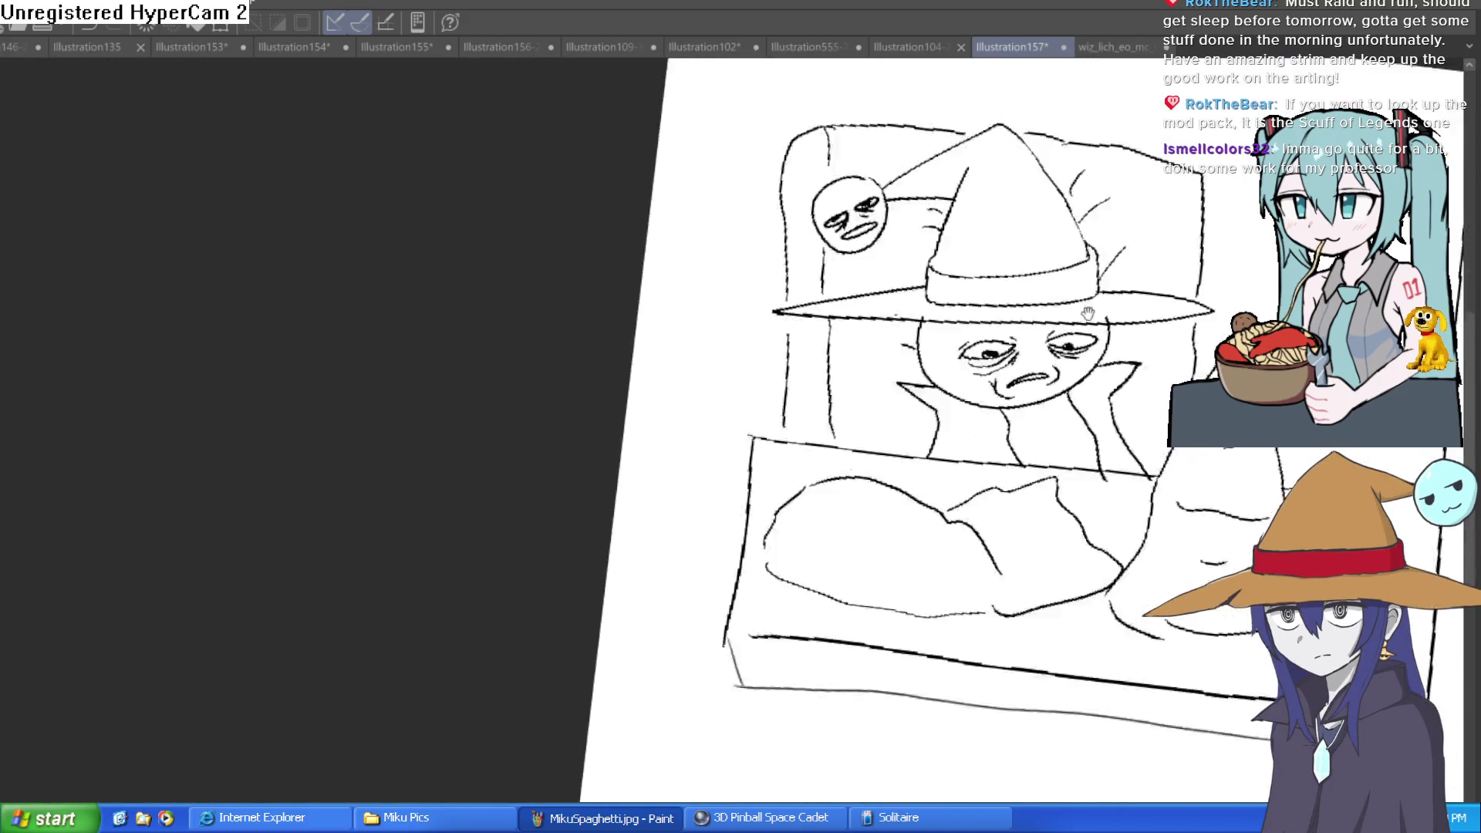
- Scatter small oval spots across the left bed's front, down to its bottom edge
mouse_move(725, 362)
left_mouse_down()
mouse_move(687, 356)
mouse_move(716, 352)
left_mouse_up()
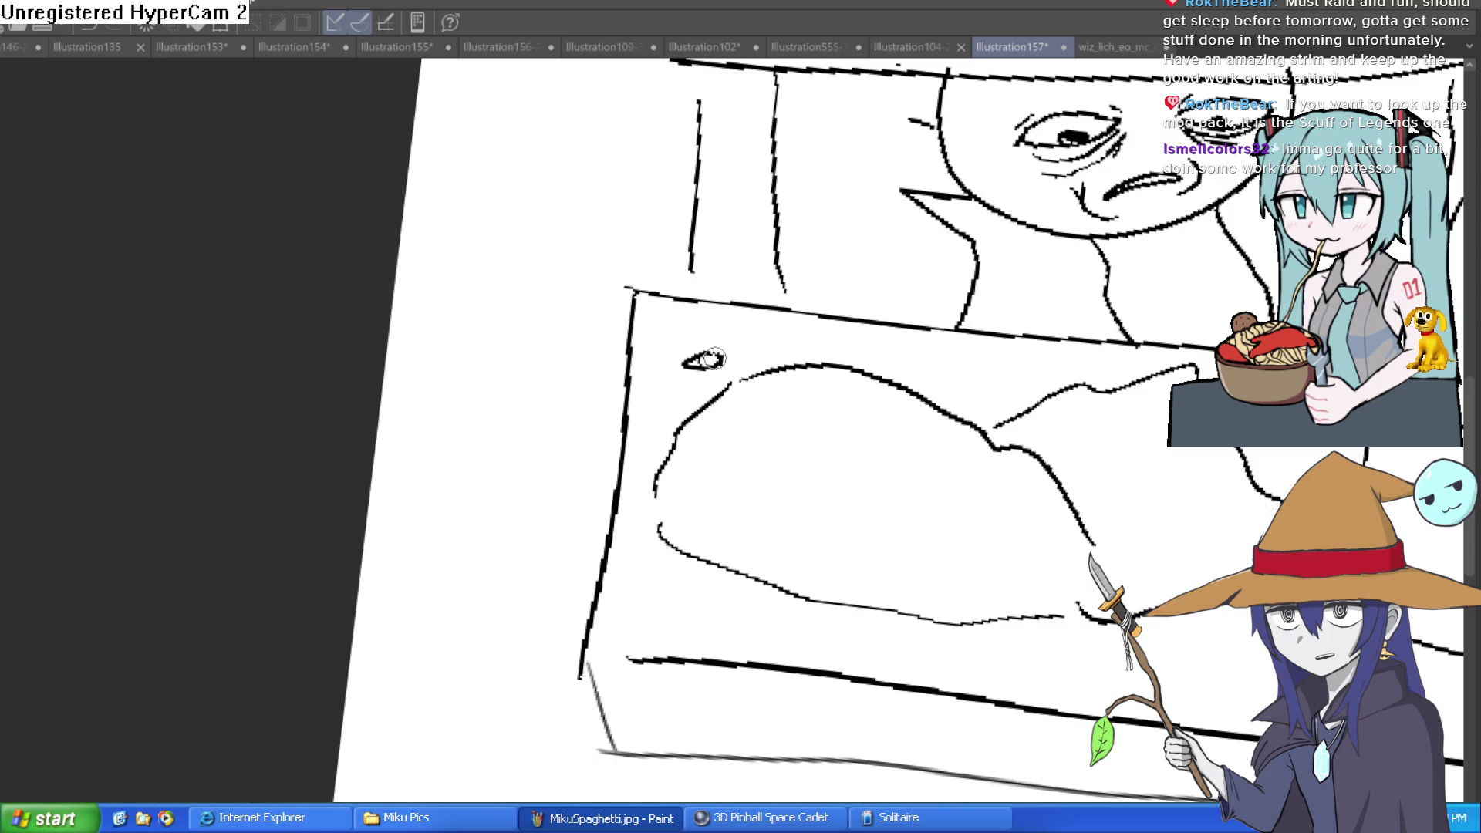
left_click_drag(819, 340, 841, 339)
mouse_move(947, 357)
left_mouse_down()
mouse_move(944, 373)
mouse_move(961, 363)
mouse_move(934, 355)
left_mouse_up()
mouse_move(1037, 363)
left_mouse_down()
mouse_move(1079, 370)
mouse_move(1066, 361)
left_mouse_up()
left_click_drag(990, 393, 988, 390)
mouse_move(1160, 473)
left_mouse_down()
mouse_move(1018, 353)
mouse_move(1044, 362)
mouse_move(1030, 277)
left_mouse_up()
mouse_move(900, 432)
left_mouse_down()
mouse_move(936, 430)
mouse_move(915, 428)
left_mouse_up()
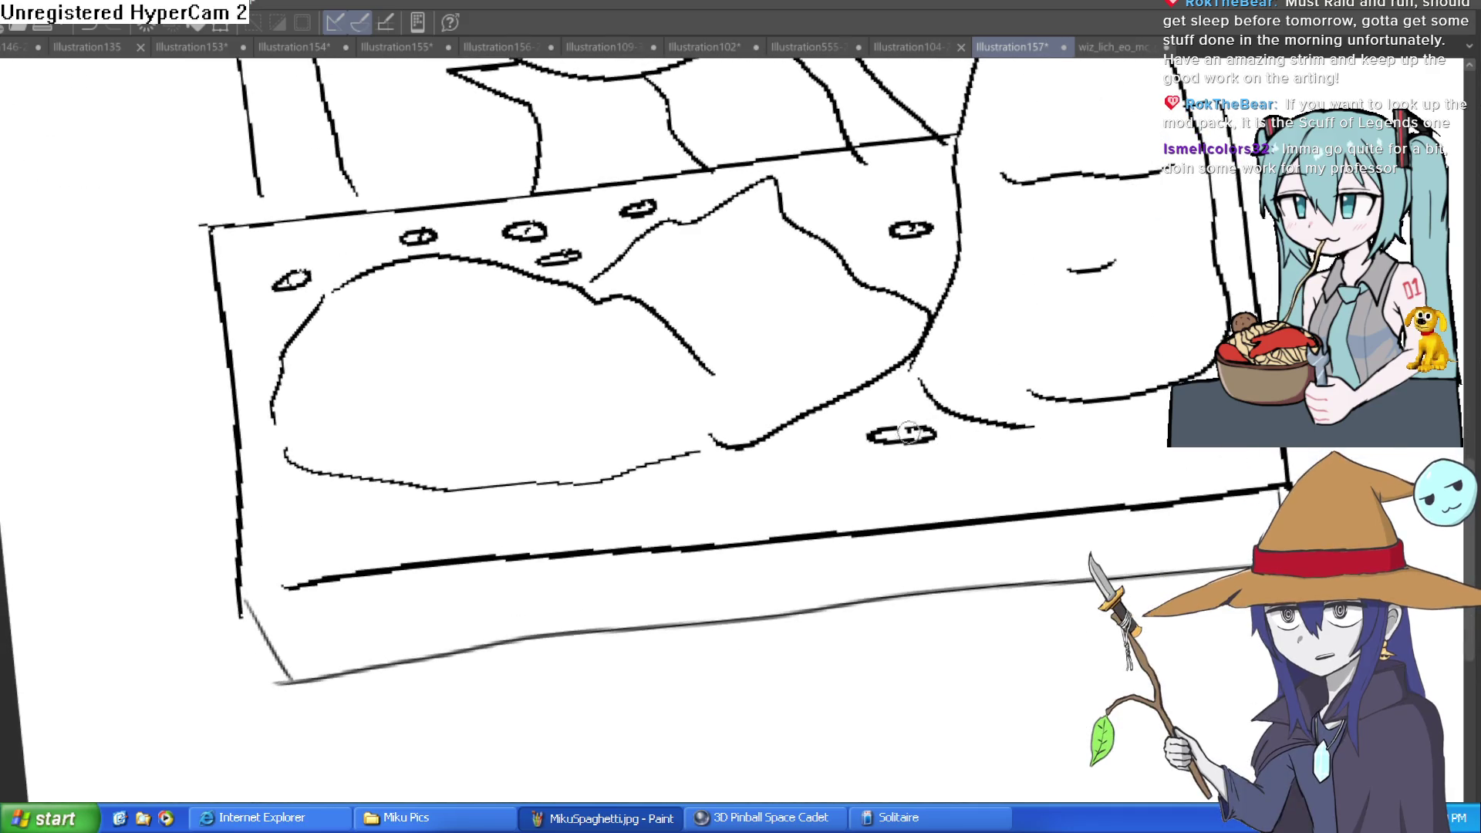
left_click_drag(1080, 447, 1103, 446)
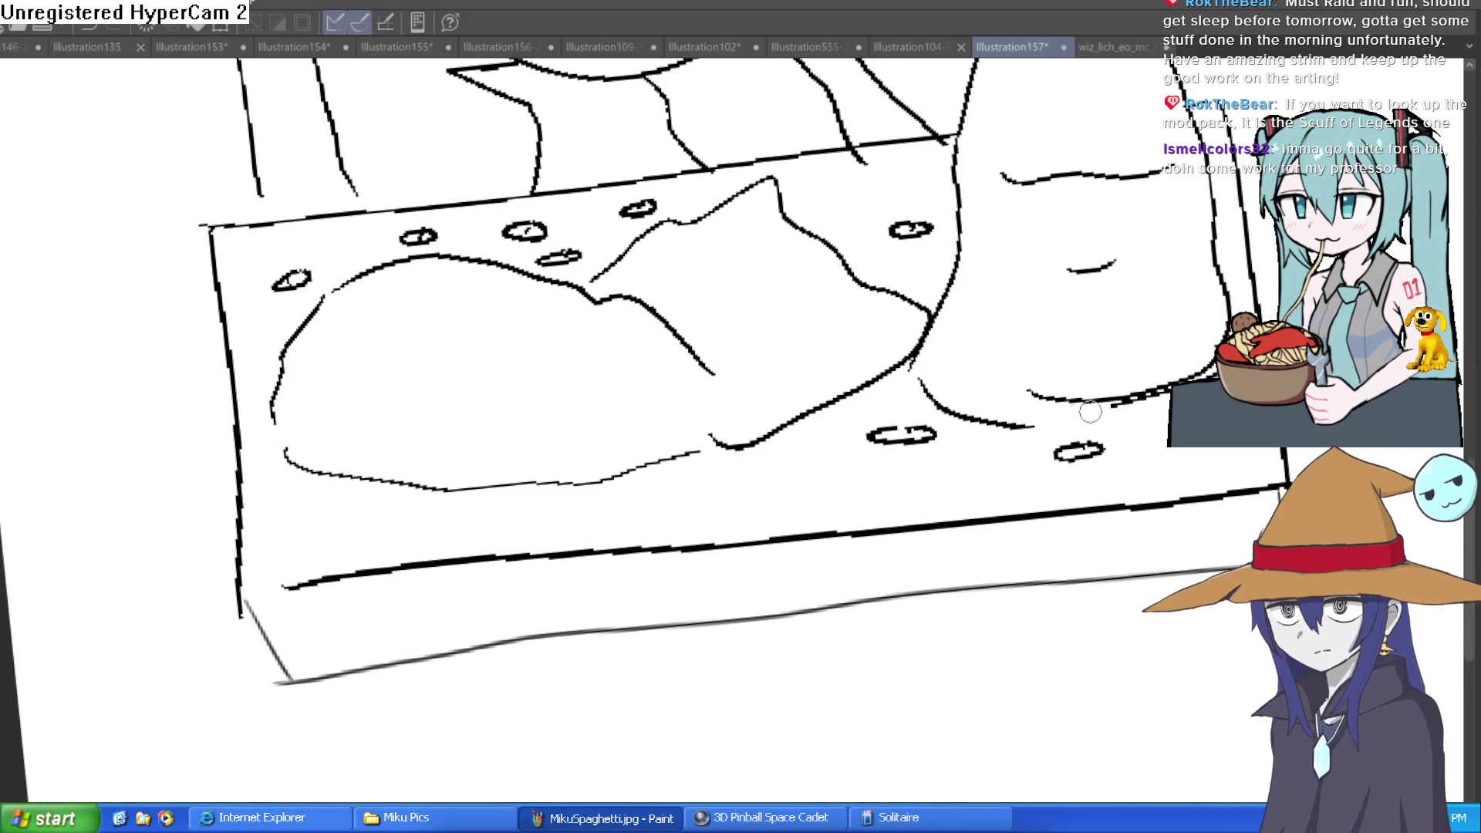
left_click_drag(605, 500, 617, 492)
left_click_drag(386, 516, 409, 521)
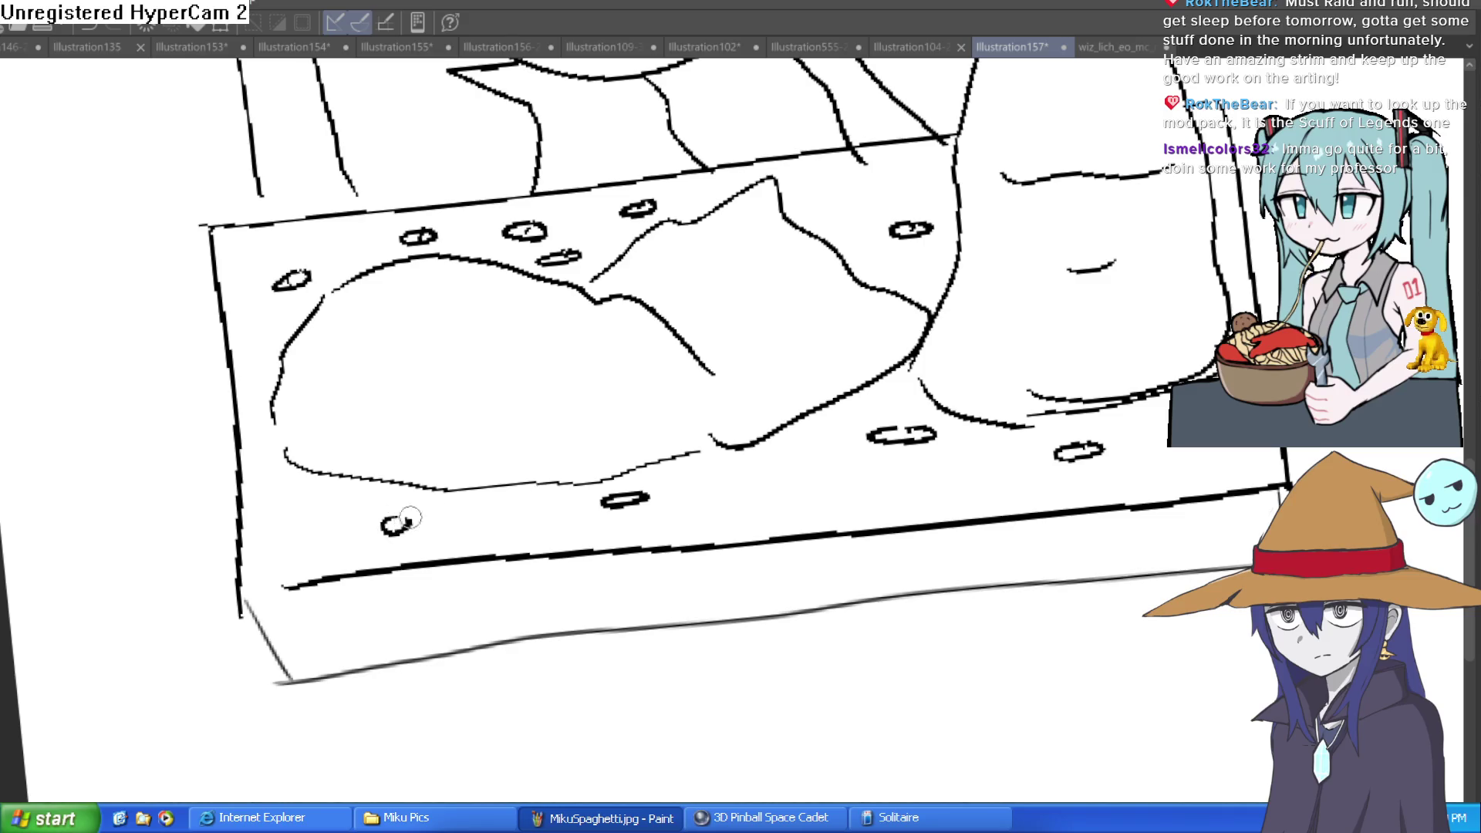
key("ctrl+0")
key("ctrl+0")
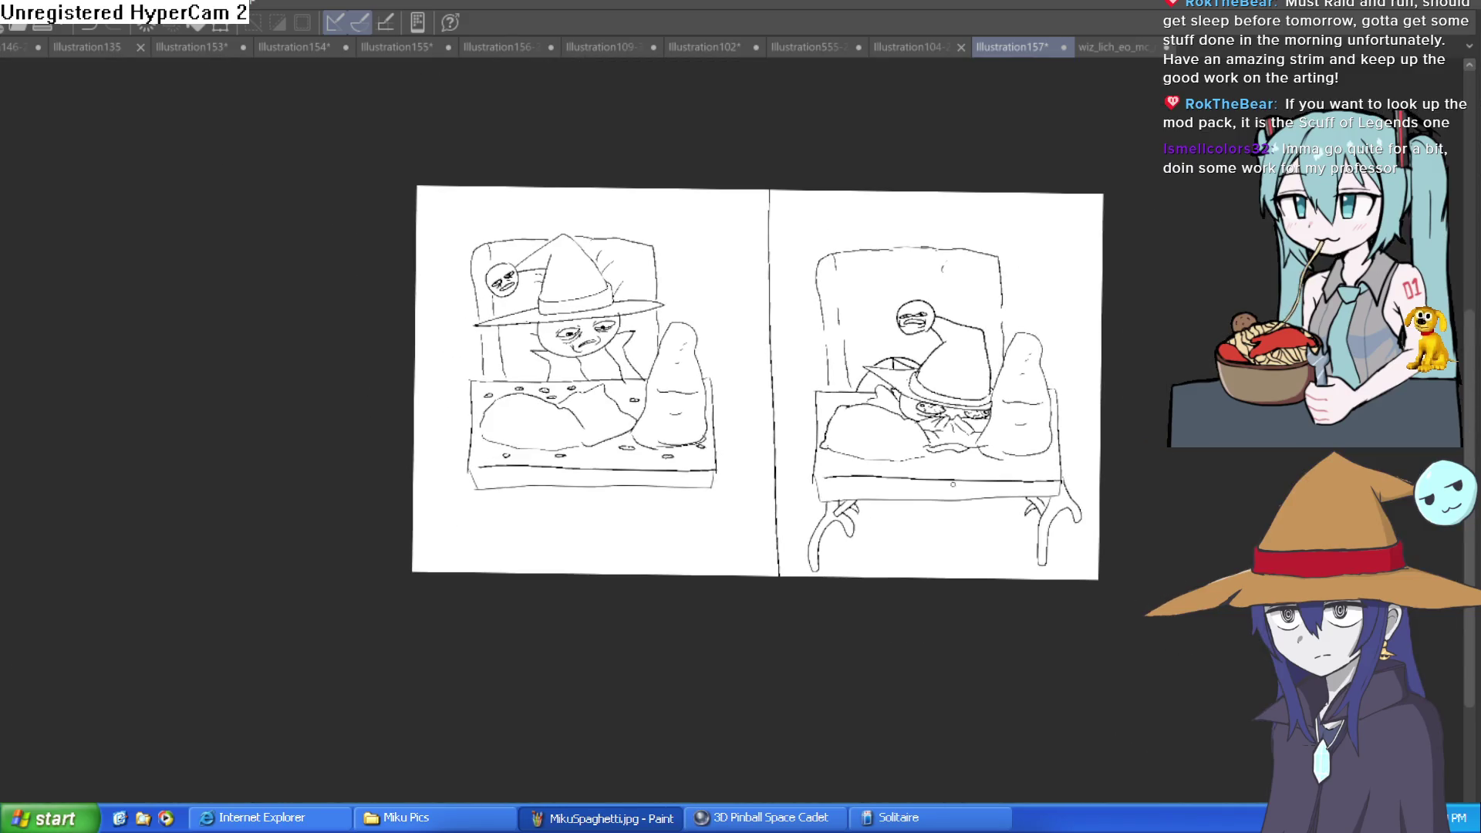
scroll(1034, 524, "up", 5)
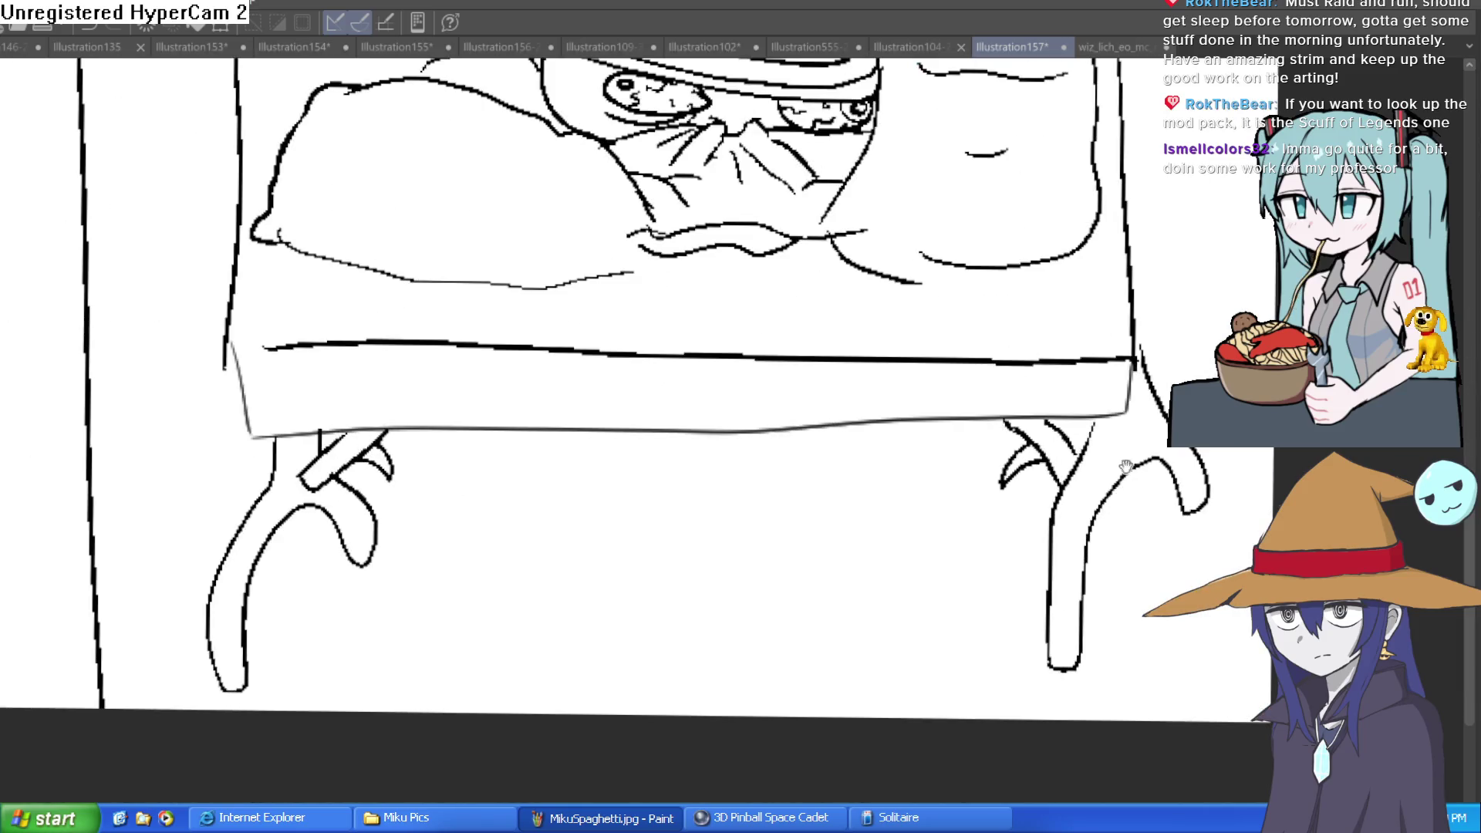
- Add thin strokes at the bed's right corner and bottom edge, keeping the right leg
left_click_drag(1155, 324, 1145, 367)
left_click_drag(1130, 416, 1068, 410)
mouse_move(984, 446)
left_mouse_down()
mouse_move(1050, 698)
mouse_move(1238, 502)
mouse_move(1149, 351)
left_mouse_up()
key("Delete")
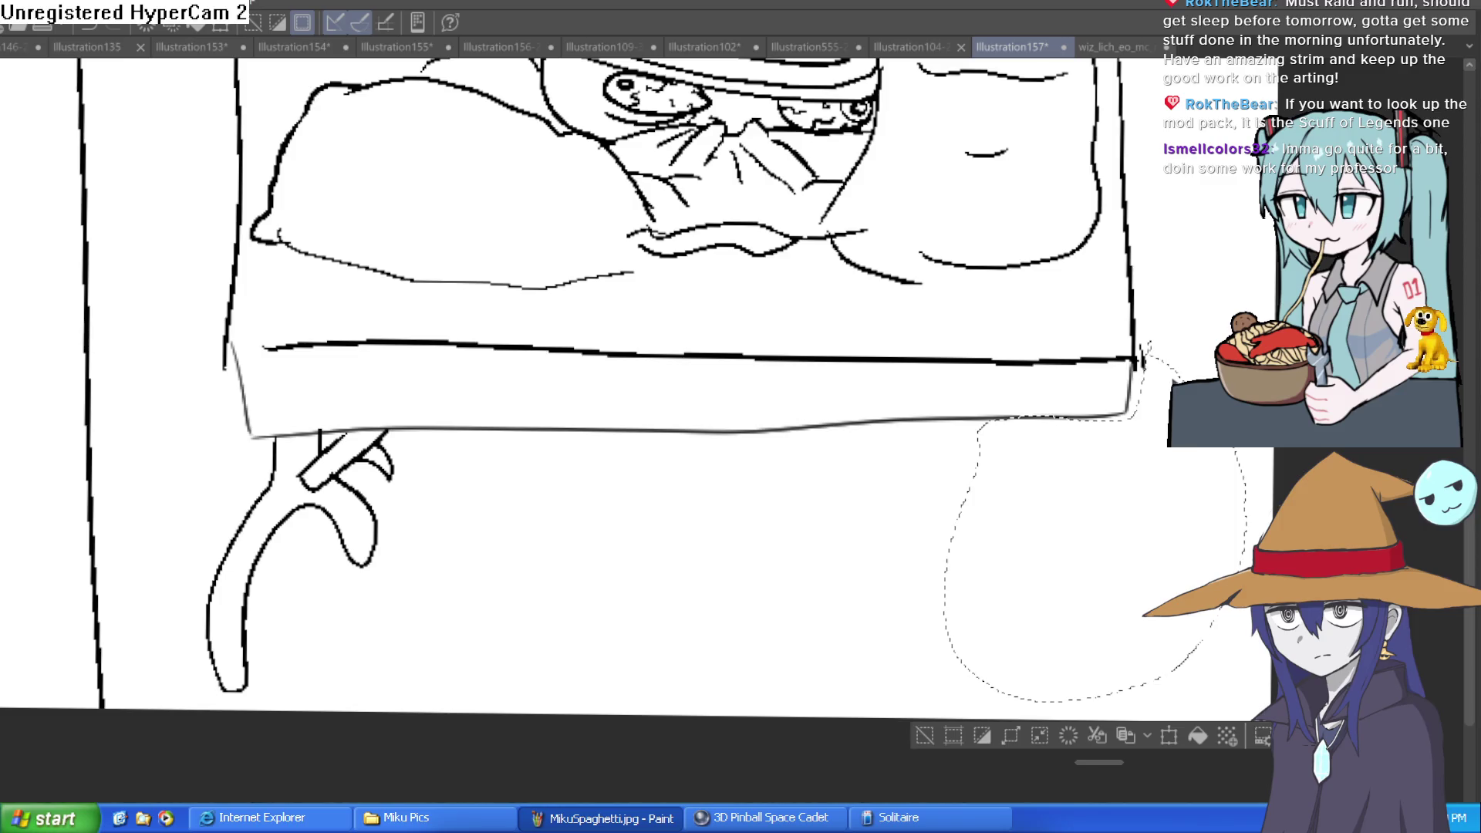
key("ctrl+z")
- Transform the selected bed leg into place in the left panel, apply it and deselect
mouse_move(421, 446)
left_mouse_down()
mouse_move(370, 416)
mouse_move(199, 503)
mouse_move(384, 648)
mouse_move(433, 426)
left_mouse_up()
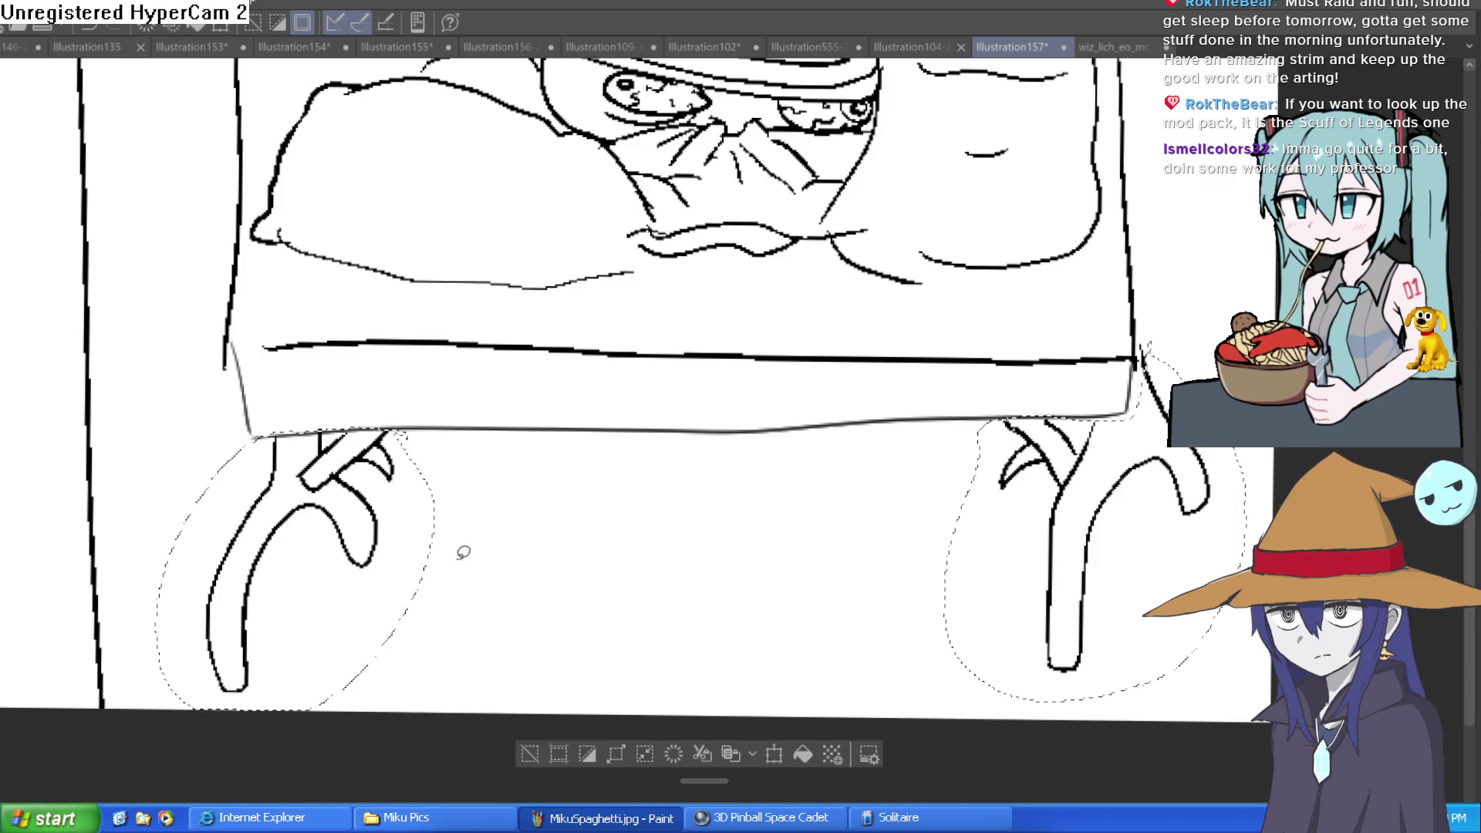
left_click_drag(232, 770, 1028, 652)
scroll(671, 629, "down", 3)
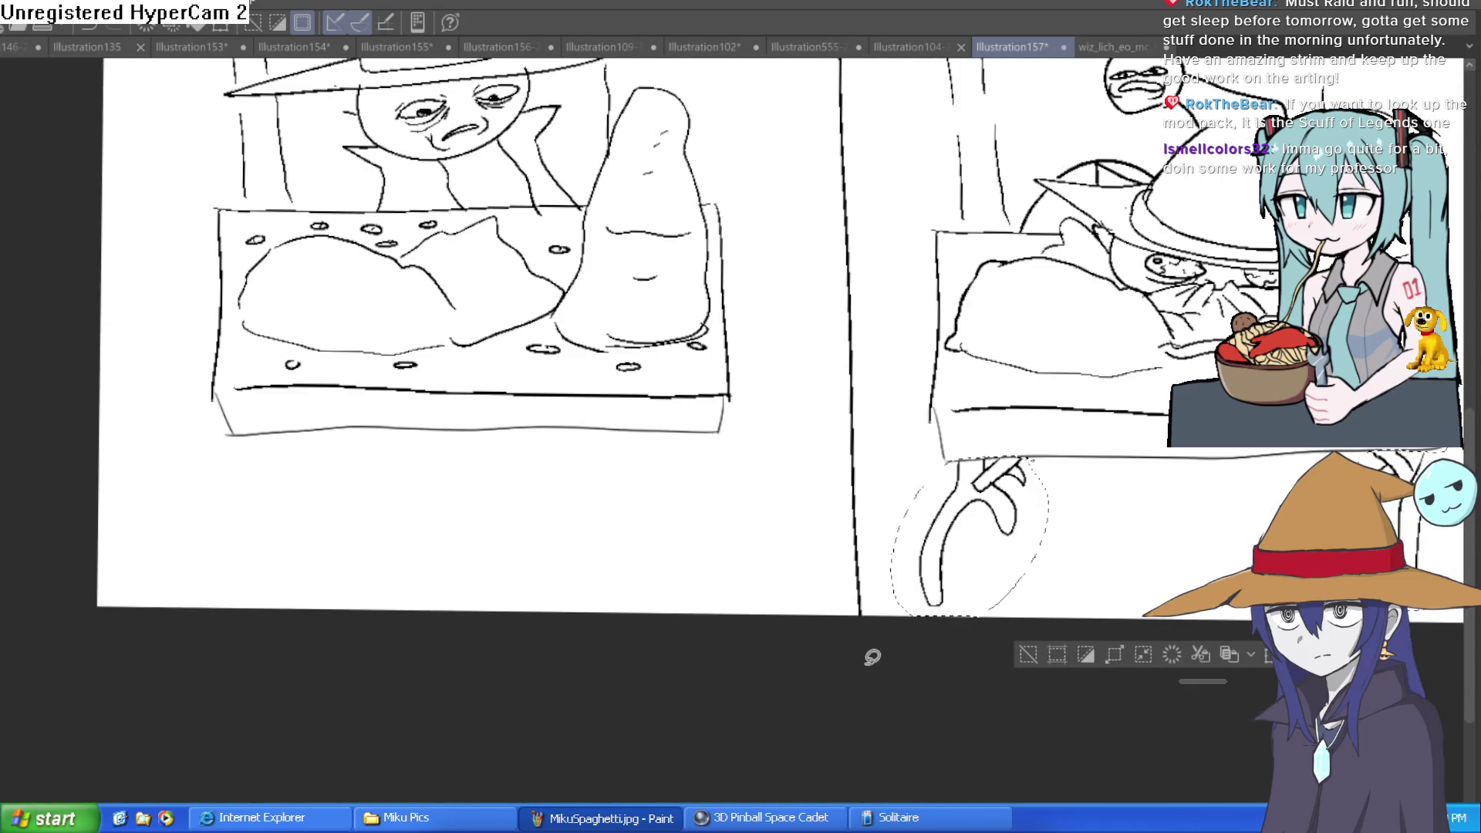
key("ctrl+t")
mouse_move(1044, 561)
left_mouse_down()
mouse_move(379, 557)
mouse_move(275, 550)
mouse_move(276, 534)
left_mouse_up()
left_click(430, 636)
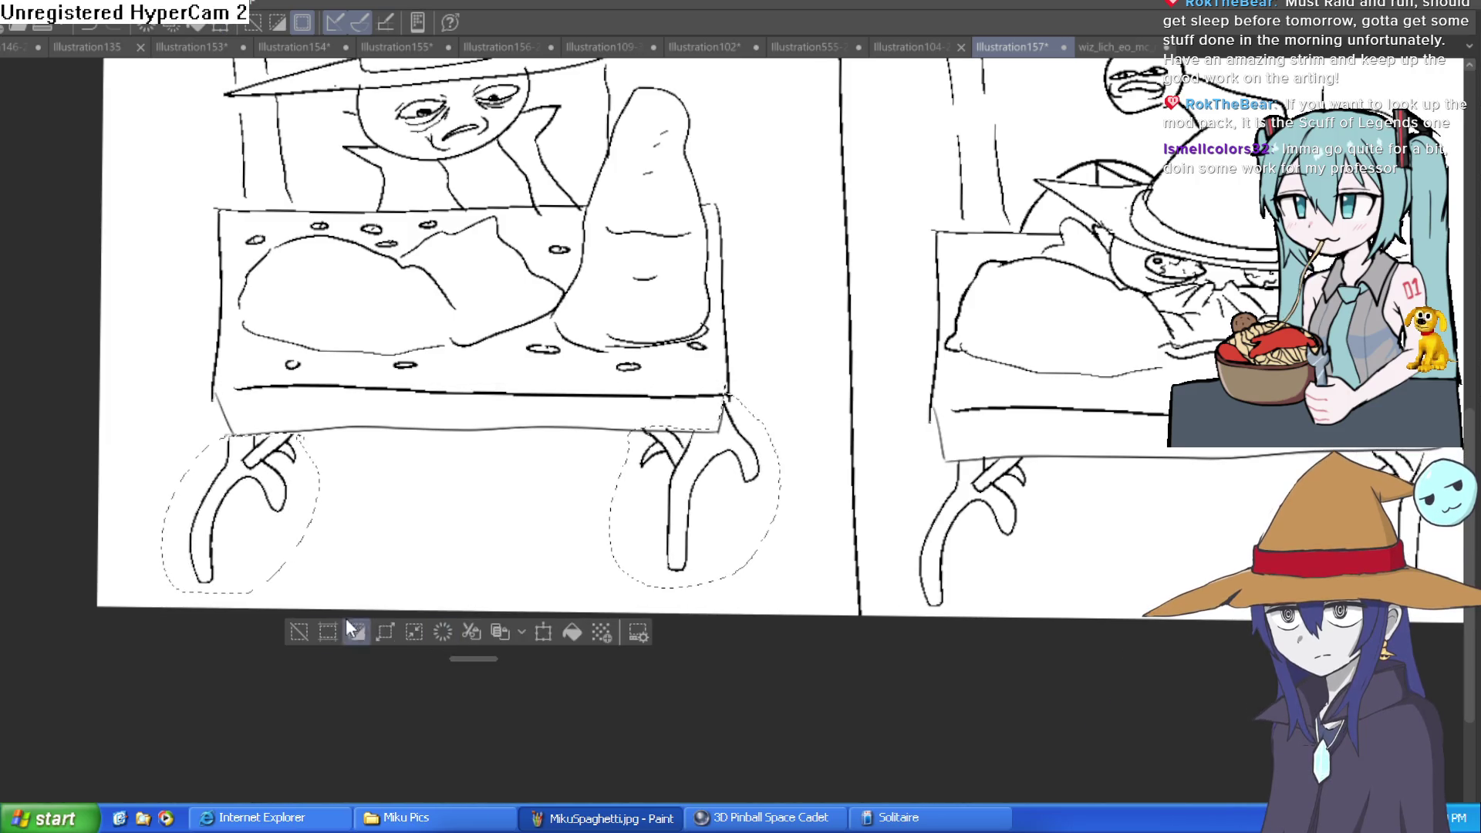
key("ctrl+d")
scroll(513, 582, "down", 3)
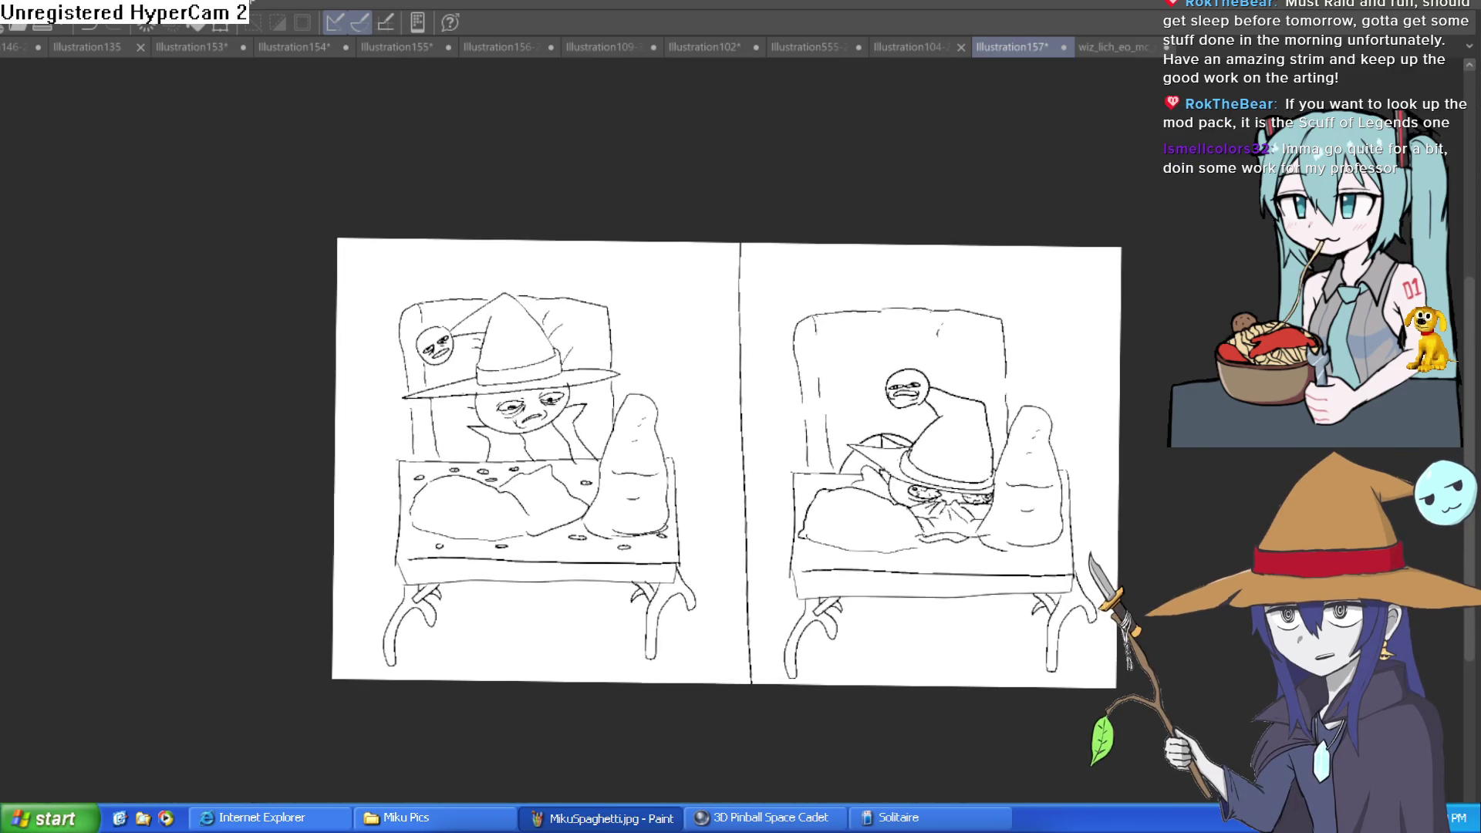
scroll(1085, 448, "up", 3)
scroll(1053, 461, "down", 2)
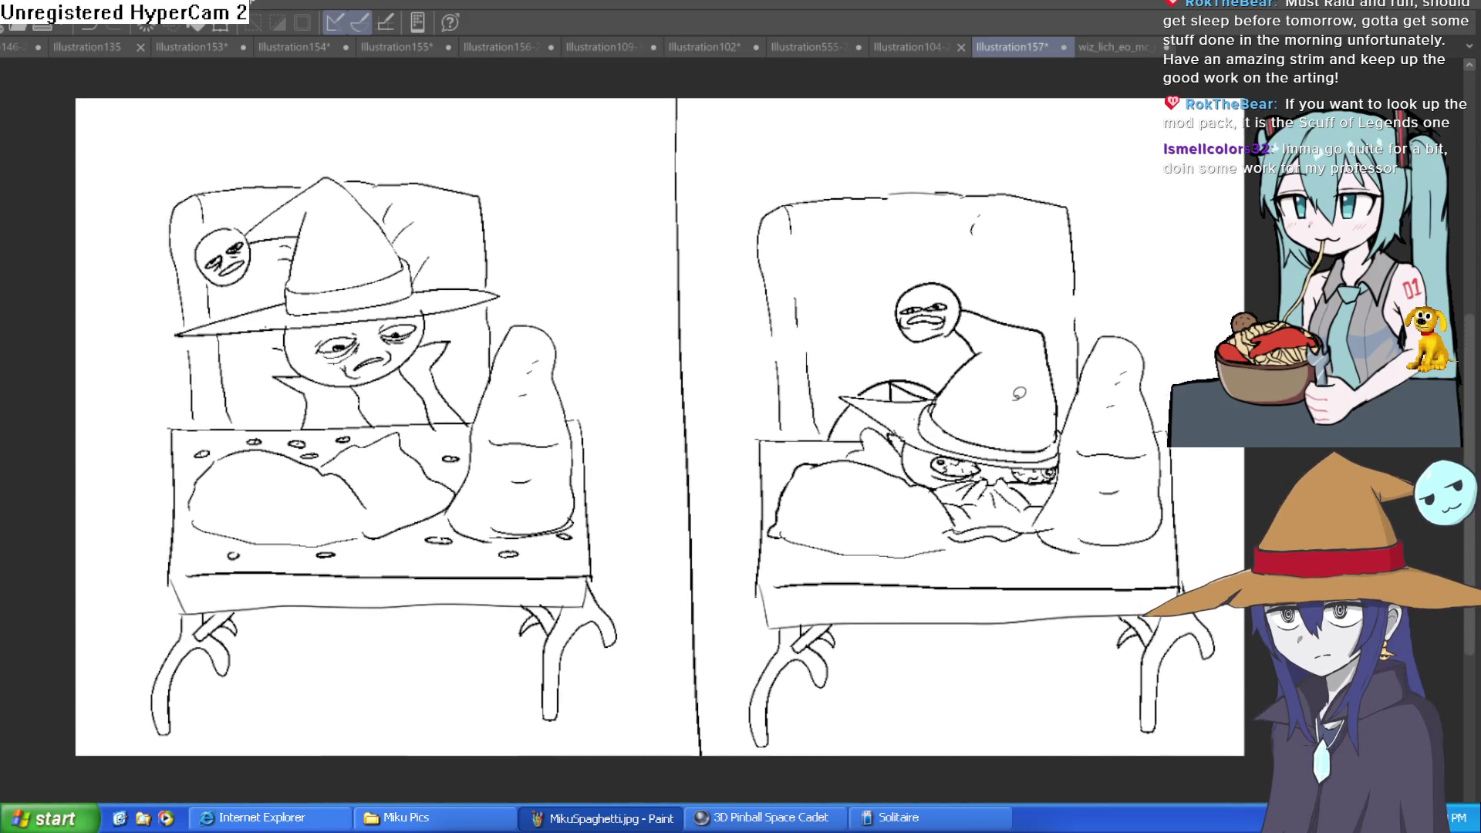
left_click(1124, 43)
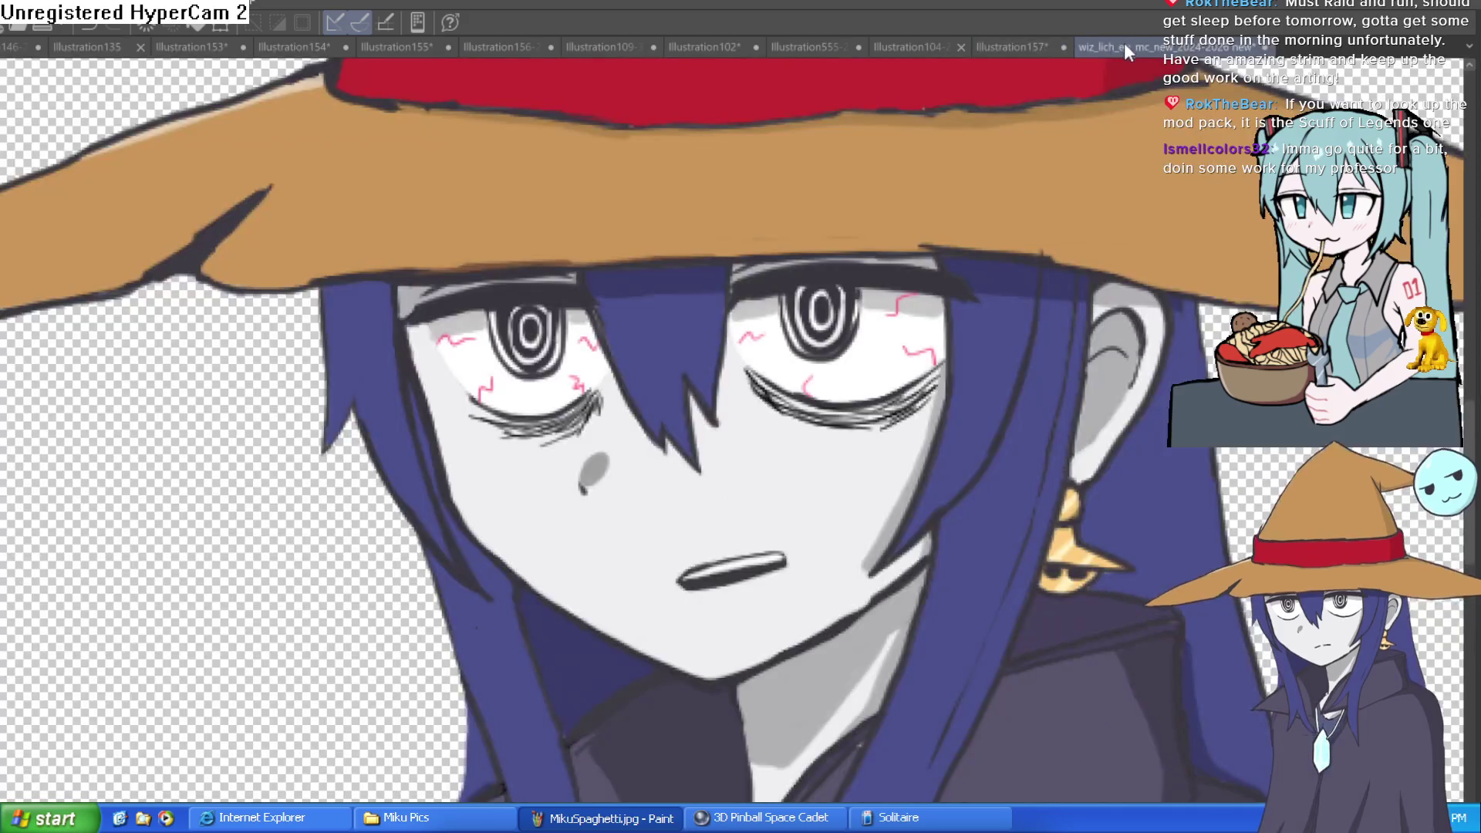
- Go to Illustration156-2 and fill the star emblem on the girl's shirt with red
left_click(716, 47)
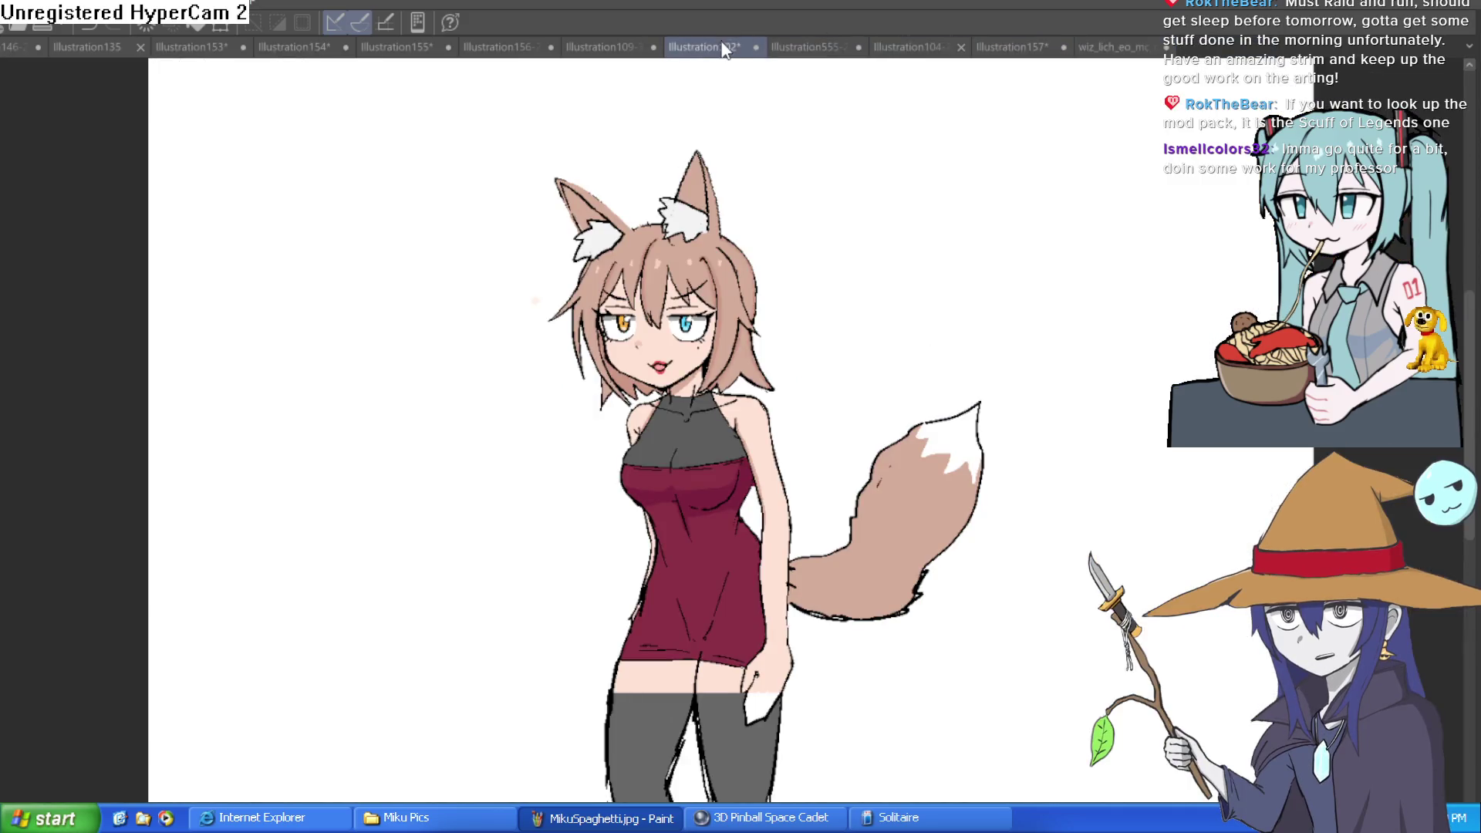
left_click(612, 47)
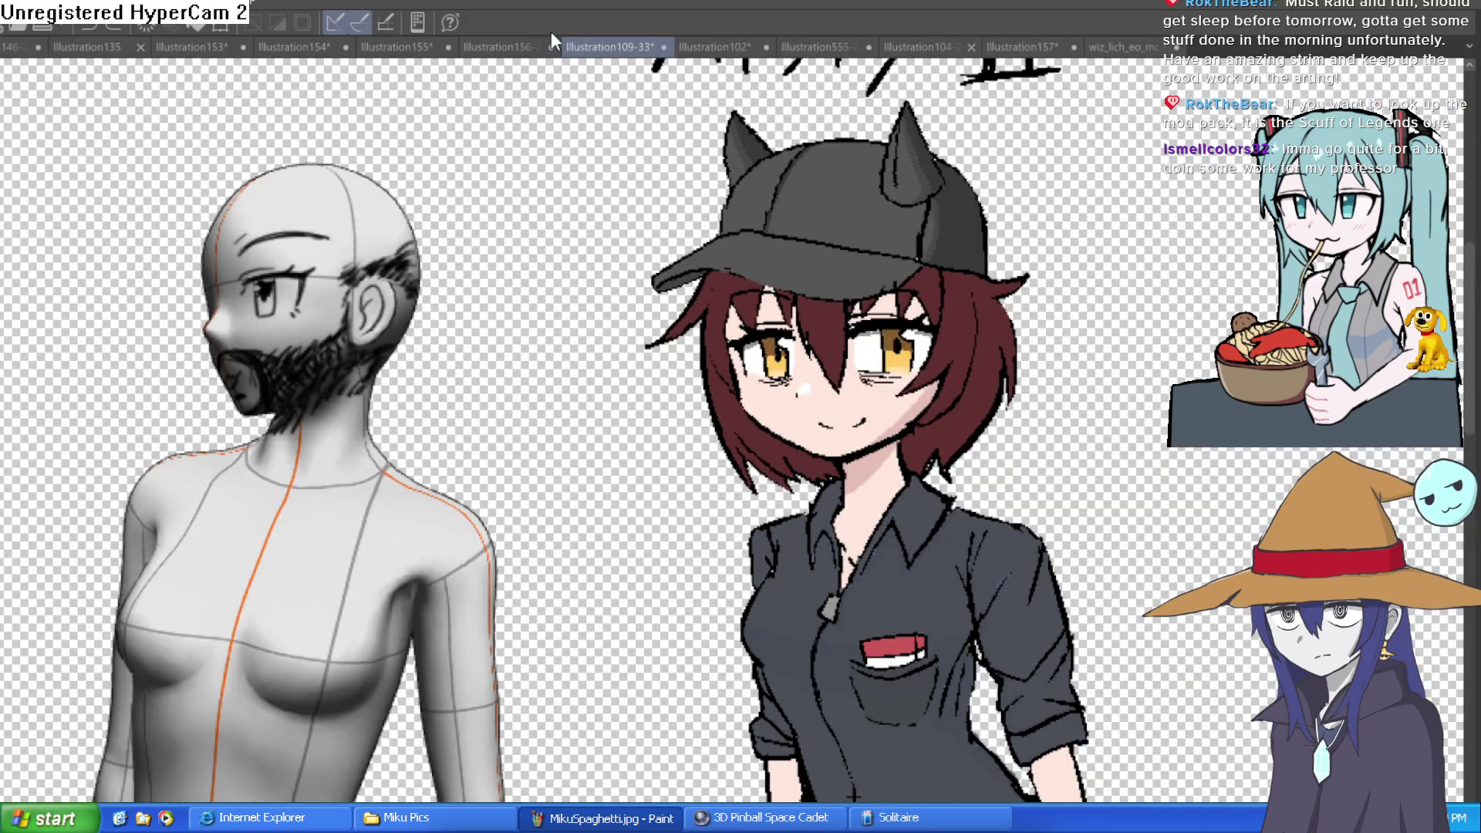
left_click(548, 42)
mouse_move(846, 502)
left_mouse_down()
mouse_move(876, 245)
mouse_move(792, 243)
left_mouse_up()
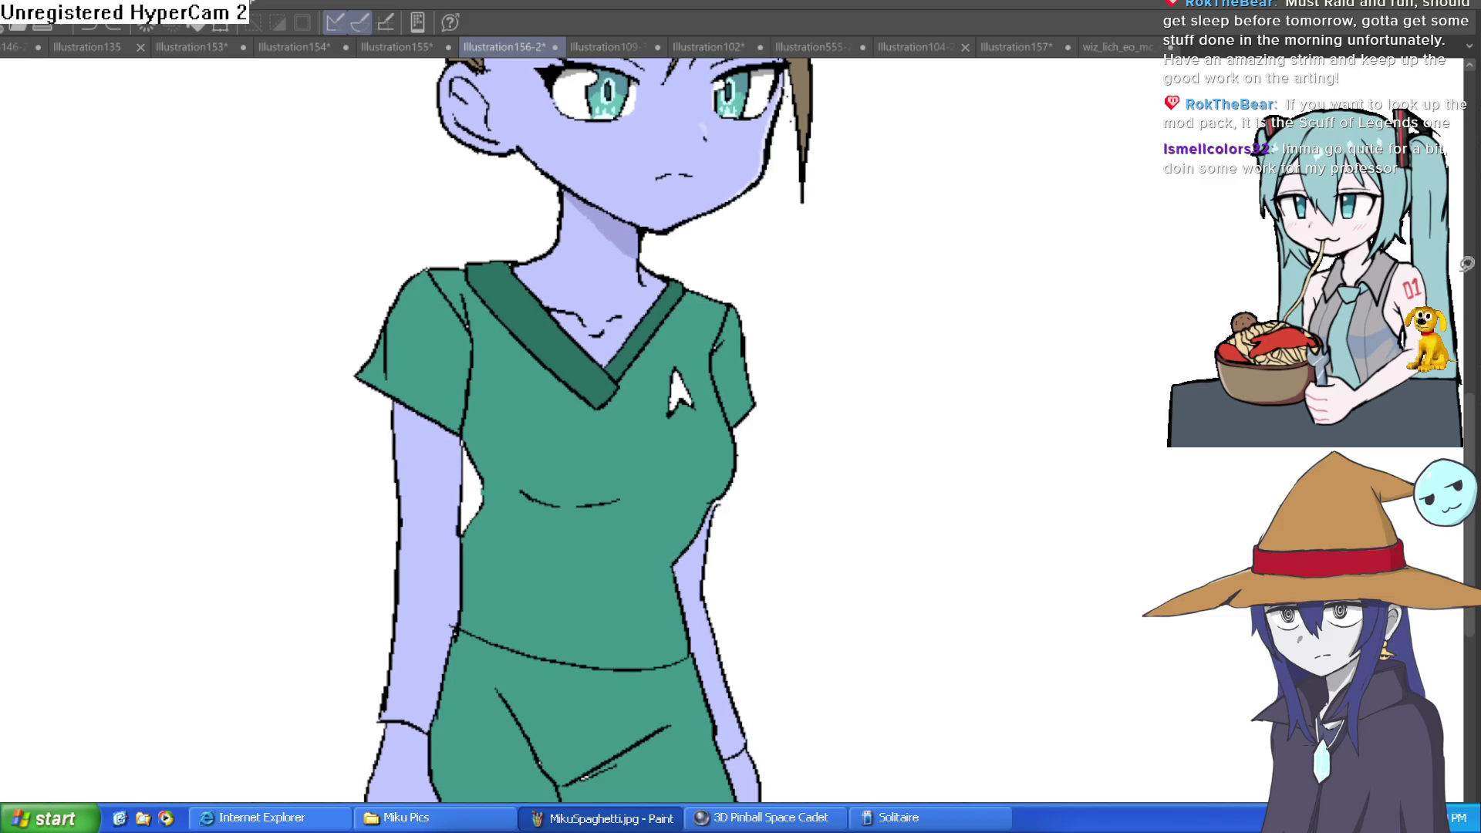
mouse_move(1105, 194)
left_mouse_down()
mouse_move(983, 317)
mouse_move(929, 344)
mouse_move(847, 564)
left_mouse_up()
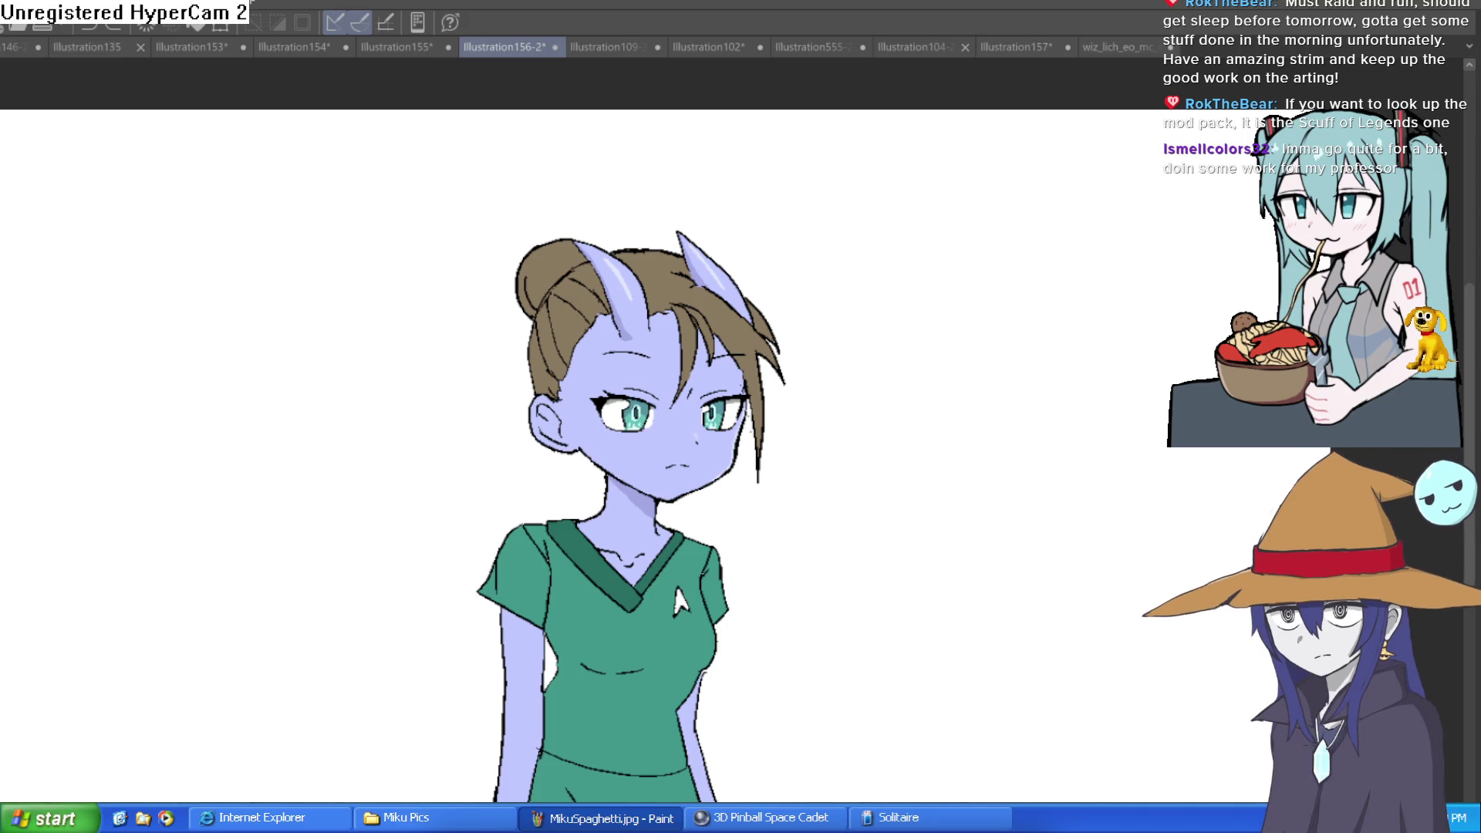
left_click(725, 437)
left_click(685, 616)
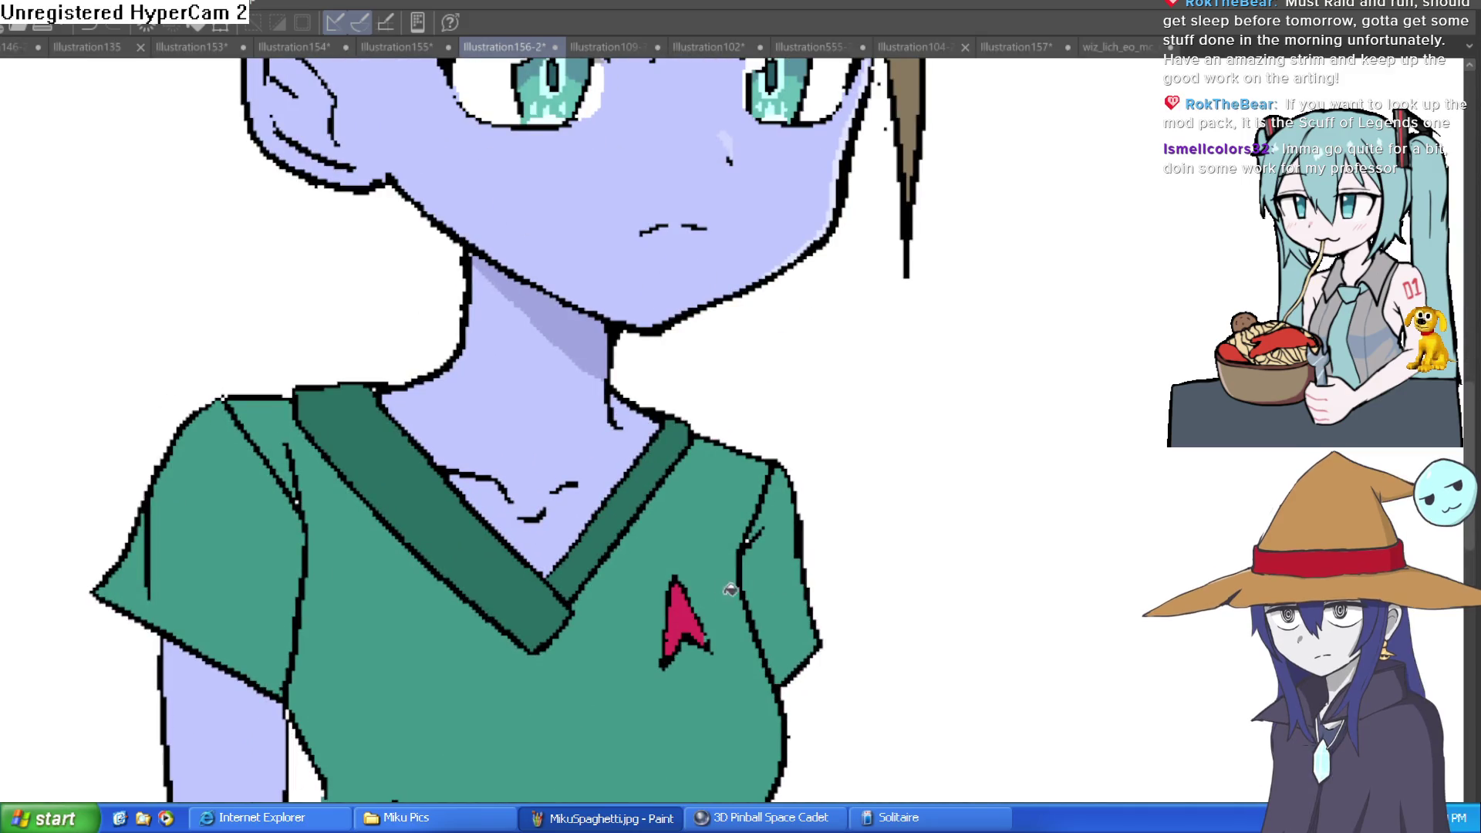
- Zoom back out and draw a loose lasso loop around the whole horned girl
left_click(854, 551, "alt")
mouse_move(813, 550)
left_mouse_down()
mouse_move(812, 506)
mouse_move(785, 603)
mouse_move(764, 573)
left_mouse_up()
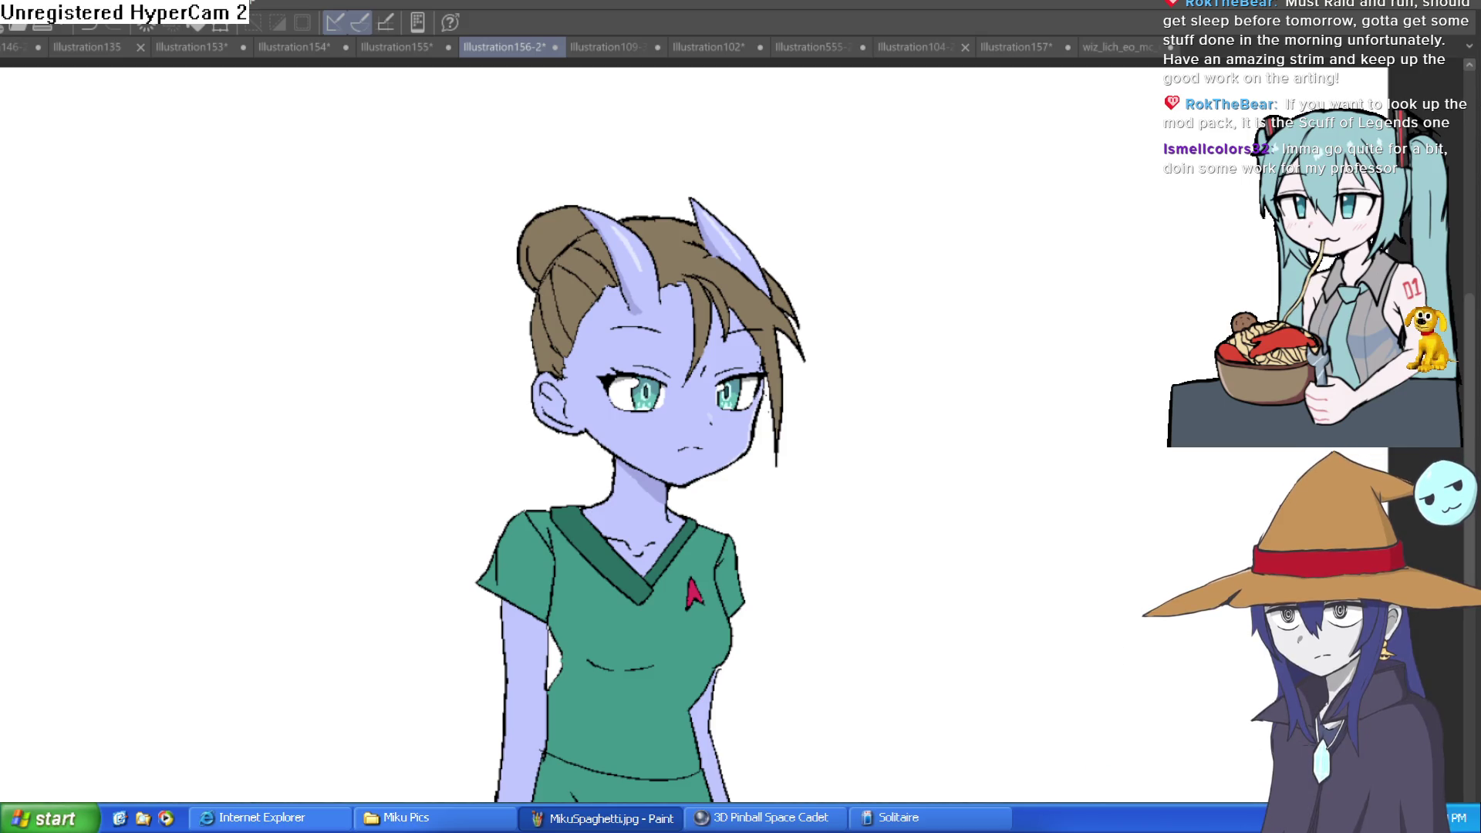
scroll(687, 243, "down", 1)
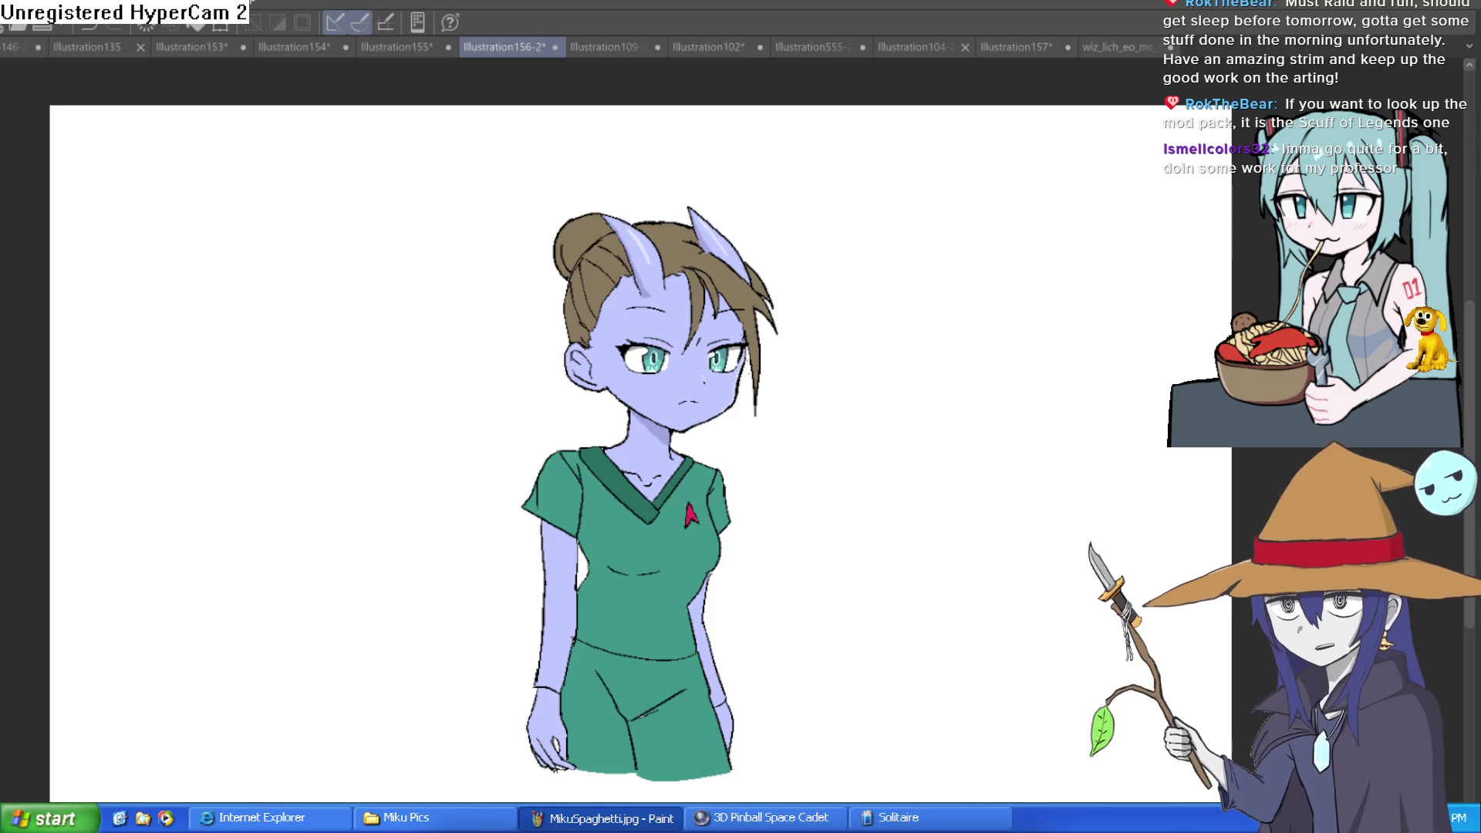
mouse_move(723, 174)
left_mouse_down()
mouse_move(443, 359)
mouse_move(466, 799)
mouse_move(877, 449)
mouse_move(808, 233)
left_mouse_up()
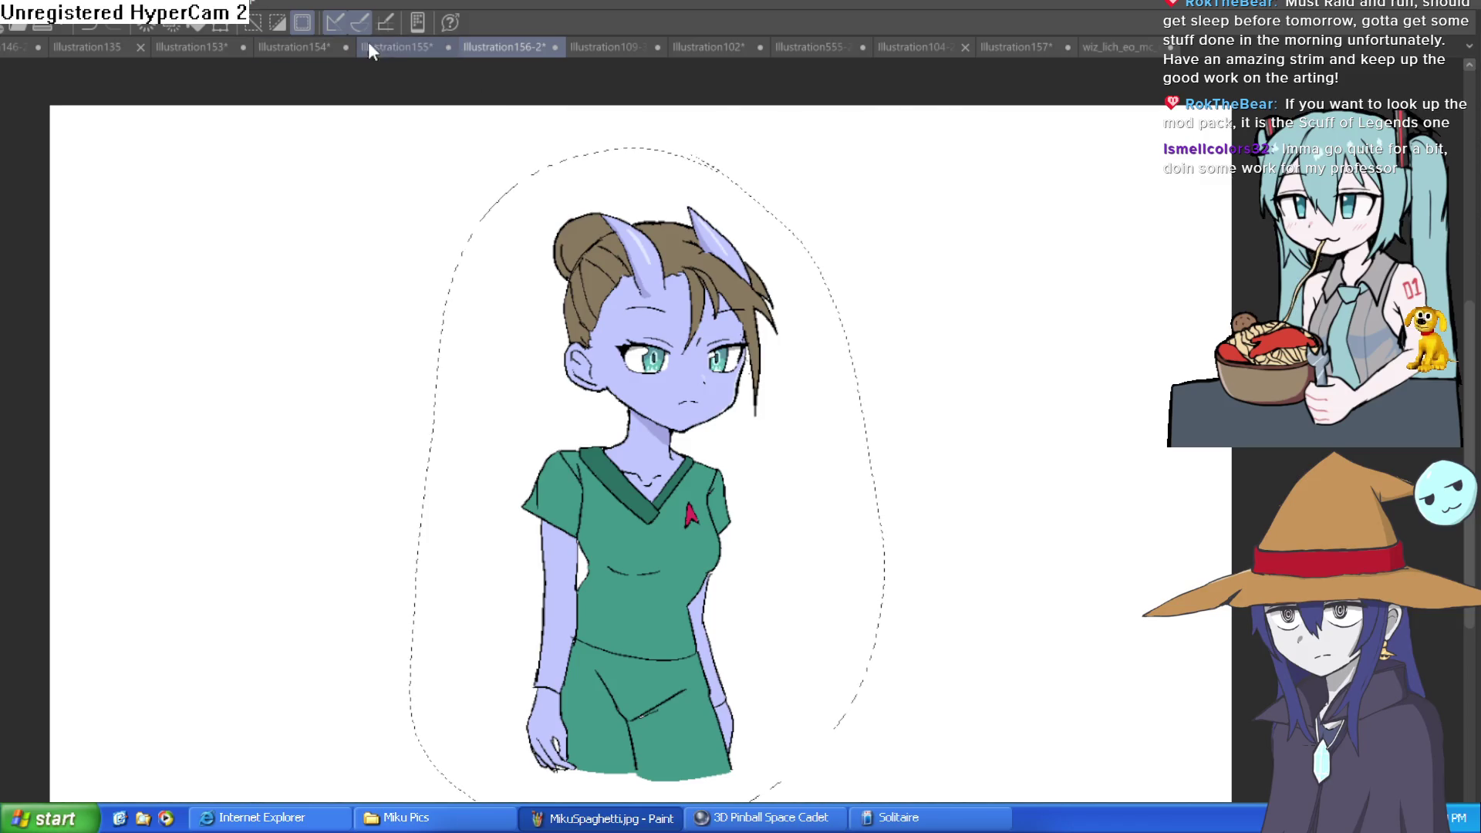
- Open the character lineup sheet and bring the whole lineup into view
left_click(369, 46)
left_click(608, 49)
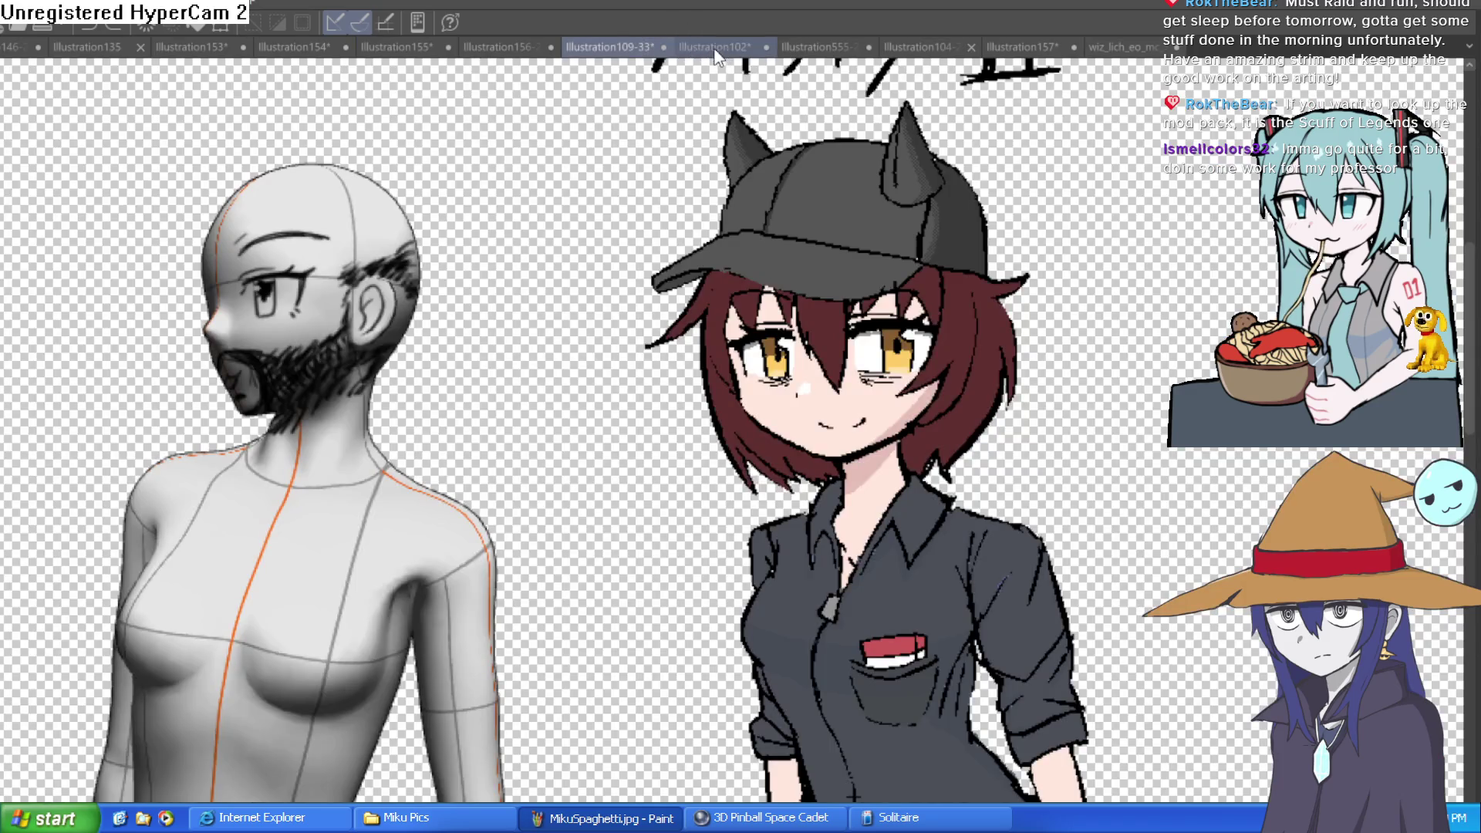
left_click(716, 51)
left_click(810, 53)
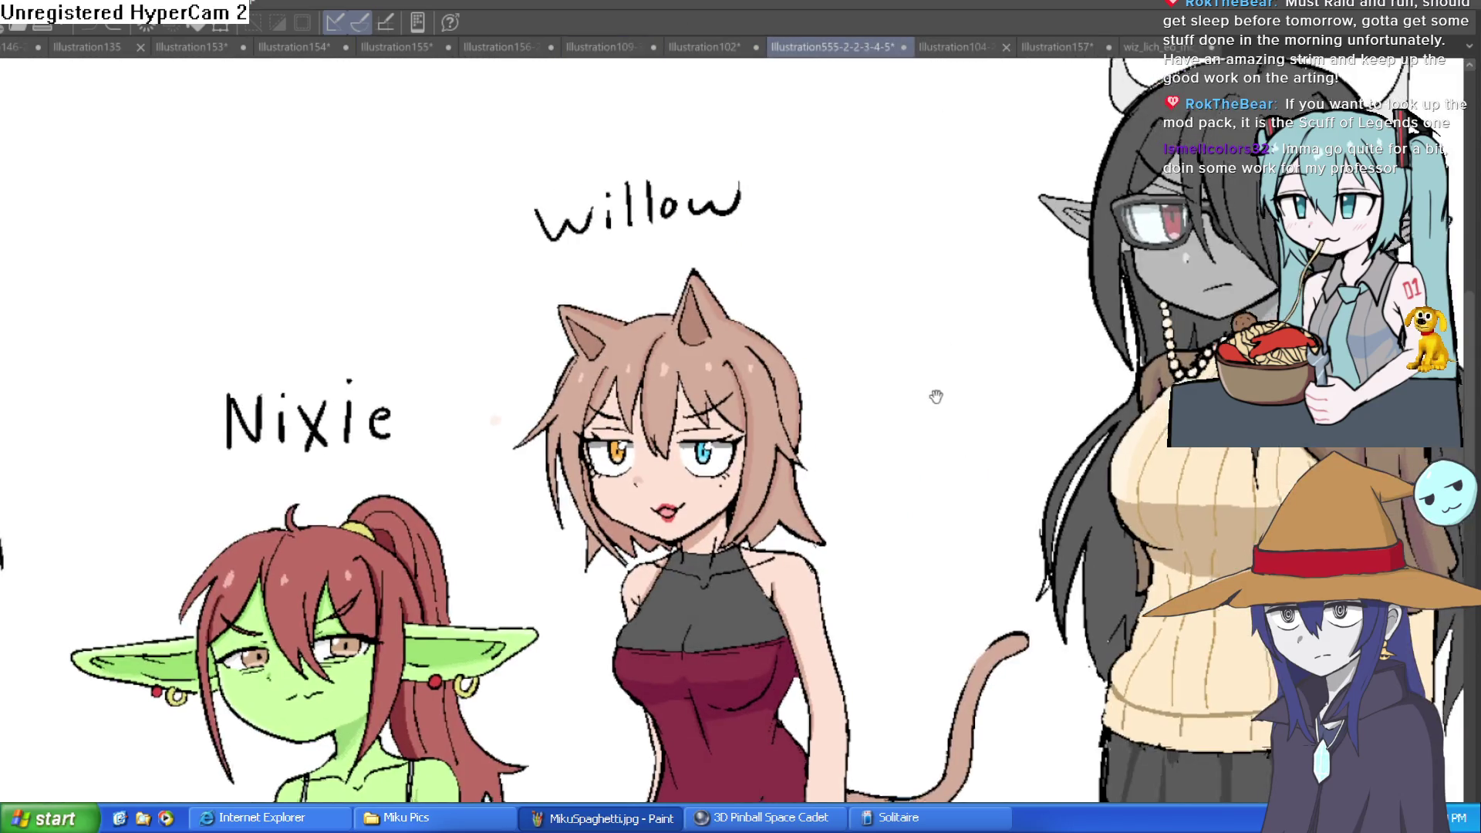
left_click_drag(936, 397, 629, 274)
scroll(1186, 483, "down", 5)
left_click_drag(1186, 483, 1043, 466)
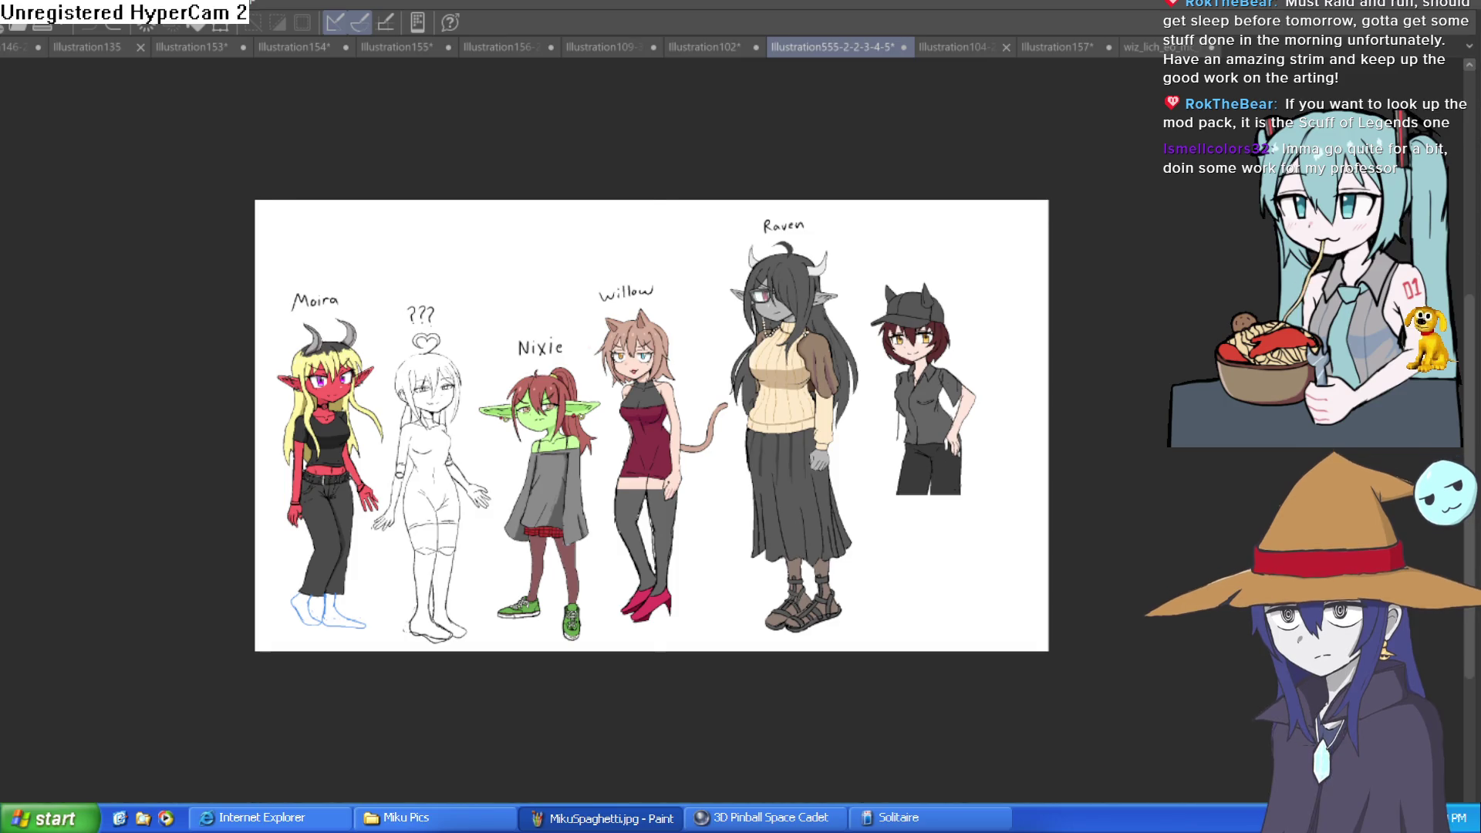
- Widen the lineup canvas to the right using the canvas resize (Ctrl+Alt+C)
key("ctrl+alt+c")
left_click_drag(1049, 426, 1235, 426)
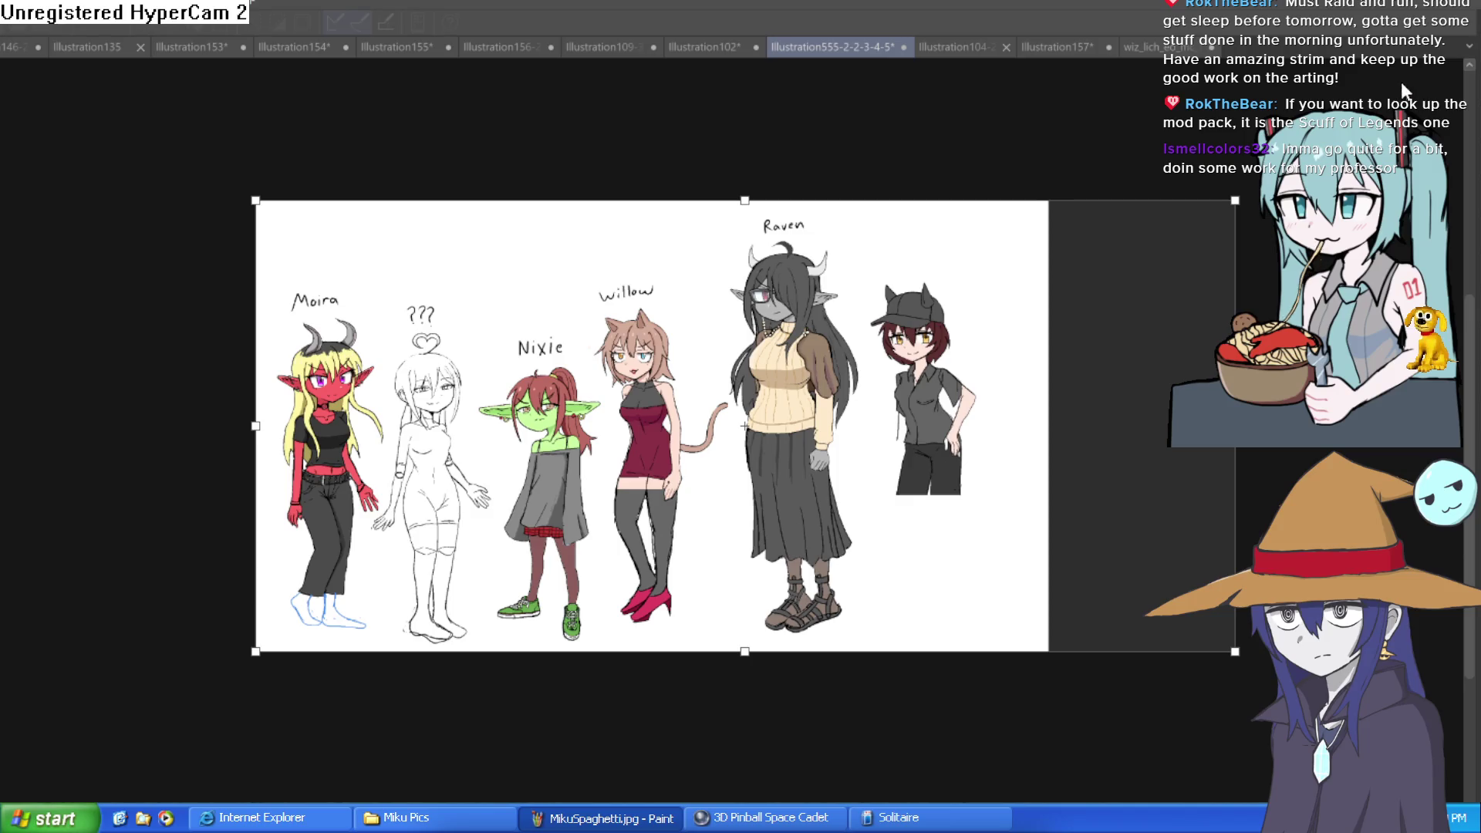
key("Escape")
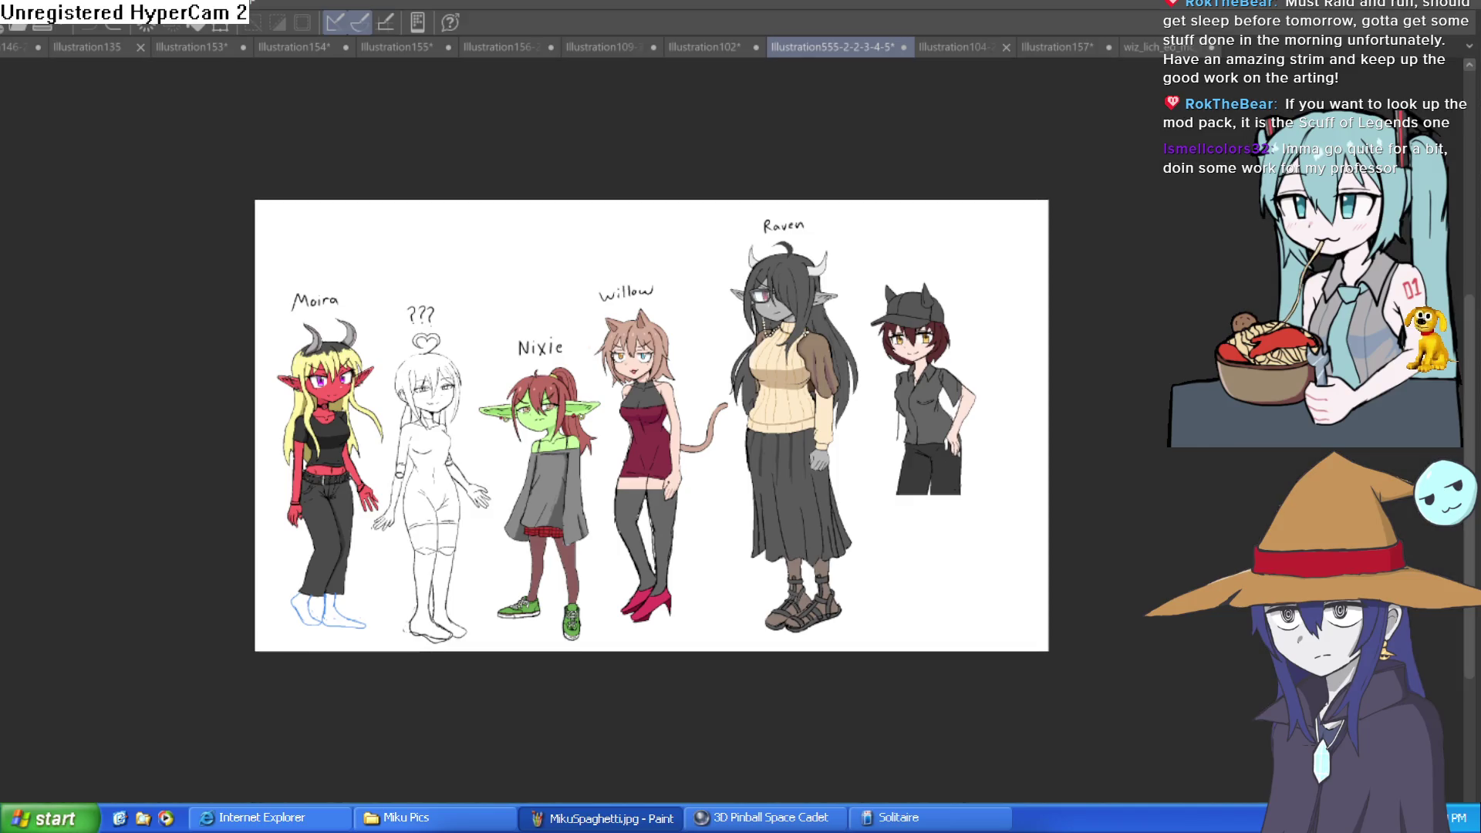
- Paste the horned purple girl and place her between Willow and Raven
key("ctrl+v")
key("ctrl+t")
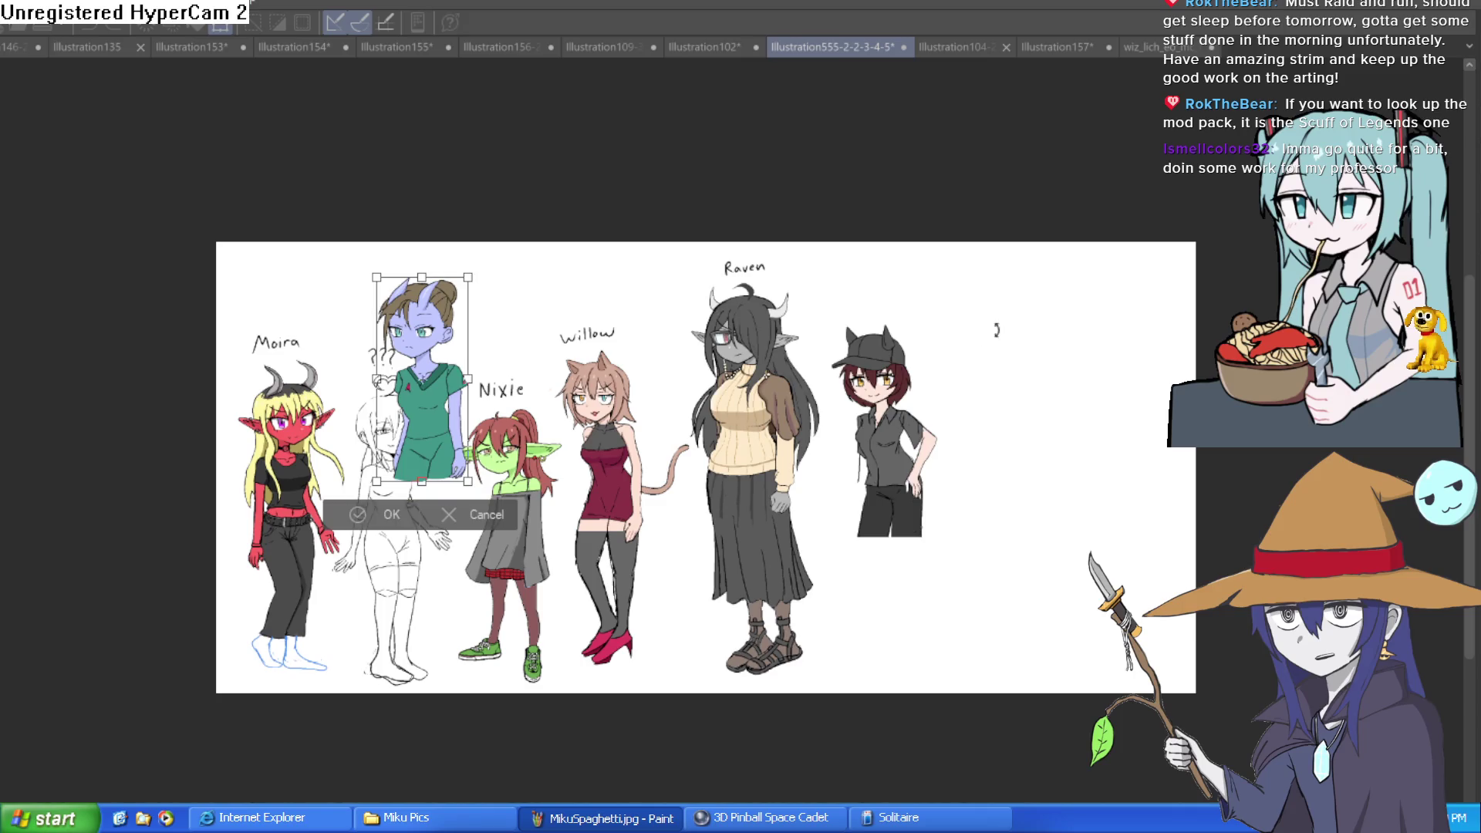
mouse_move(451, 439)
left_mouse_down()
mouse_move(752, 461)
mouse_move(868, 501)
mouse_move(981, 511)
mouse_move(671, 512)
left_mouse_up()
scroll(671, 512, "up", 3)
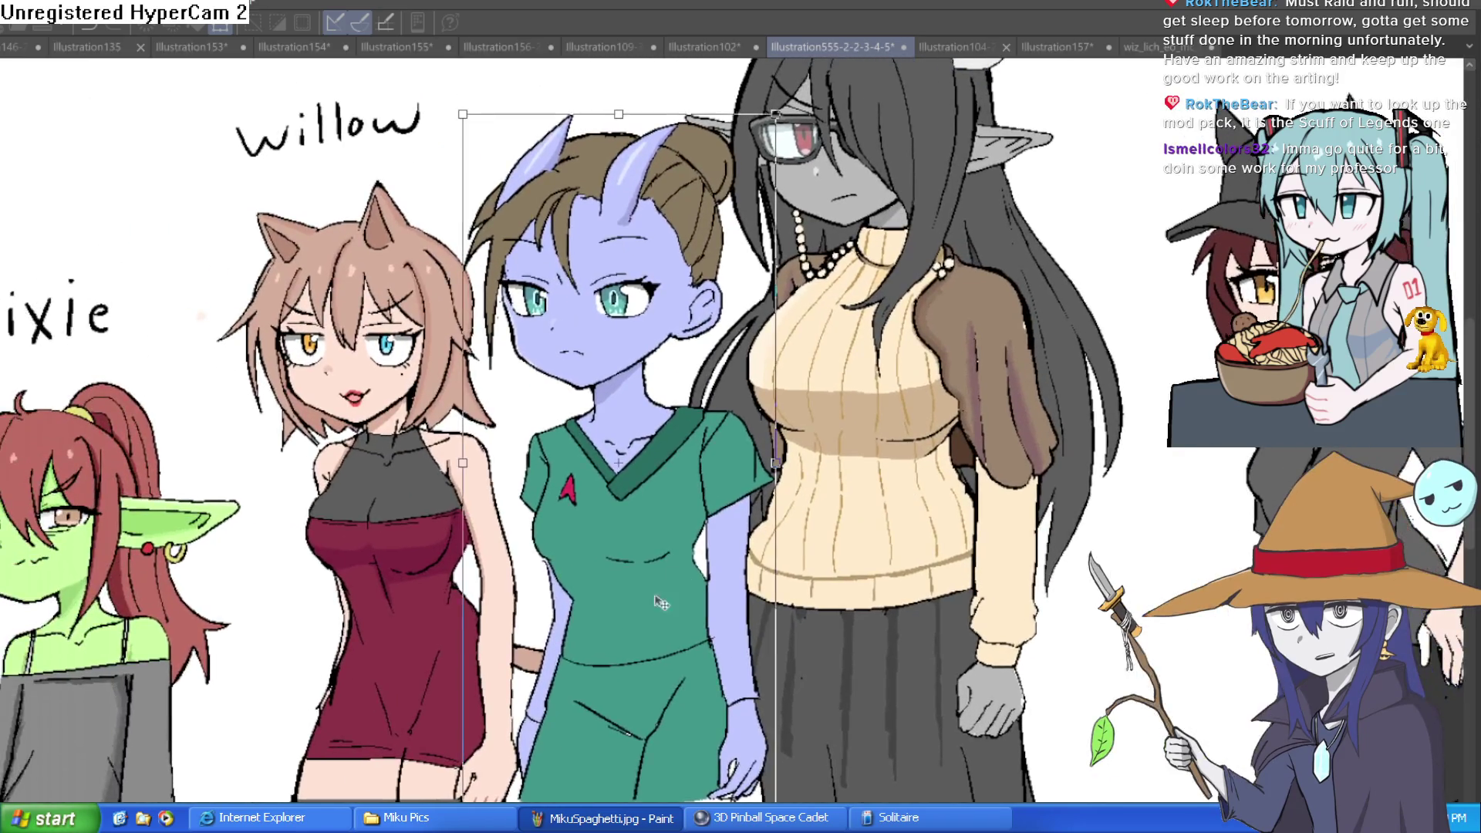
mouse_move(621, 634)
left_mouse_down()
mouse_move(424, 657)
mouse_move(561, 618)
mouse_move(670, 613)
left_mouse_up()
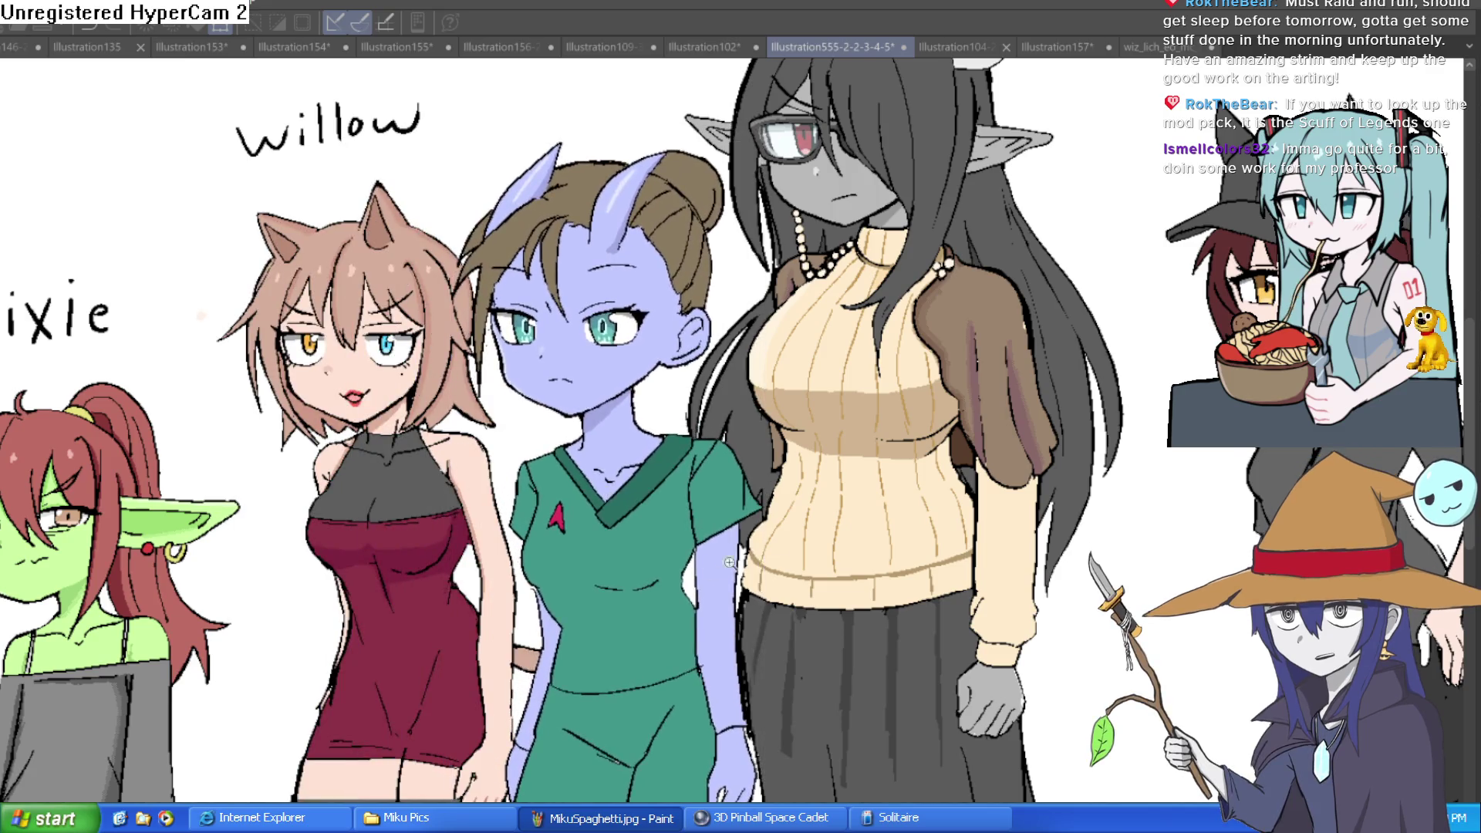
key("Return")
- Fine-tune the purple girl's final placement with a slight nudge to the right
scroll(897, 500, "down", 2)
scroll(897, 500, "down", 2)
scroll(942, 467, "up", 2)
key("ctrl+t")
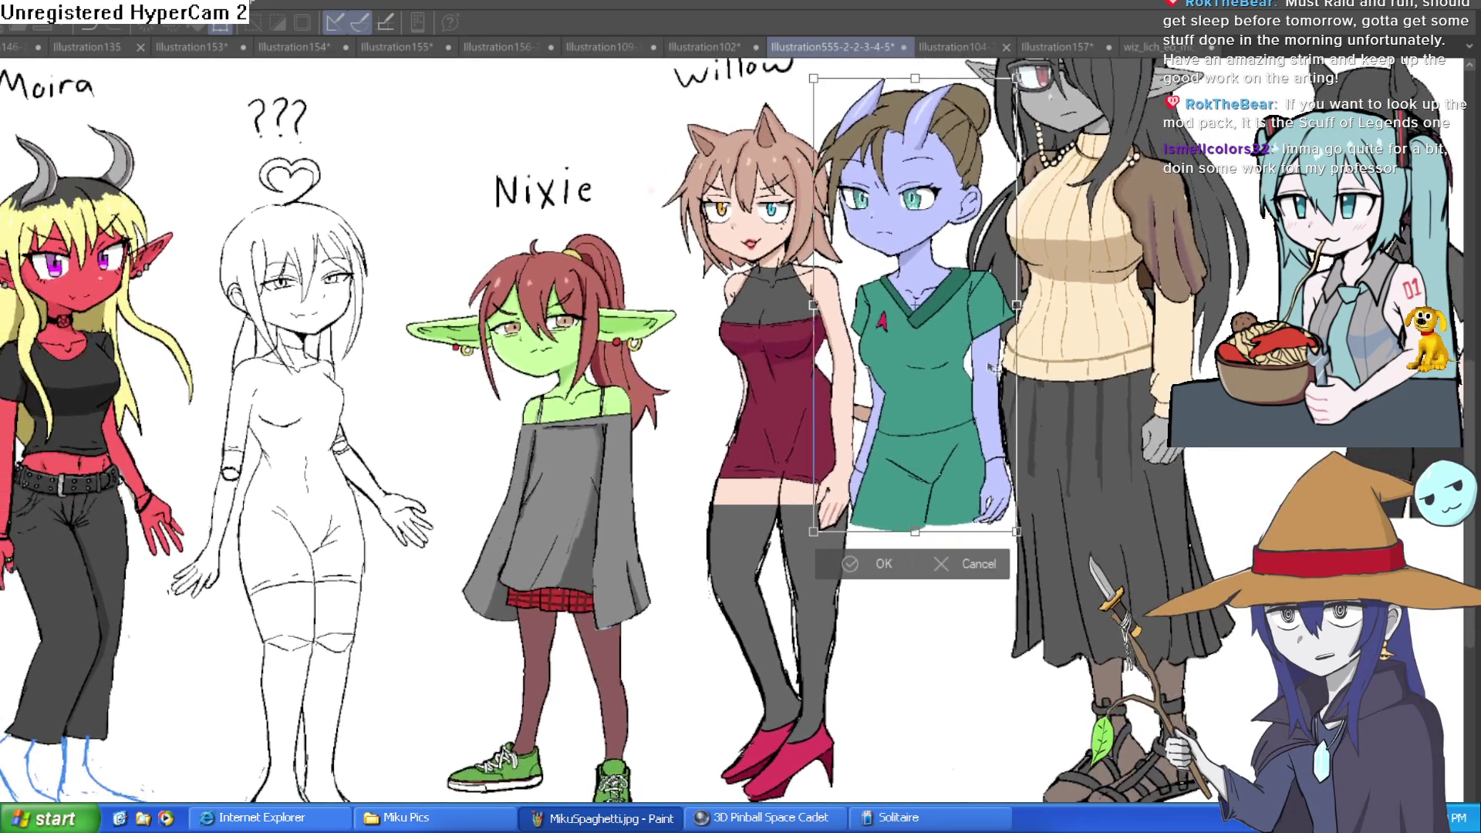
key("Return")
scroll(943, 467, "down", 2)
scroll(943, 467, "up", 4)
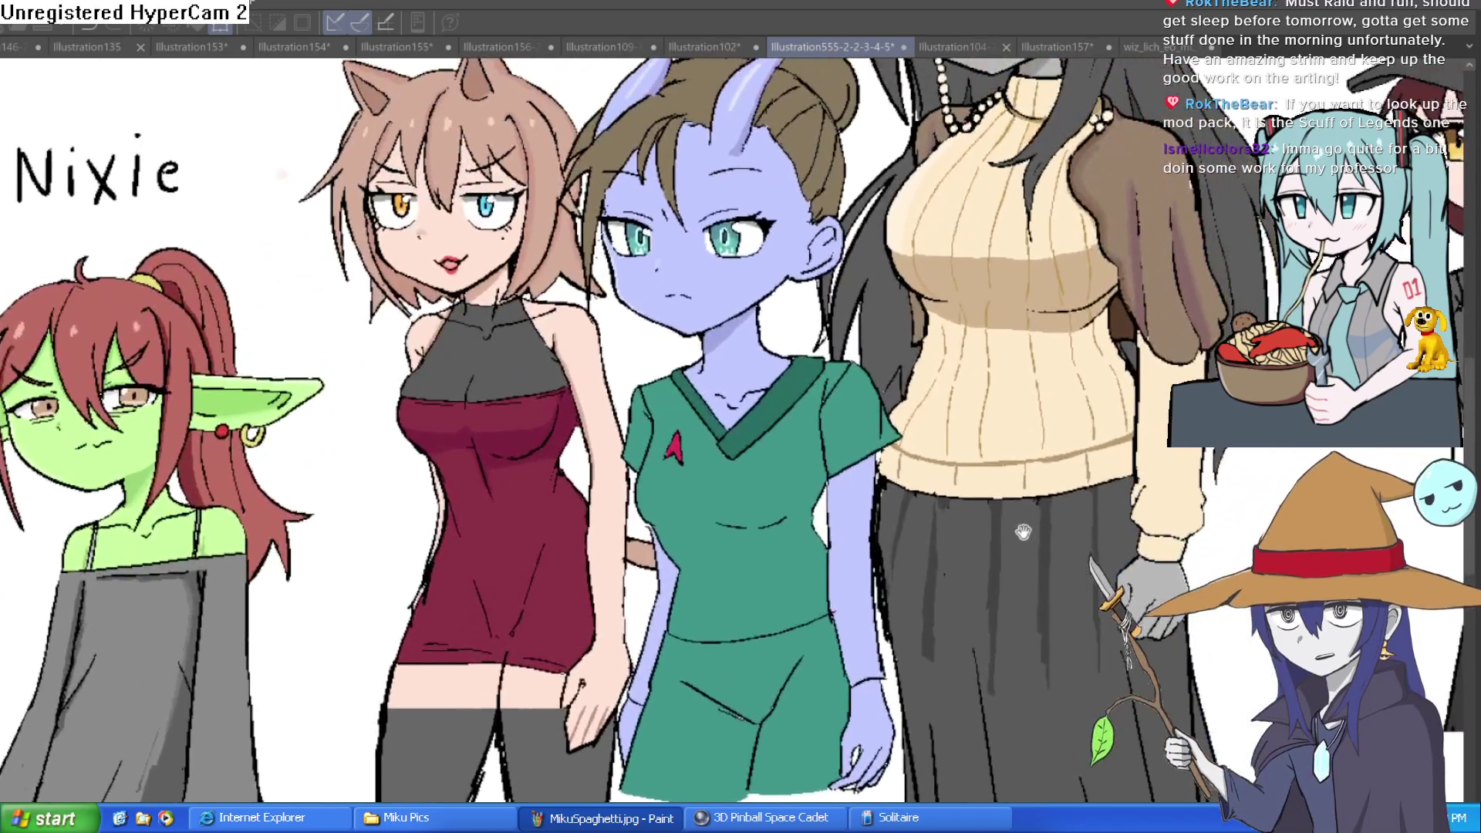
scroll(1032, 466, "down", 2)
scroll(1032, 466, "up", 2)
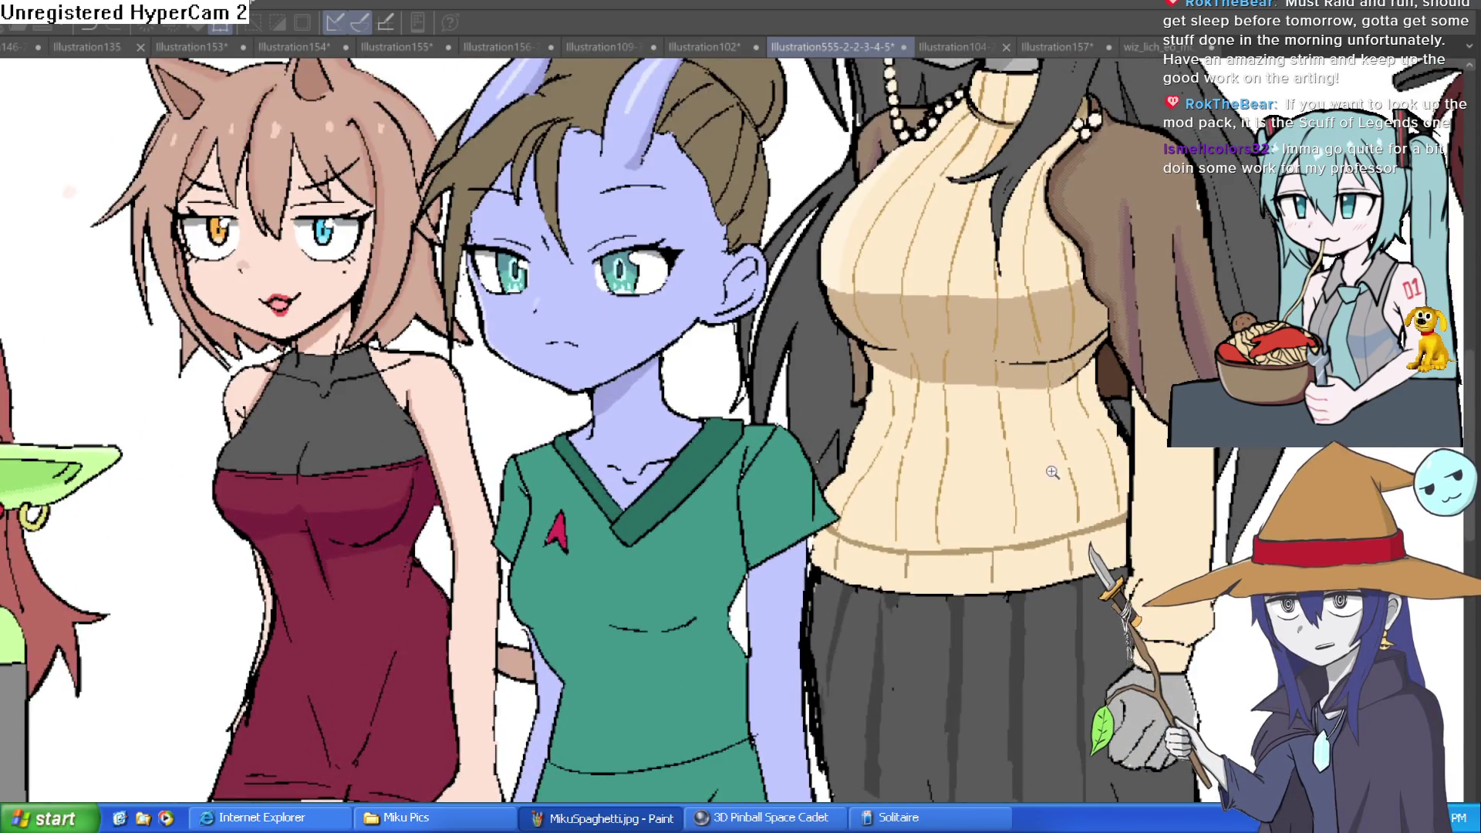
scroll(1059, 465, "down", 2)
left_click_drag(1060, 466, 1019, 472)
key("ctrl+t")
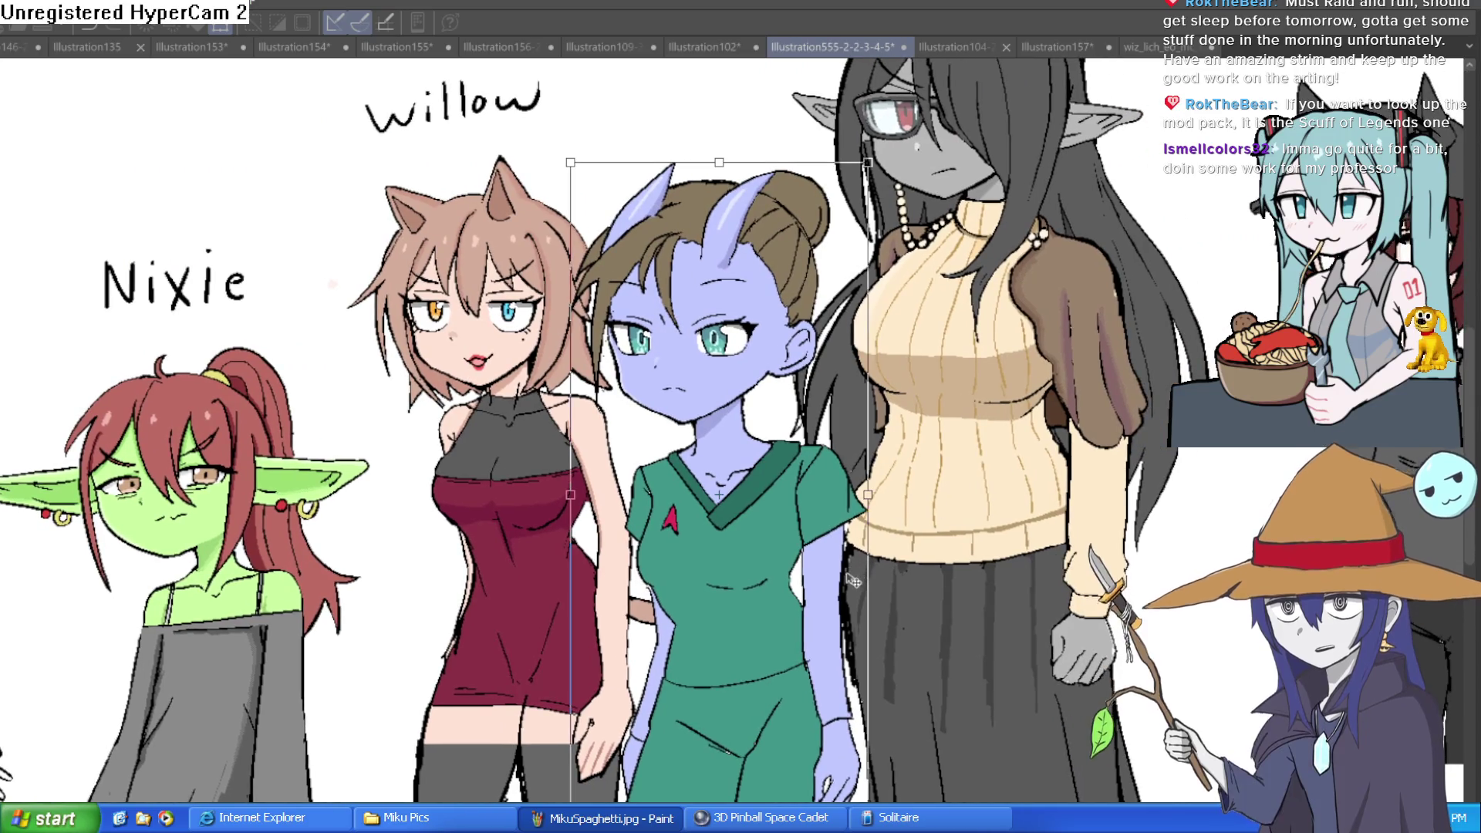
left_click_drag(851, 564, 854, 571)
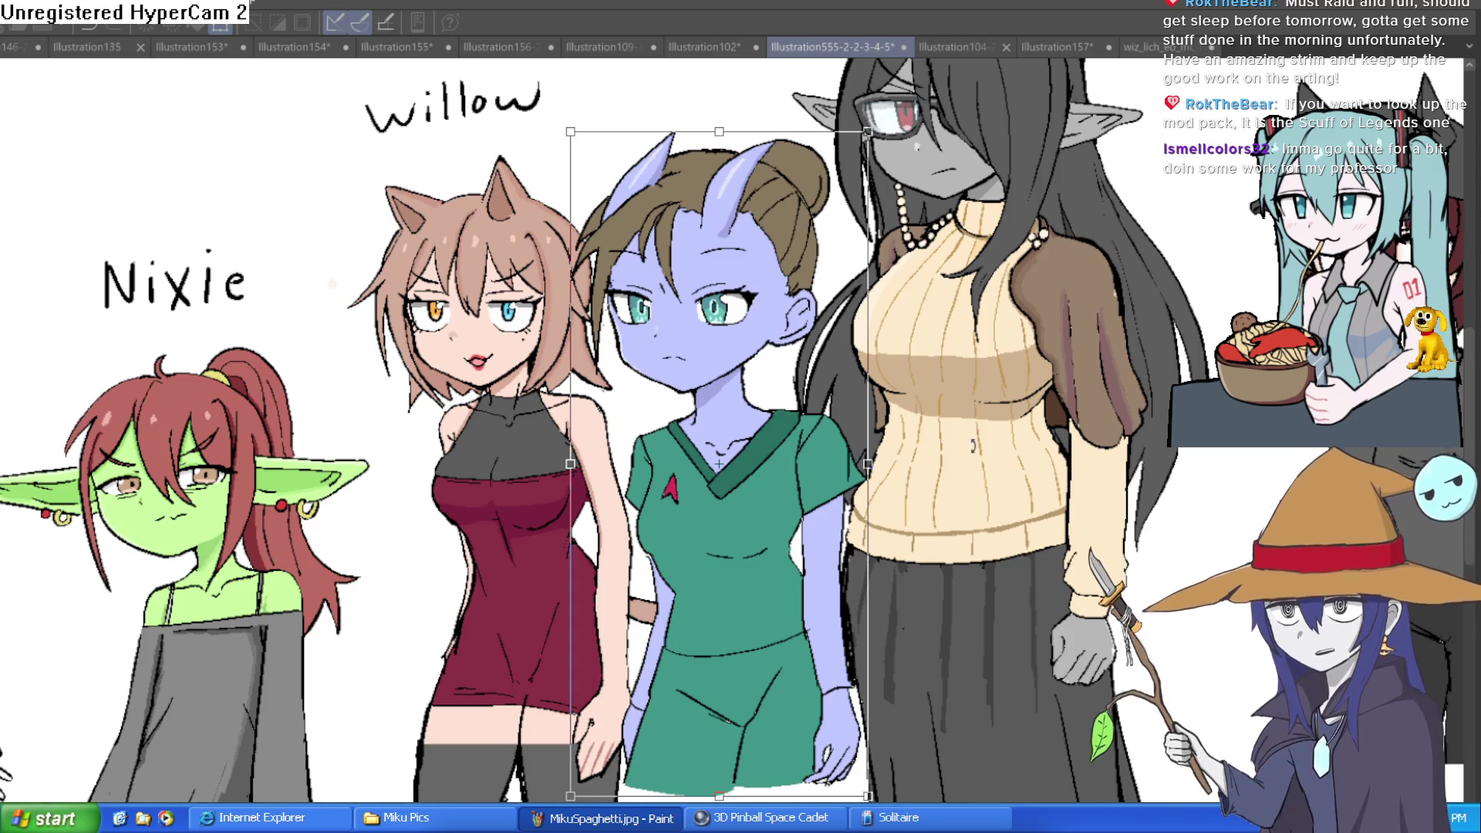
key("Return")
scroll(764, 322, "down", 2)
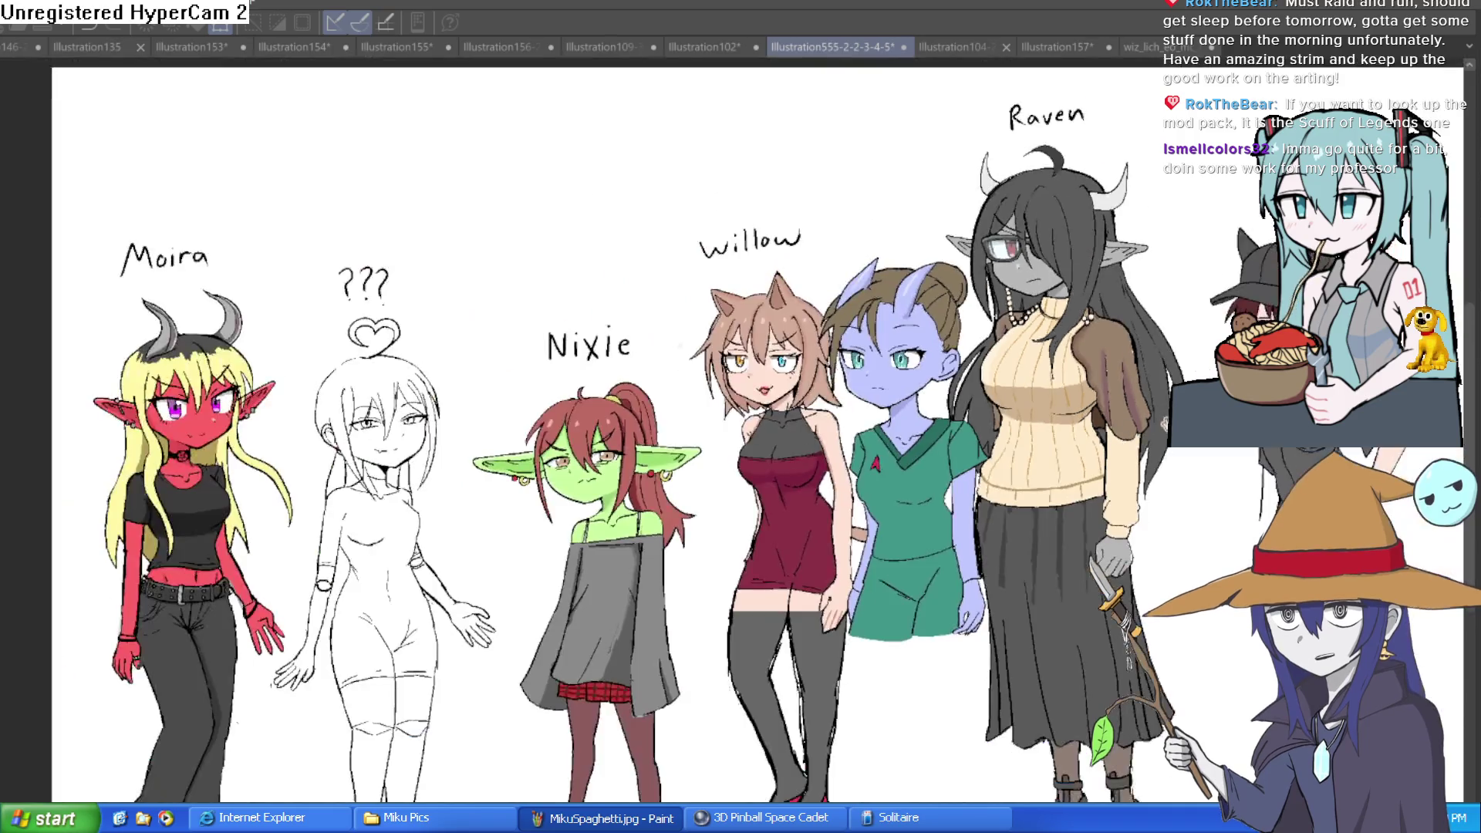
- Move the blue girl beside the cap girl so they don't overlap
scroll(763, 321, "up", 3)
left_click_drag(763, 321, 754, 387)
key("ctrl+t")
mouse_move(595, 544)
left_mouse_down()
mouse_move(1102, 482)
mouse_move(1221, 504)
mouse_move(1119, 527)
mouse_move(1087, 550)
left_mouse_up()
key("Return")
key("ctrl+t")
key("Return")
- Zoom in on both girls and shift the blue girl in front of Raven
left_click(1088, 400)
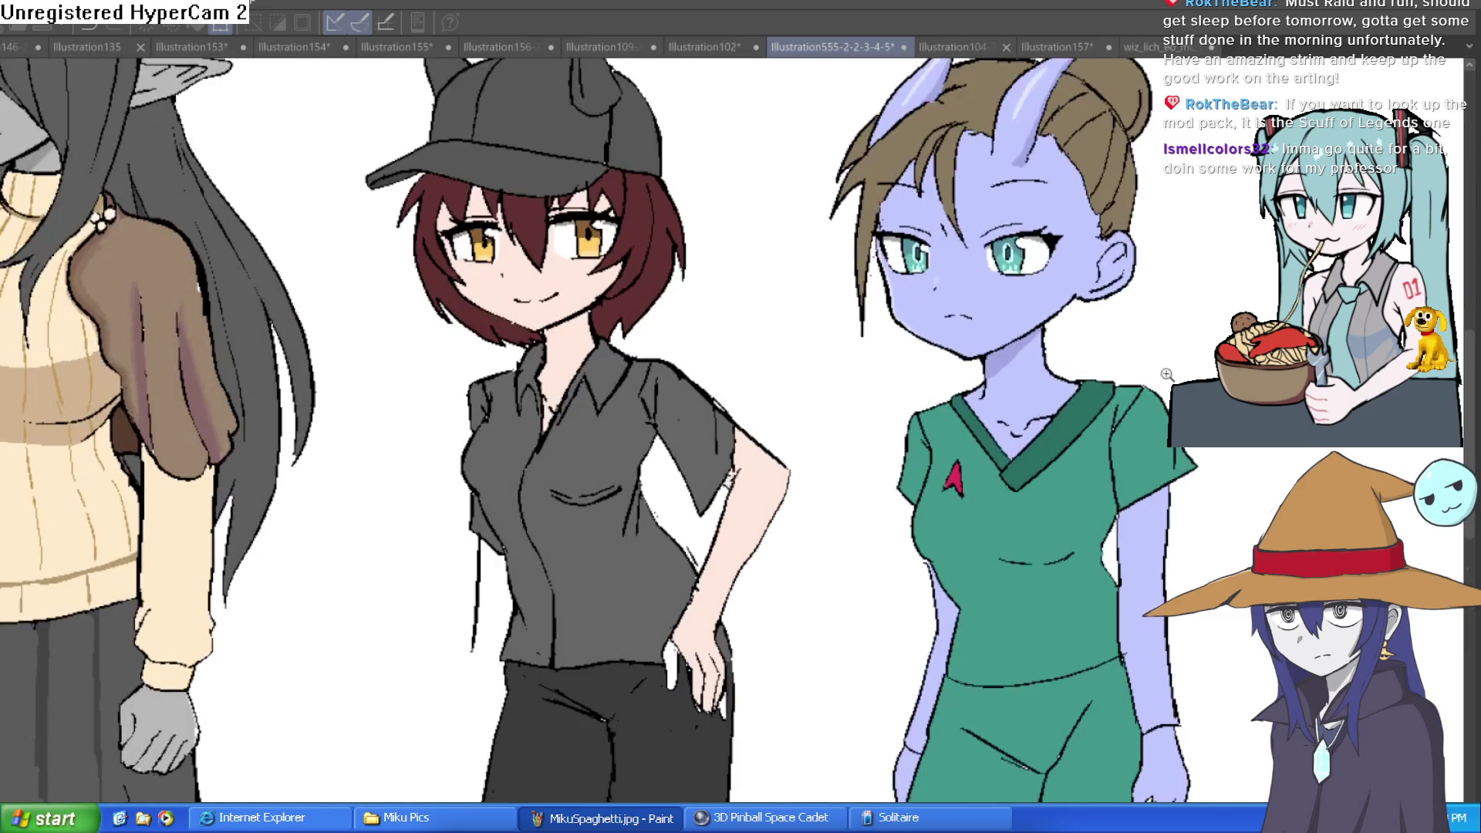
scroll(1219, 370, "down", 3)
key("ctrl+t")
mouse_move(1234, 497)
left_mouse_down()
mouse_move(754, 404)
mouse_move(803, 398)
mouse_move(525, 483)
mouse_move(500, 514)
mouse_move(521, 500)
mouse_move(984, 556)
mouse_move(1218, 556)
mouse_move(1174, 502)
mouse_move(1200, 479)
left_mouse_up()
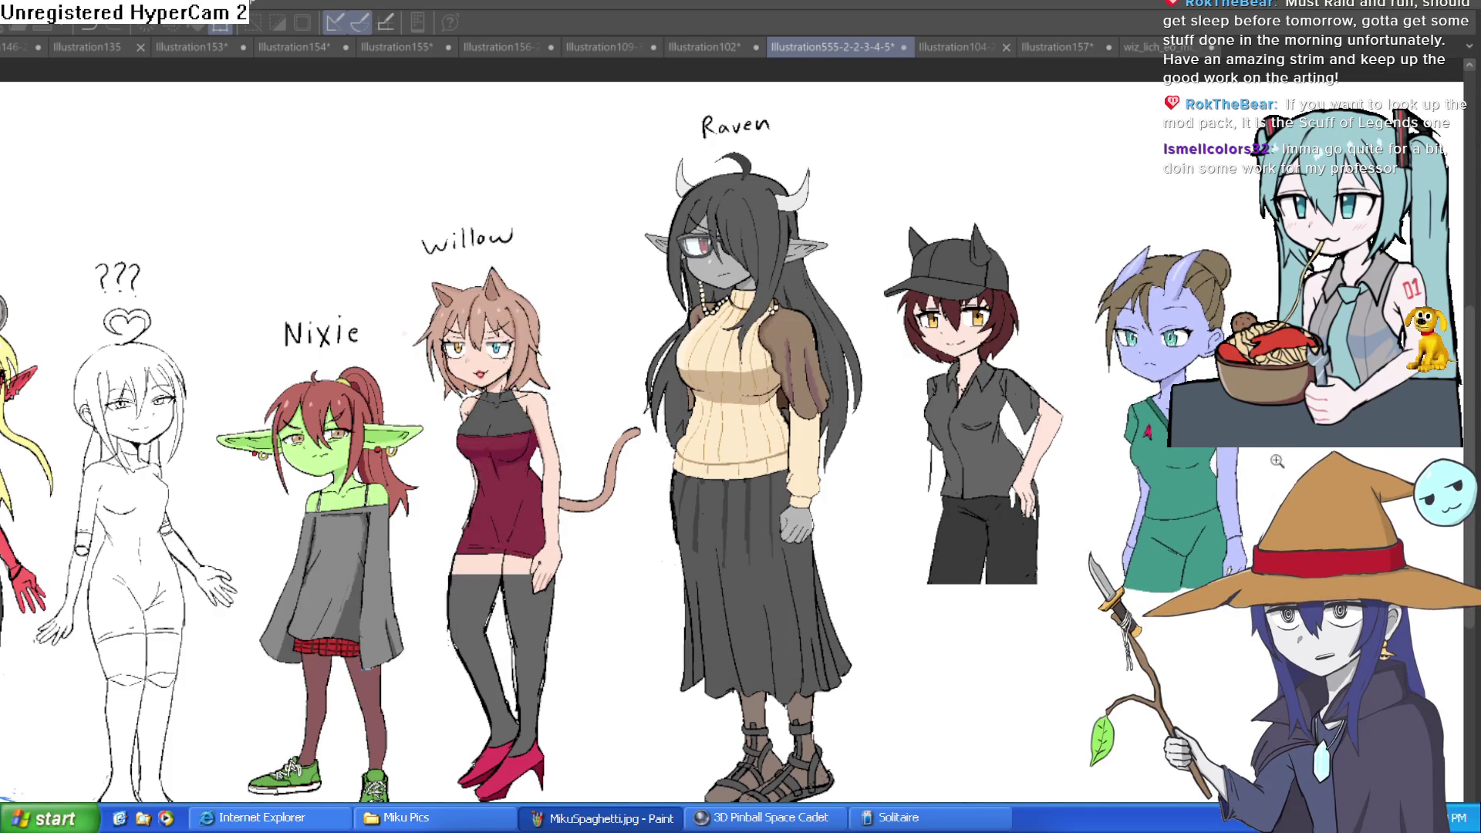
key("Return")
left_click_drag(1304, 409, 1155, 528)
- Zoom in close on the blue girl's face, then return to the witch-in-bed sketch
scroll(1119, 447, "up", 5)
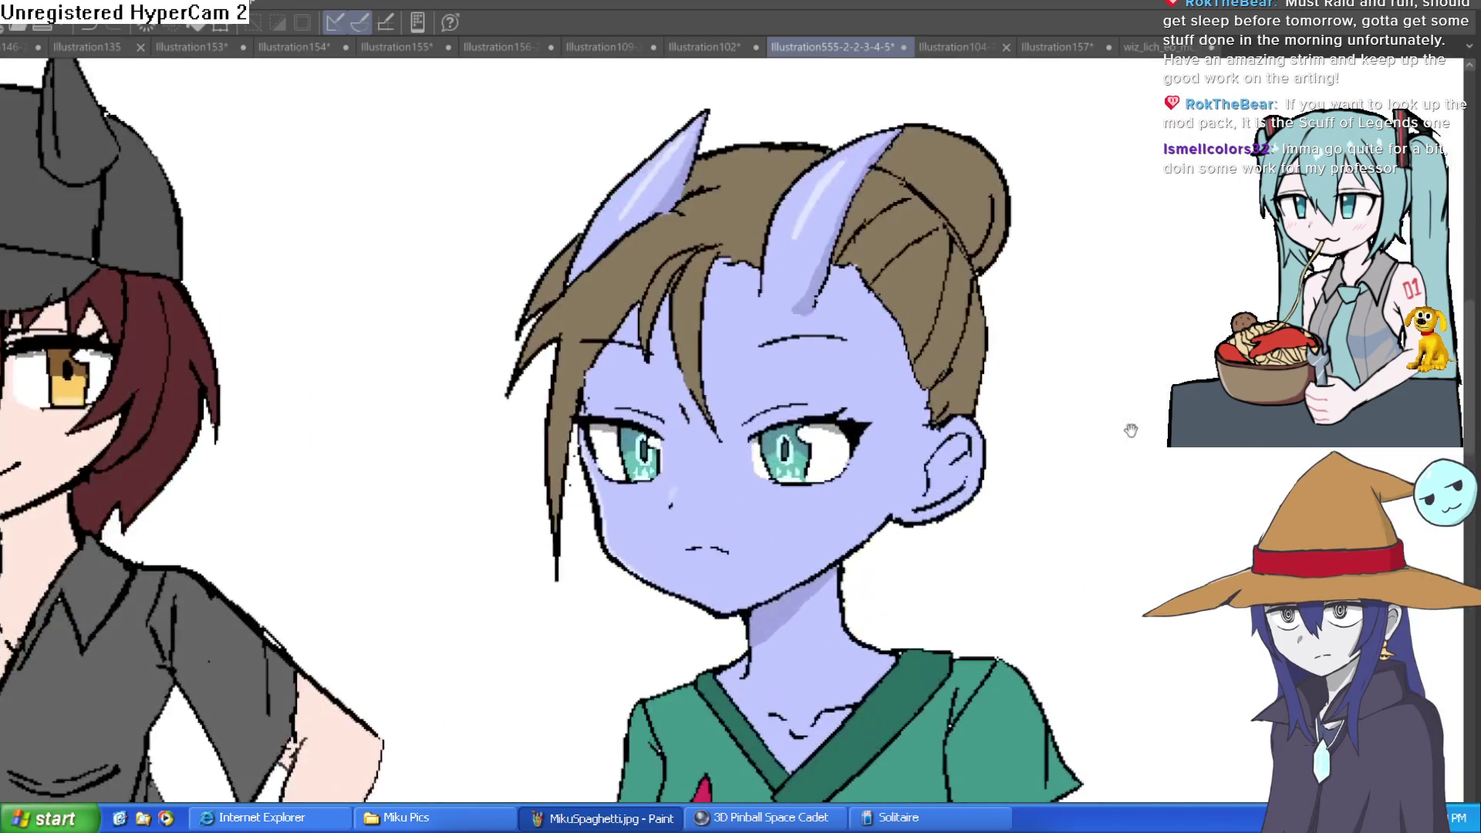
left_click_drag(872, 267, 847, 346)
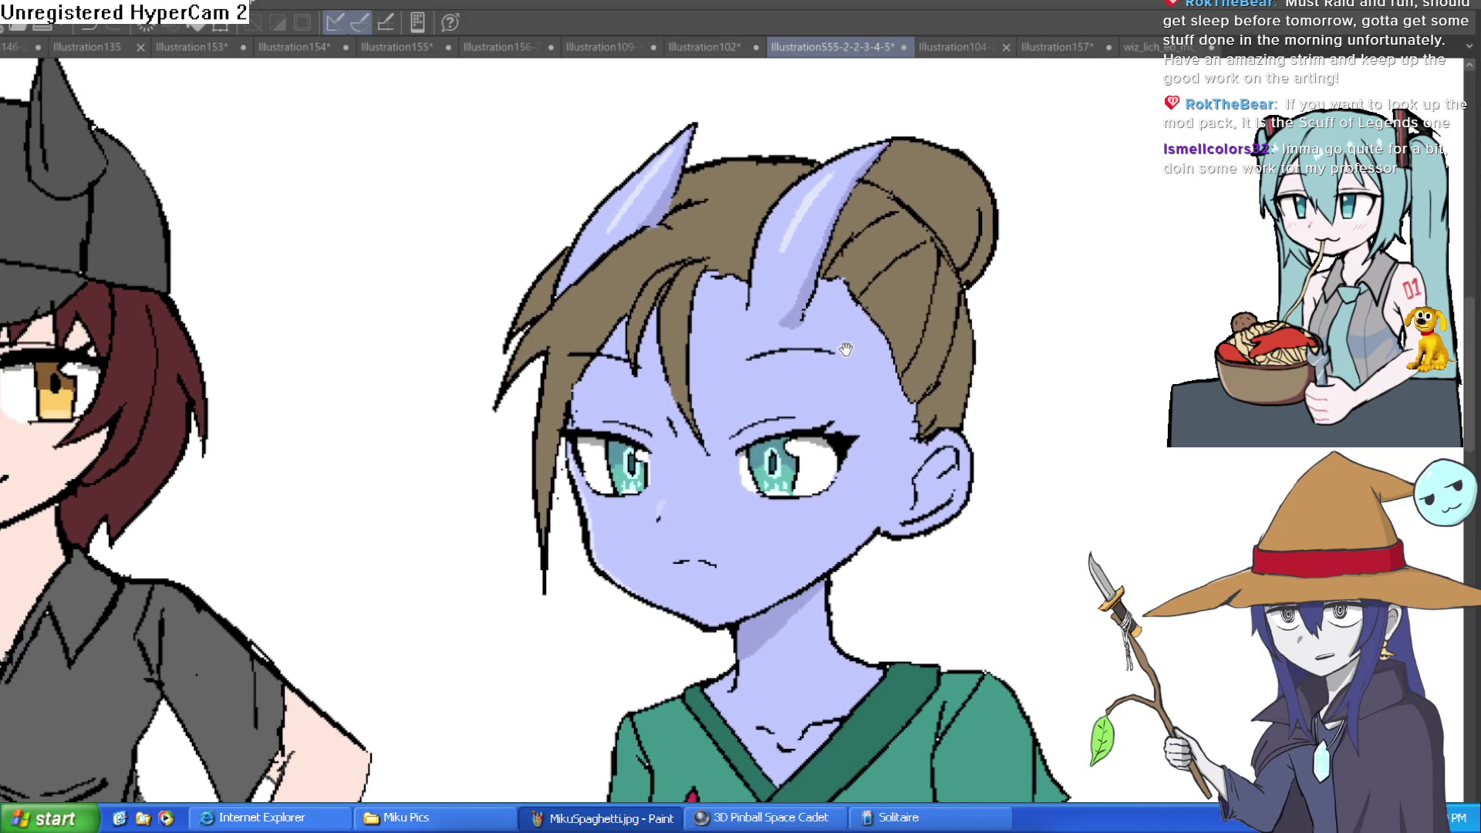
left_click(829, 349)
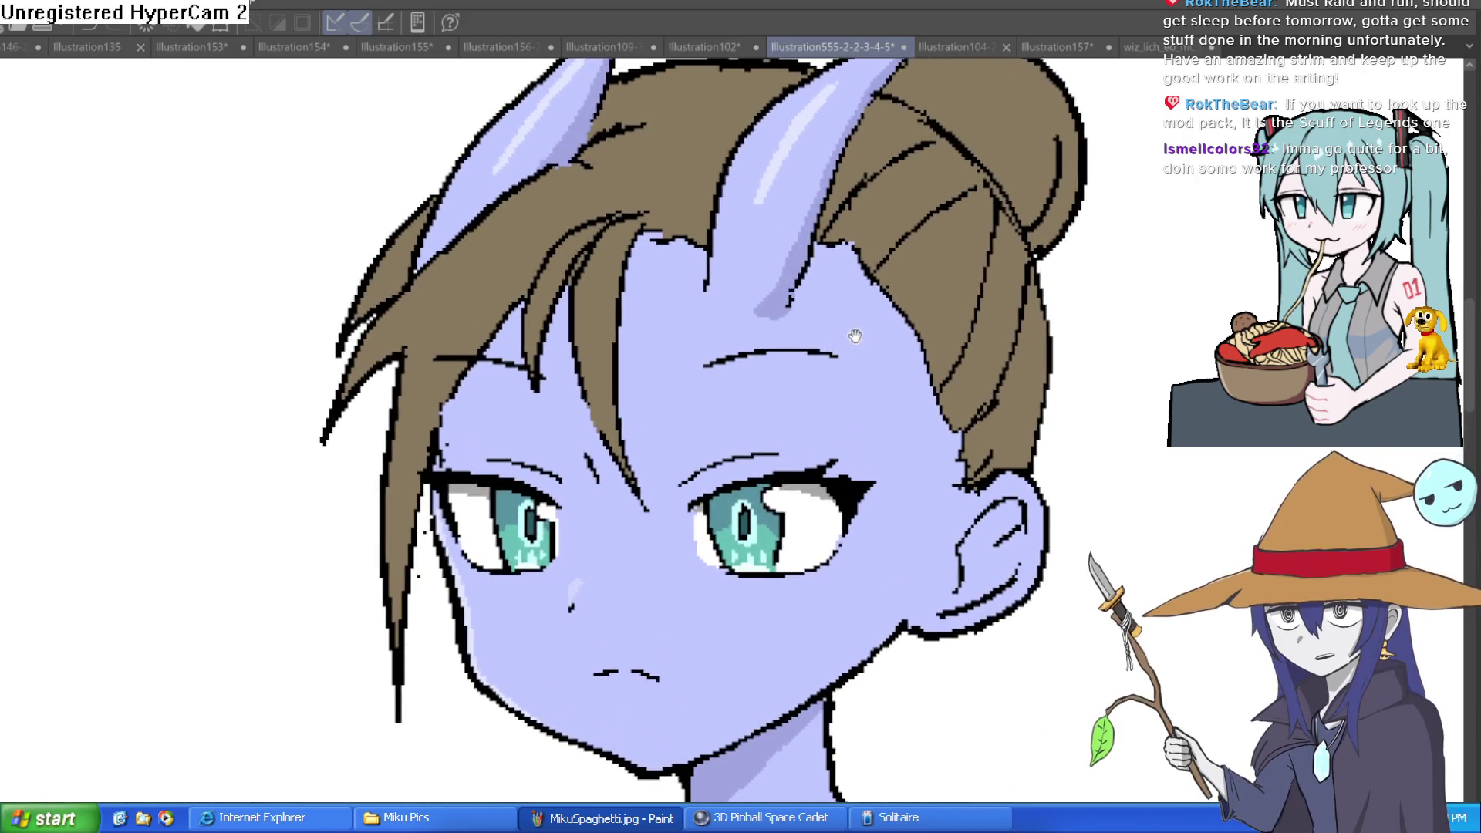
left_click(843, 344)
mouse_move(846, 340)
left_mouse_down()
mouse_move(805, 363)
mouse_move(861, 323)
left_mouse_up()
scroll(834, 348, "down", 4)
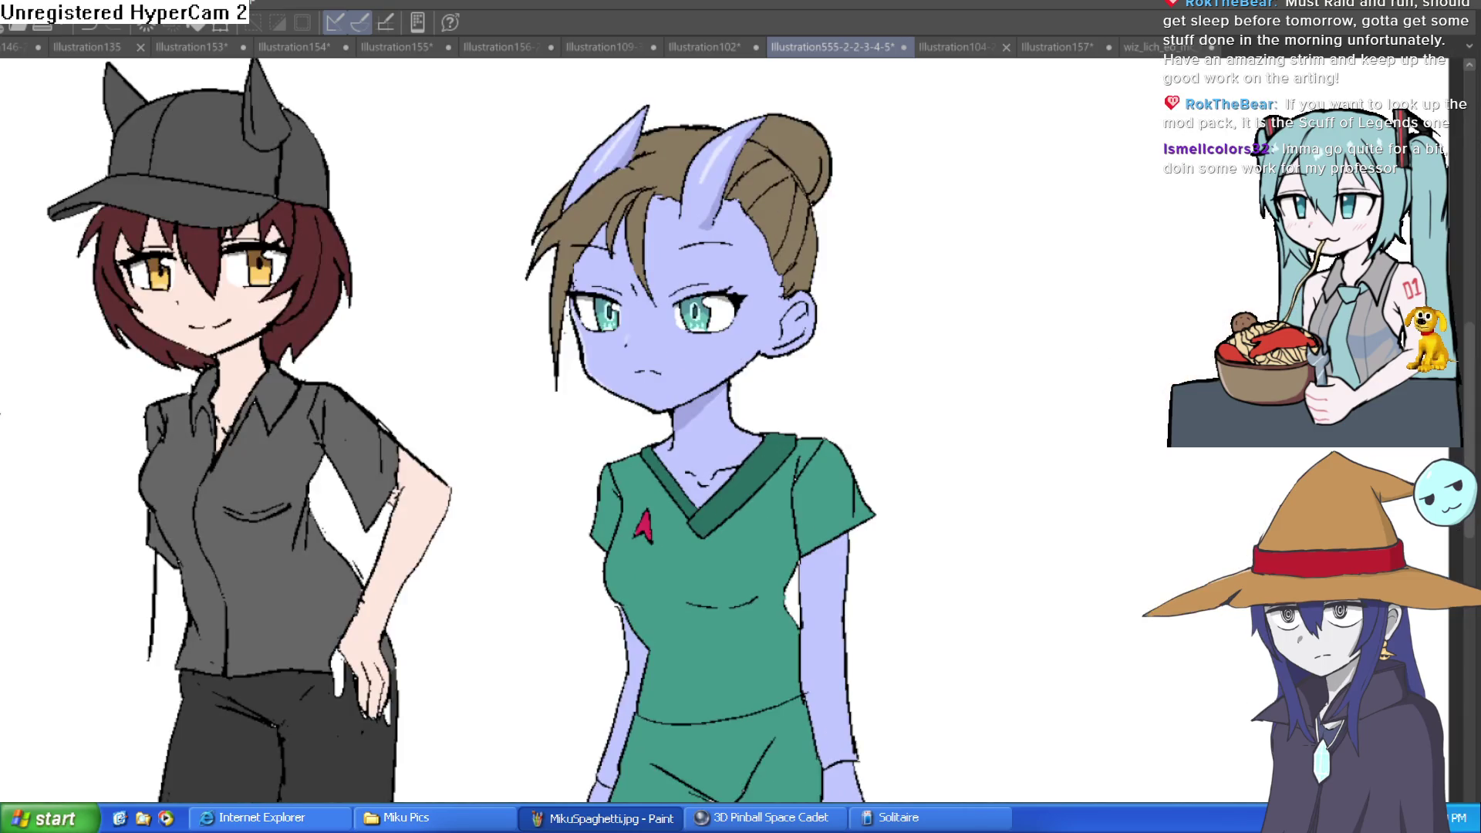
left_click(954, 50)
- Look through the witch-in-bed, wiz_lich, Hyra, two-character and fox-girl drawings
left_click(1049, 47)
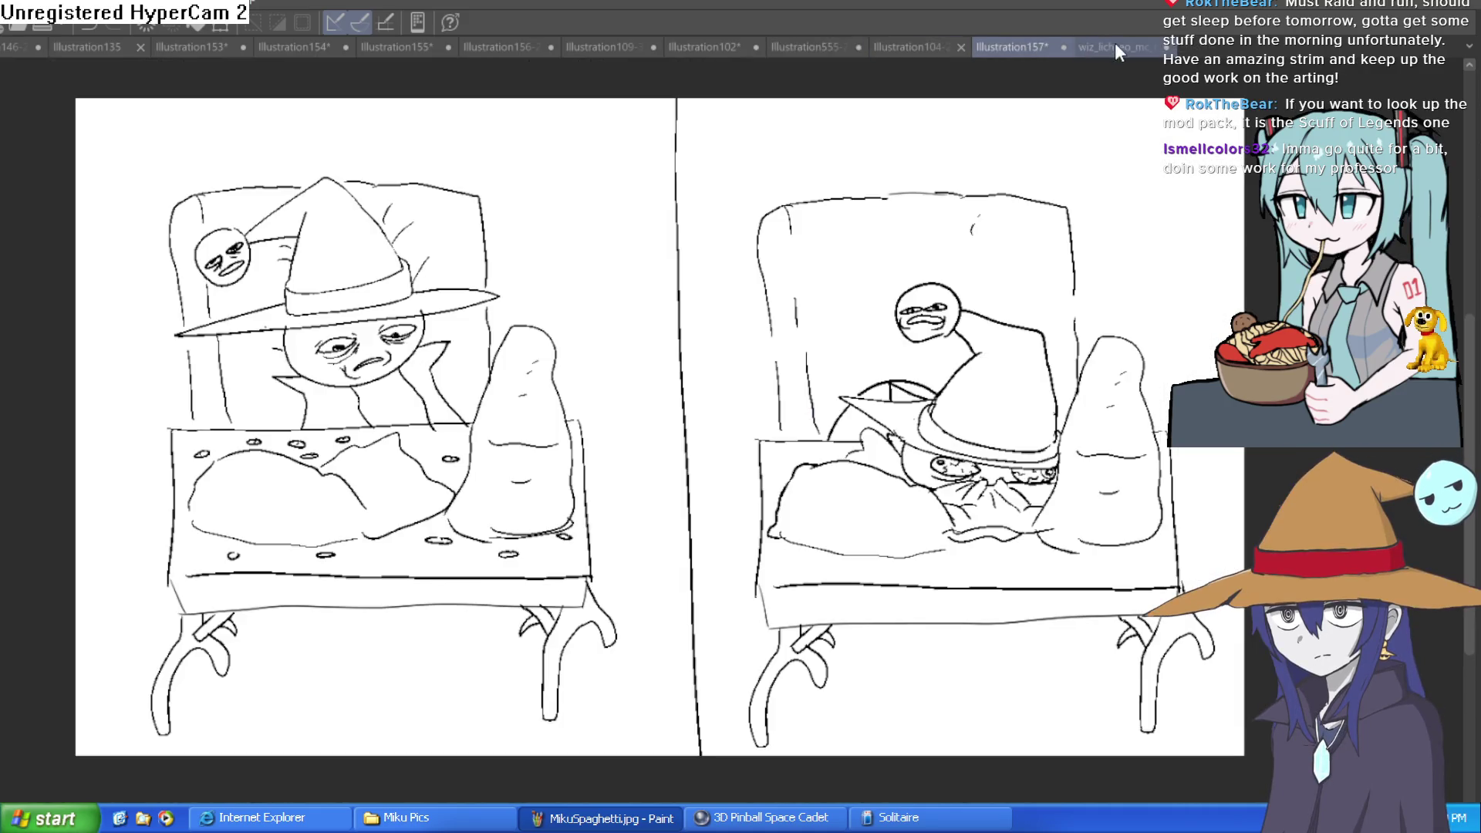
left_click(1121, 44)
left_click(1017, 40)
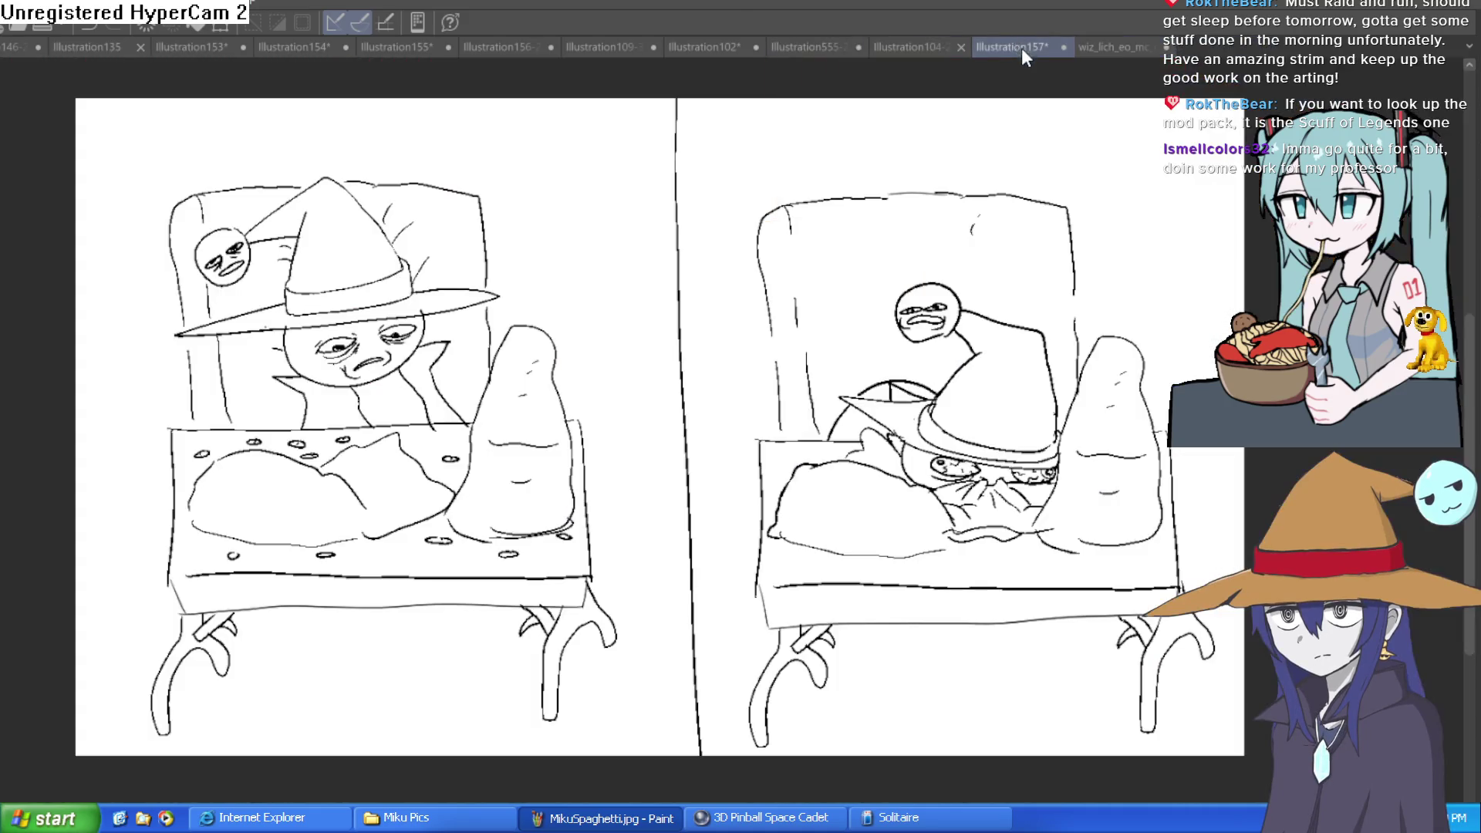
left_click(907, 49)
left_click(812, 48)
left_click(752, 45)
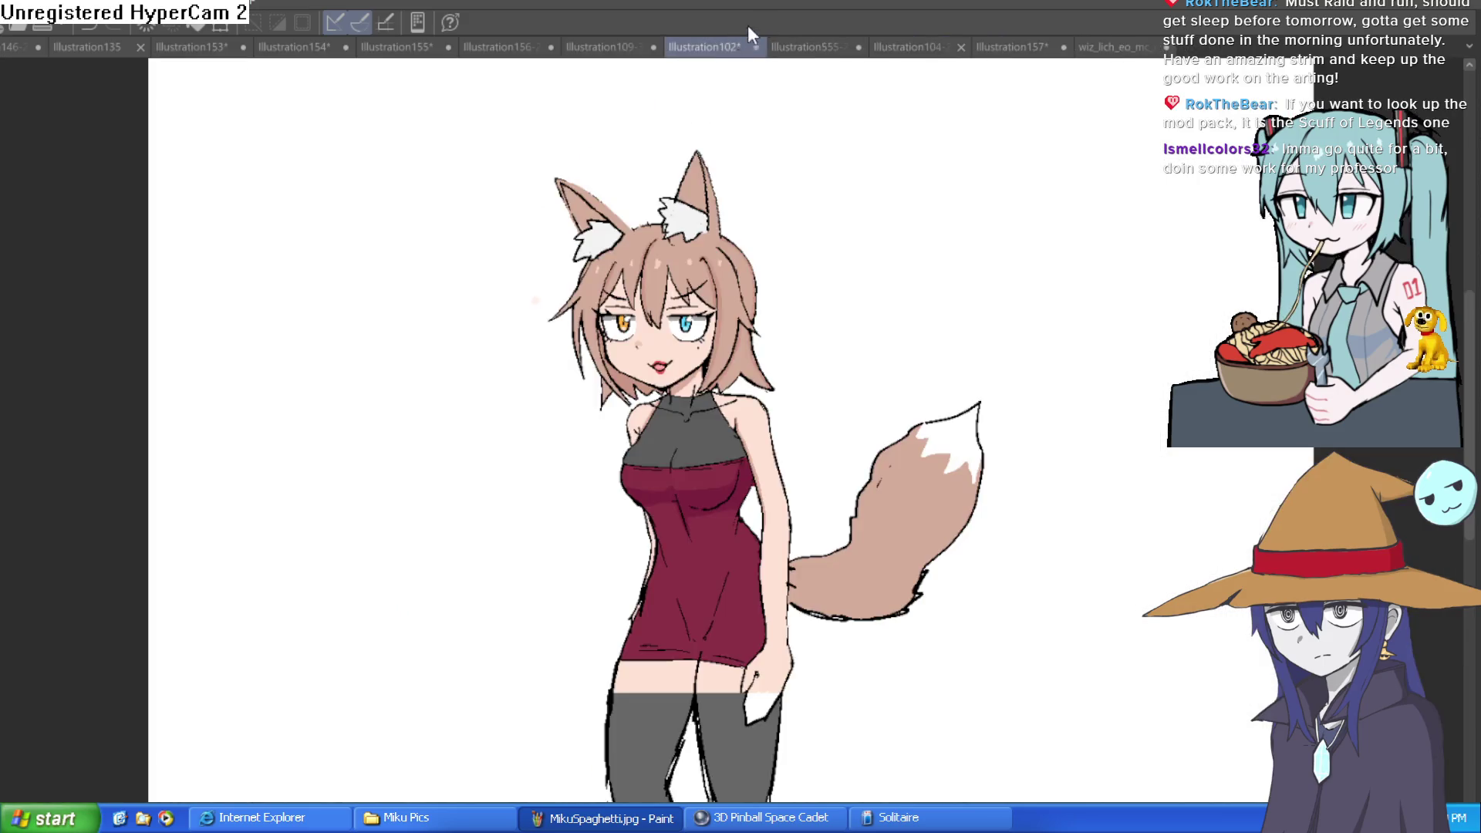
left_click(610, 46)
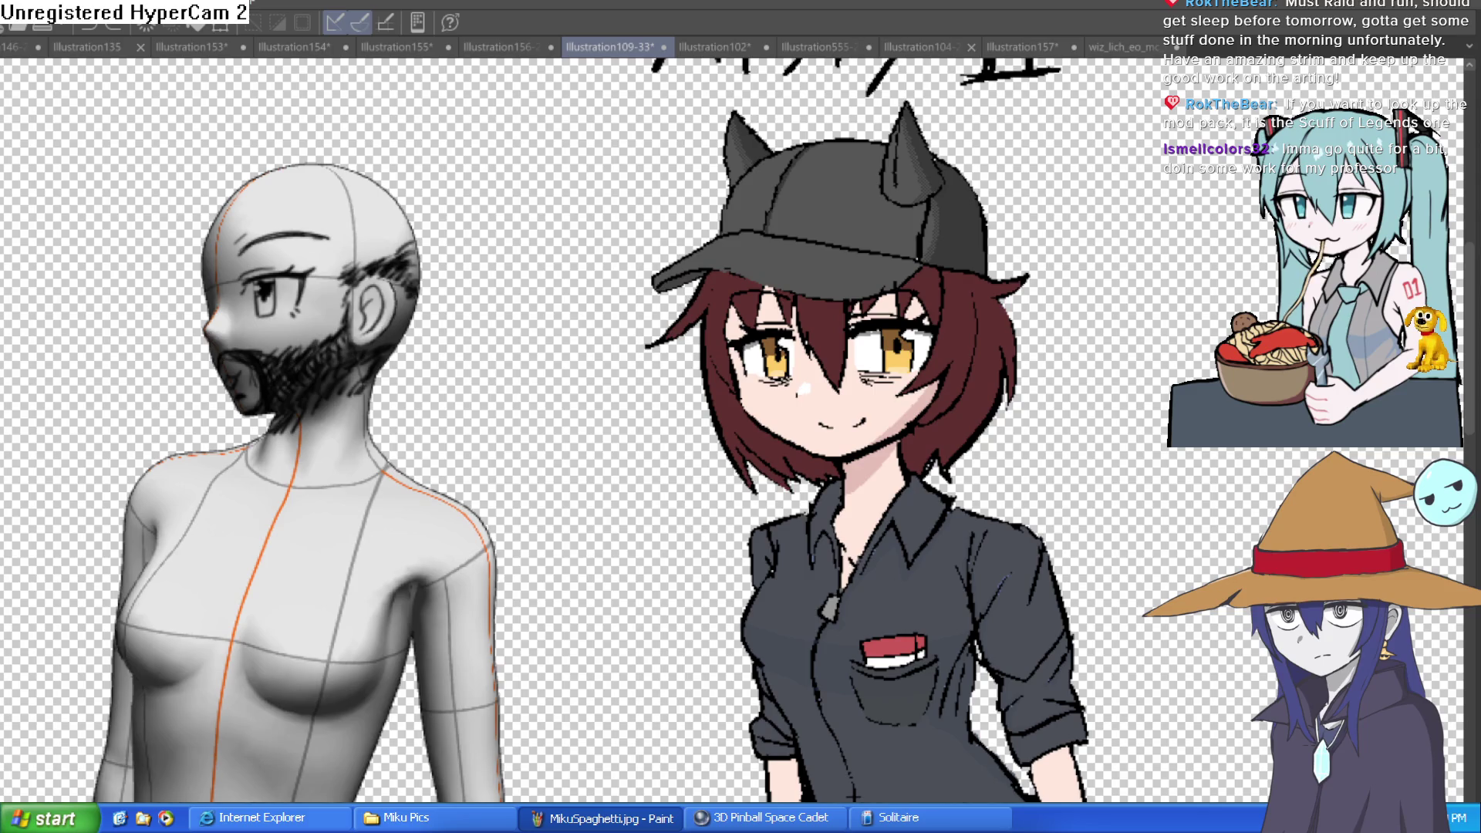
left_click(820, 46)
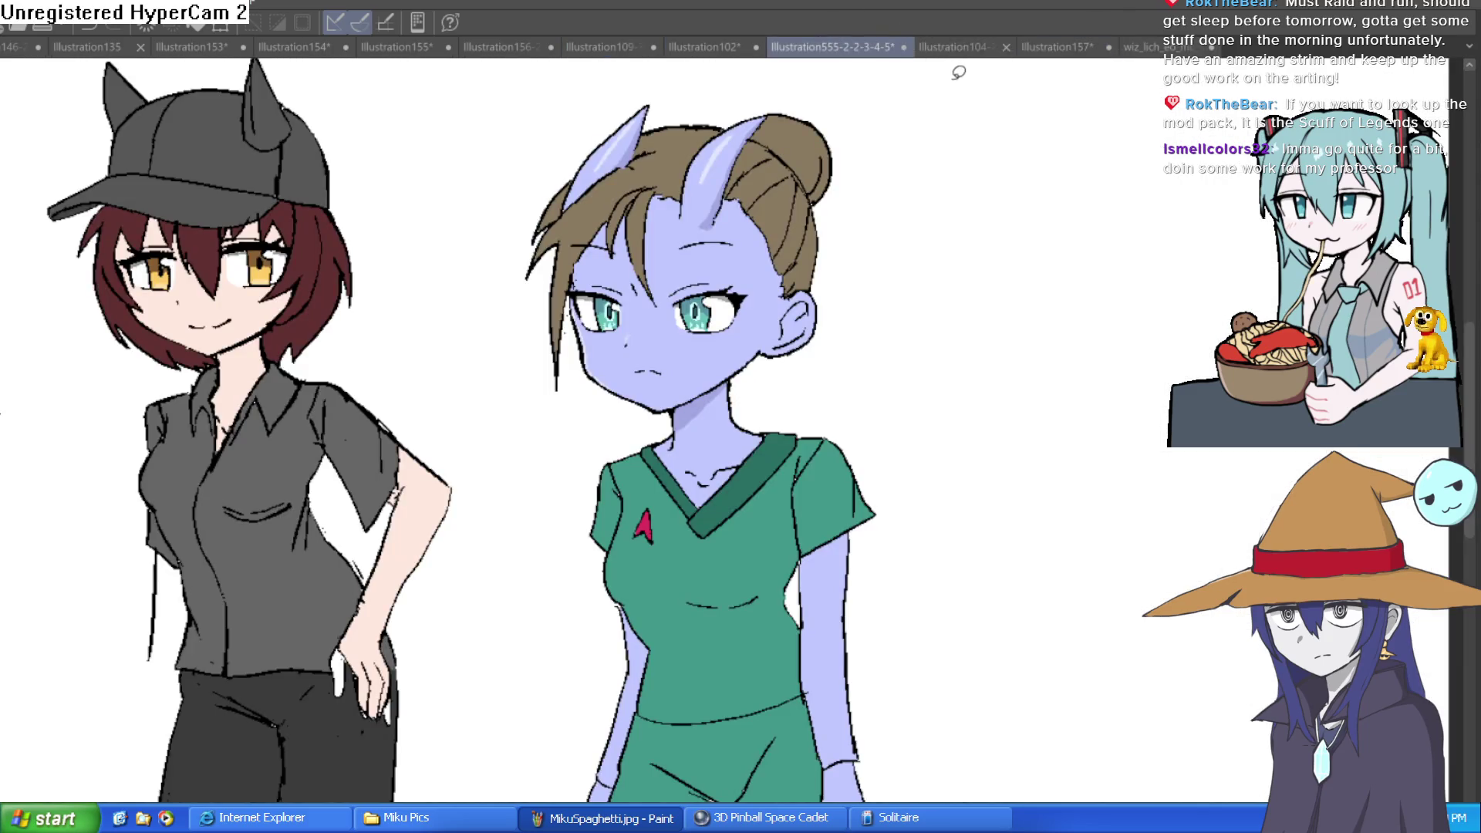
left_click(956, 43)
left_click(1058, 46)
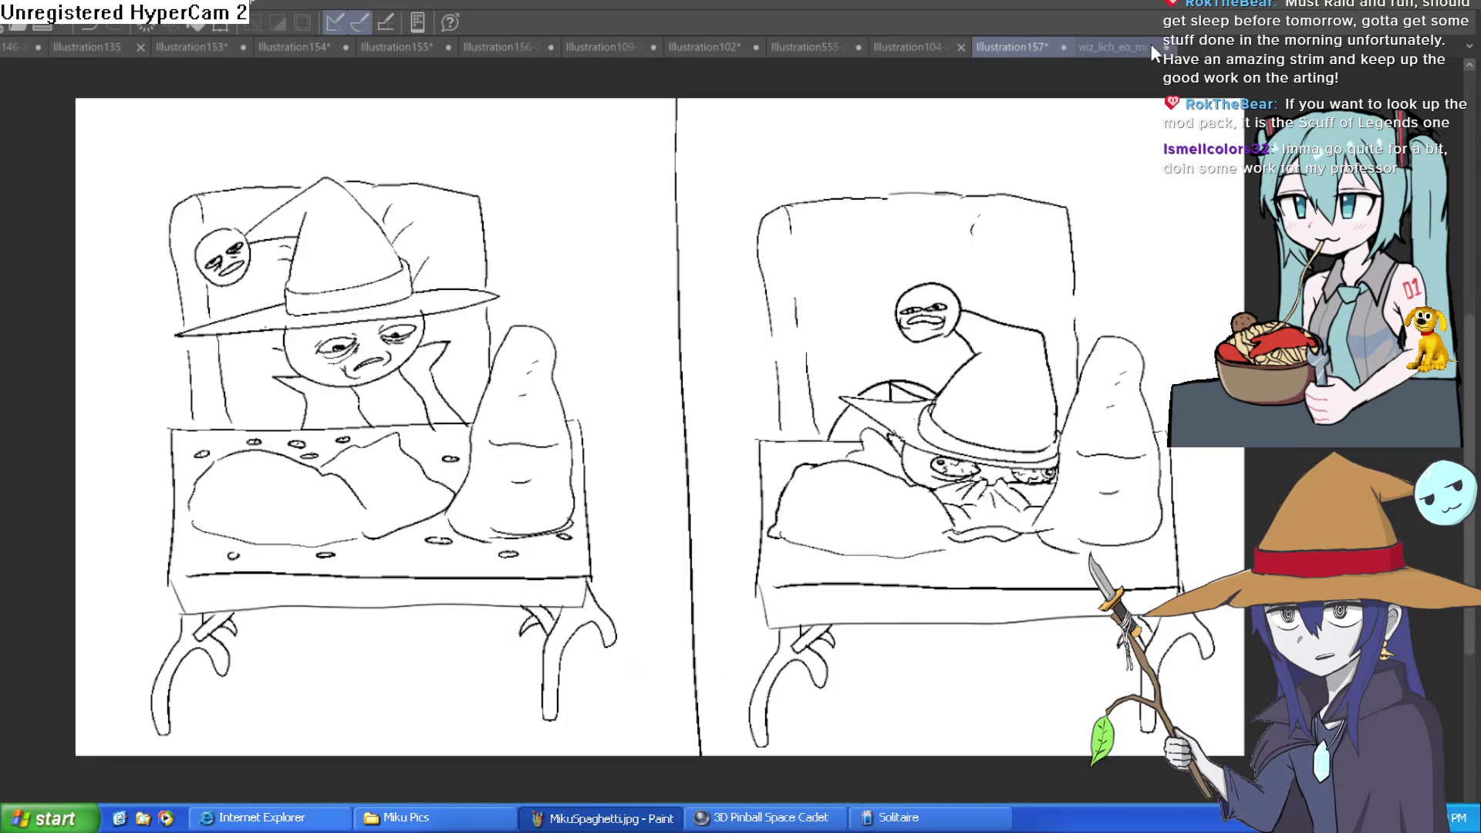
- In the girl-in-green drawing, clear the lasso selection and start a new canvas
left_click(618, 44)
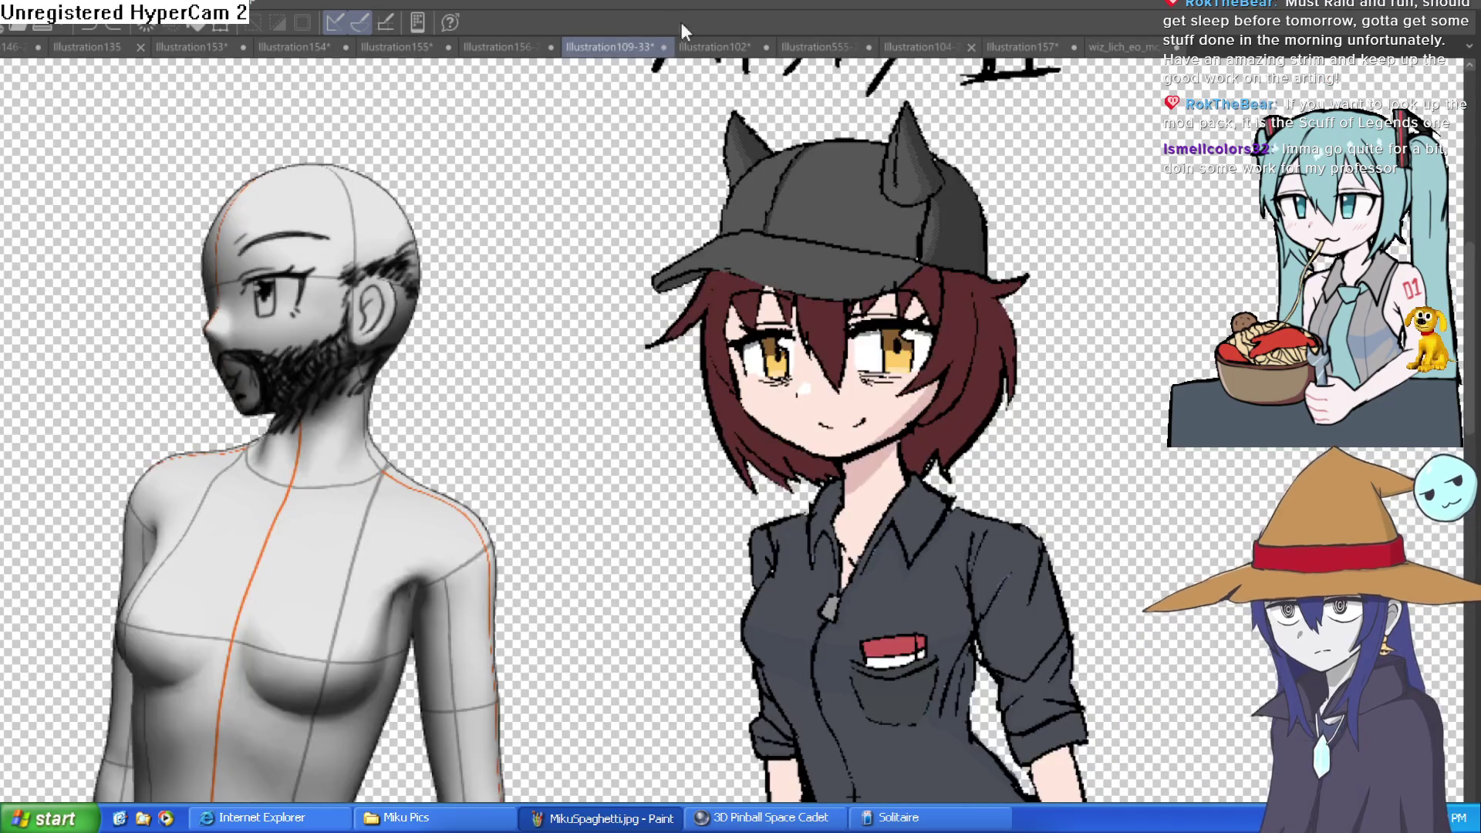
left_click(500, 45)
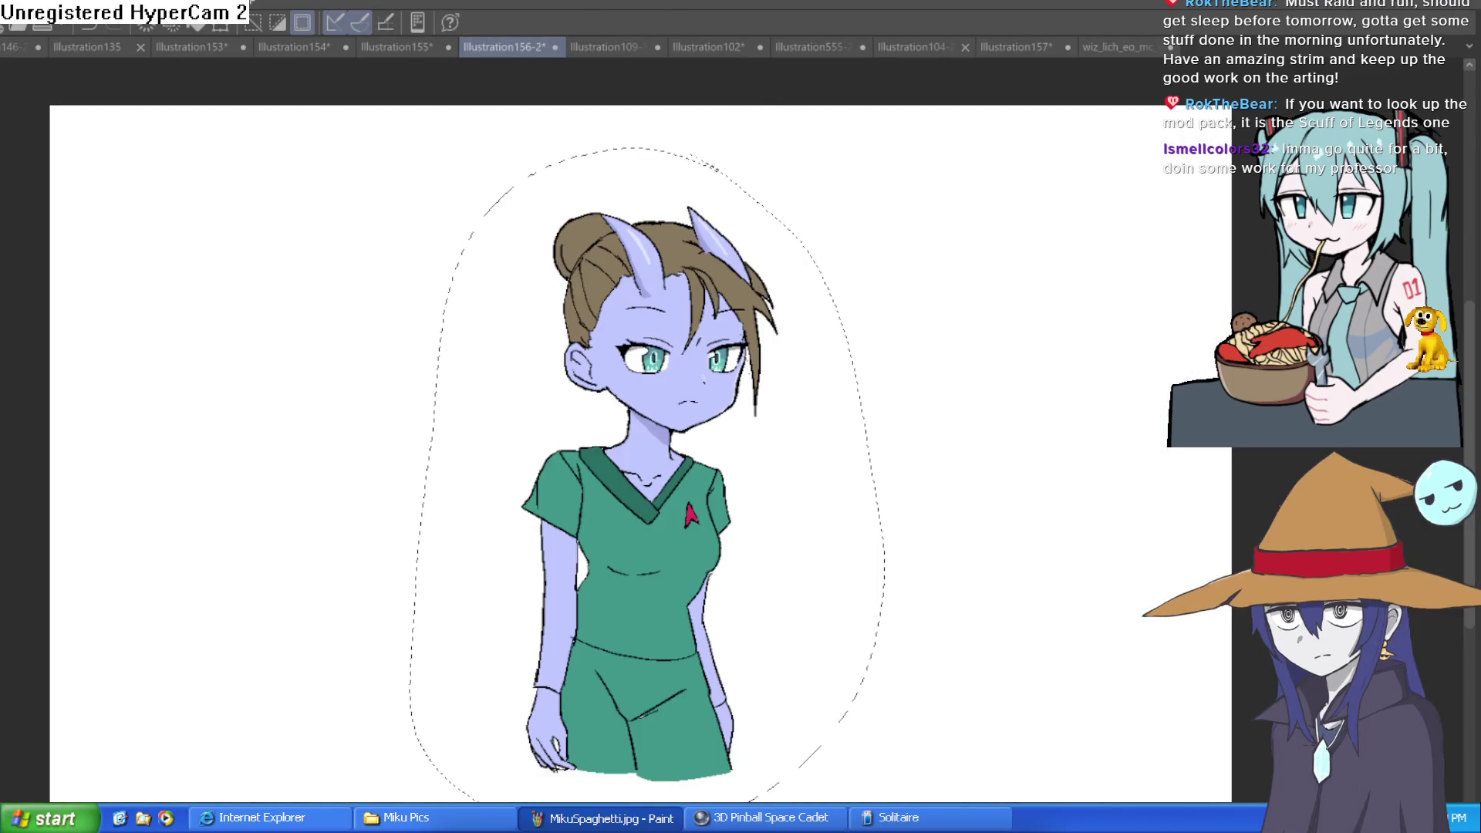
key("ctrl+d")
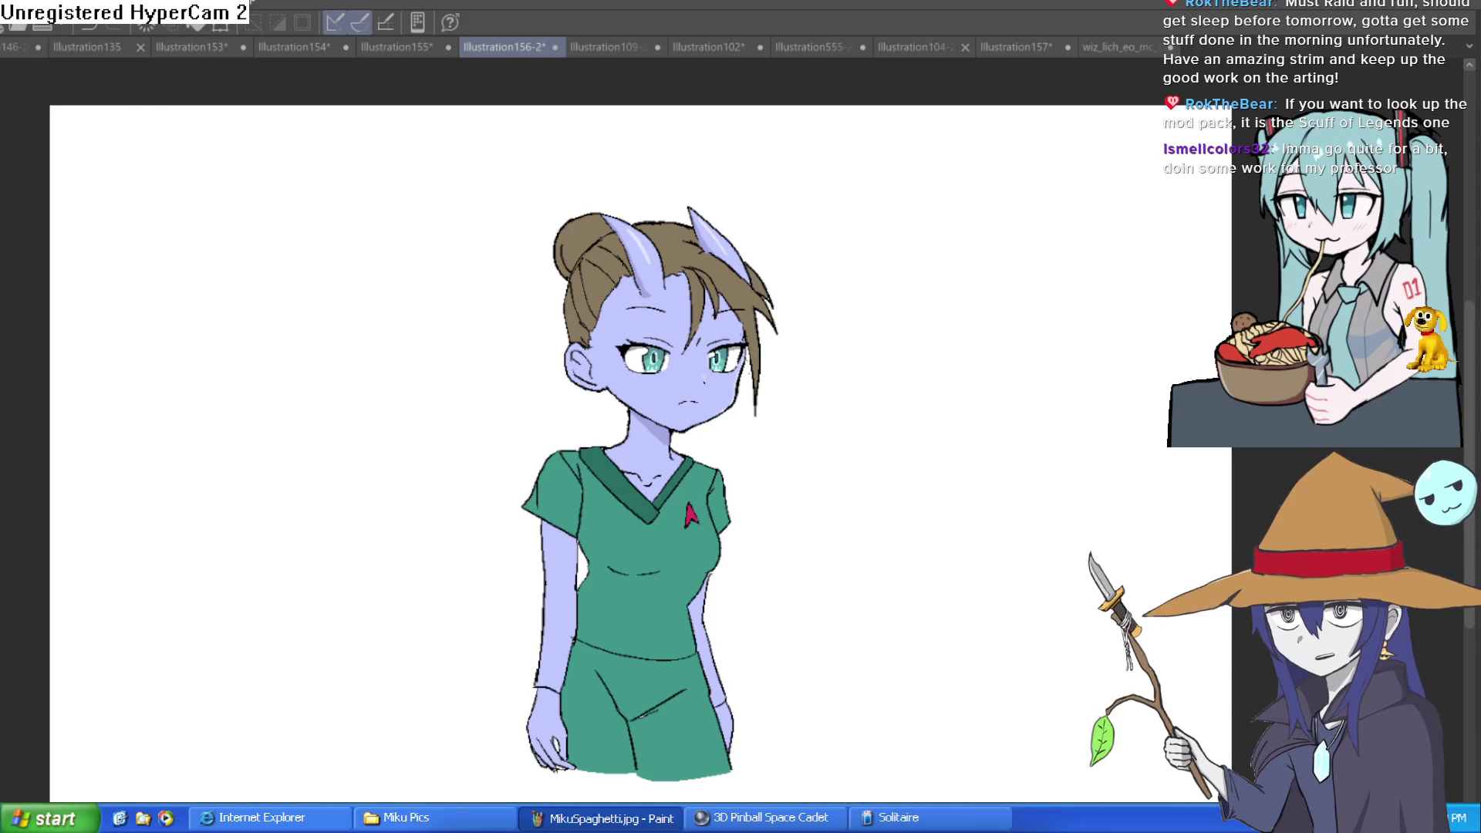
key("ctrl+n")
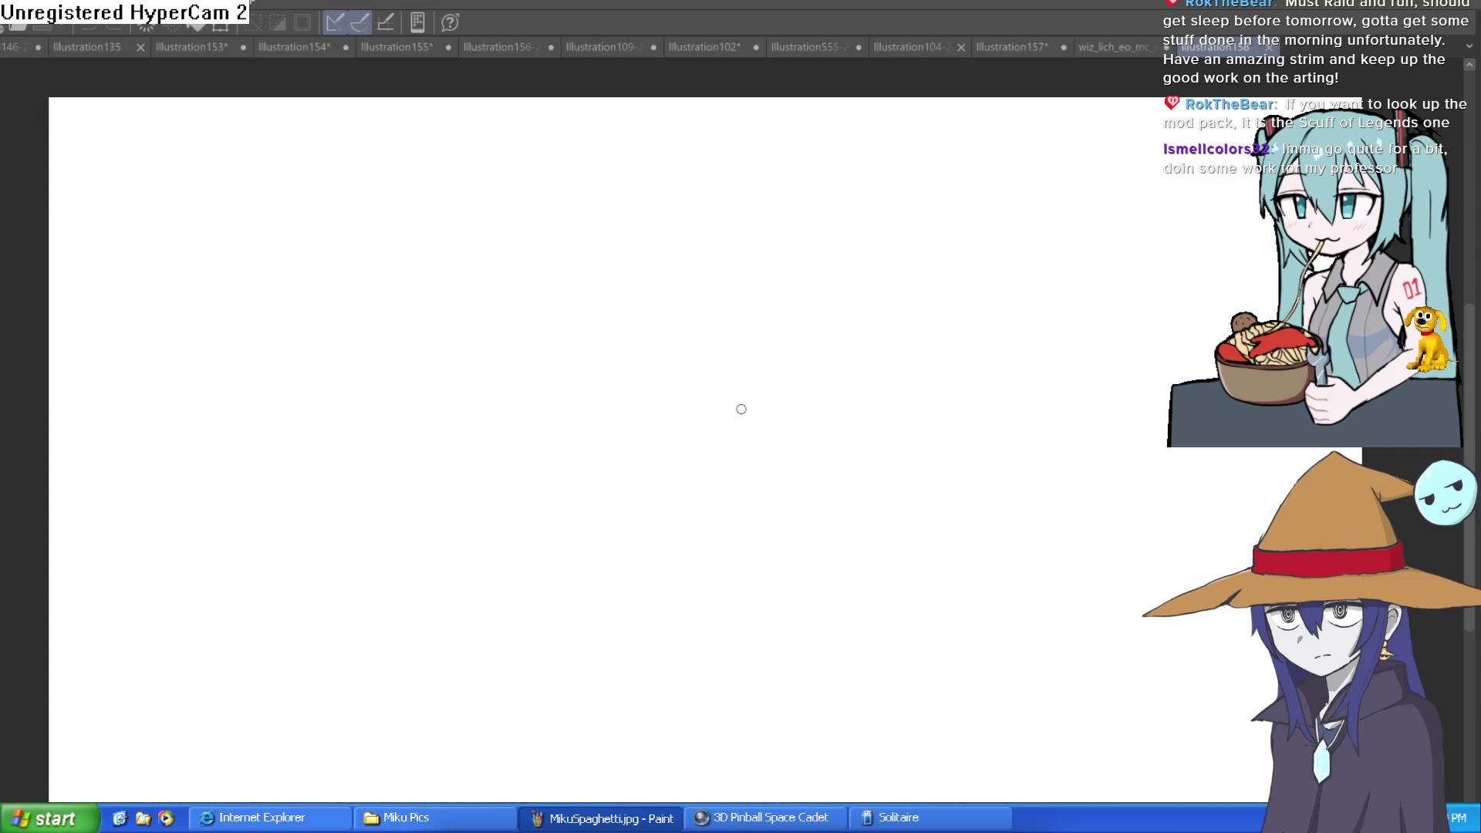
- Sketch a clenched fist outline with a curled thumb and a long arm line above
left_click_drag(628, 401, 493, 480)
key("ctrl+z")
mouse_move(631, 384)
left_mouse_down()
mouse_move(535, 438)
mouse_move(521, 497)
mouse_move(539, 511)
mouse_move(583, 500)
left_mouse_up()
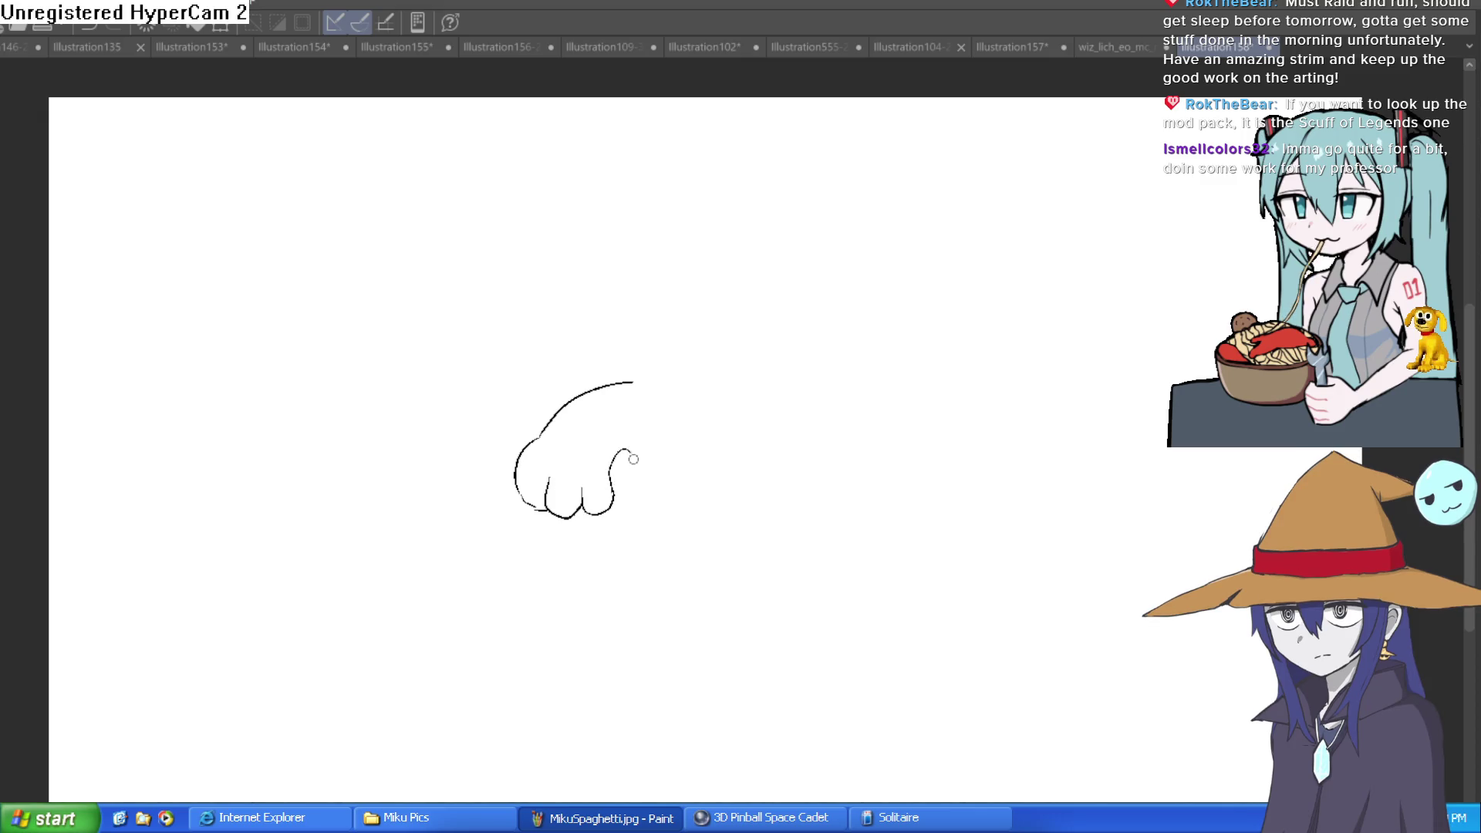
mouse_move(651, 447)
left_mouse_down()
mouse_move(593, 423)
mouse_move(663, 392)
left_mouse_up()
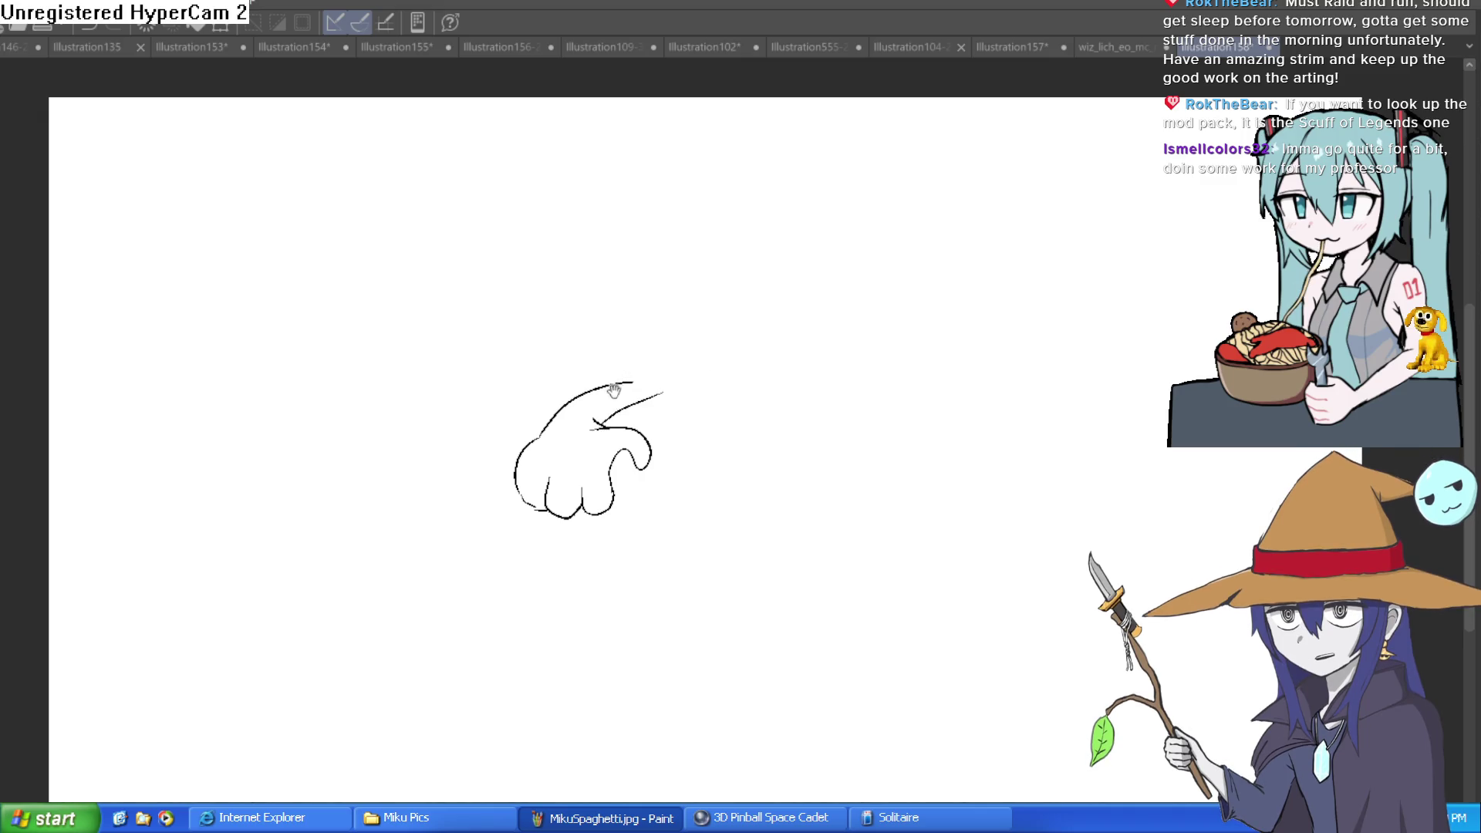
scroll(600, 417, "up", 3)
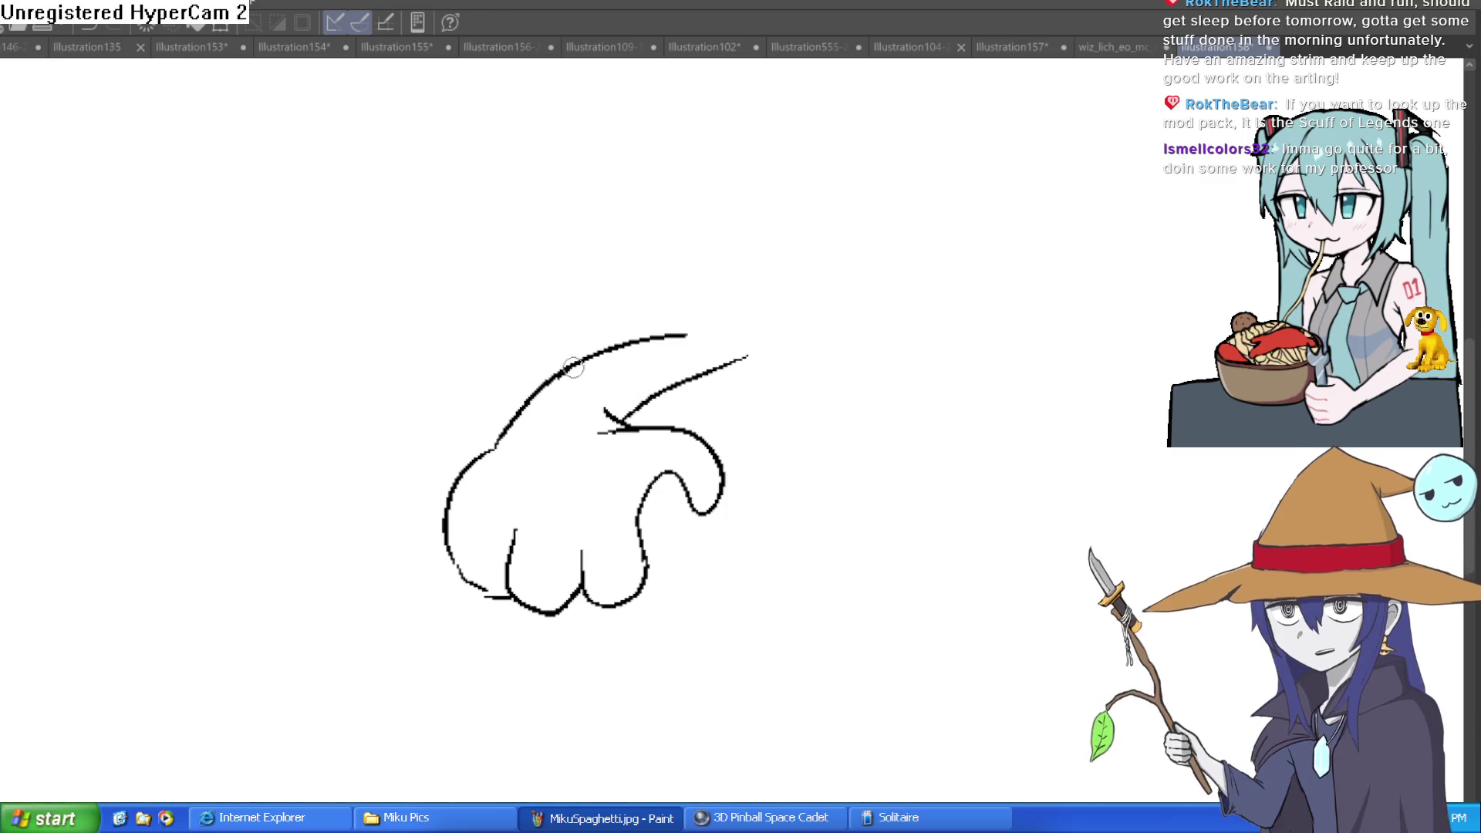
left_click_drag(562, 364, 793, 255)
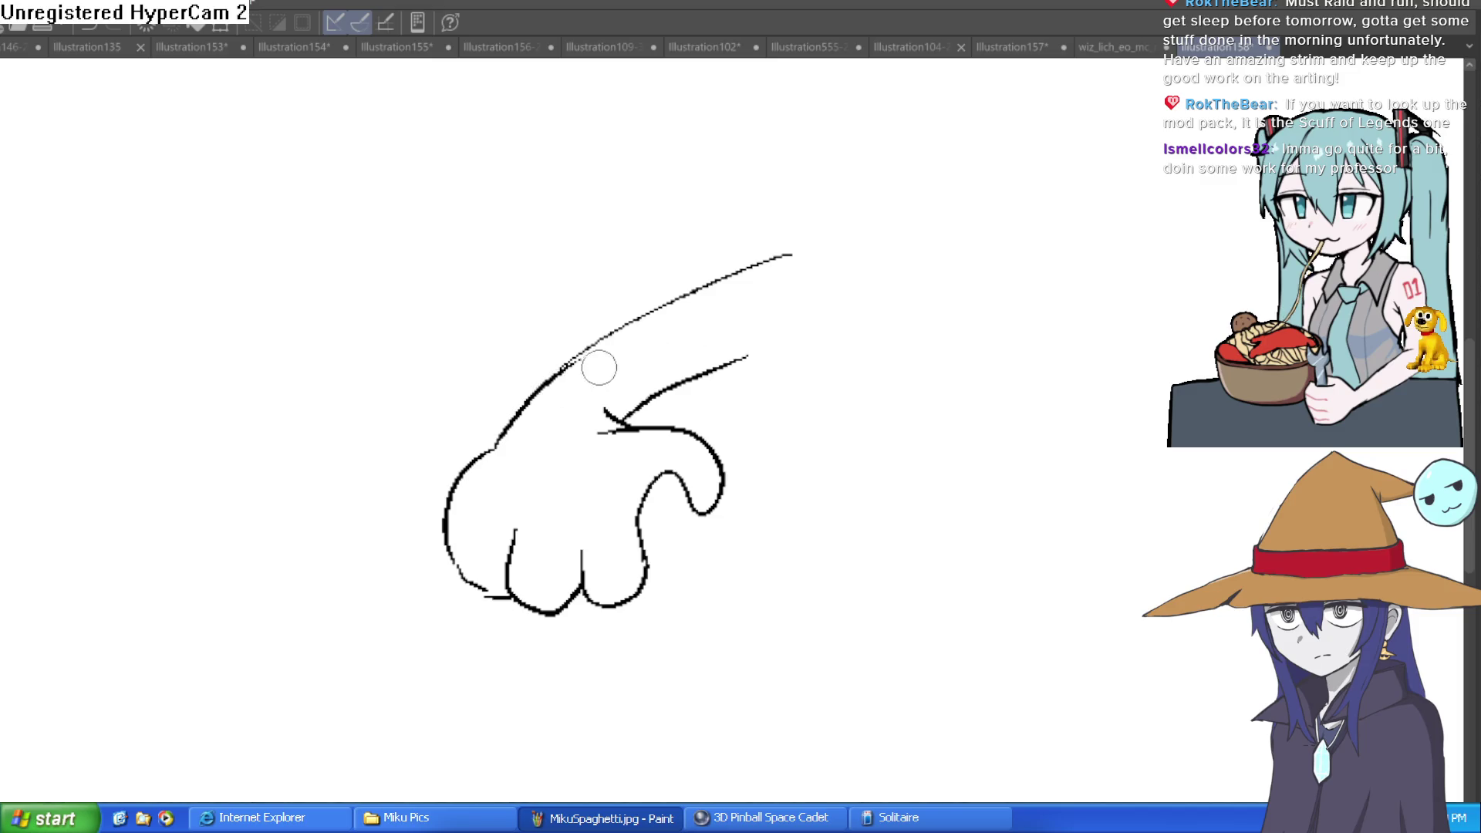
scroll(849, 339, "down", 3)
left_click_drag(900, 337, 615, 340)
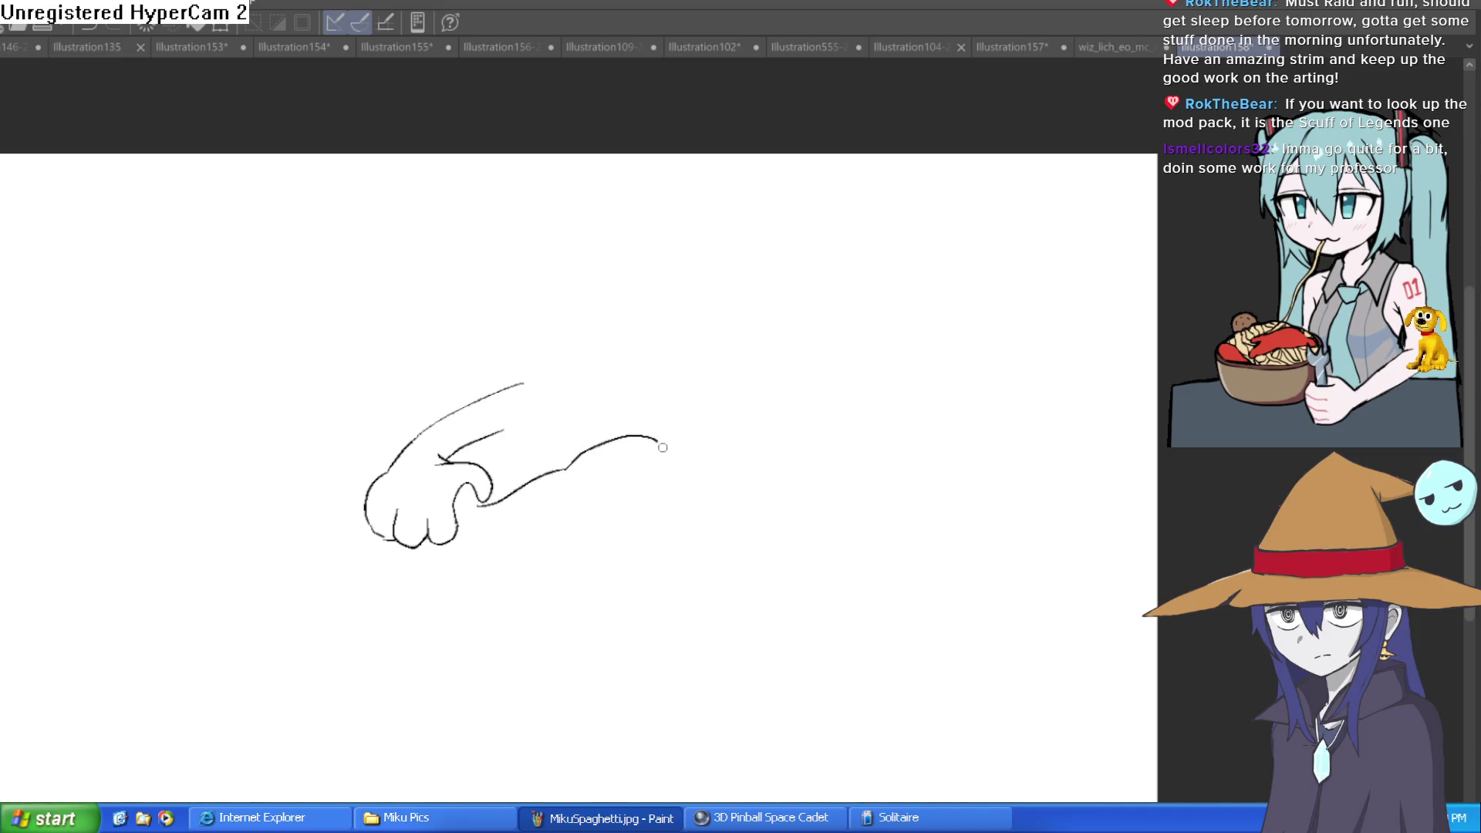
key("ctrl+z")
- Extend the fist line into a long creature body ending in an open jaw
left_click_drag(566, 467, 615, 450)
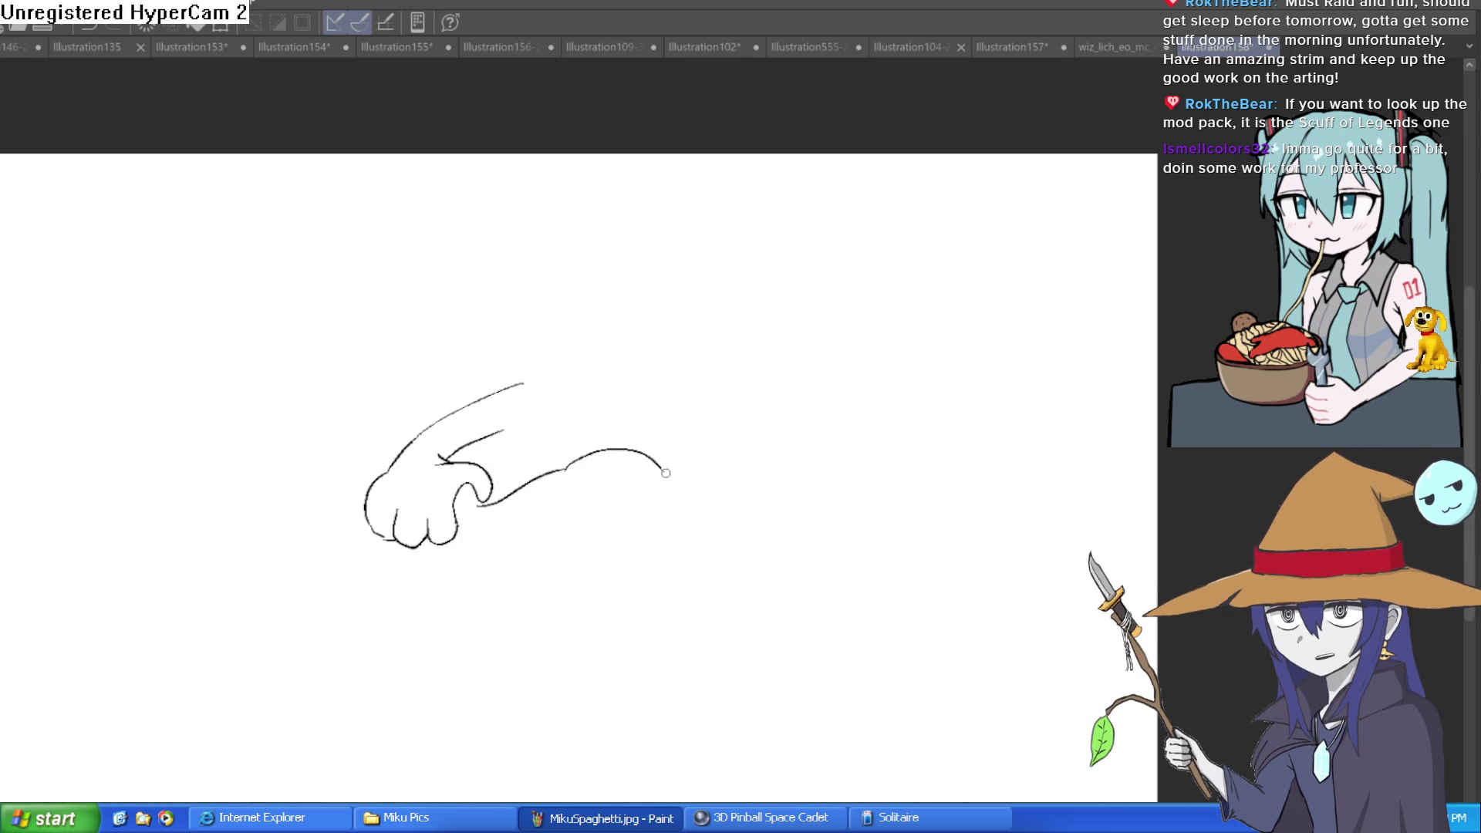
left_click_drag(690, 513, 621, 513)
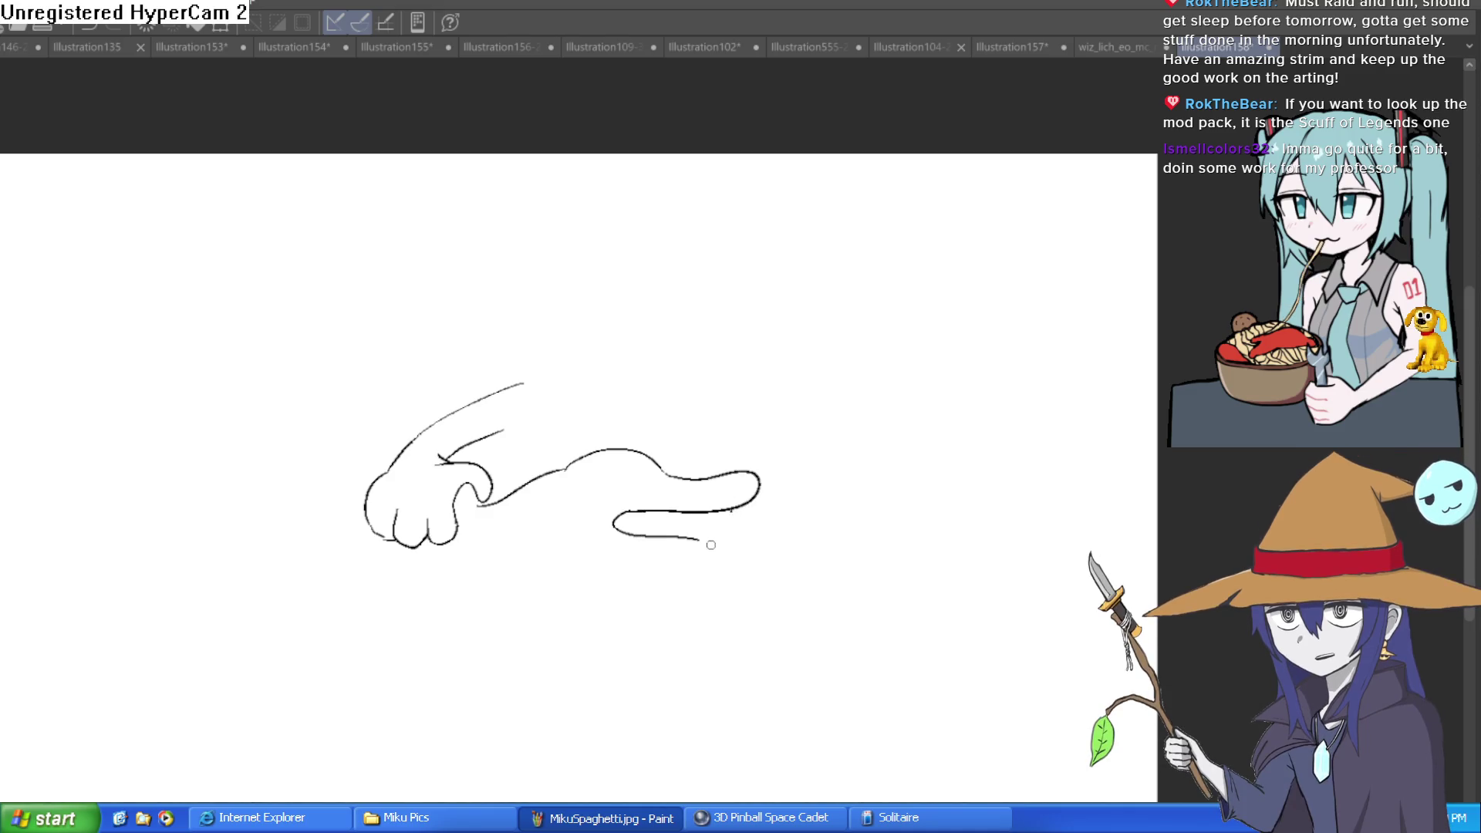
left_click_drag(711, 545, 577, 553)
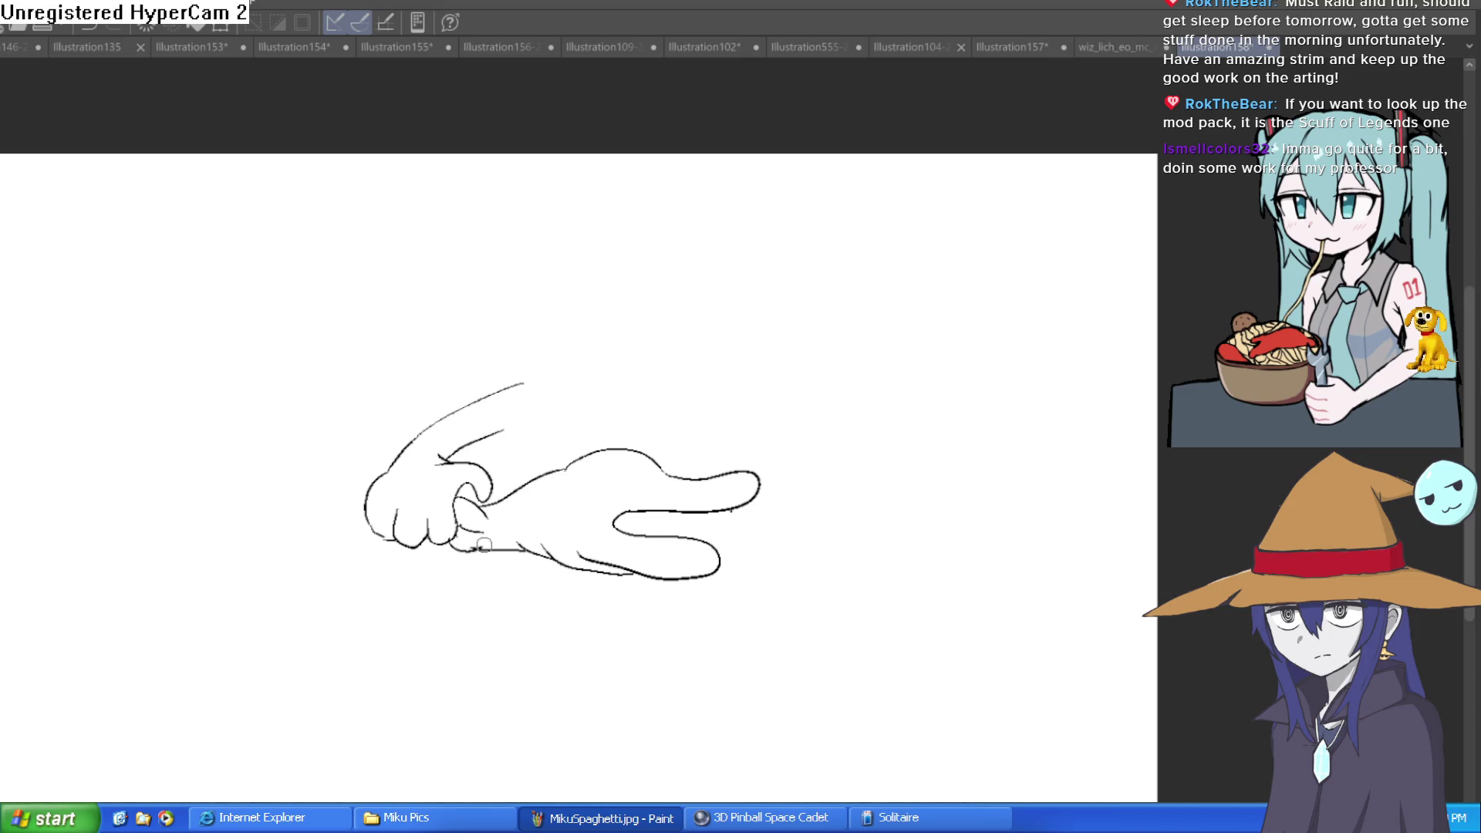
scroll(683, 459, "down", 2)
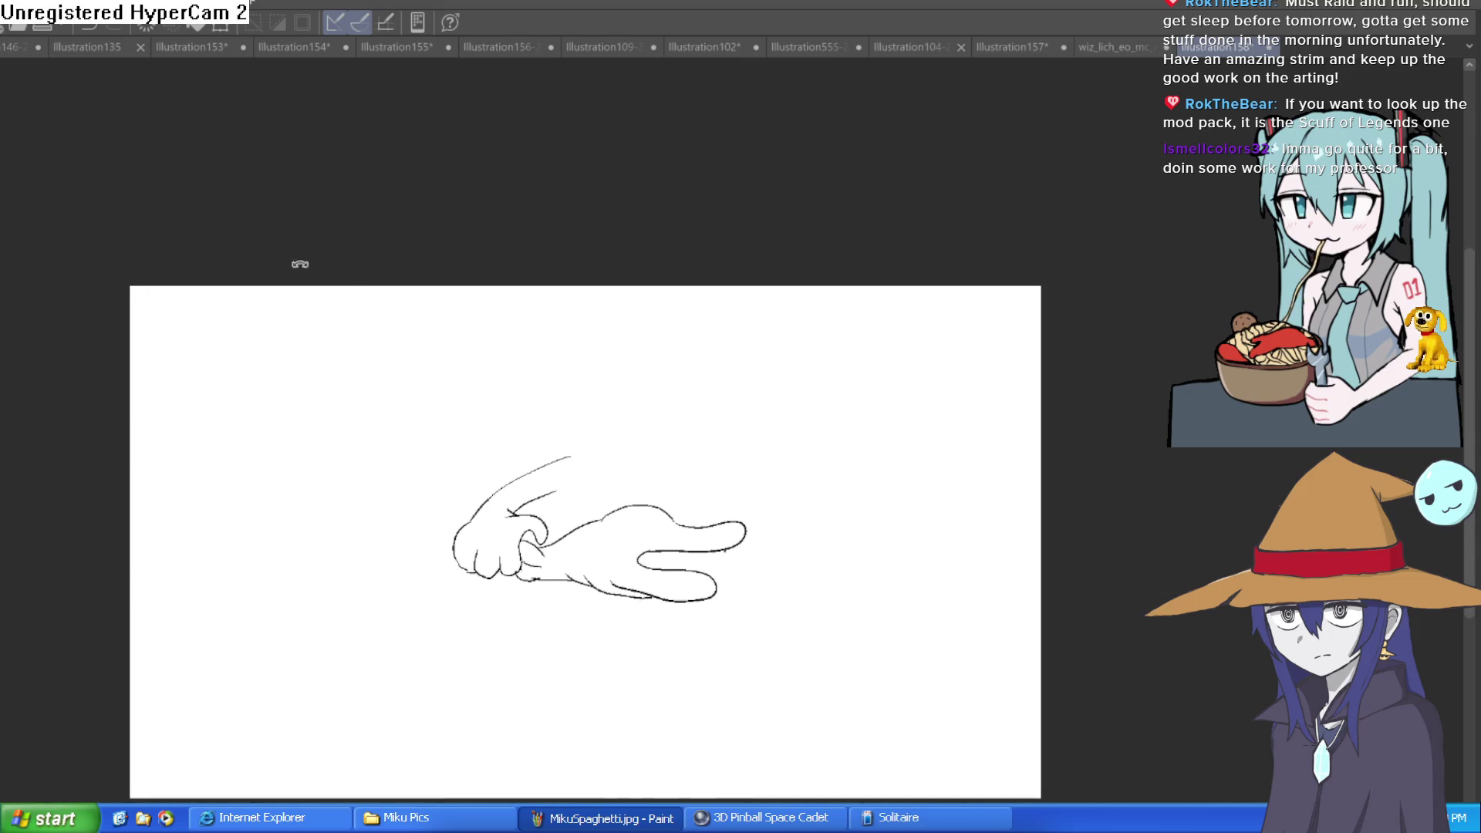
left_click_drag(300, 264, 711, 302)
scroll(676, 512, "up", 5)
mouse_move(867, 512)
left_mouse_down()
mouse_move(645, 335)
mouse_move(827, 378)
mouse_move(797, 373)
mouse_move(520, 470)
mouse_move(382, 490)
left_mouse_up()
left_click(778, 395)
- Draw the jaw's inner line and a round eye with pupil, and erase stray strokes by the thumb
mouse_move(685, 500)
left_mouse_down()
mouse_move(681, 483)
mouse_move(409, 509)
mouse_move(415, 537)
left_mouse_up()
mouse_move(417, 243)
left_mouse_down()
mouse_move(315, 321)
mouse_move(395, 242)
mouse_move(409, 267)
mouse_move(398, 258)
mouse_move(416, 255)
left_mouse_up()
mouse_move(469, 304)
left_mouse_down()
mouse_move(400, 409)
mouse_move(432, 372)
left_mouse_up()
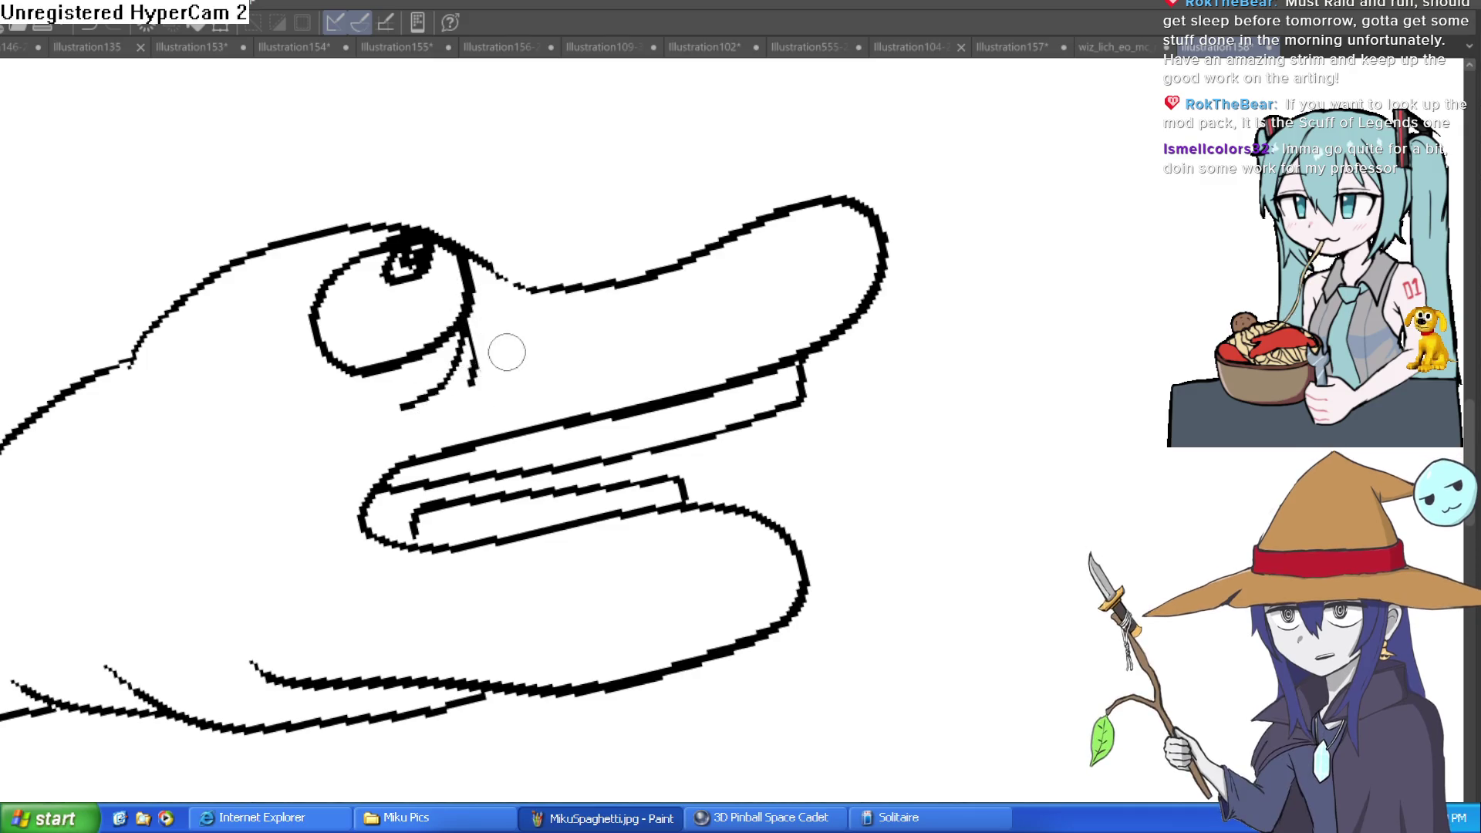
scroll(503, 347, "down", 3)
mouse_move(764, 386)
left_mouse_down()
mouse_move(858, 399)
mouse_move(1009, 264)
mouse_move(975, 337)
mouse_move(757, 294)
mouse_move(674, 331)
left_mouse_up()
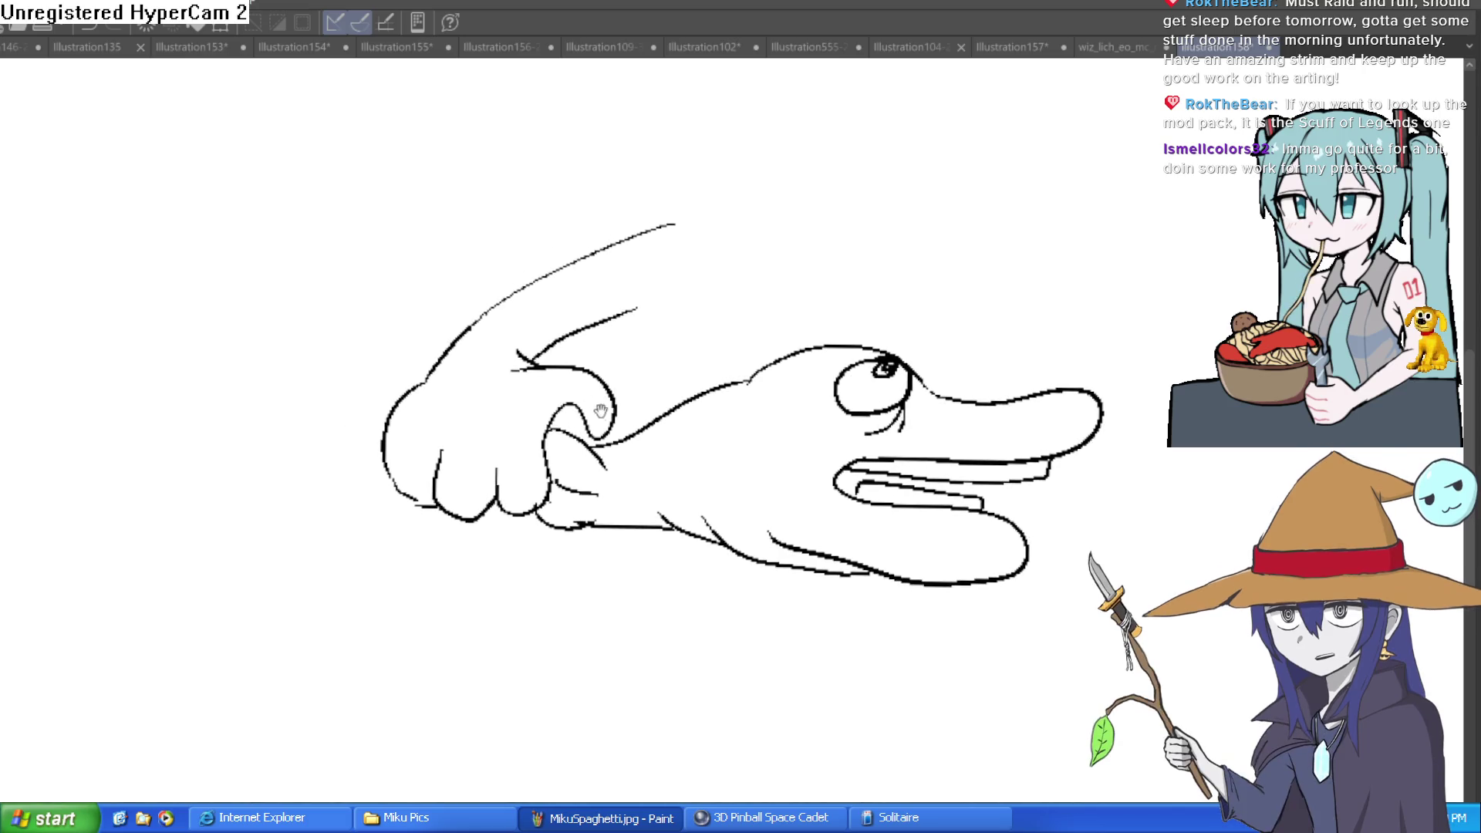
mouse_move(560, 430)
left_mouse_down()
mouse_move(538, 451)
mouse_move(606, 446)
mouse_move(609, 388)
mouse_move(495, 413)
mouse_move(606, 385)
left_mouse_up()
mouse_move(507, 380)
left_mouse_down()
mouse_move(586, 364)
mouse_move(617, 382)
mouse_move(587, 420)
mouse_move(549, 417)
mouse_move(608, 426)
left_mouse_up()
mouse_move(529, 344)
left_mouse_down()
mouse_move(517, 369)
mouse_move(582, 328)
left_mouse_up()
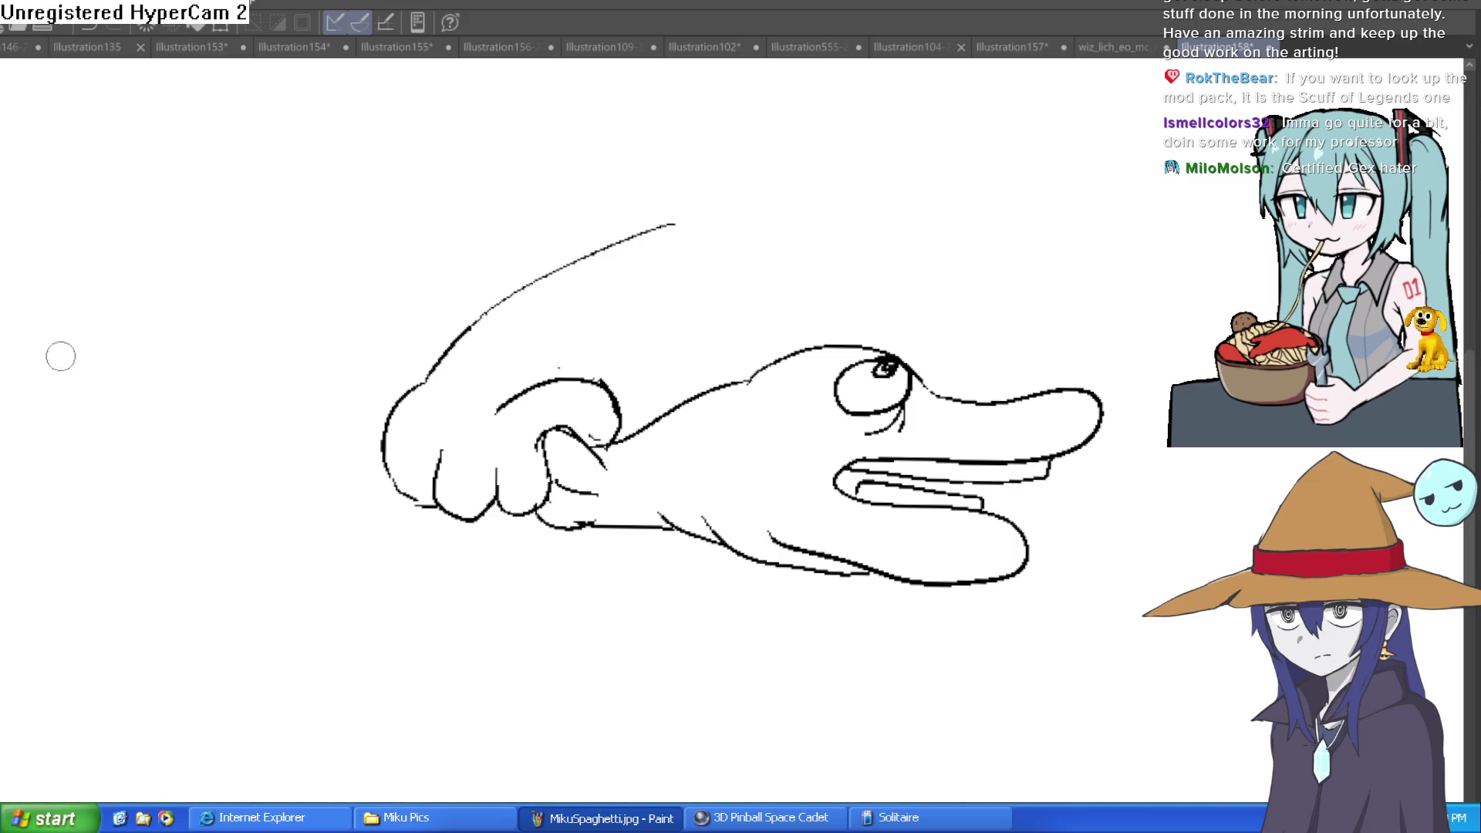
- Add upper eyelid and brow strokes over the eye, then tilt the canvas
scroll(938, 395, "up", 2)
mouse_move(957, 405)
left_mouse_down()
mouse_move(829, 316)
mouse_move(752, 394)
left_mouse_up()
mouse_move(796, 336)
left_mouse_down()
mouse_move(739, 376)
mouse_move(741, 343)
mouse_move(655, 385)
left_mouse_up()
left_click_drag(808, 316, 907, 359)
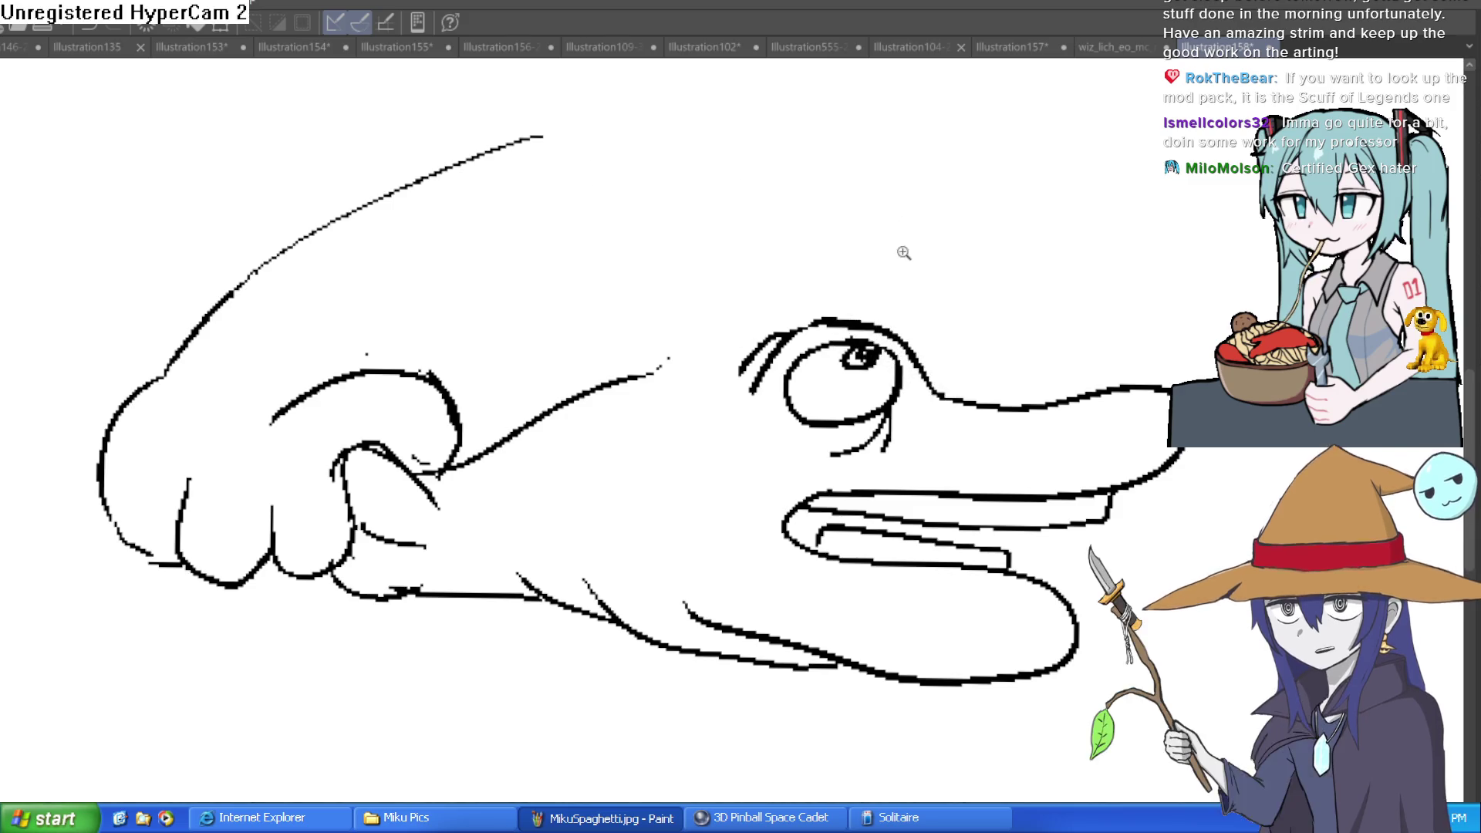
scroll(825, 315, "up", 2)
mouse_move(710, 367)
left_mouse_down()
mouse_move(655, 441)
mouse_move(598, 442)
left_mouse_up()
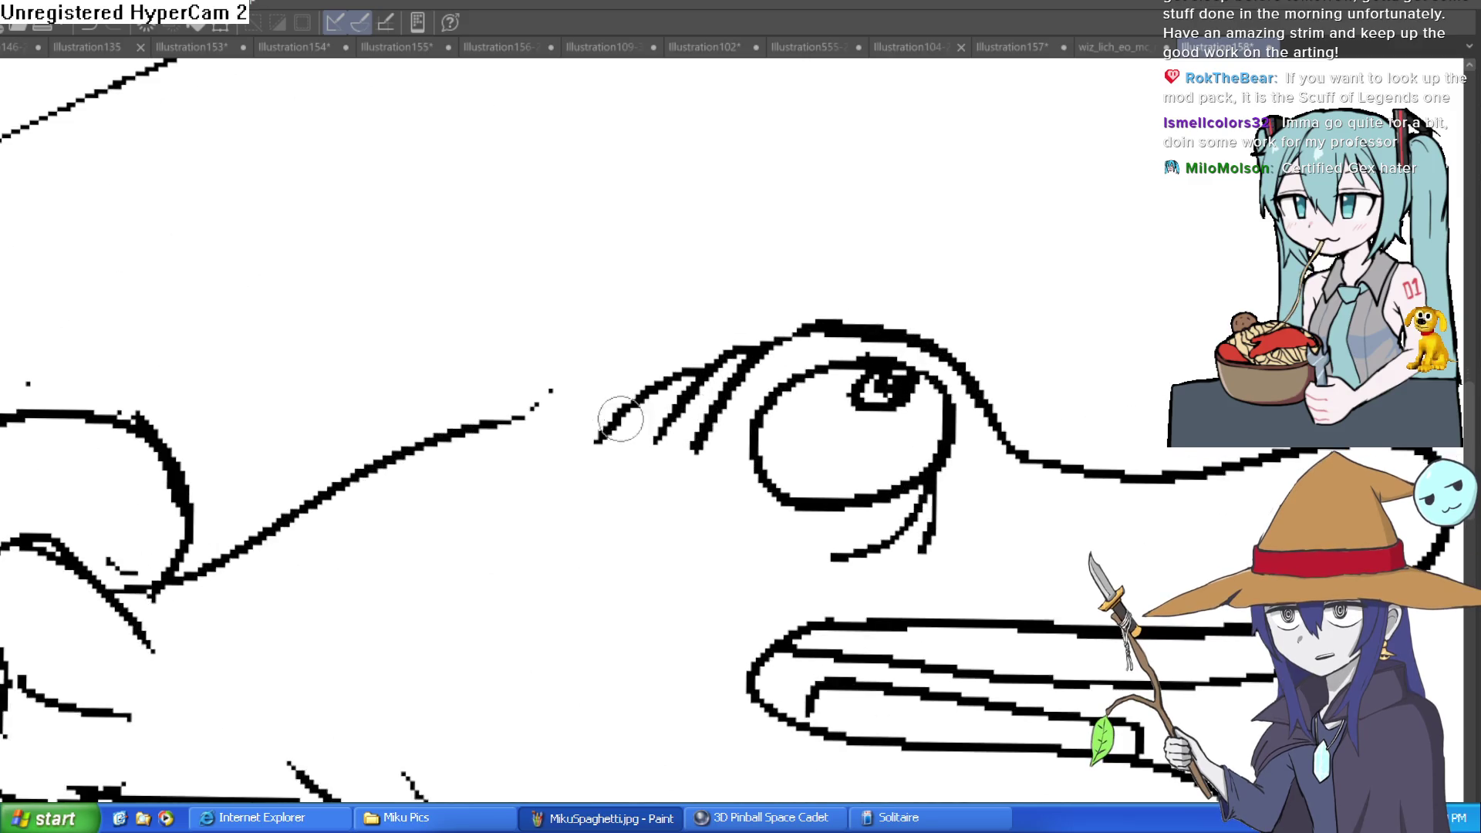
left_click_drag(646, 383, 478, 428)
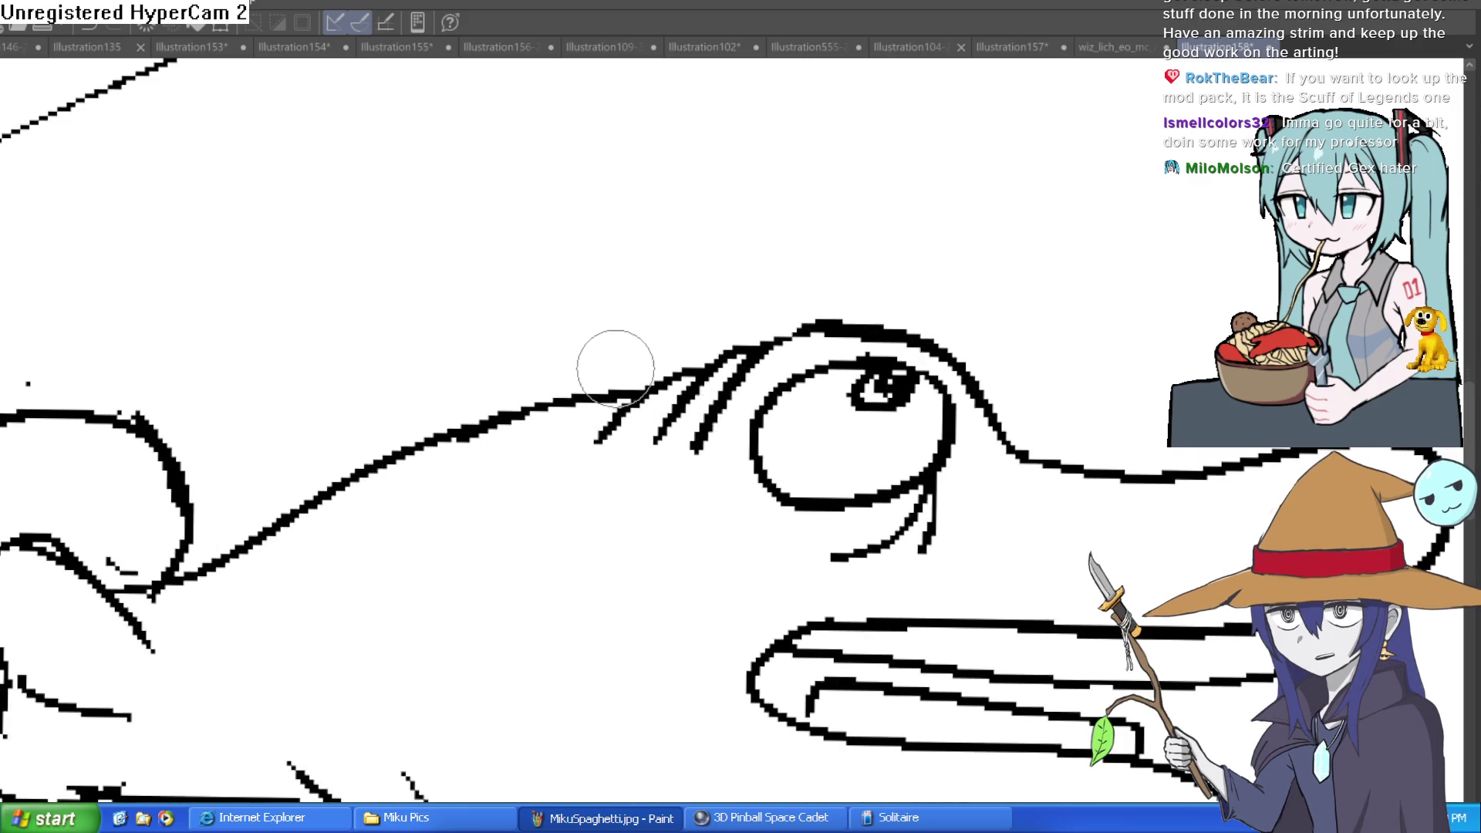
mouse_move(652, 331)
left_mouse_down()
mouse_move(744, 264)
mouse_move(815, 310)
mouse_move(813, 298)
mouse_move(855, 290)
mouse_move(1015, 334)
mouse_move(1038, 440)
mouse_move(1024, 340)
mouse_move(941, 332)
left_mouse_up()
scroll(955, 320, "down", 5)
scroll(1003, 334, "down", 3)
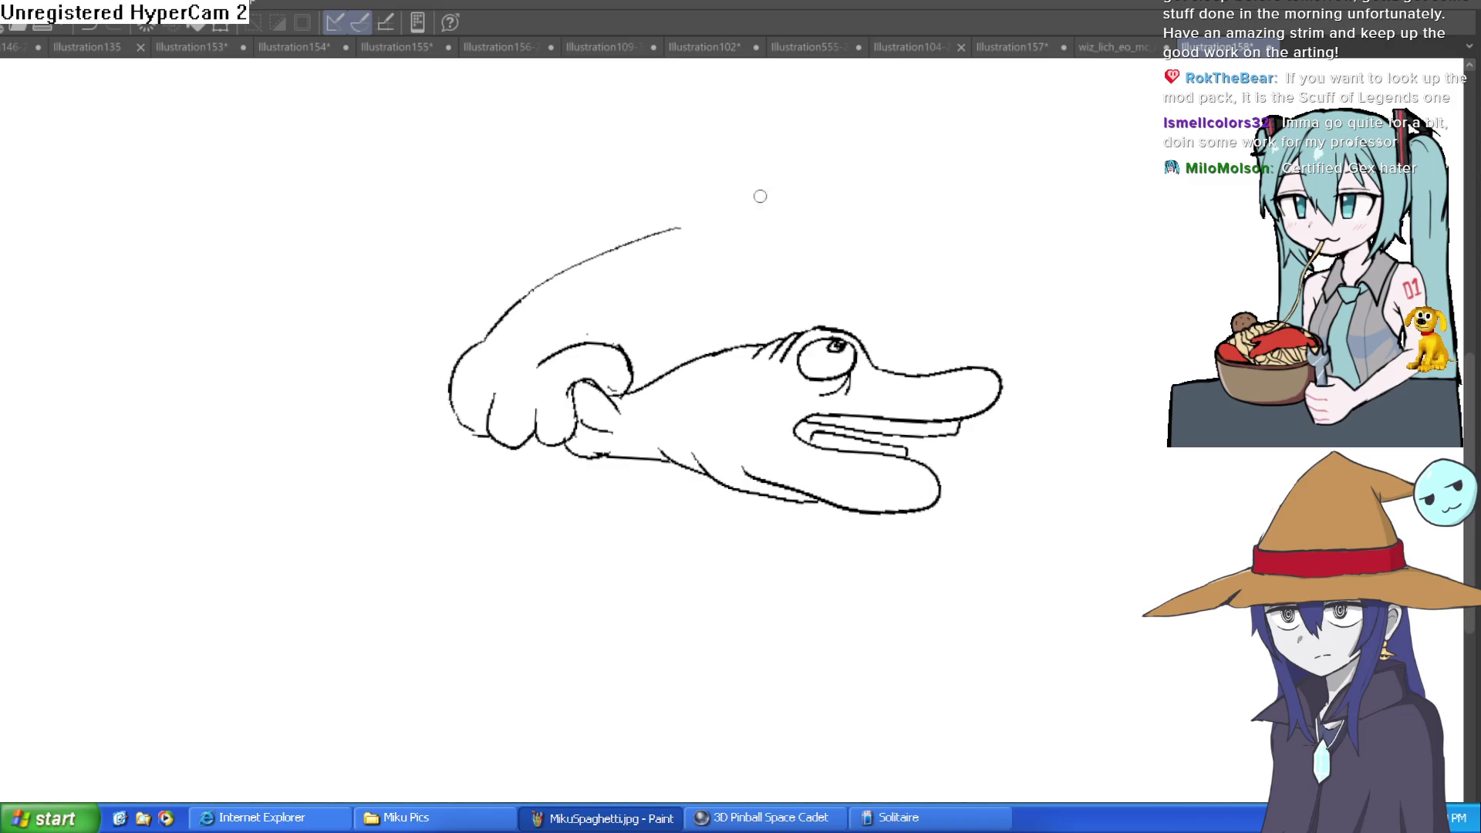
left_click_drag(718, 208, 692, 226)
- Draw the creature's back, curving body and underside, then erase strokes below the eye
left_click_drag(440, 357, 306, 351)
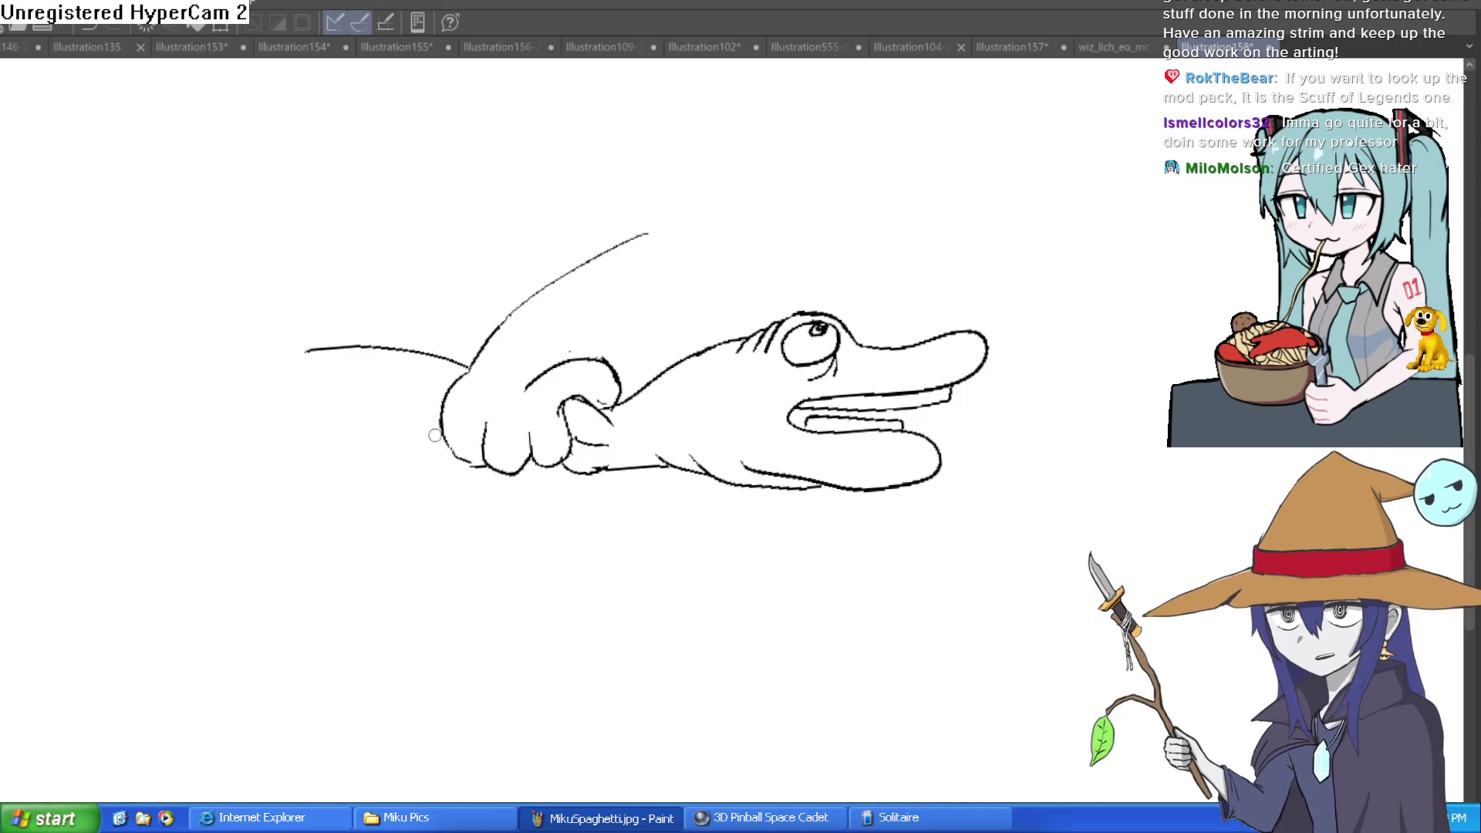
mouse_move(425, 459)
left_mouse_down()
mouse_move(430, 529)
mouse_move(595, 507)
mouse_move(627, 581)
left_mouse_up()
mouse_move(545, 560)
left_mouse_down()
mouse_move(363, 546)
mouse_move(421, 379)
mouse_move(381, 421)
left_mouse_up()
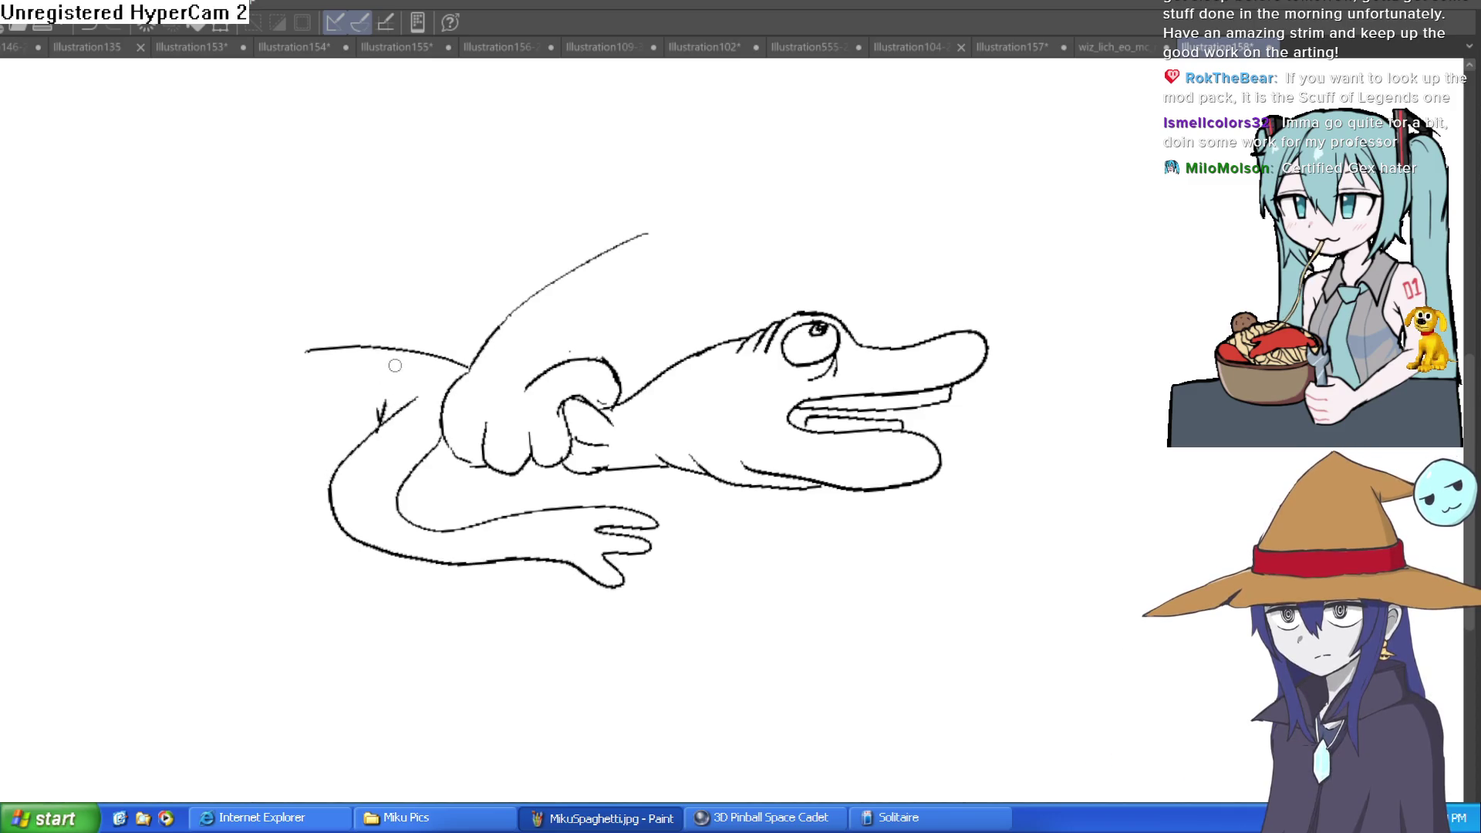
mouse_move(818, 343)
left_mouse_down()
mouse_move(912, 387)
mouse_move(922, 370)
mouse_move(918, 359)
mouse_move(836, 389)
left_mouse_up()
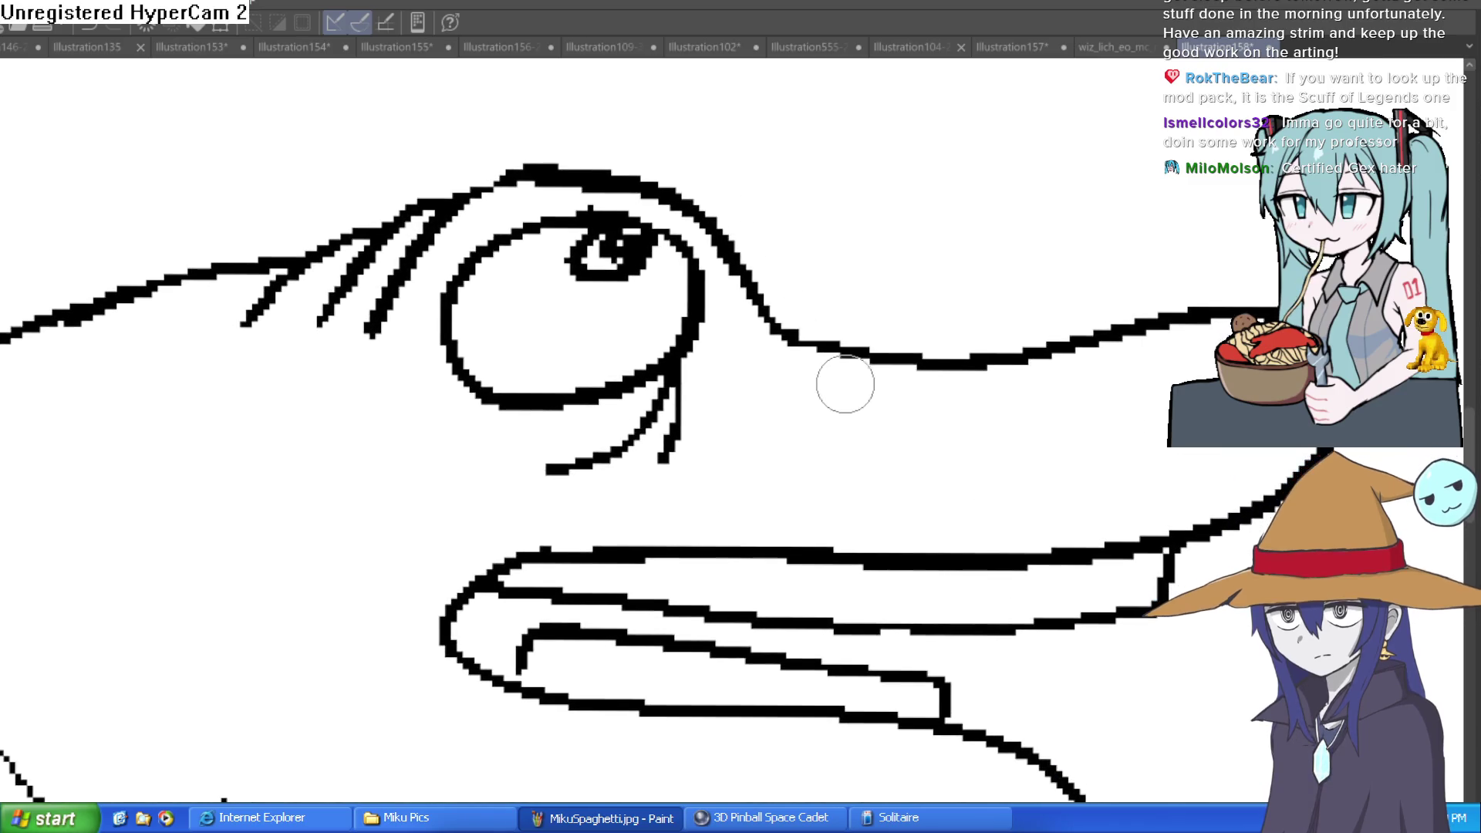
mouse_move(641, 444)
left_mouse_down()
mouse_move(566, 463)
mouse_move(542, 489)
mouse_move(618, 489)
mouse_move(672, 397)
mouse_move(689, 444)
left_mouse_up()
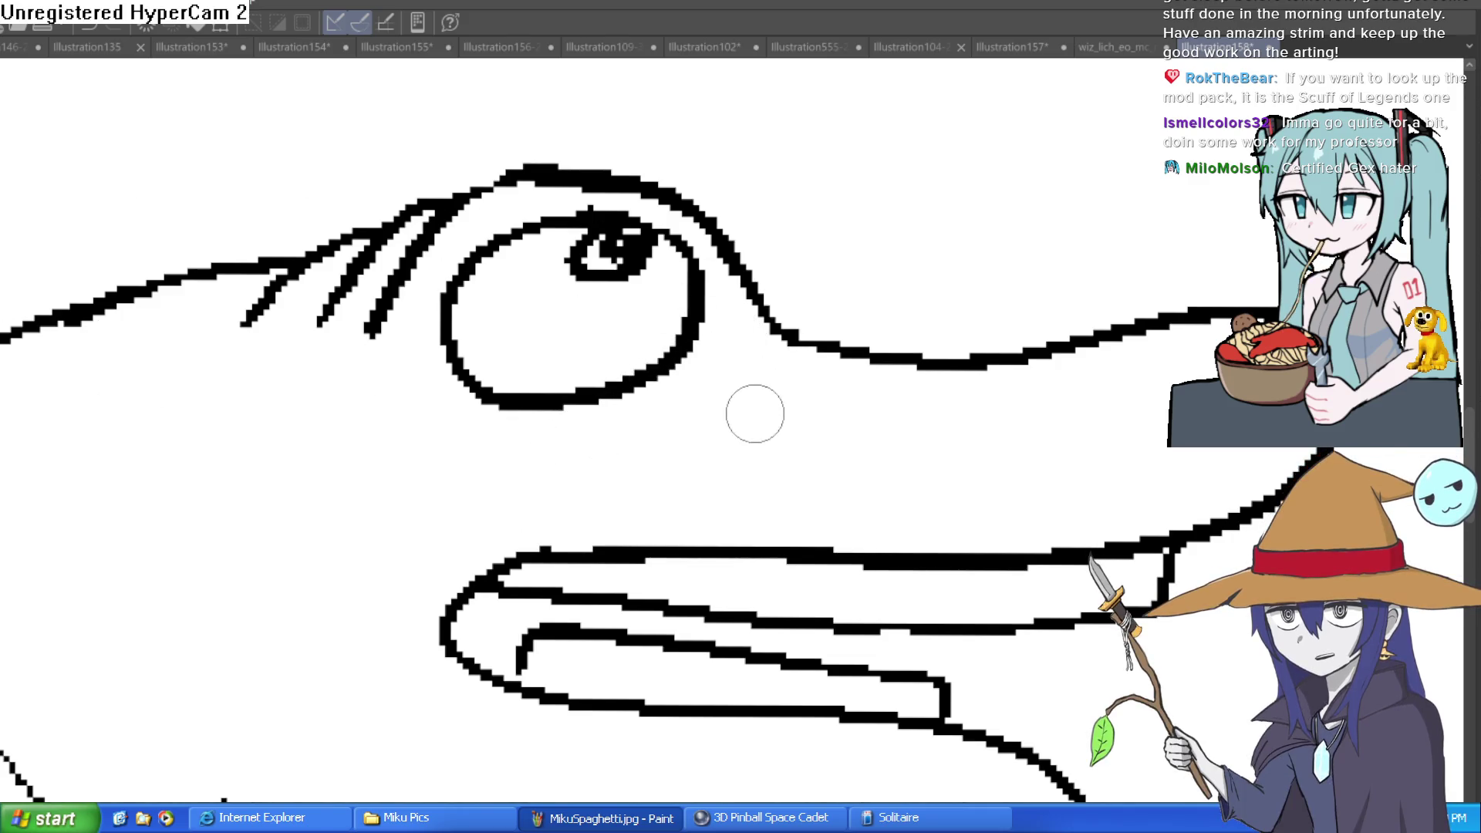
- Outline the snout top and a long mouth line, discarding failed attempts
mouse_move(579, 472)
left_mouse_down()
mouse_move(709, 384)
mouse_move(804, 383)
left_mouse_up()
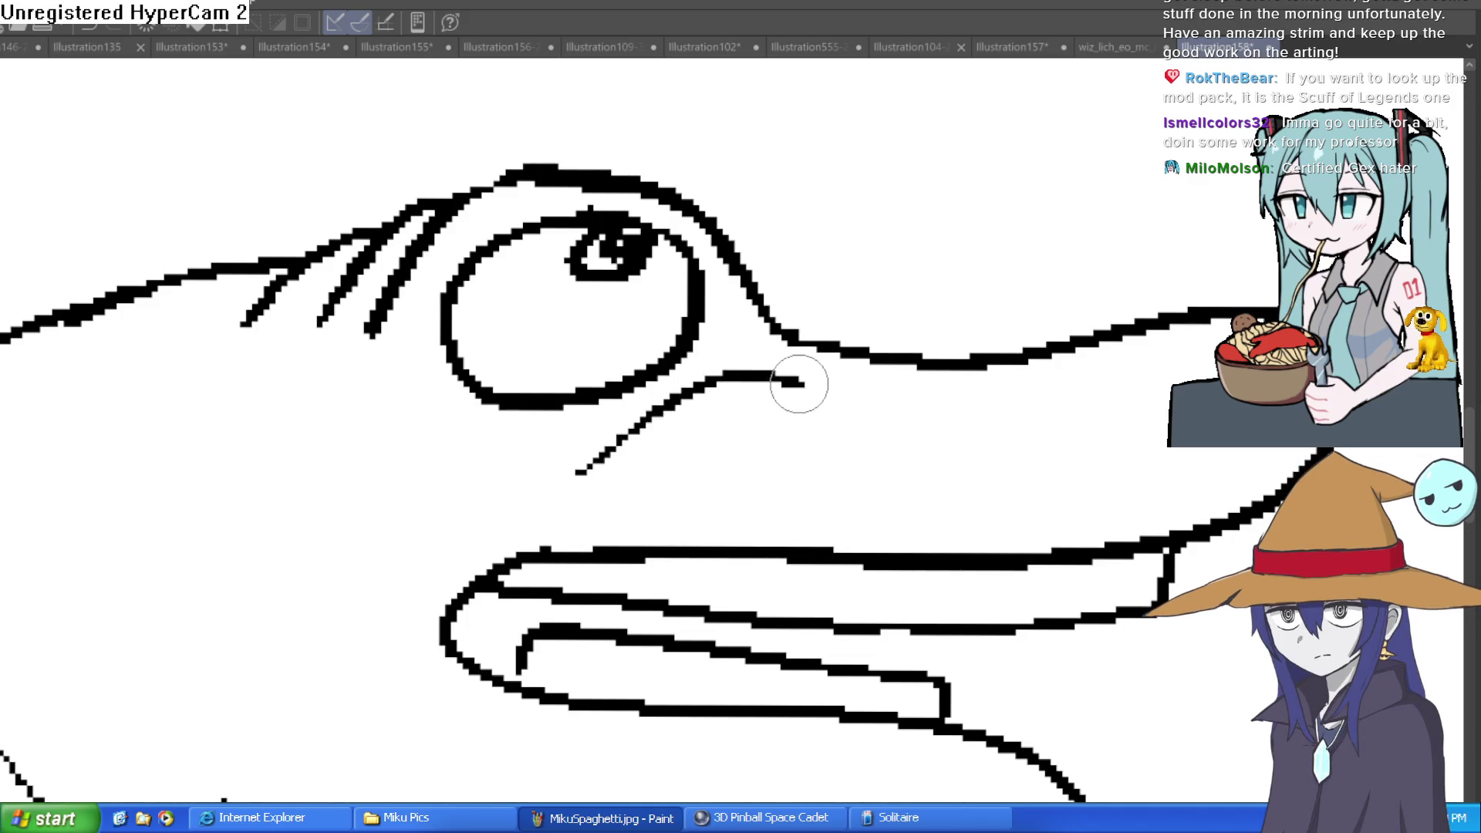
left_click_drag(582, 472, 407, 484)
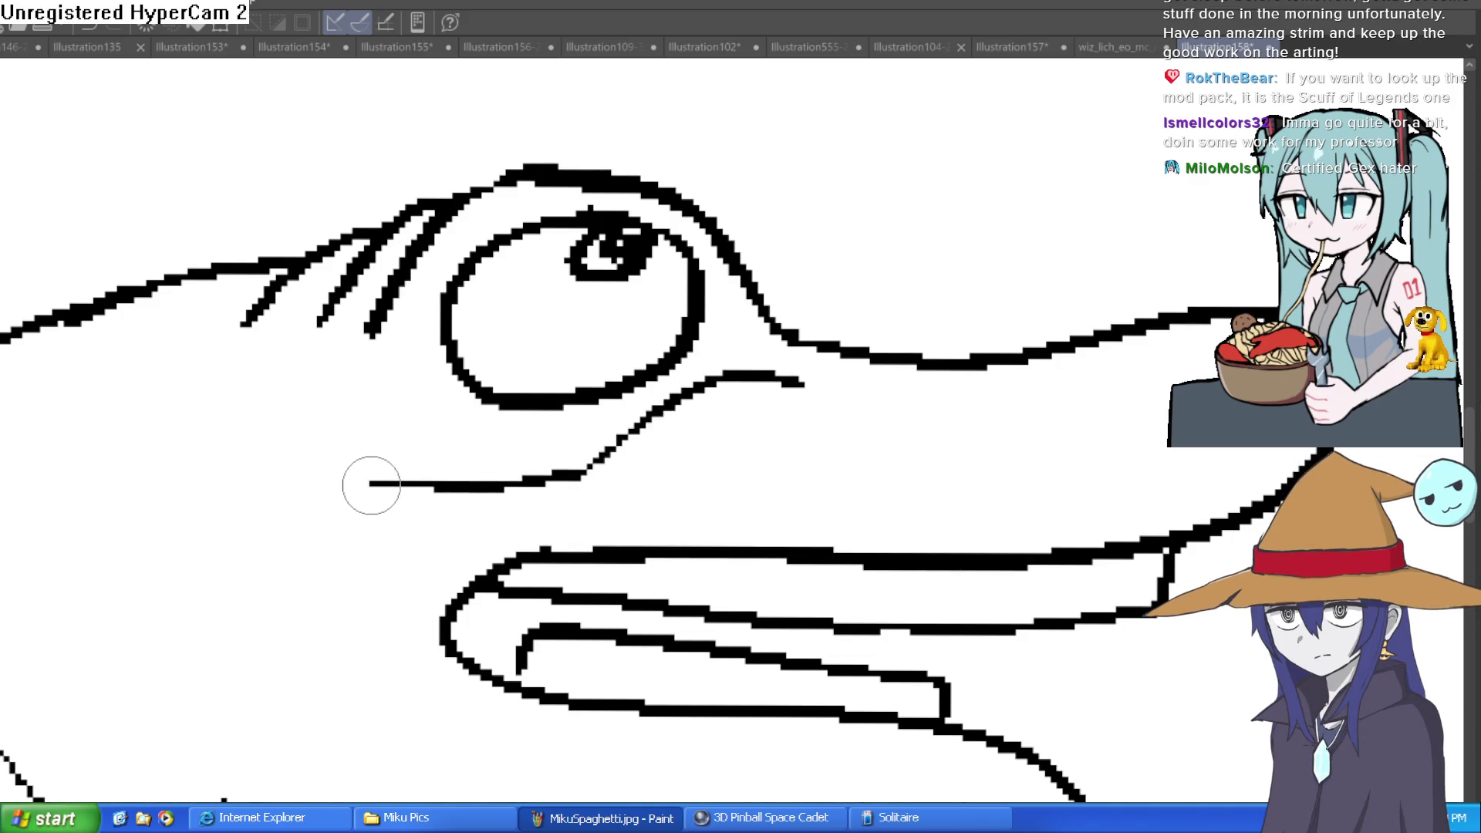
key("ctrl+z")
key("ctrl+z")
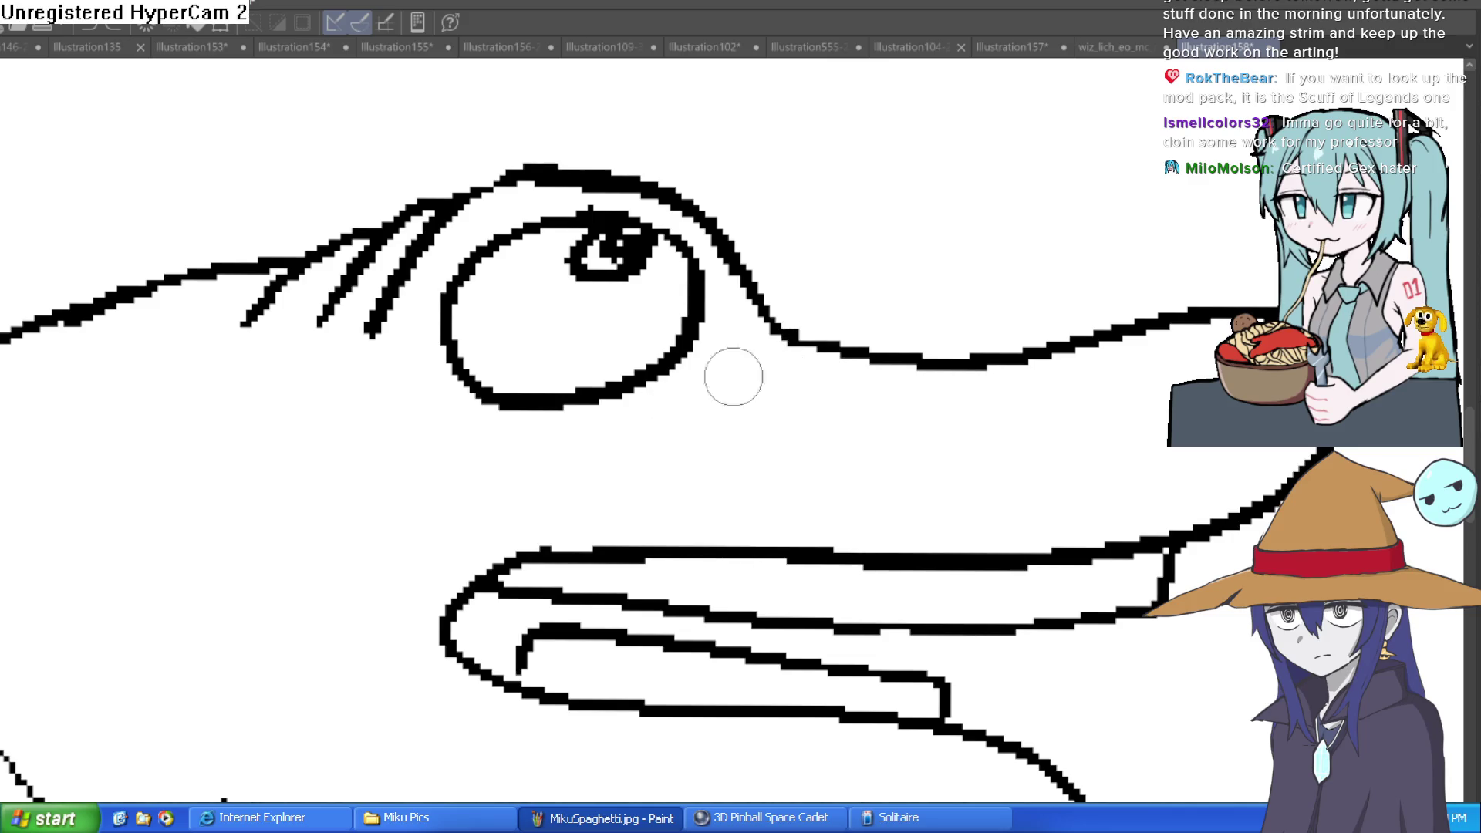
mouse_move(876, 351)
left_mouse_down()
mouse_move(734, 371)
mouse_move(787, 459)
mouse_move(926, 355)
mouse_move(798, 347)
mouse_move(682, 503)
mouse_move(837, 331)
mouse_move(896, 321)
mouse_move(926, 345)
mouse_move(1080, 309)
mouse_move(953, 324)
mouse_move(961, 347)
mouse_move(1049, 324)
mouse_move(965, 355)
mouse_move(1024, 284)
mouse_move(762, 268)
left_mouse_up()
key("ctrl+z")
mouse_move(651, 456)
left_mouse_down()
mouse_move(338, 462)
mouse_move(307, 502)
left_mouse_up()
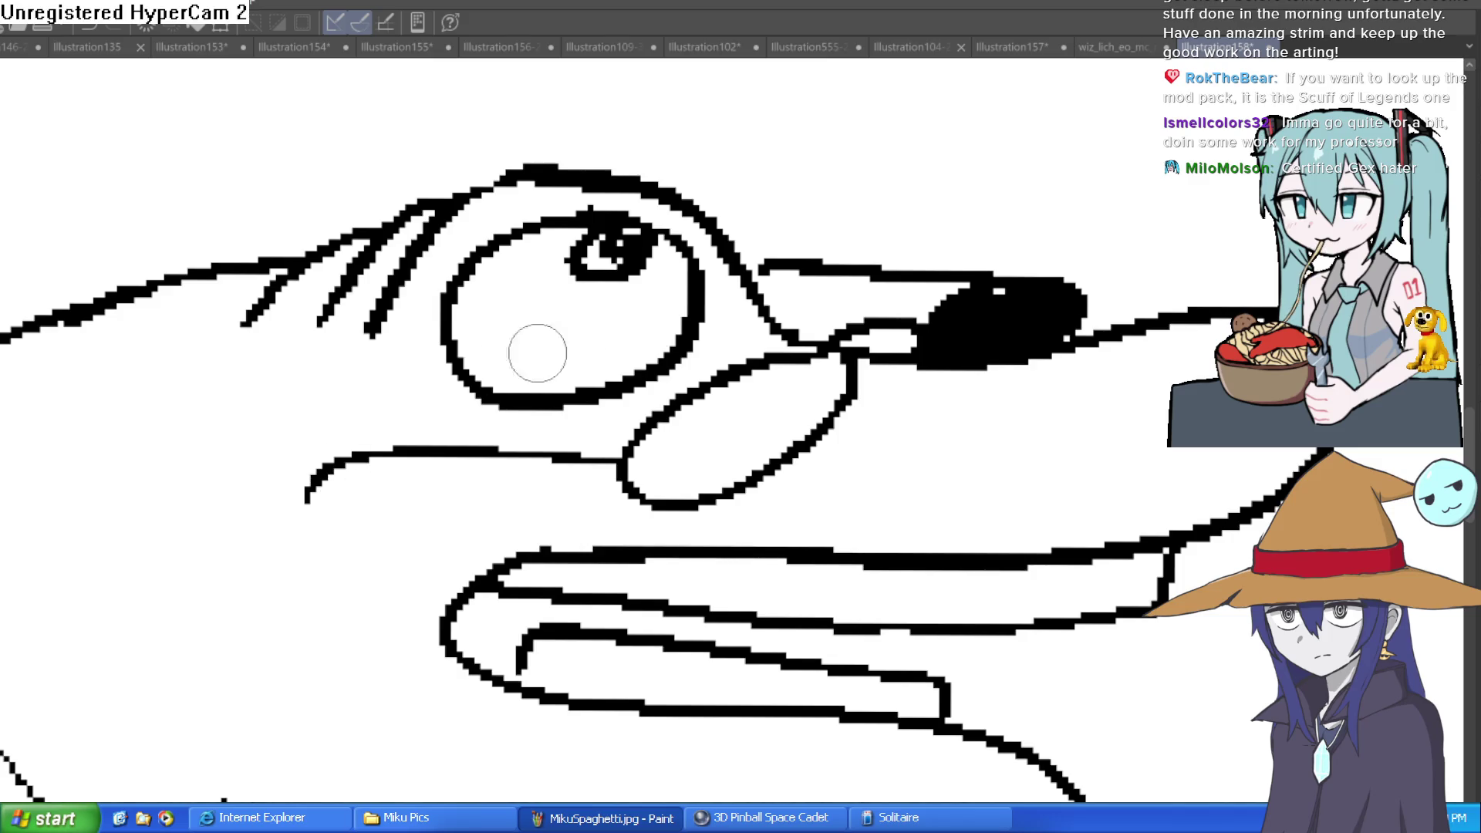
- Fill the lower nostril oval solid black with the Fill bucket
mouse_move(678, 447)
left_mouse_down()
mouse_move(728, 399)
mouse_move(768, 401)
left_mouse_up()
key("g")
key("ctrl+z")
left_click(763, 416)
scroll(959, 384, "down", 5)
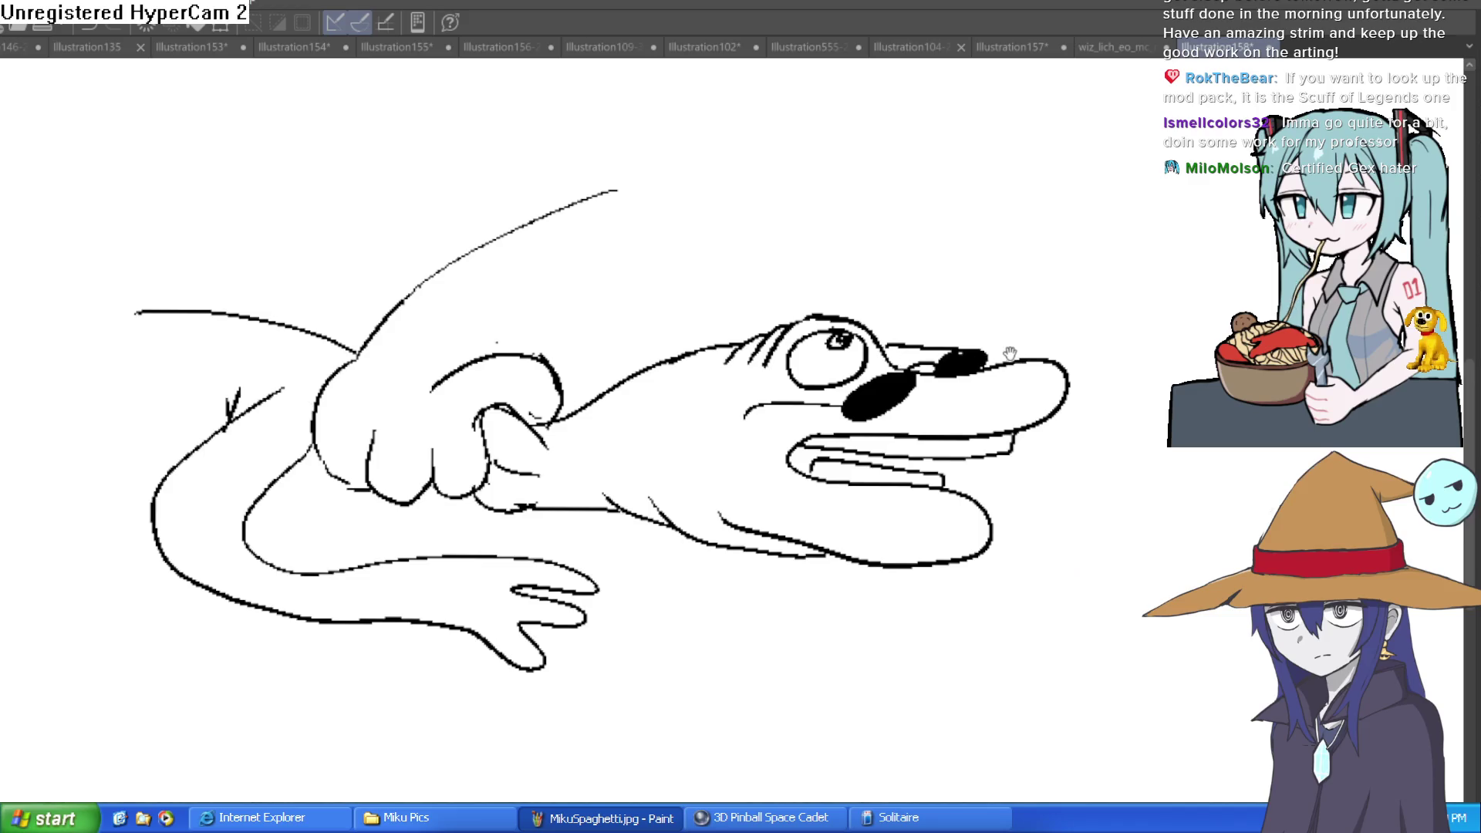
left_click_drag(1009, 357, 979, 397)
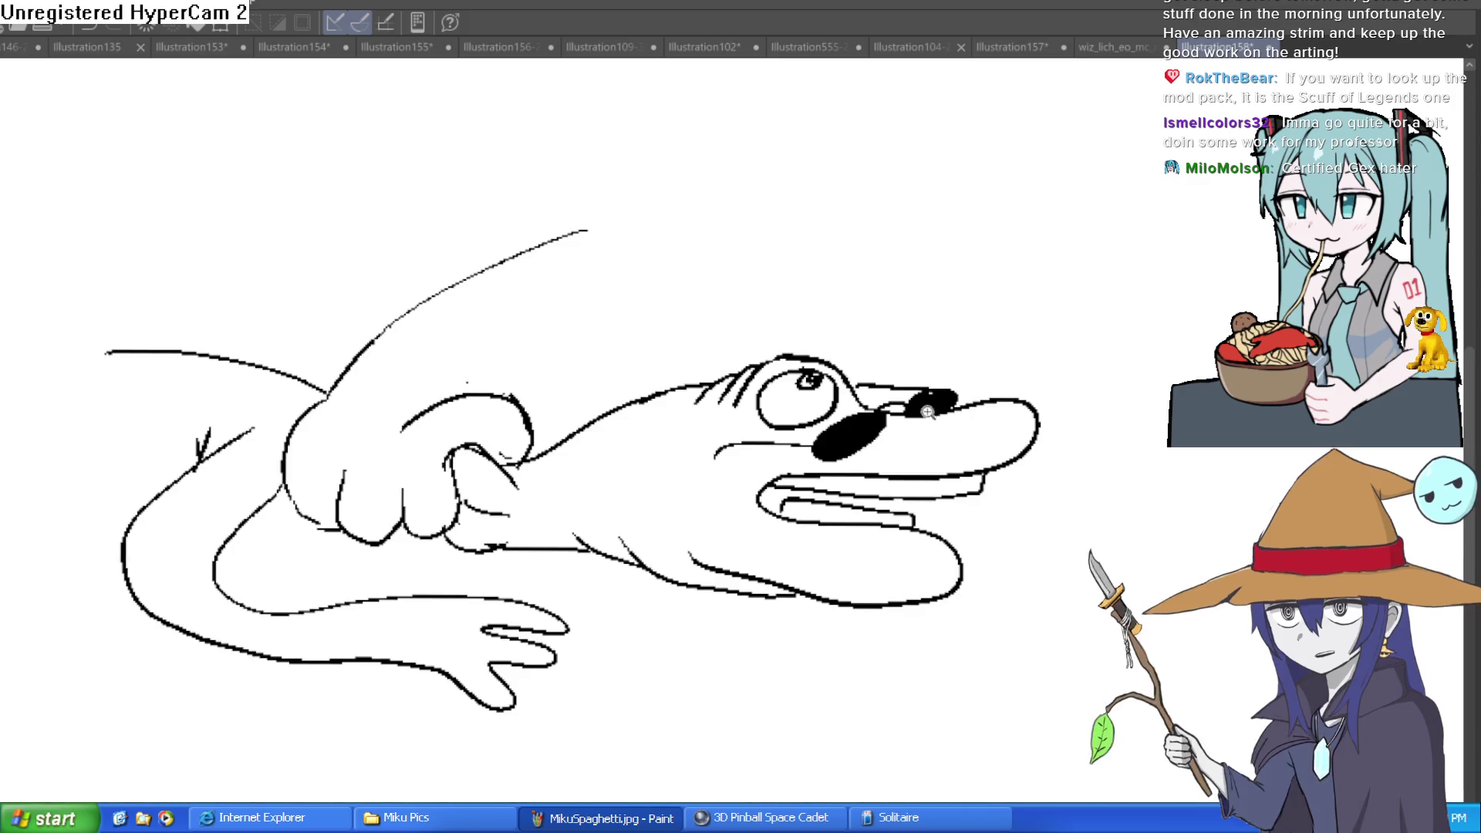
- Paint a white diagonal highlight streak across the upper nostril
scroll(926, 409, "up", 5)
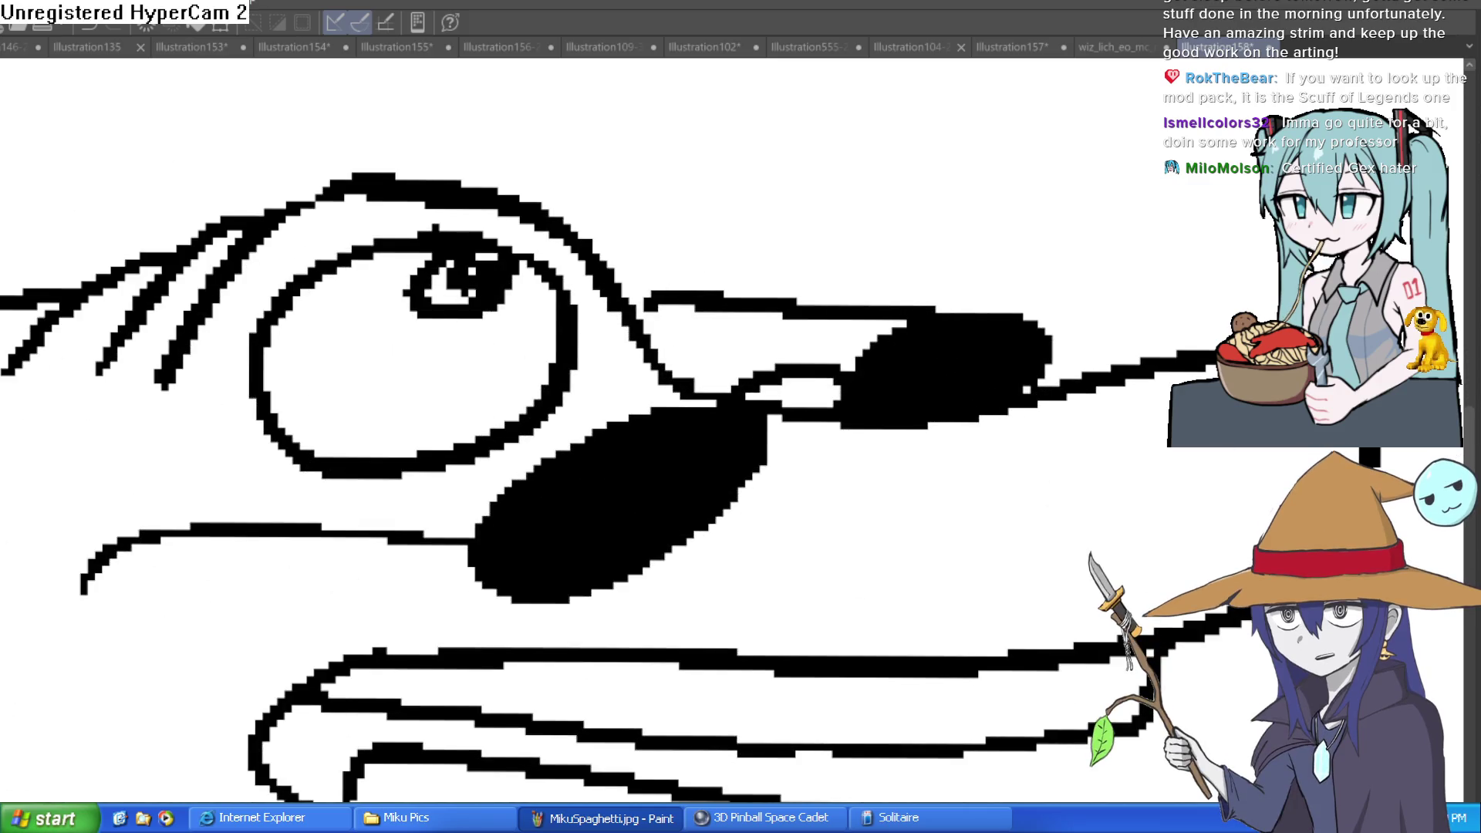
left_click_drag(893, 404, 985, 340)
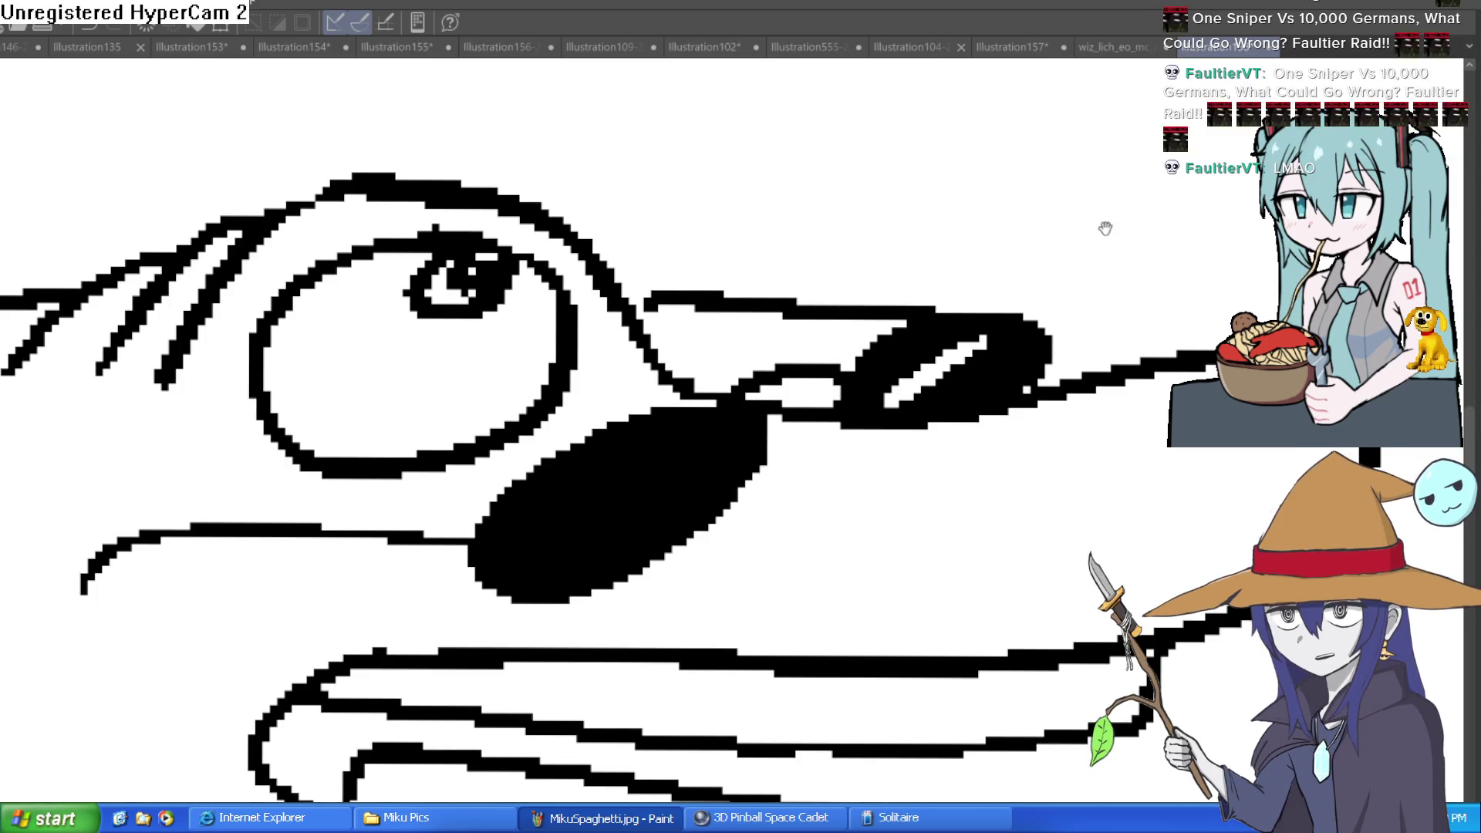
scroll(1105, 229, "down", 5)
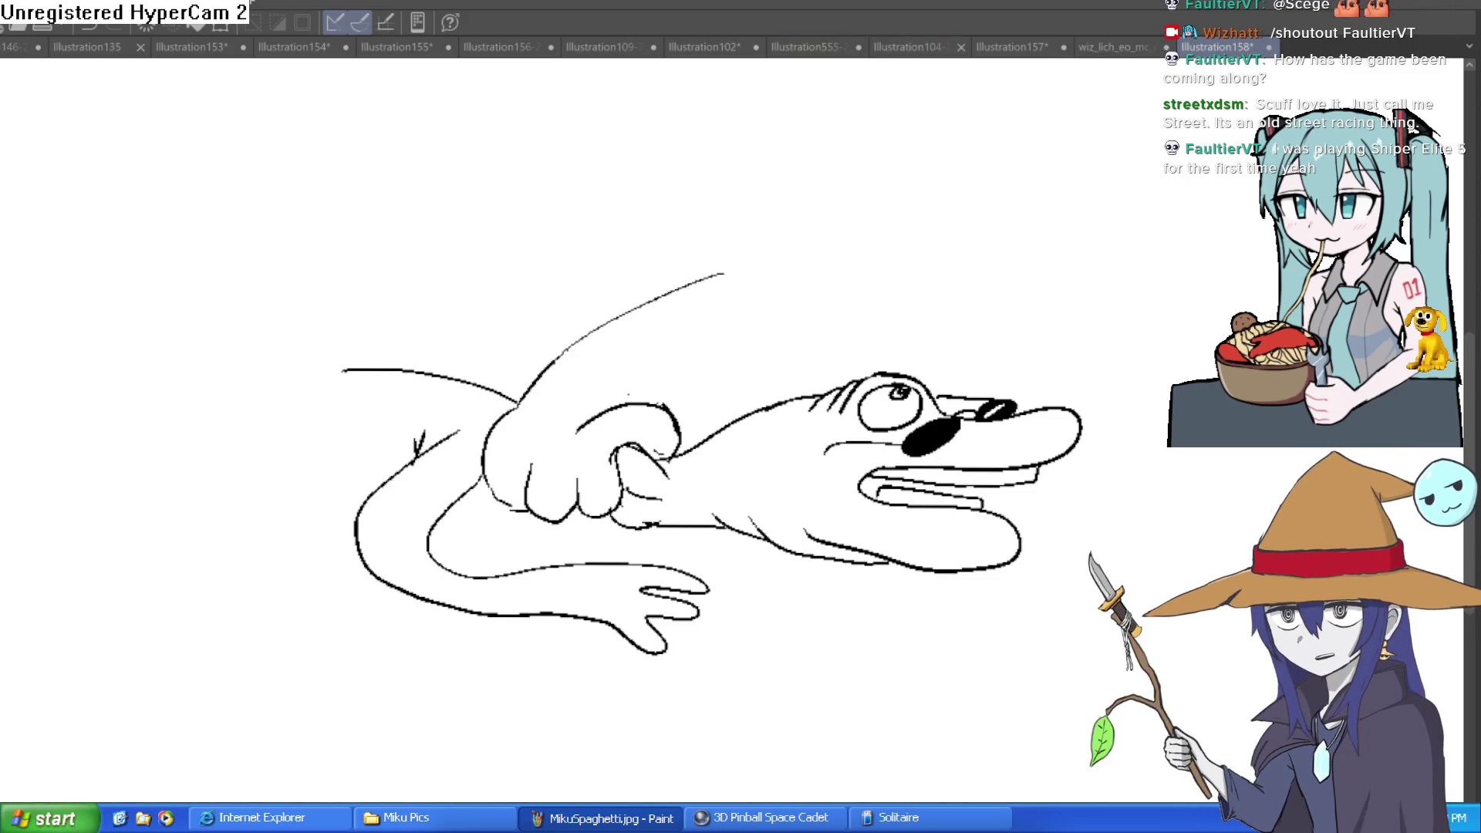
- View Illustration102, then switch to Illustration109-33 and its Misty II title
left_click(726, 44)
left_click_drag(726, 29, 819, 23)
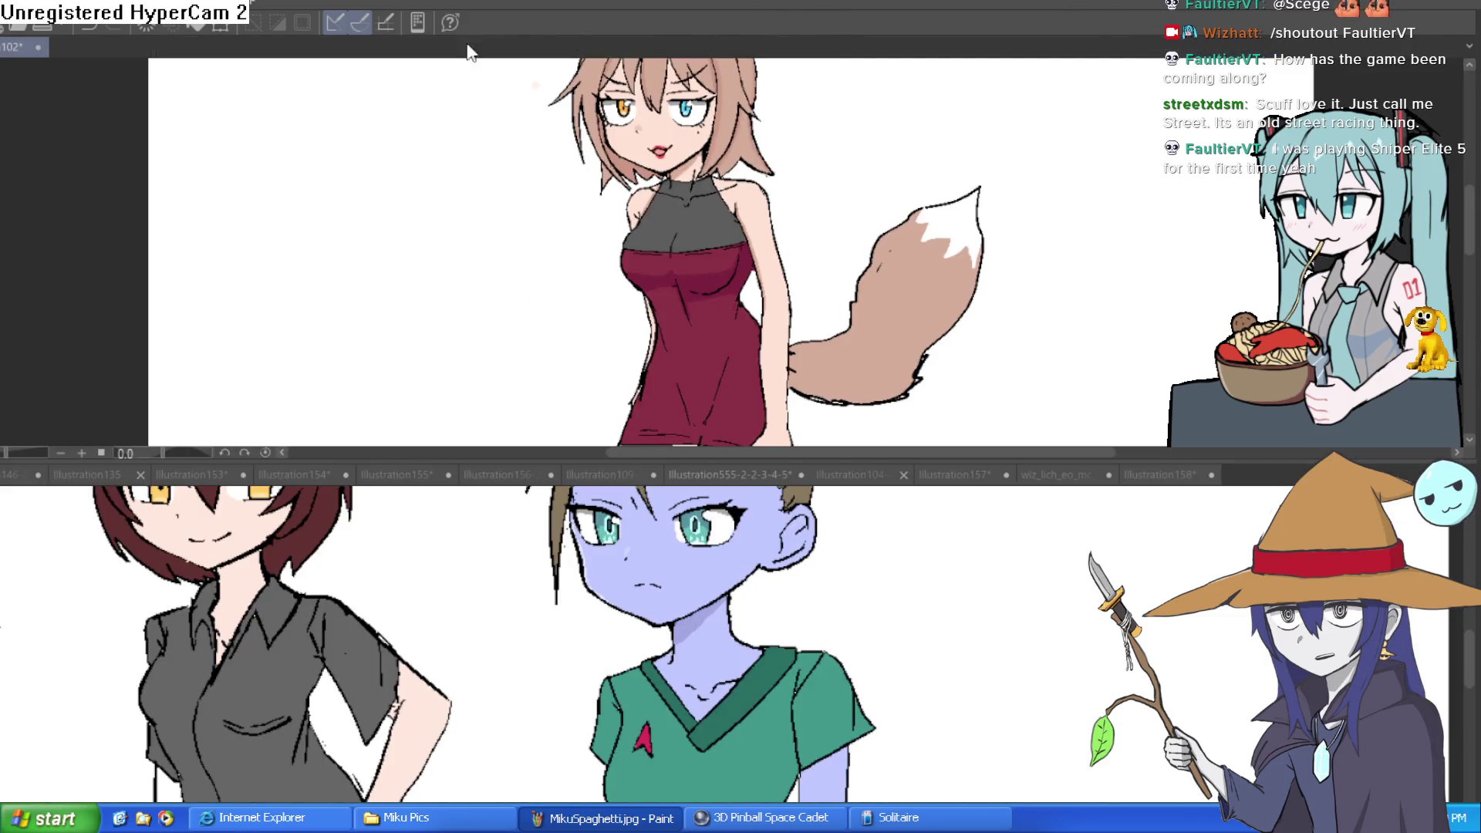
mouse_move(23, 46)
left_mouse_down()
mouse_move(678, 403)
mouse_move(704, 474)
left_mouse_up()
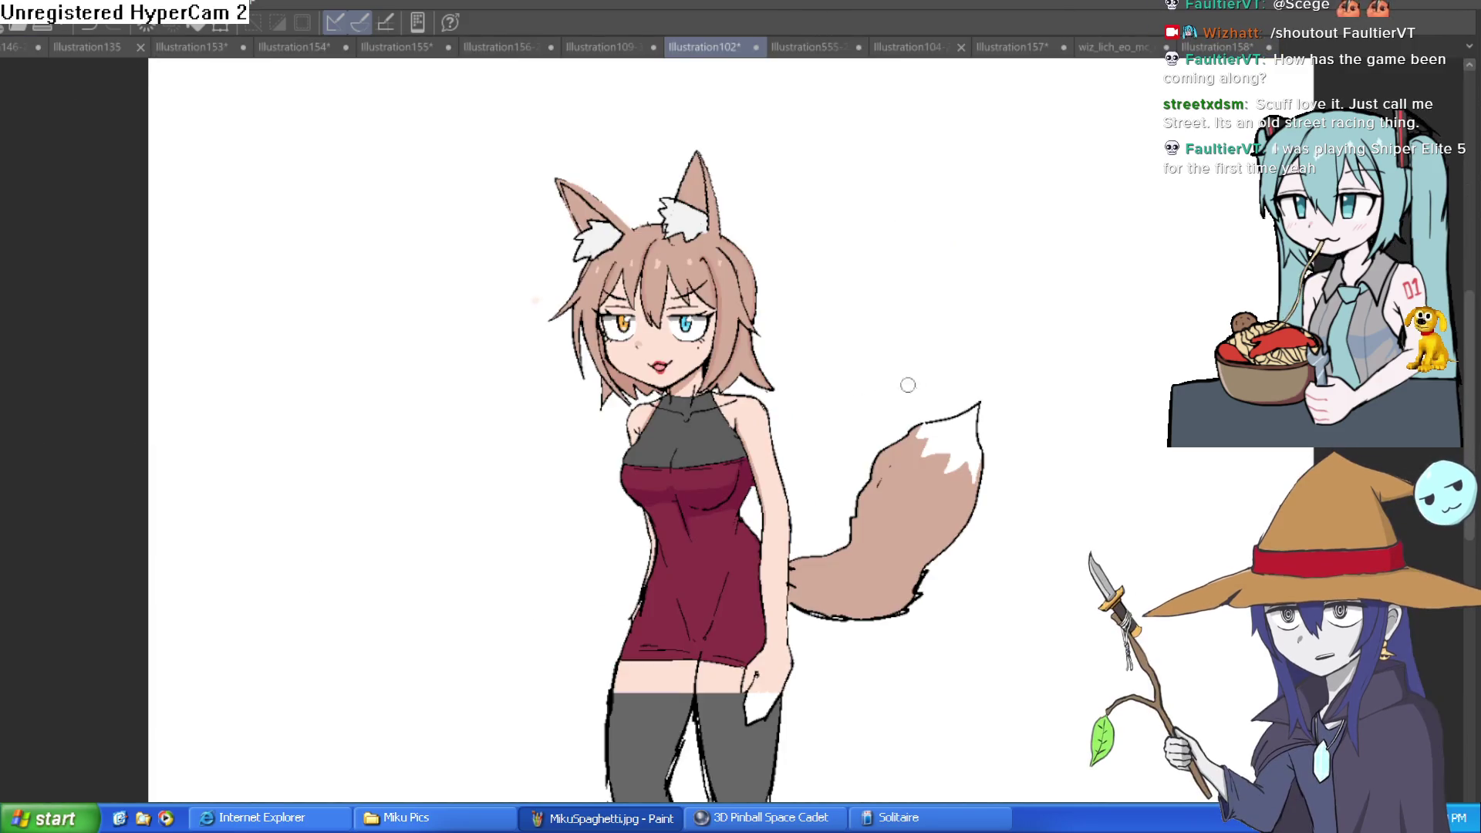
left_click(622, 43)
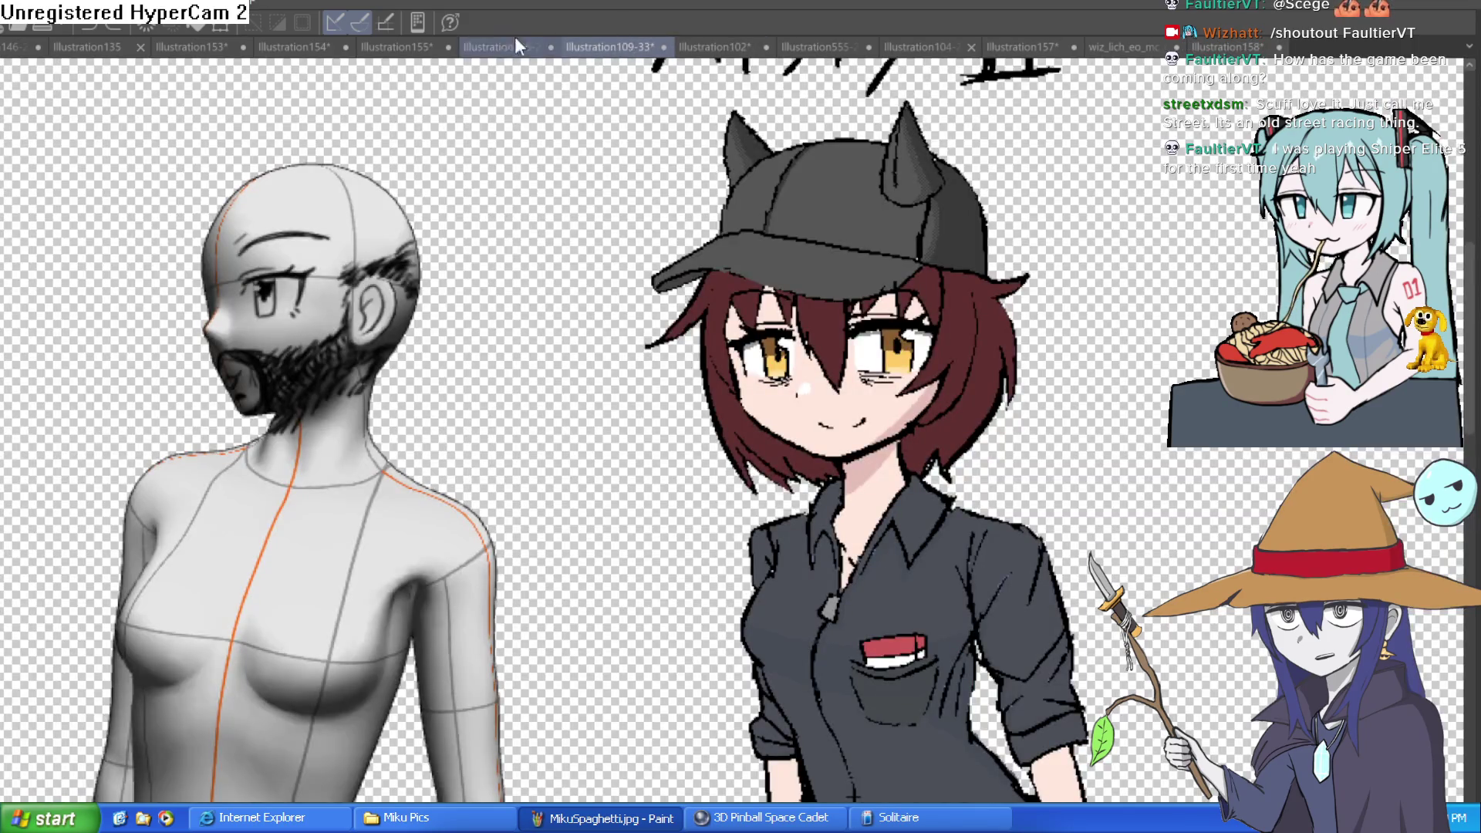
mouse_move(1069, 278)
left_mouse_down()
mouse_move(953, 407)
mouse_move(937, 344)
left_mouse_up()
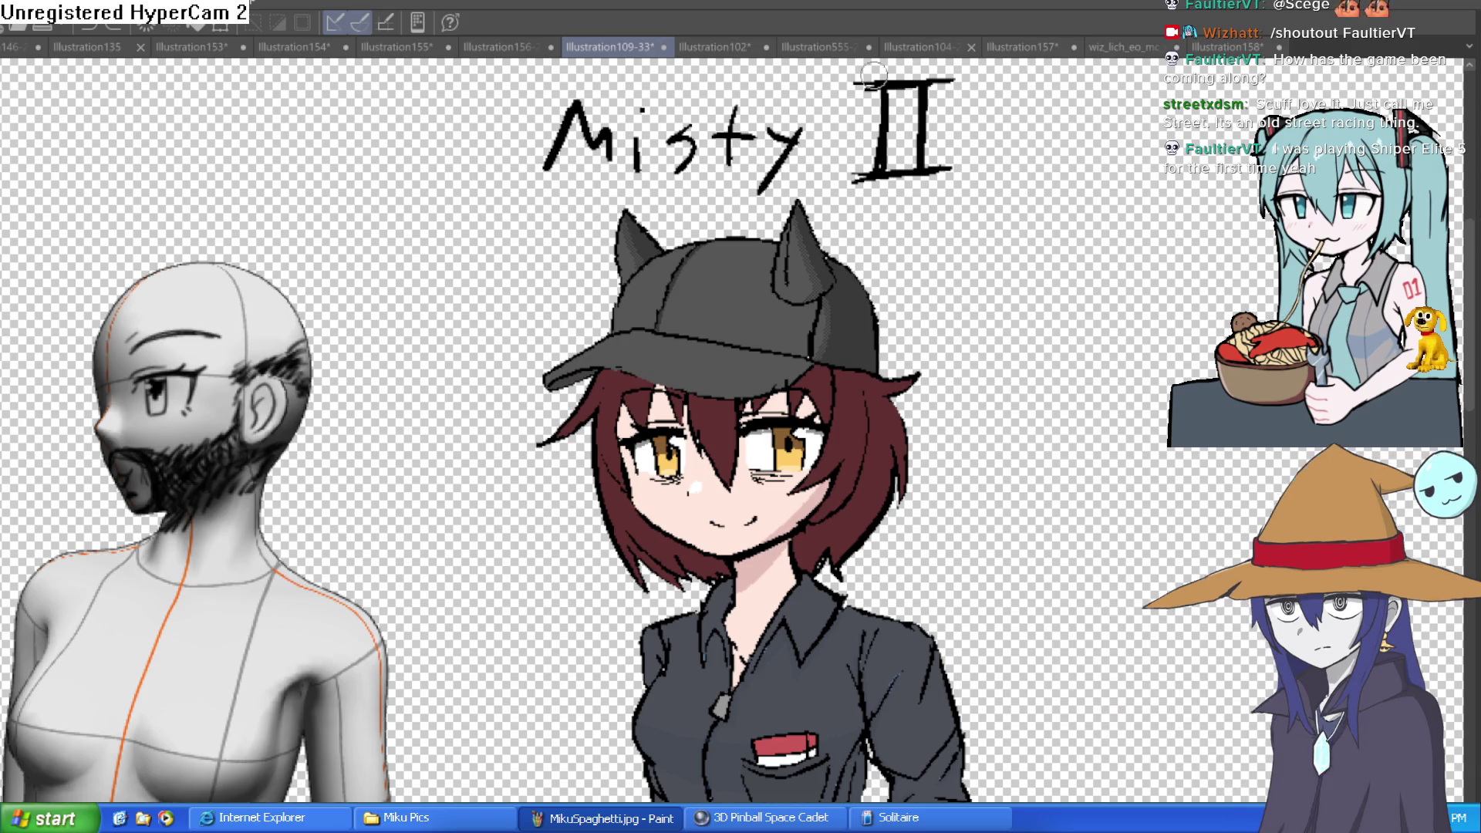
- Zoom around the girl's face, restore her blush hatching, then open Illustration156-2
left_click(807, 463)
left_click(848, 526, "alt")
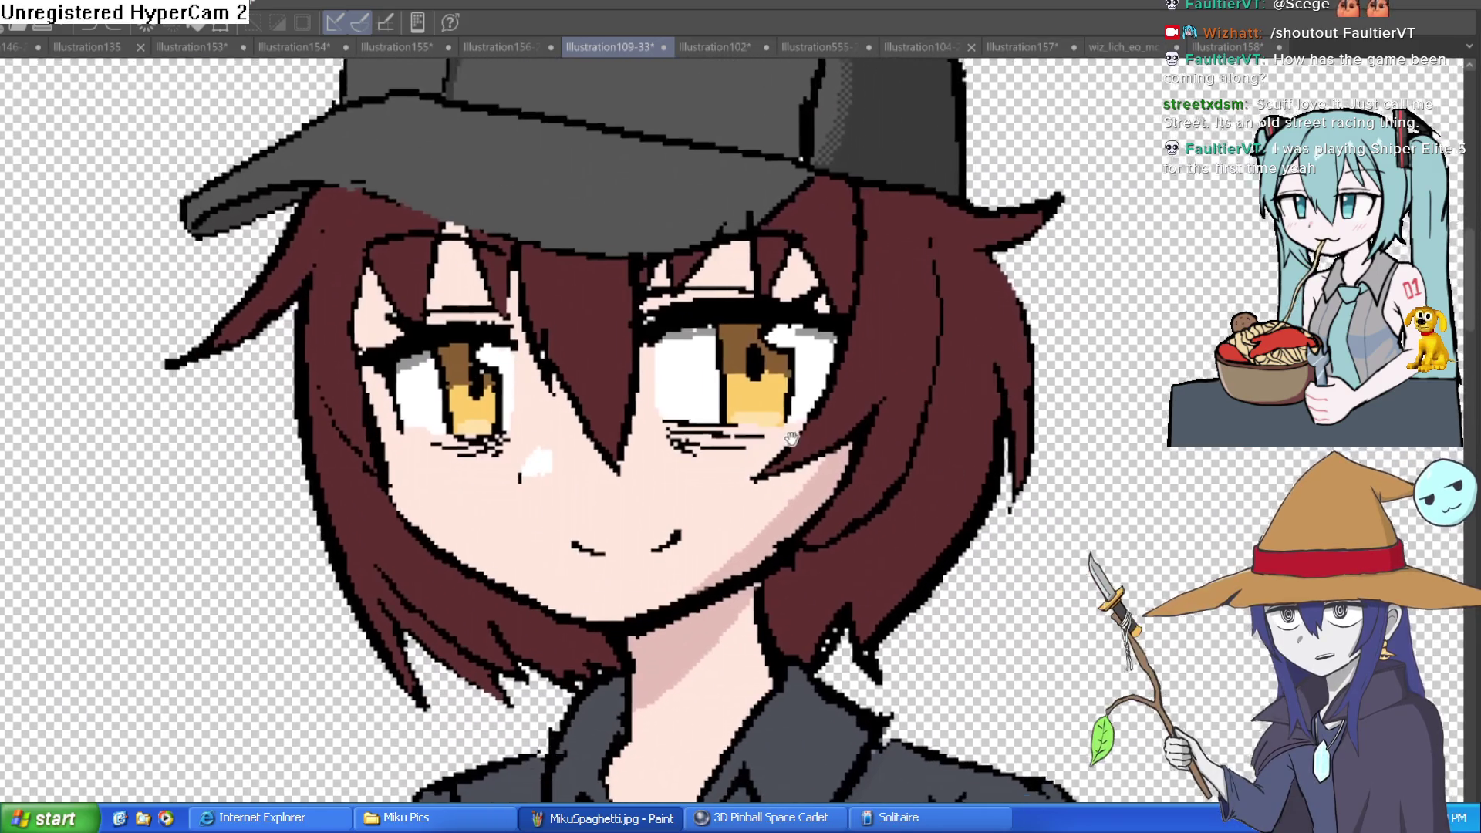
left_click(771, 424, "alt")
left_click(764, 426, "alt")
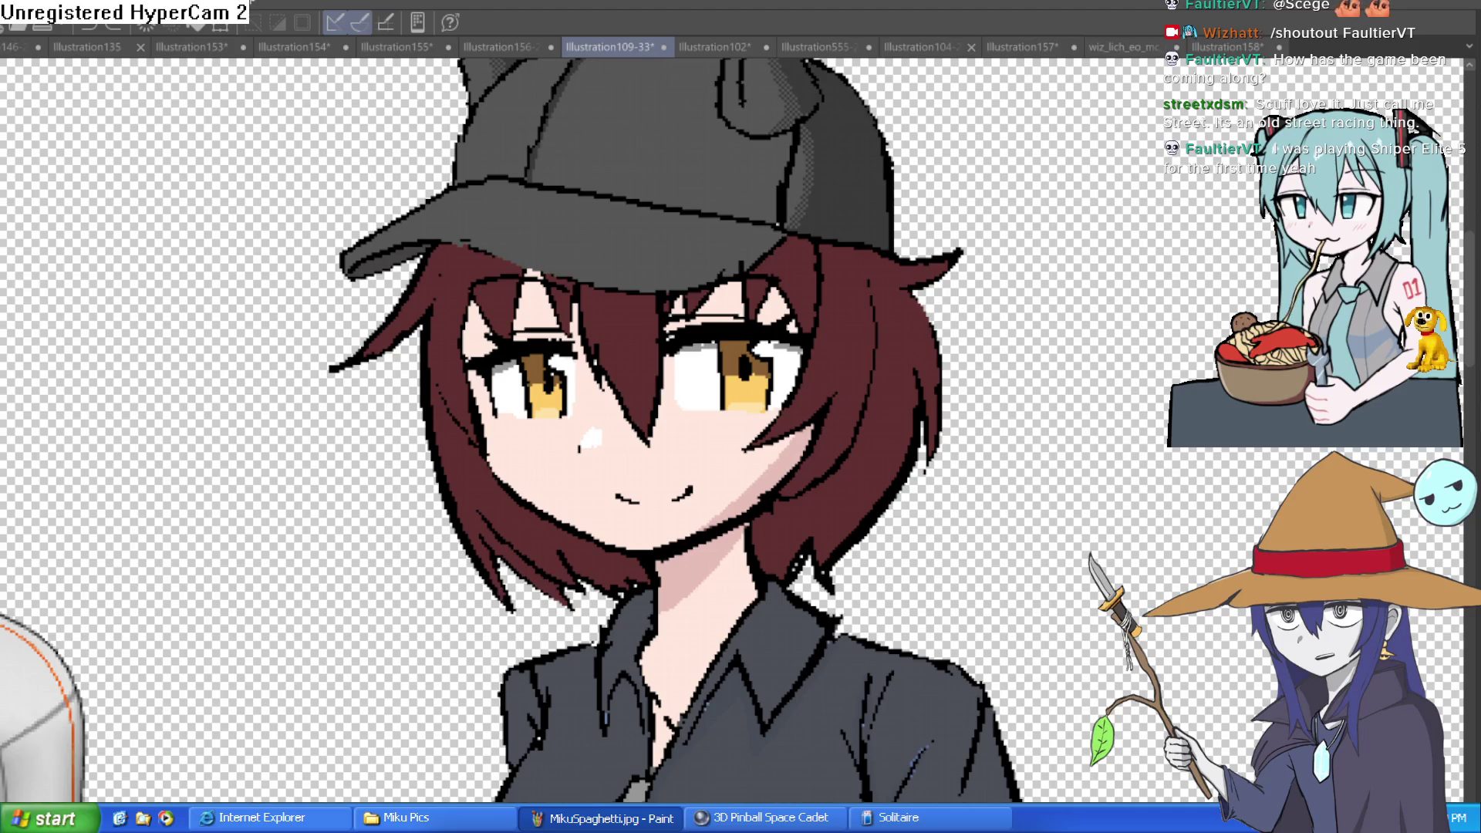
key("ctrl+z")
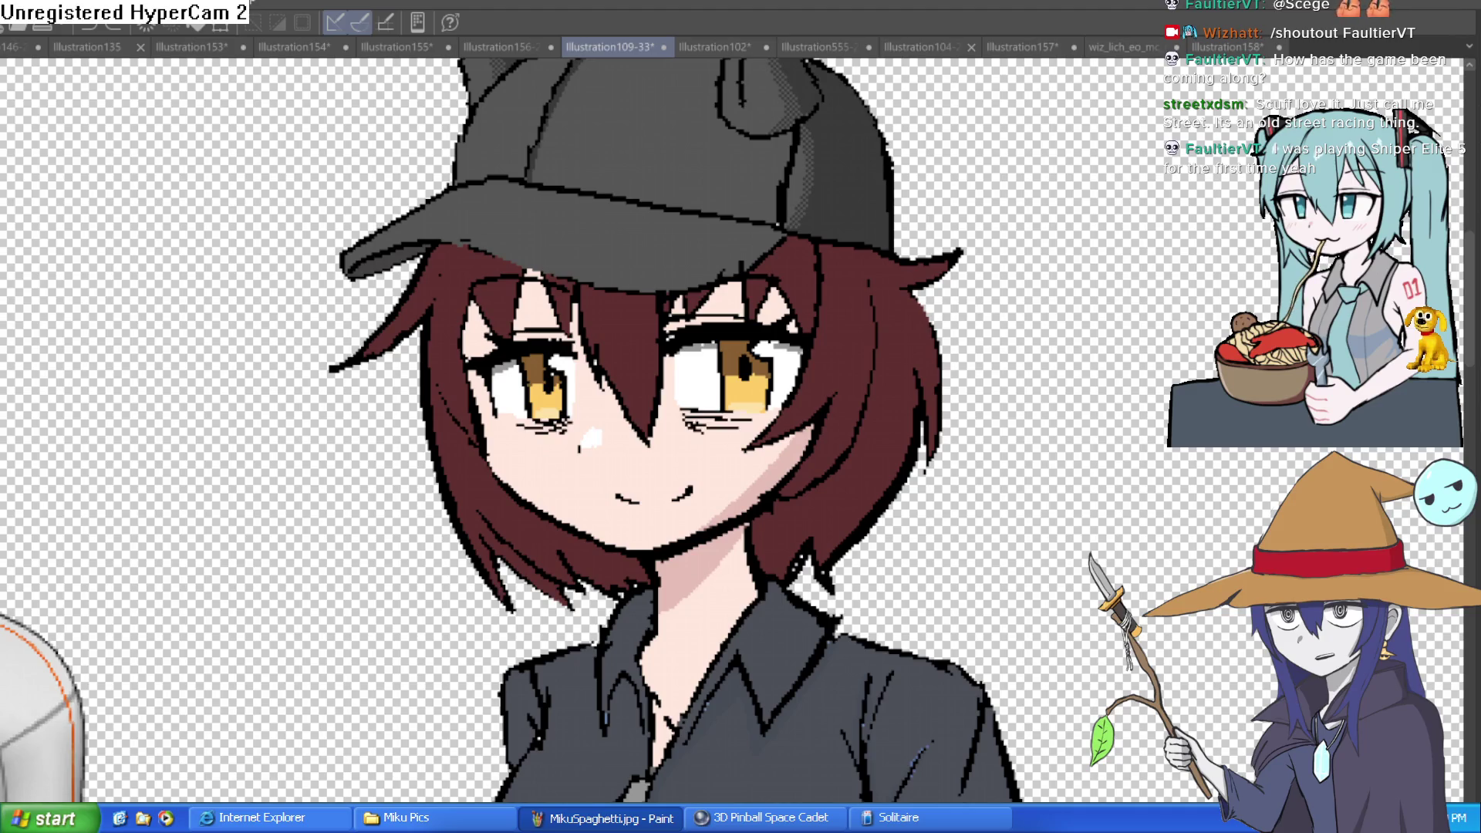
scroll(1142, 560, "down", 2)
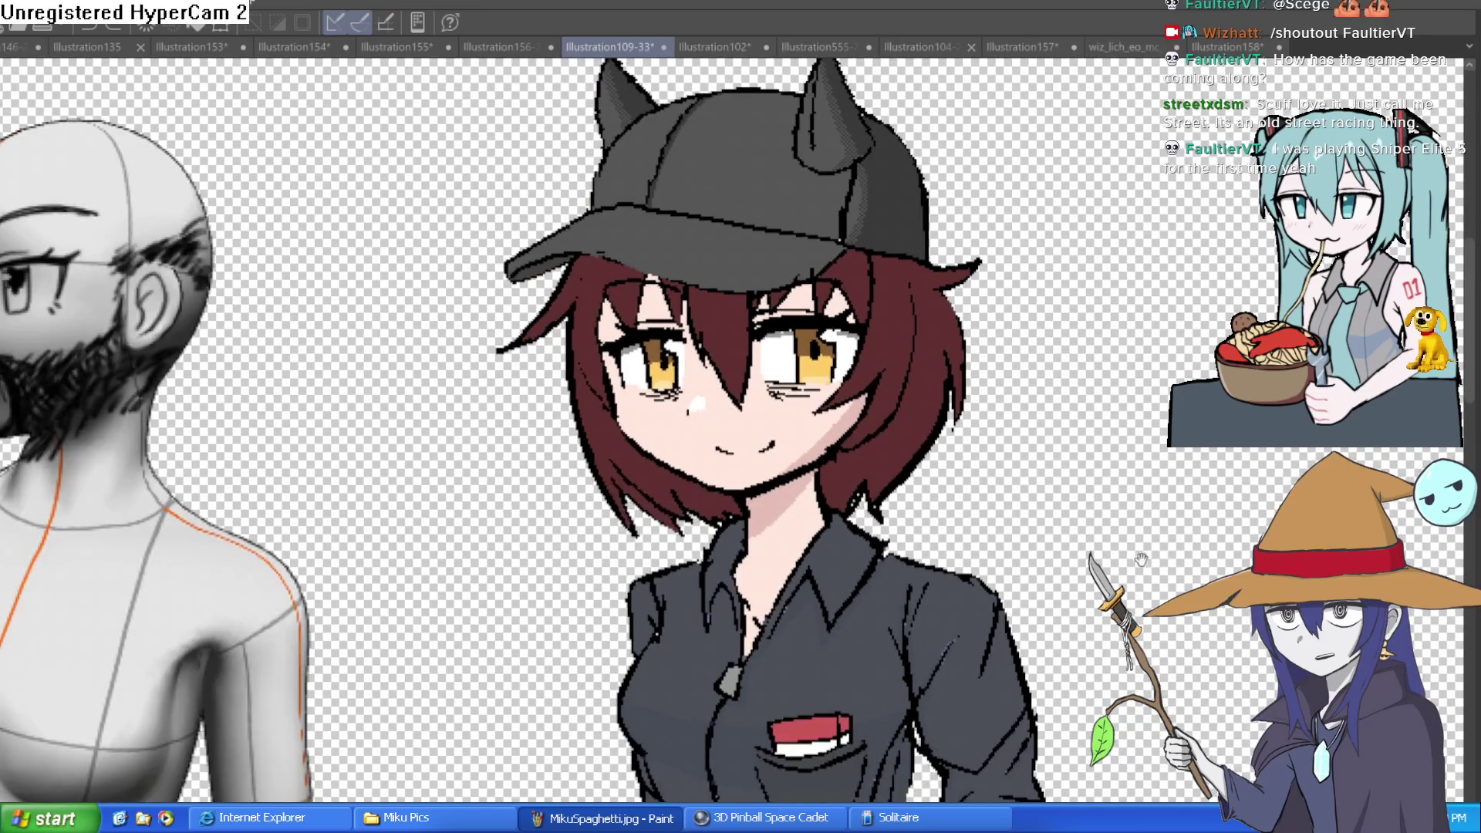
scroll(1155, 575, "down", 3)
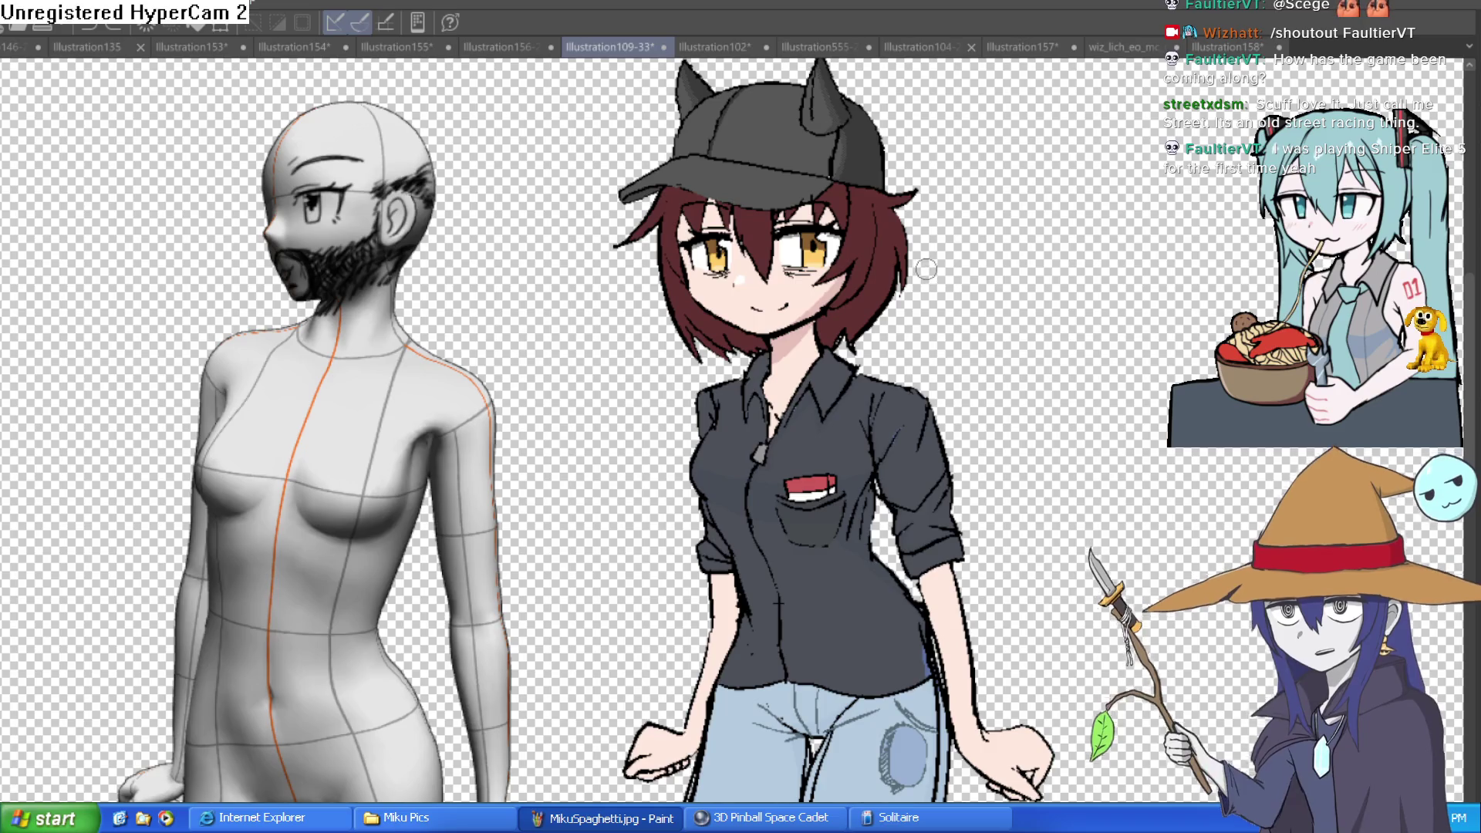
scroll(896, 463, "up", 3)
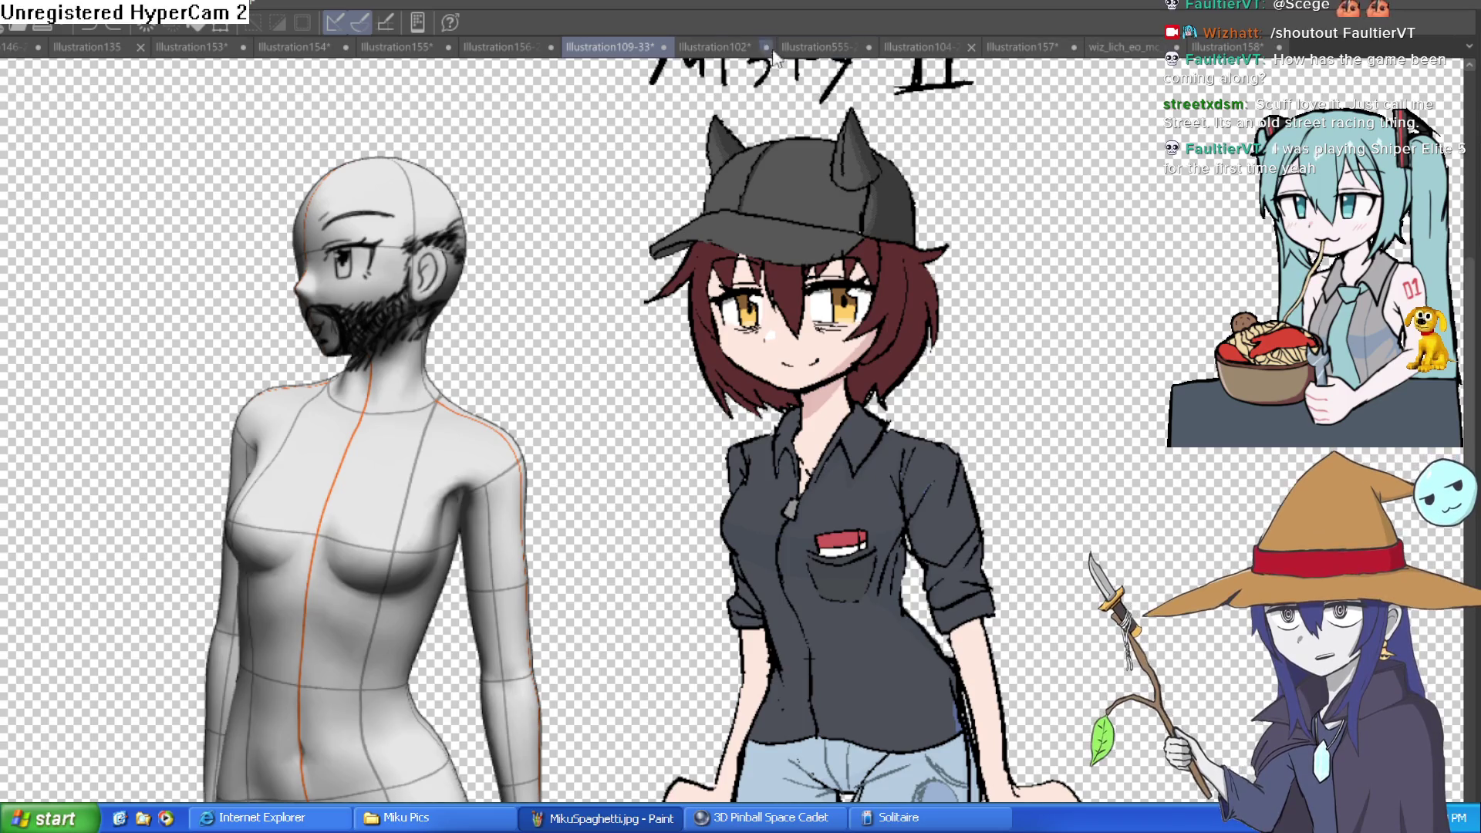
left_click(504, 44)
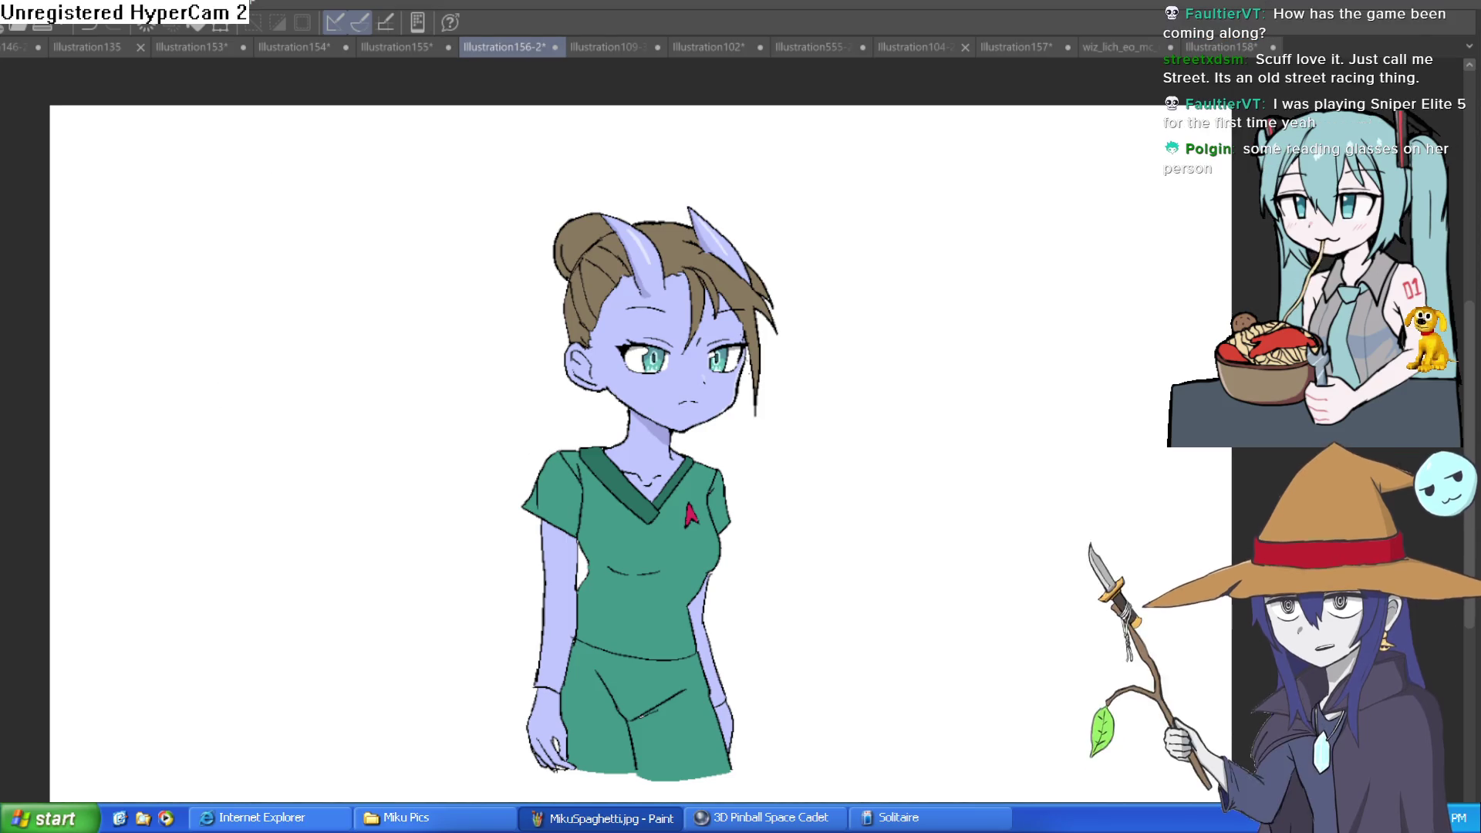
key("alt+Tab")
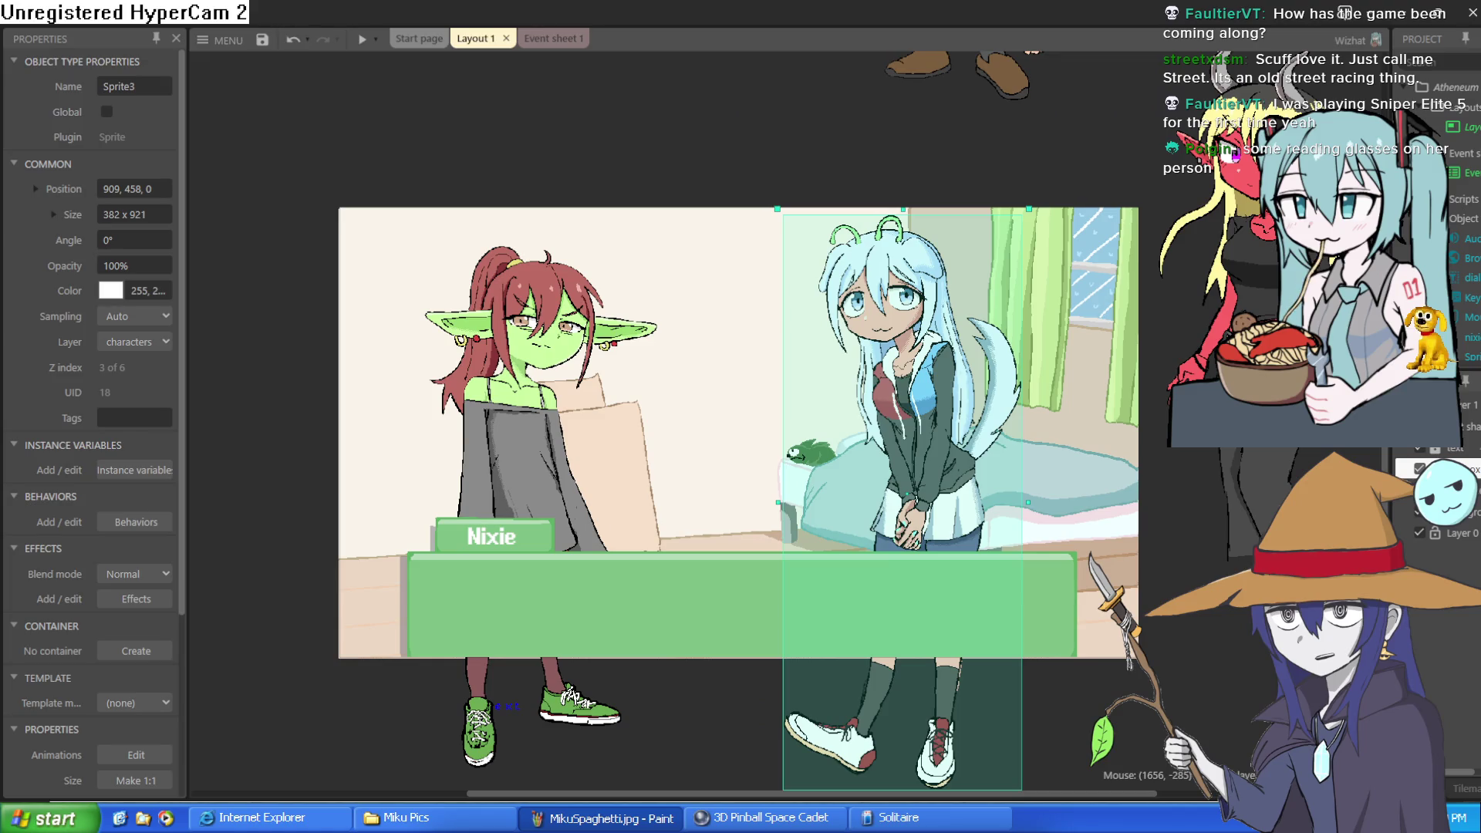
- Move the blue-haired girl offstage, bring the red horned girl into the room, and run the preview
mouse_move(909, 356)
left_mouse_down()
mouse_move(582, 254)
mouse_move(224, 270)
mouse_move(208, 290)
left_mouse_up()
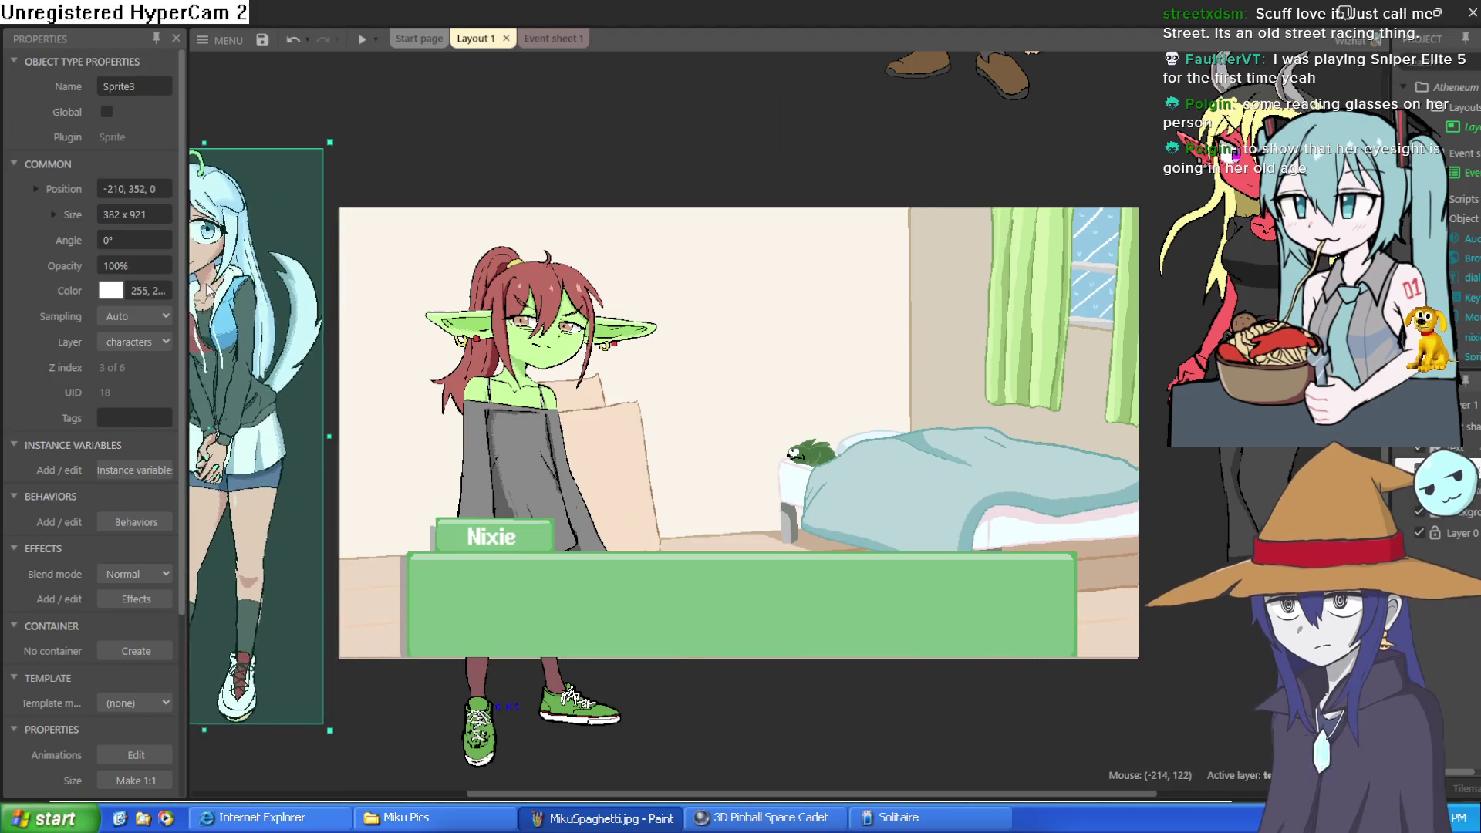
mouse_move(1312, 432)
left_mouse_down()
mouse_move(1039, 441)
mouse_move(1018, 446)
mouse_move(1022, 473)
left_mouse_up()
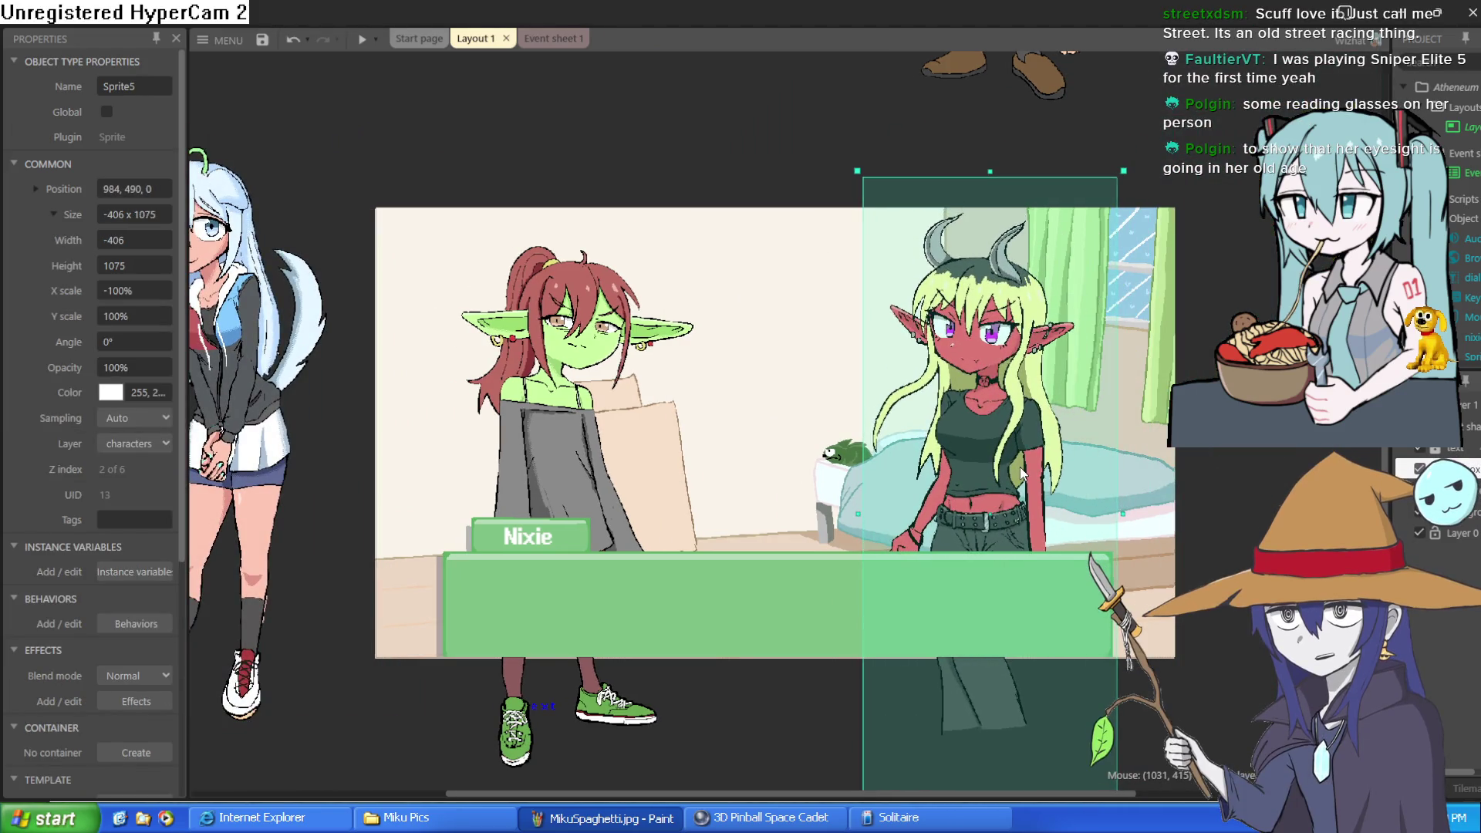
left_click(360, 40)
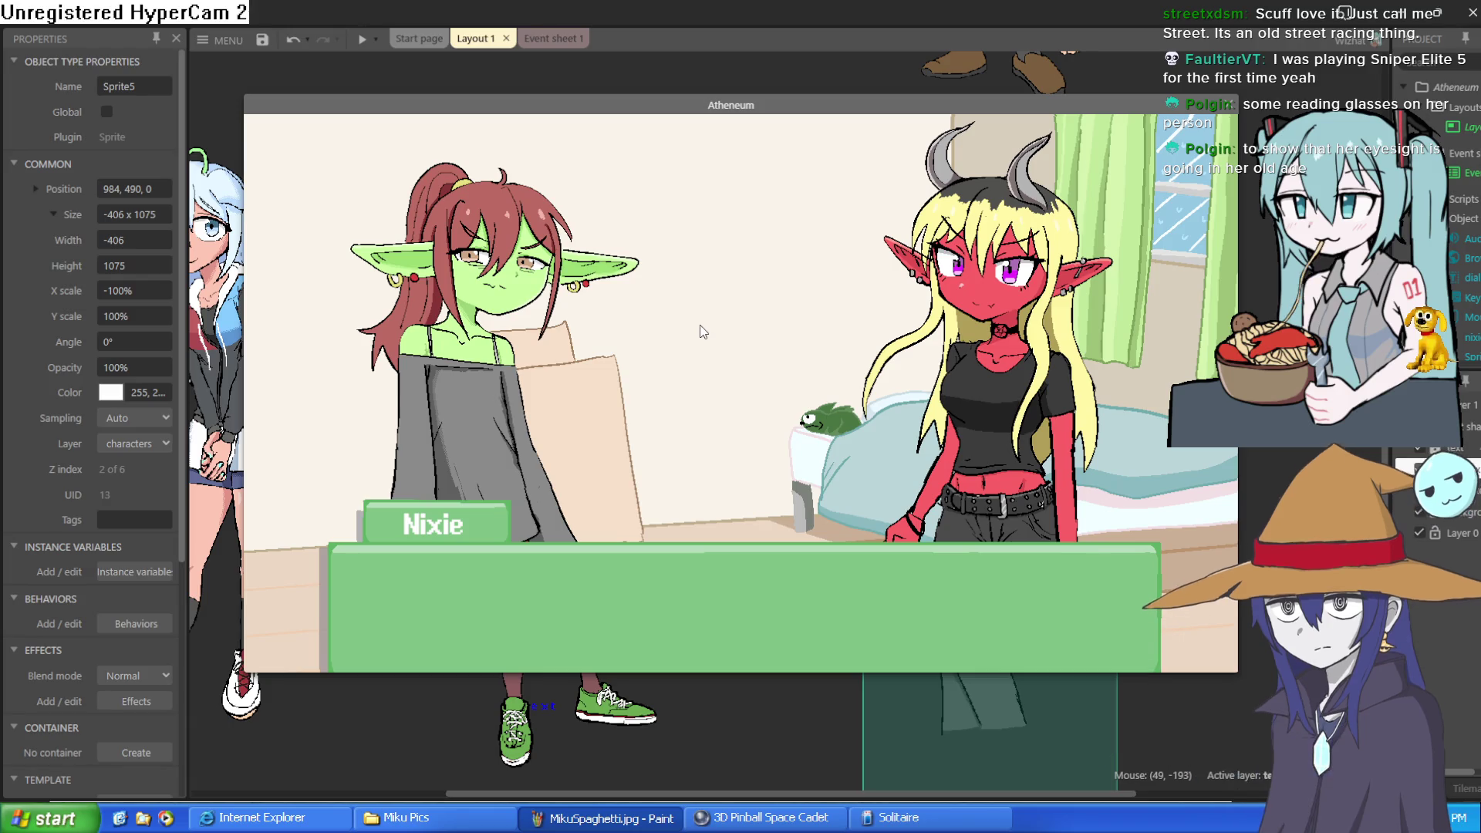
- Advance the preview's opening dialogue and switch the preview between windowed and fullscreen
left_click(773, 298)
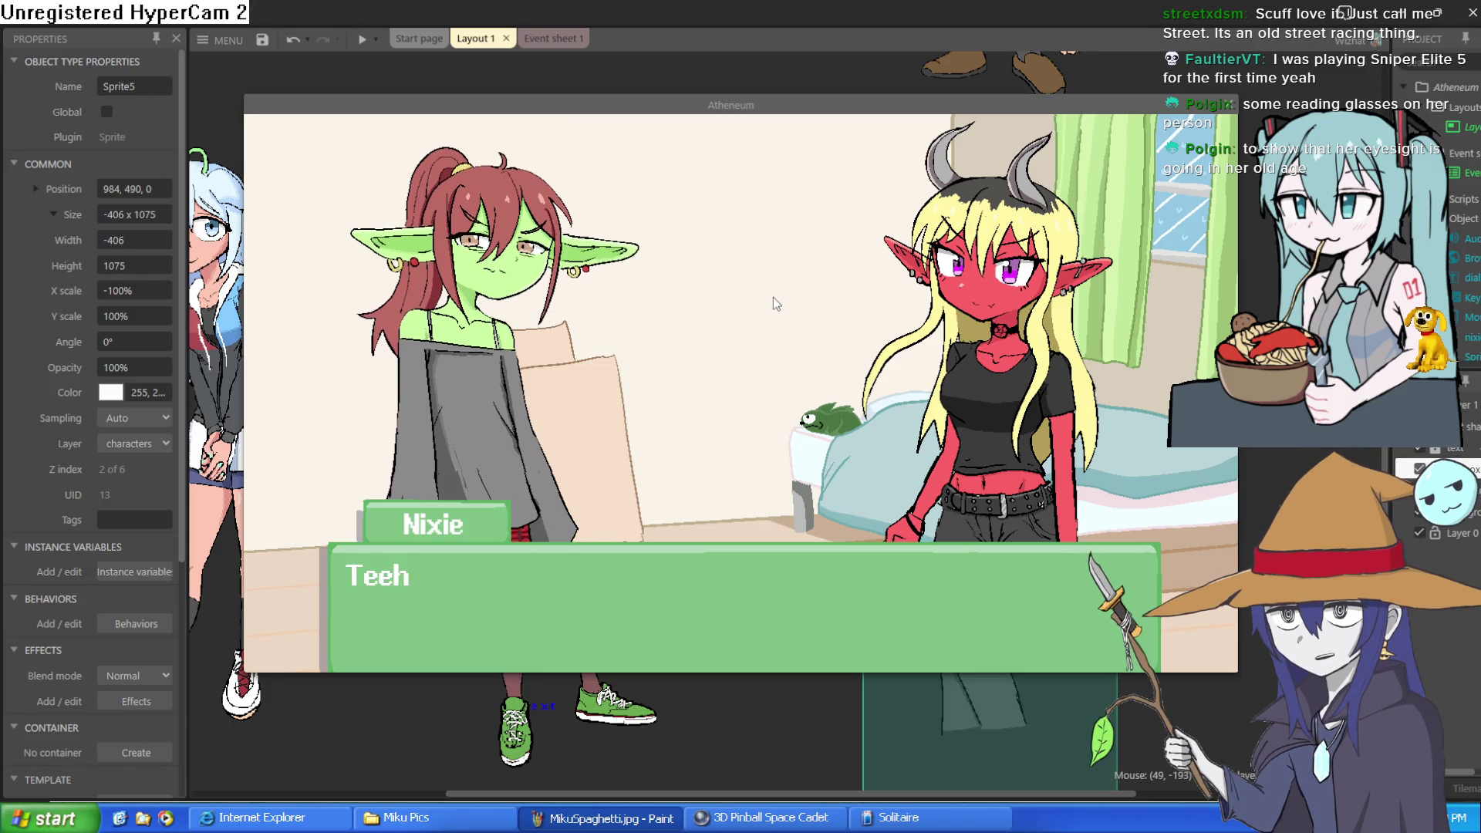
left_click(754, 301)
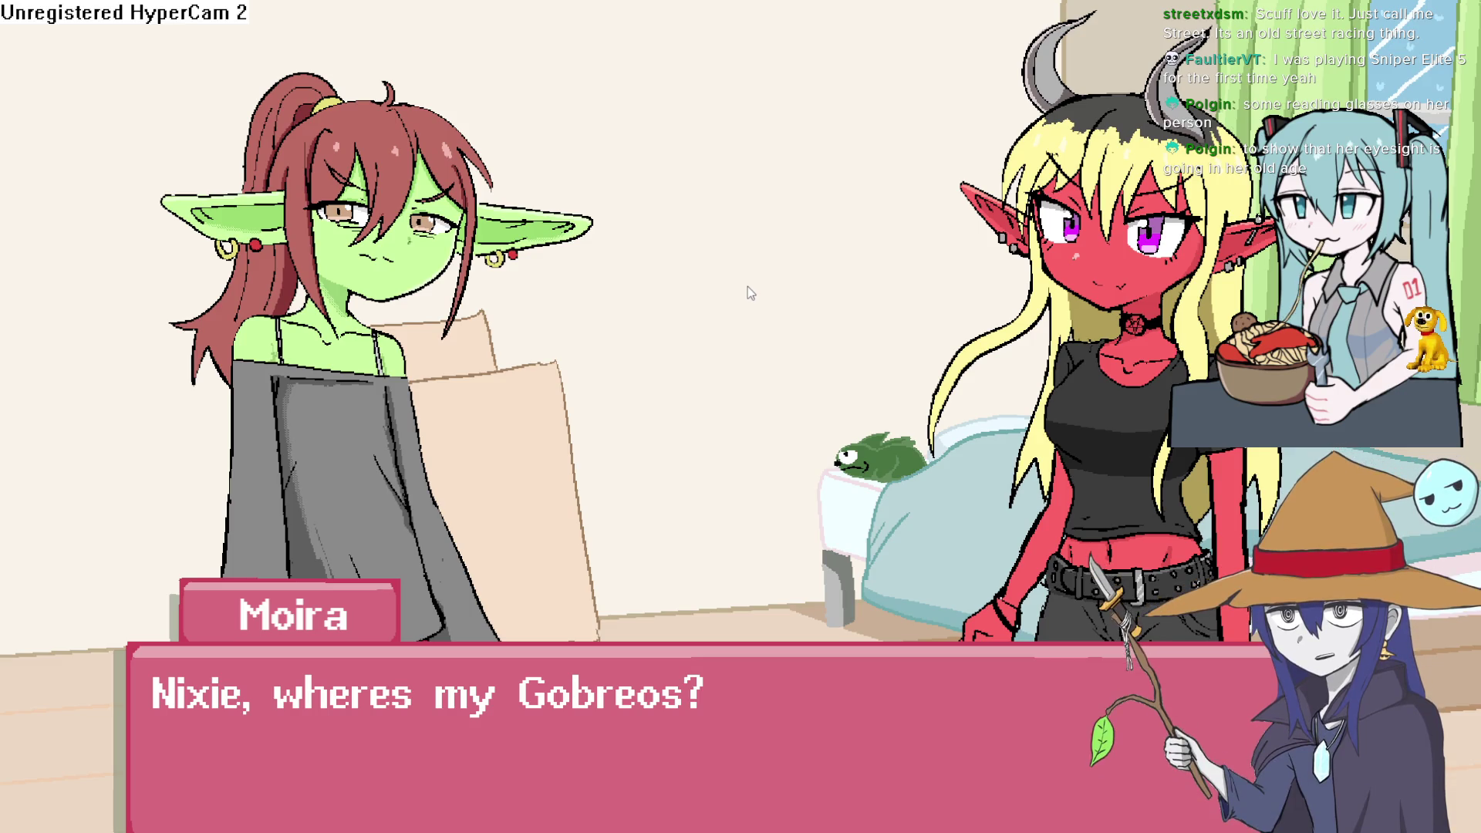
key("Escape")
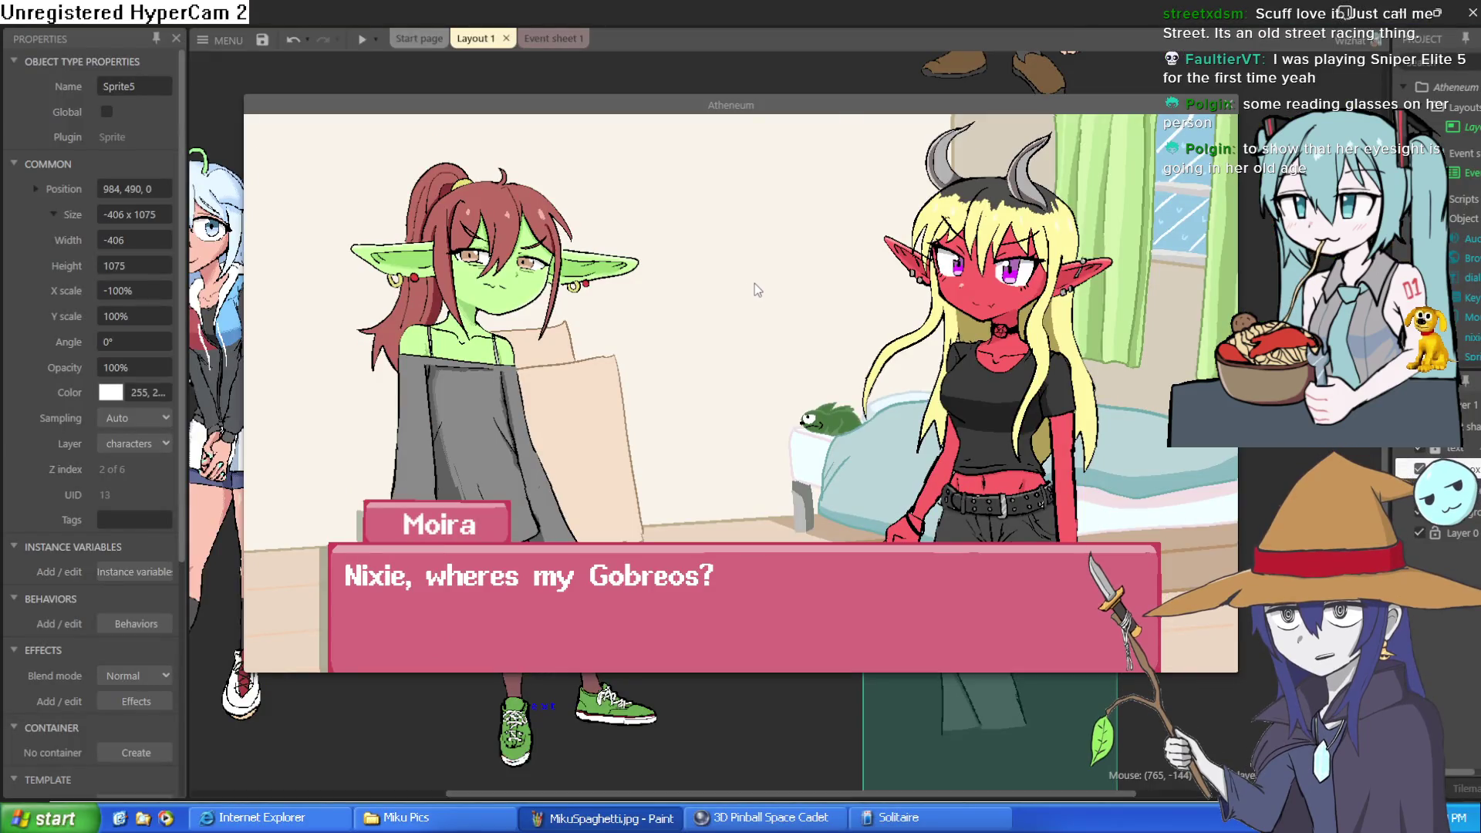
mouse_move(828, 114)
left_mouse_down()
mouse_move(838, 98)
mouse_move(848, 108)
left_mouse_up()
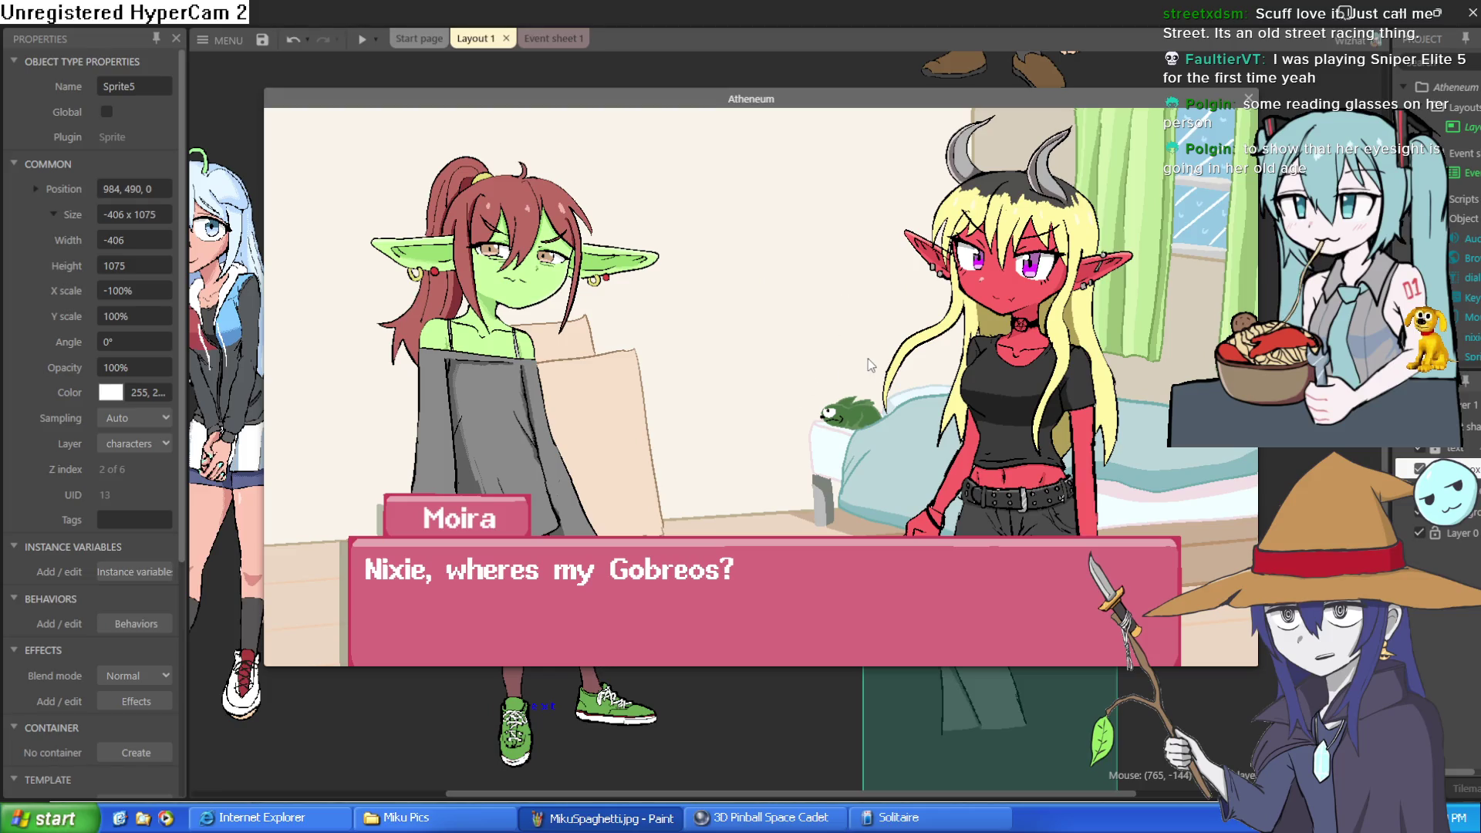
key("F11")
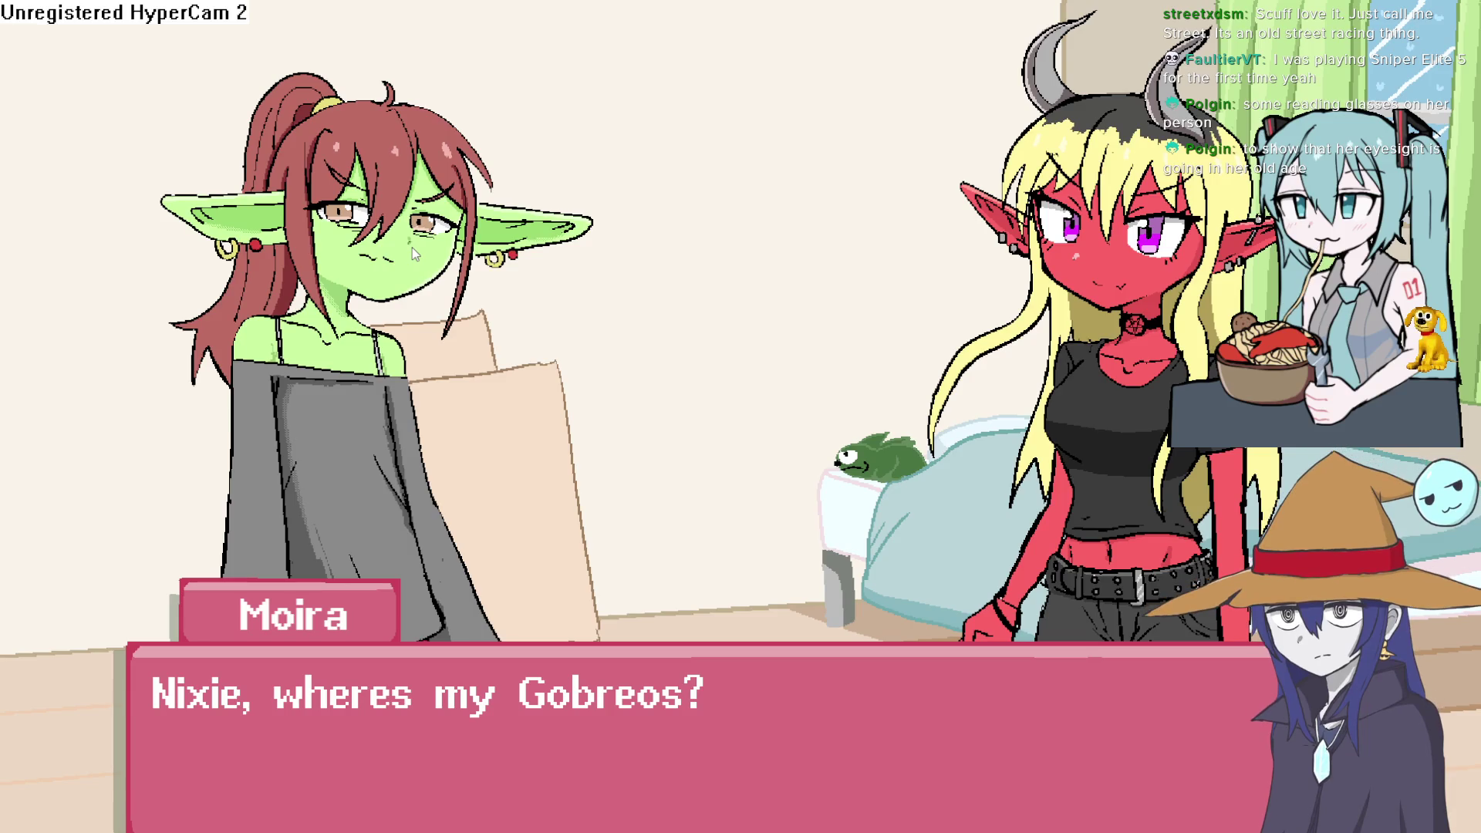
- Close the preview and nudge the red-skinned girl to position 991, 487
key("F11")
left_click(1248, 98)
left_click_drag(1019, 375, 1025, 374)
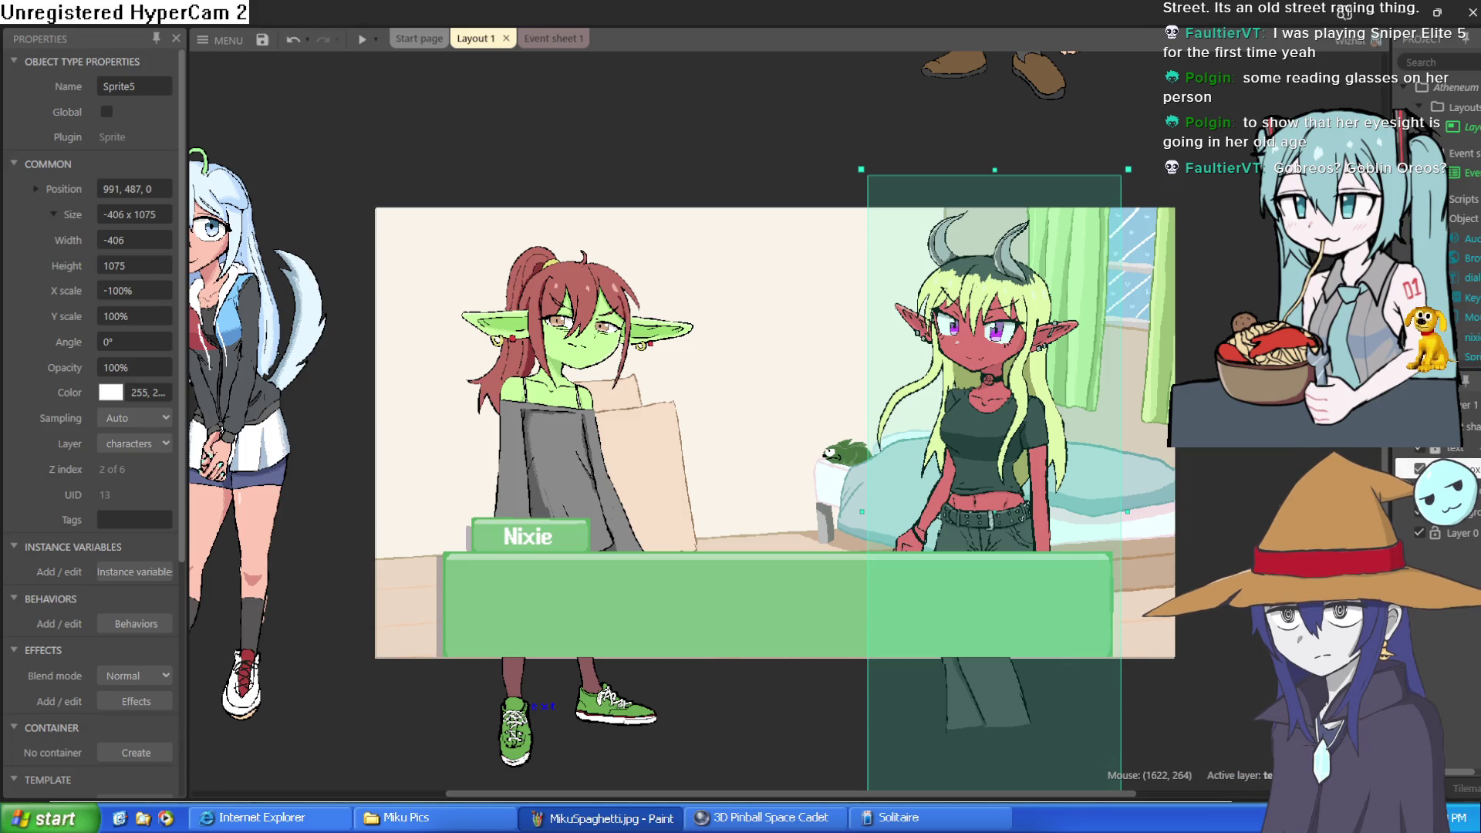
- Inspect the background and right-hand sprites in the layout, then minimize Construct 3
left_click(1230, 291)
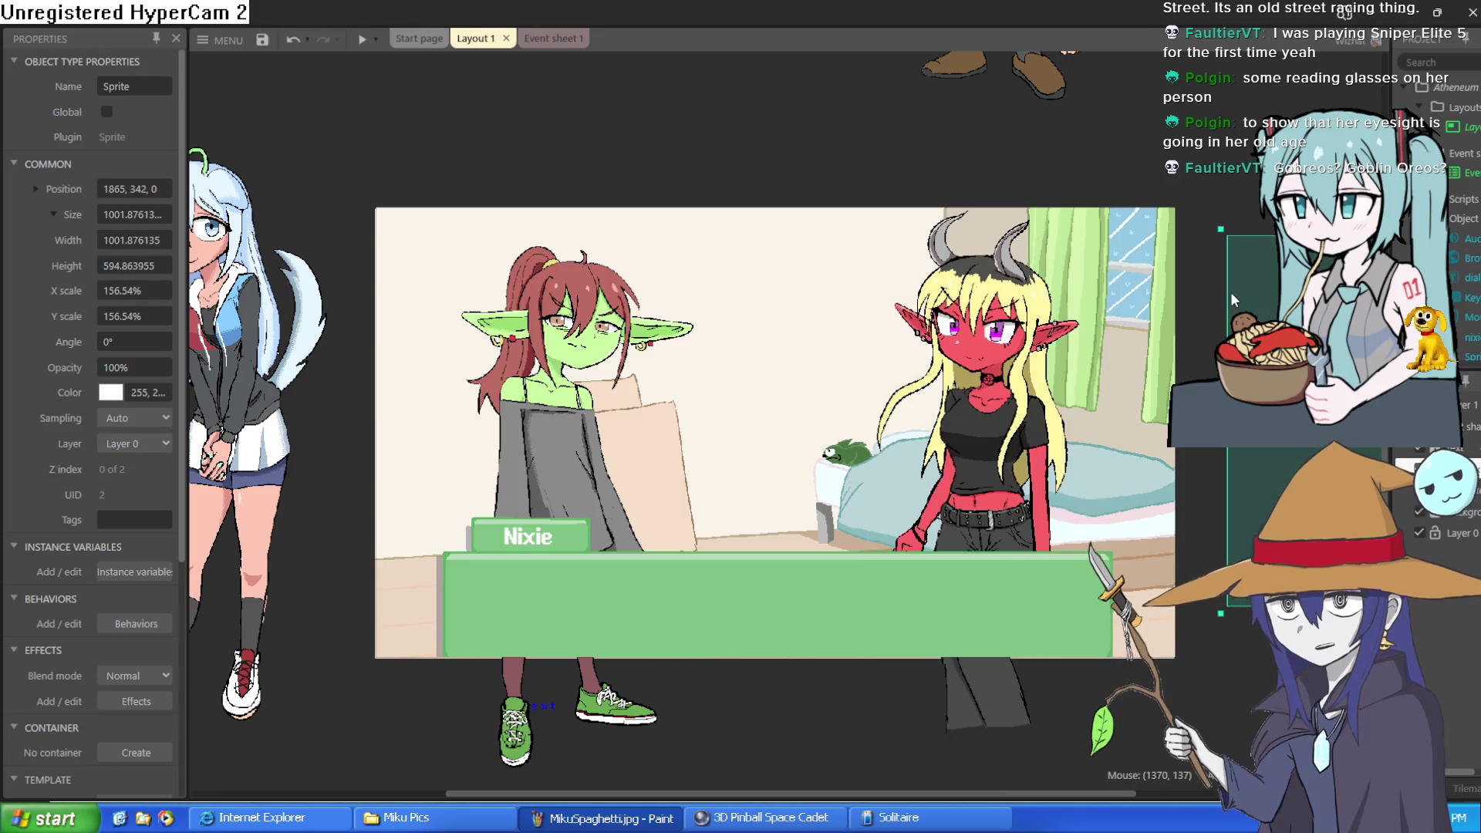
left_click(1200, 202)
left_click_drag(1194, 203, 1185, 288)
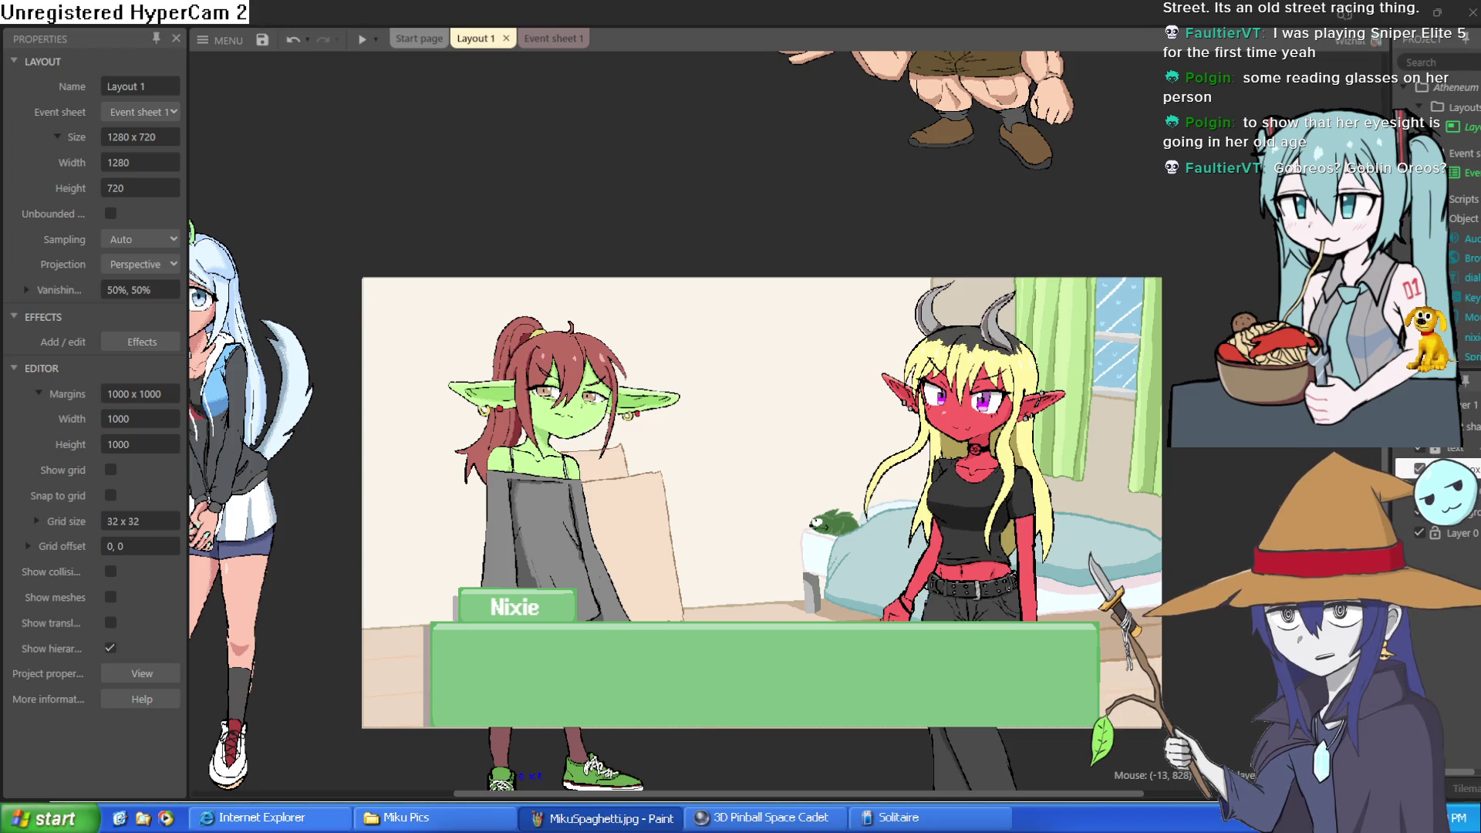
left_click(1312, 494)
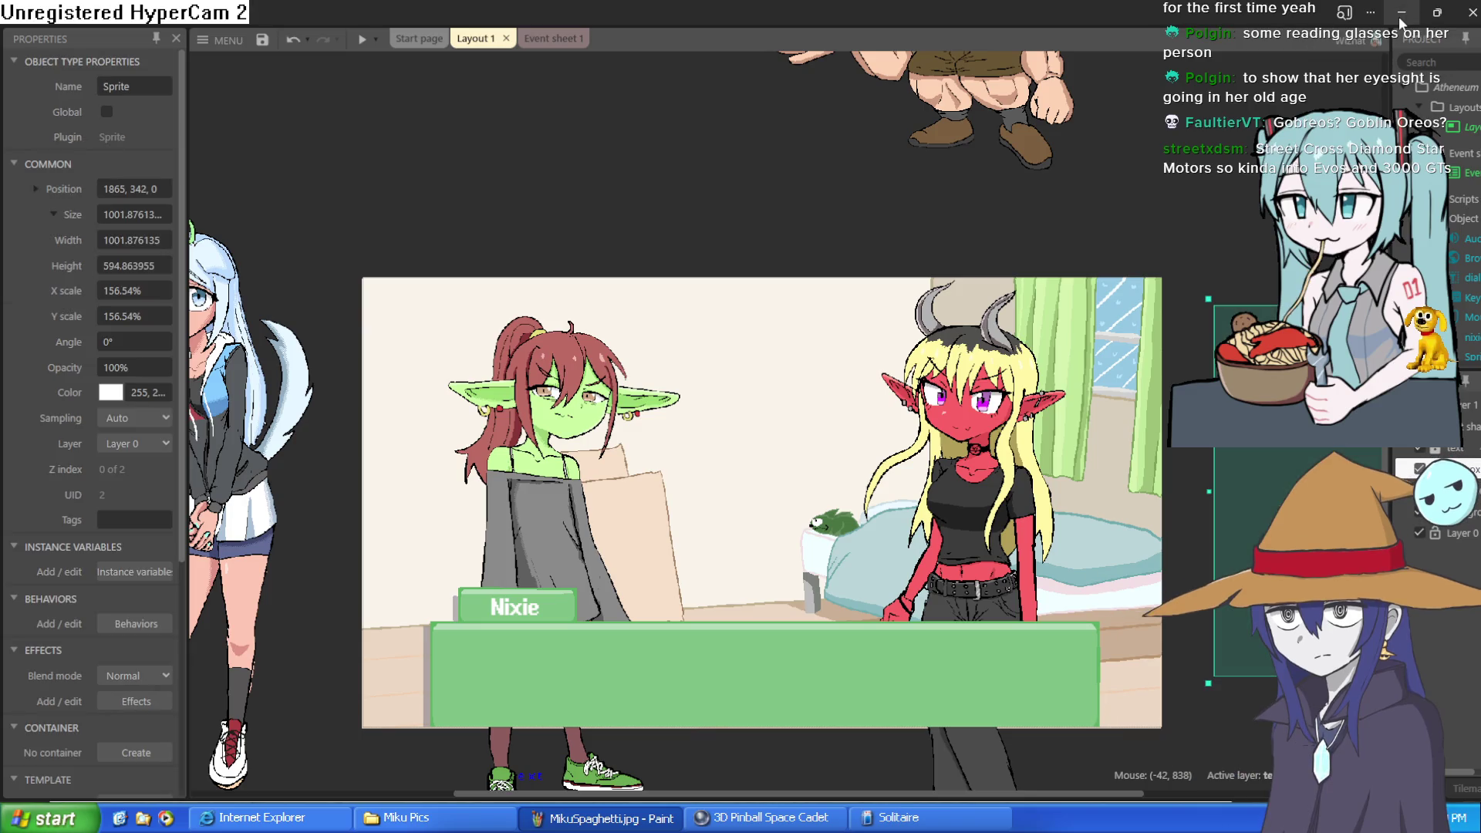
left_click(1103, 193)
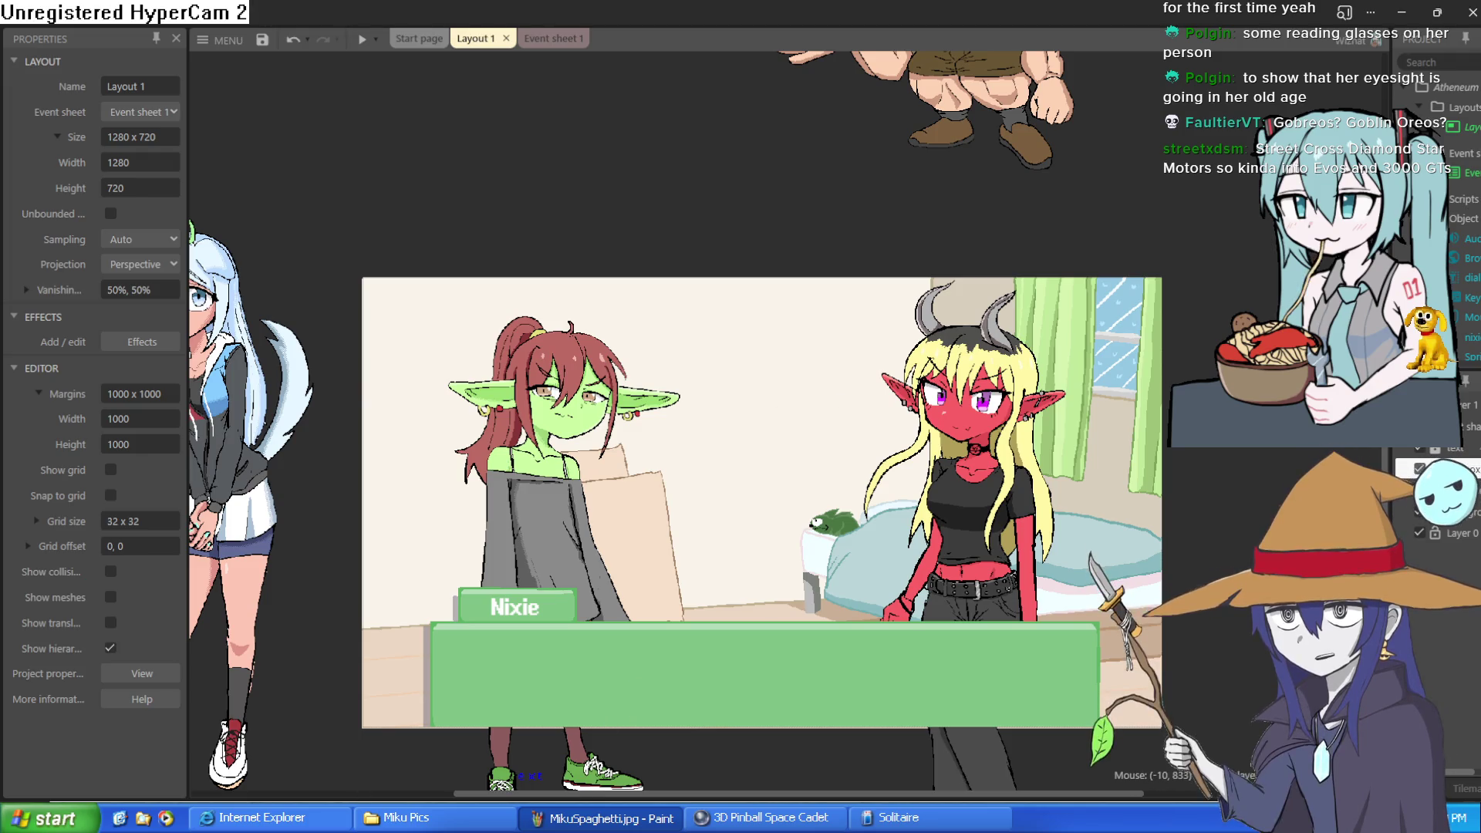
left_click(1297, 491)
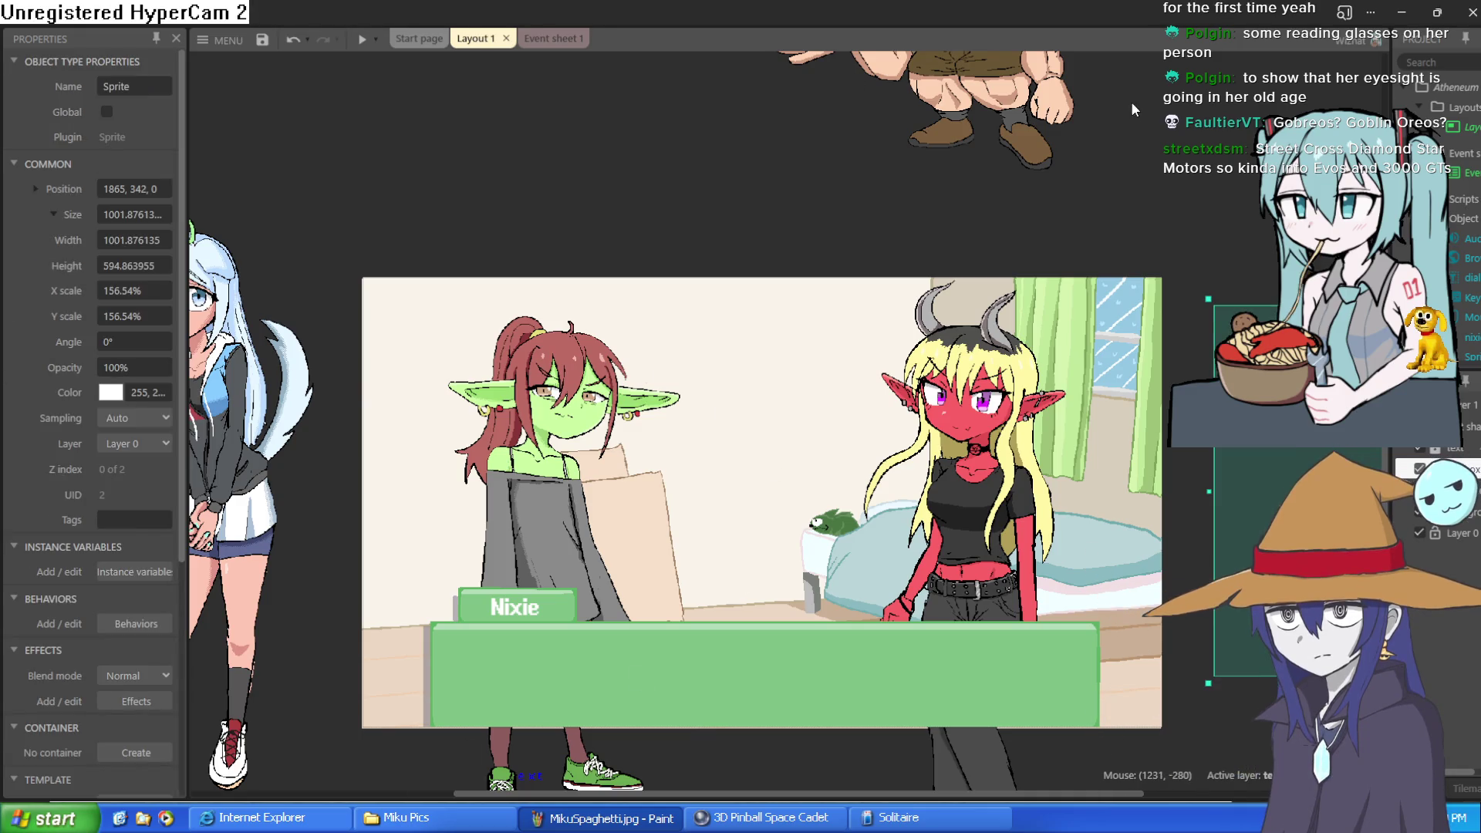
left_click(1406, 10)
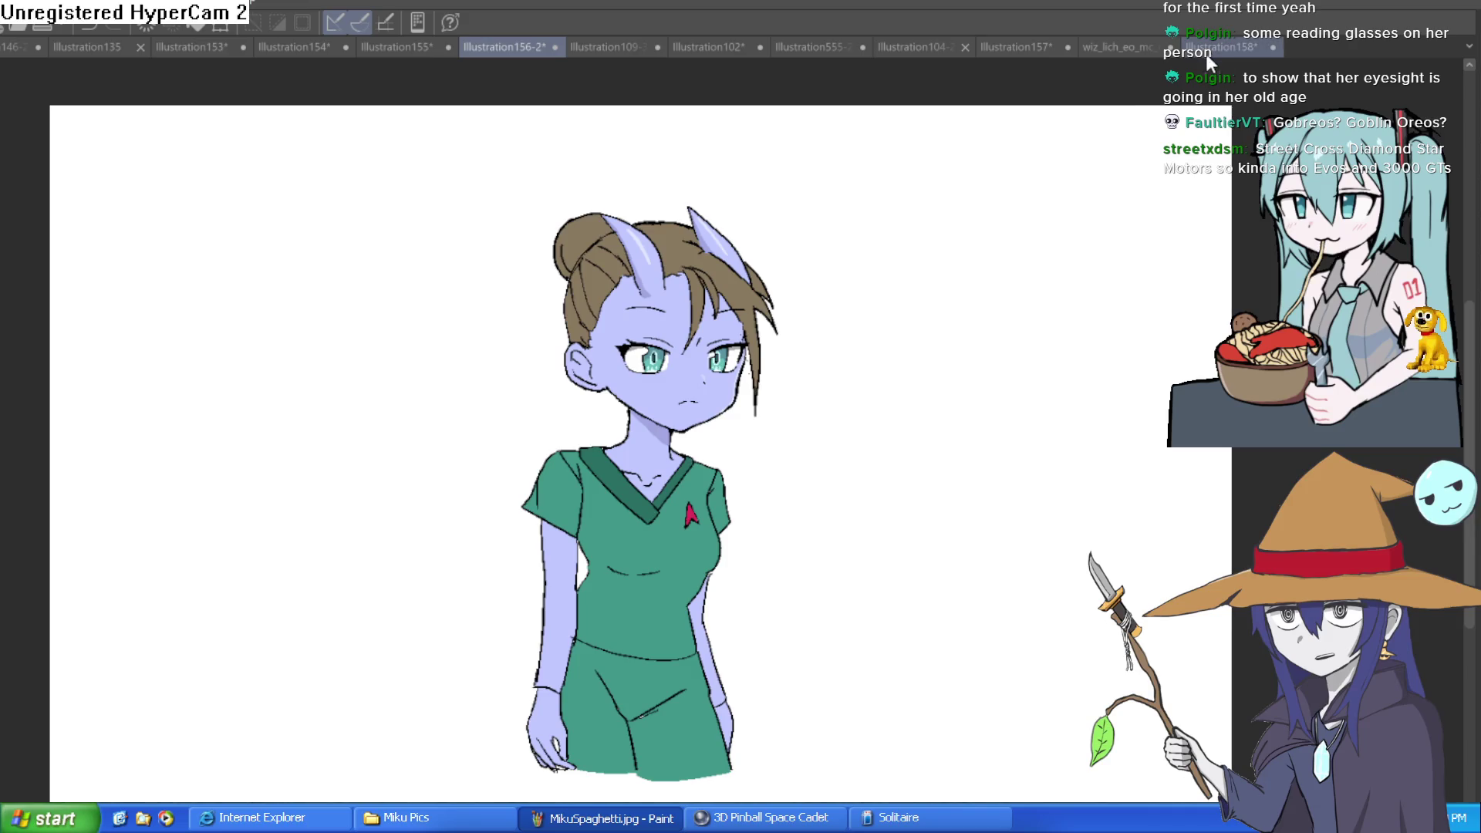
- In Illustration158, zoom in on the creature and draw a round head above it
left_click(1213, 47)
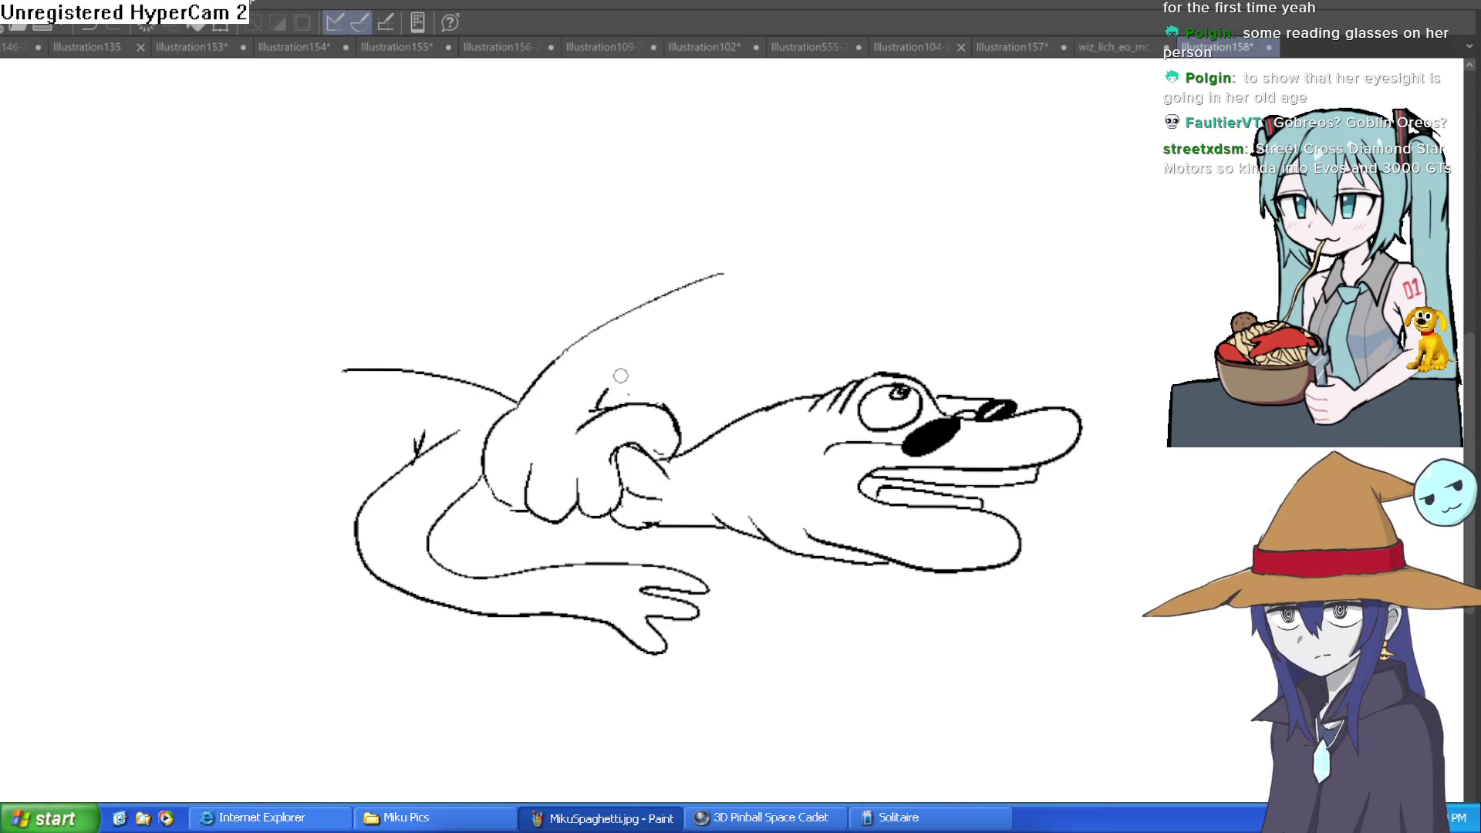
left_click_drag(760, 310, 695, 325)
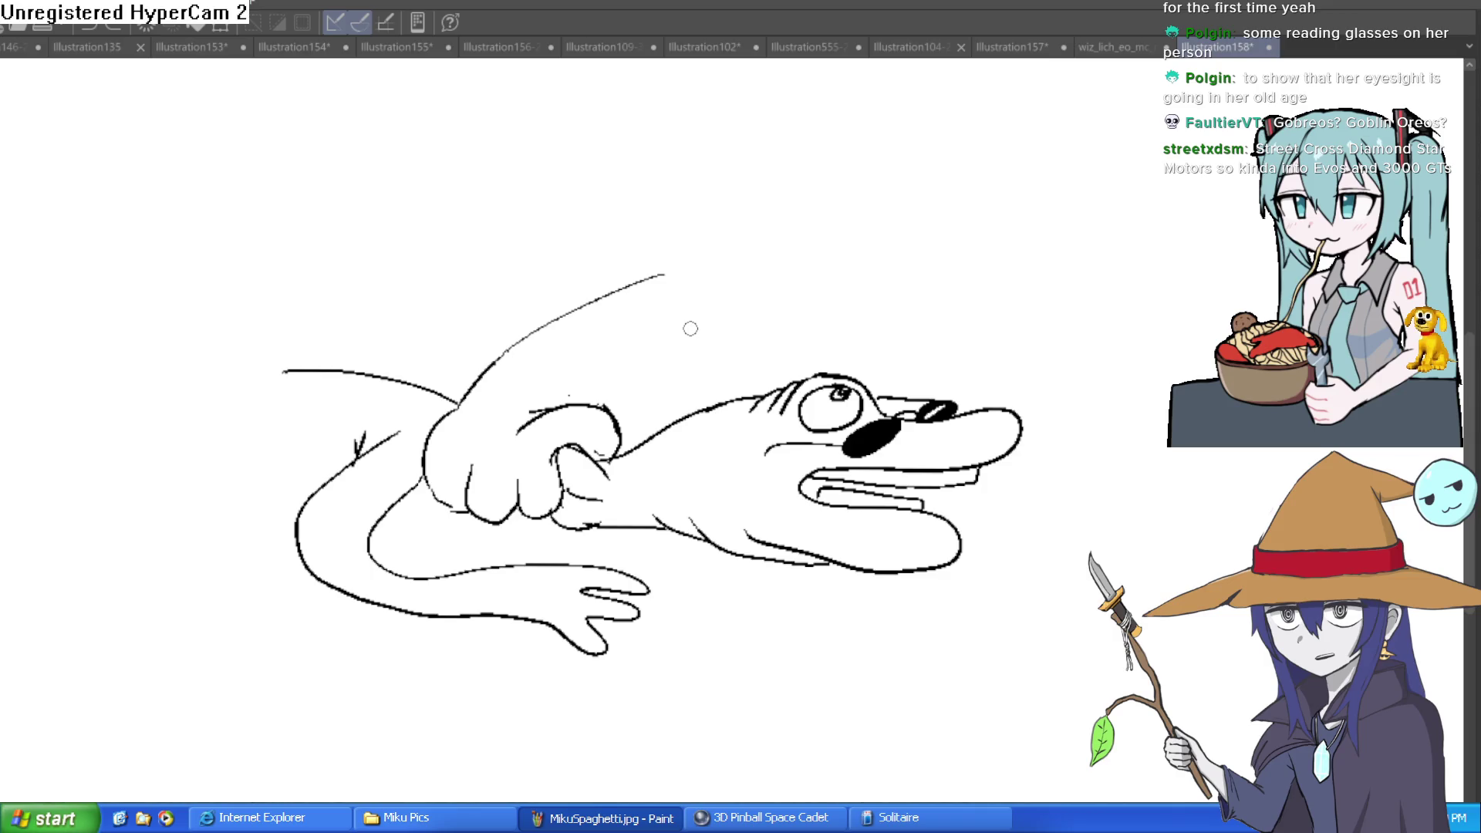
left_click(654, 350)
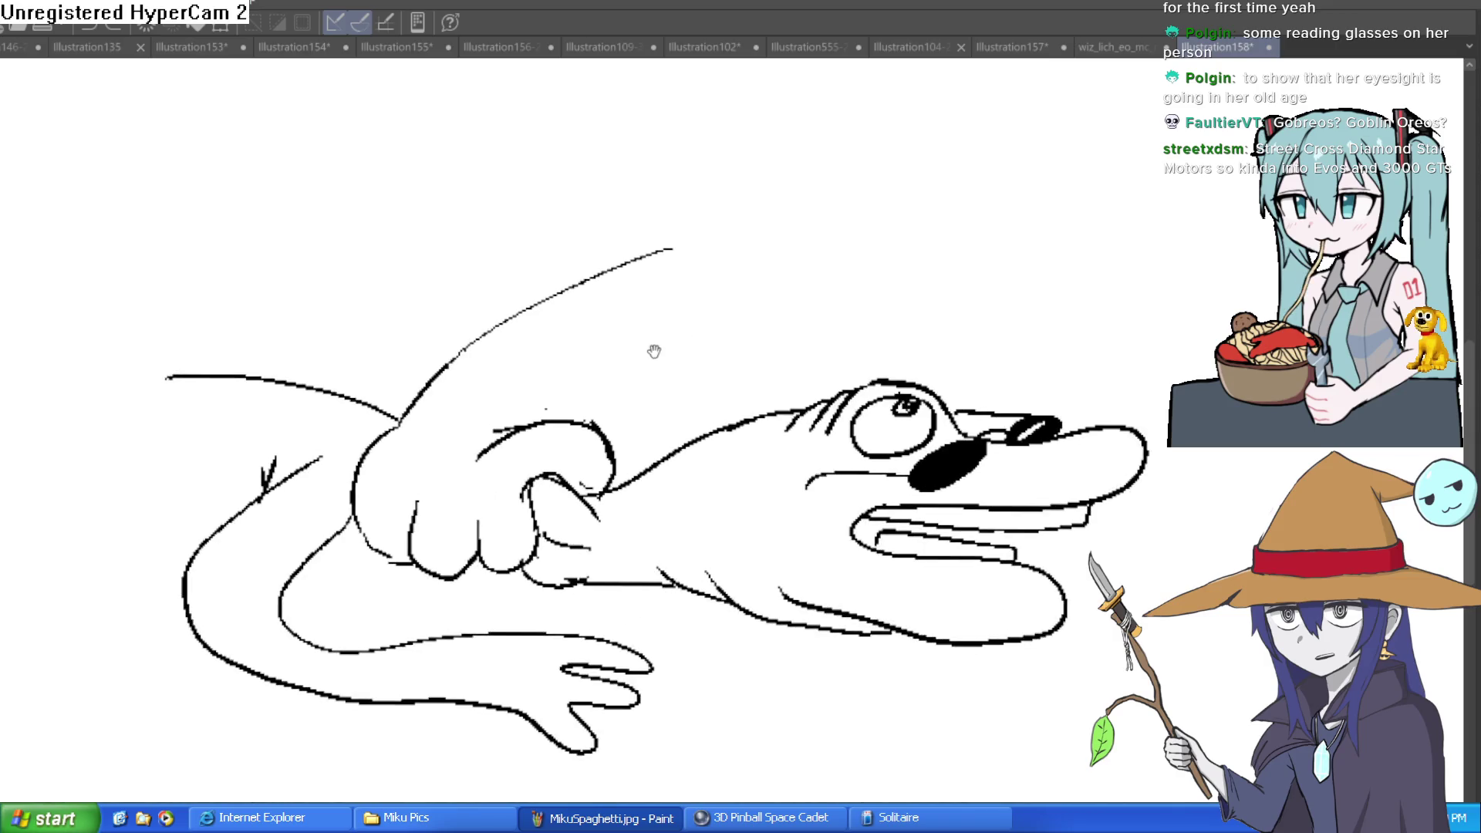
mouse_move(472, 422)
left_mouse_down()
mouse_move(646, 285)
mouse_move(605, 209)
left_mouse_up()
mouse_move(684, 182)
left_mouse_down()
mouse_move(553, 277)
mouse_move(551, 263)
left_mouse_up()
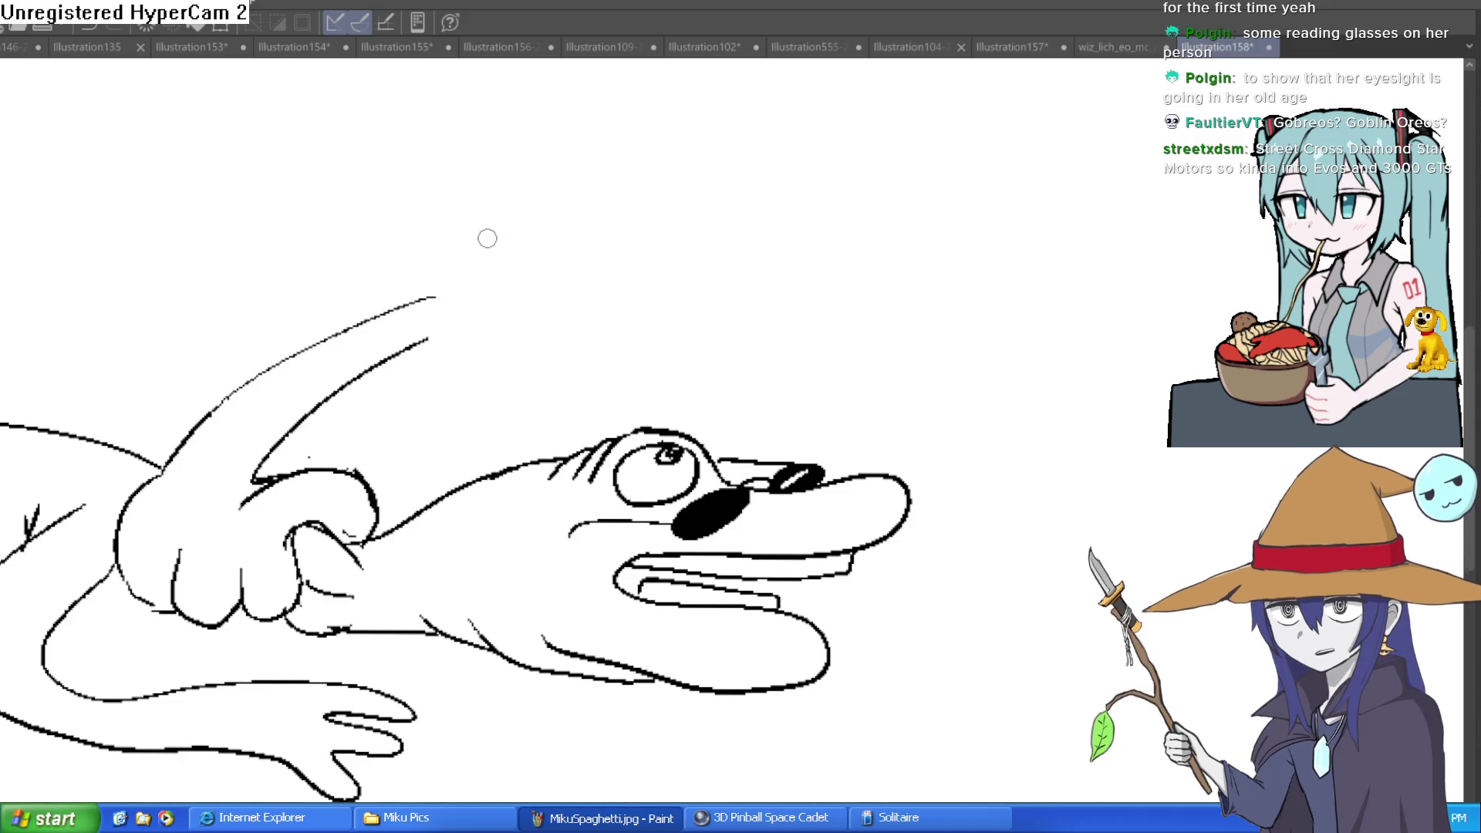
mouse_move(473, 234)
left_mouse_down()
mouse_move(433, 293)
mouse_move(601, 397)
mouse_move(687, 309)
left_mouse_up()
key("ctrl+z")
mouse_move(507, 214)
left_mouse_down()
mouse_move(486, 382)
mouse_move(708, 320)
mouse_move(571, 175)
mouse_move(471, 246)
left_mouse_up()
- Add a pointed ear beside the head and a short line below it
mouse_move(747, 301)
left_mouse_down()
mouse_move(736, 269)
mouse_move(824, 264)
mouse_move(706, 346)
left_mouse_up()
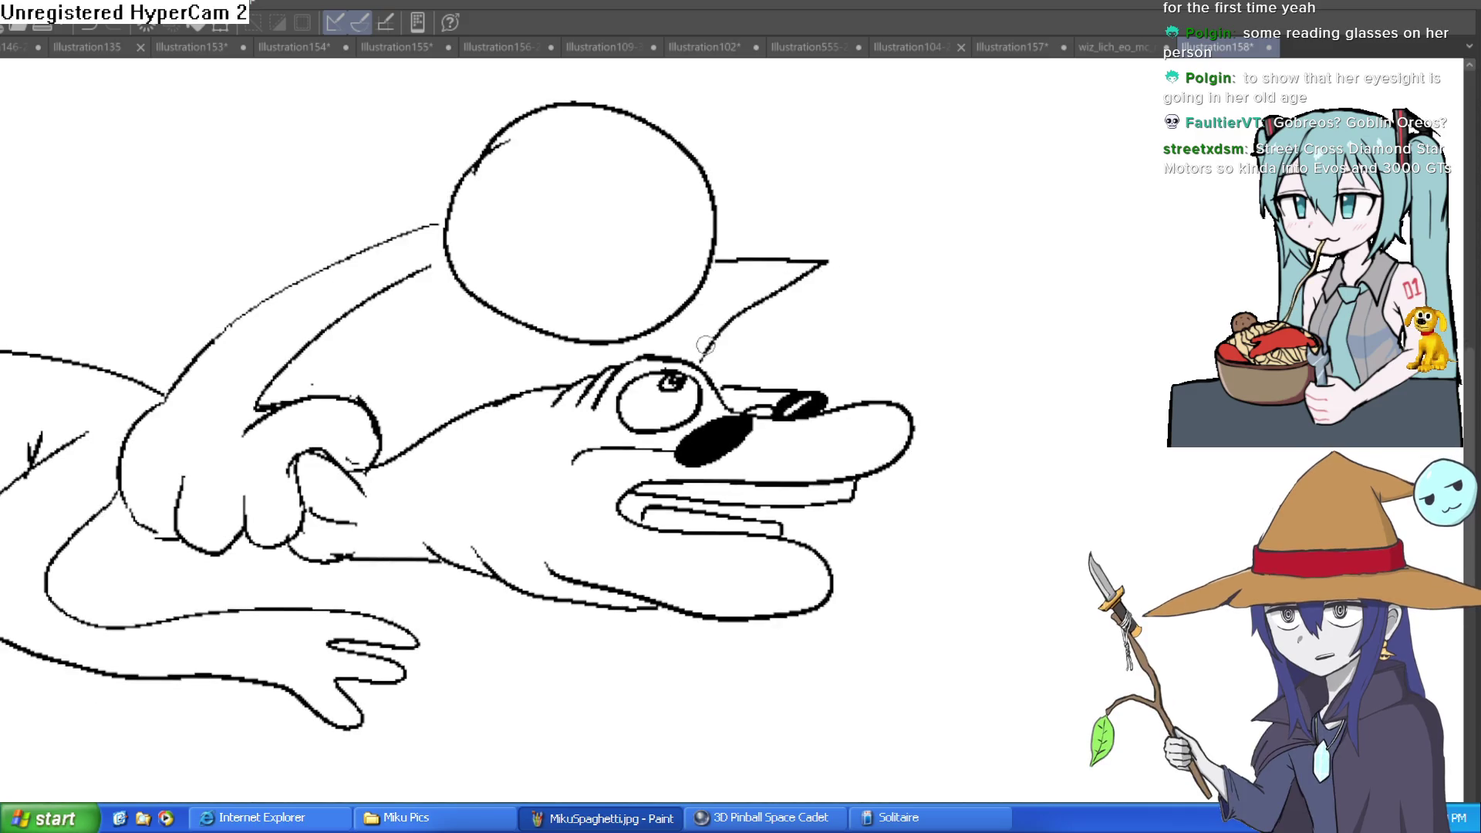
mouse_move(846, 233)
left_mouse_down()
mouse_move(843, 216)
mouse_move(786, 223)
left_mouse_up()
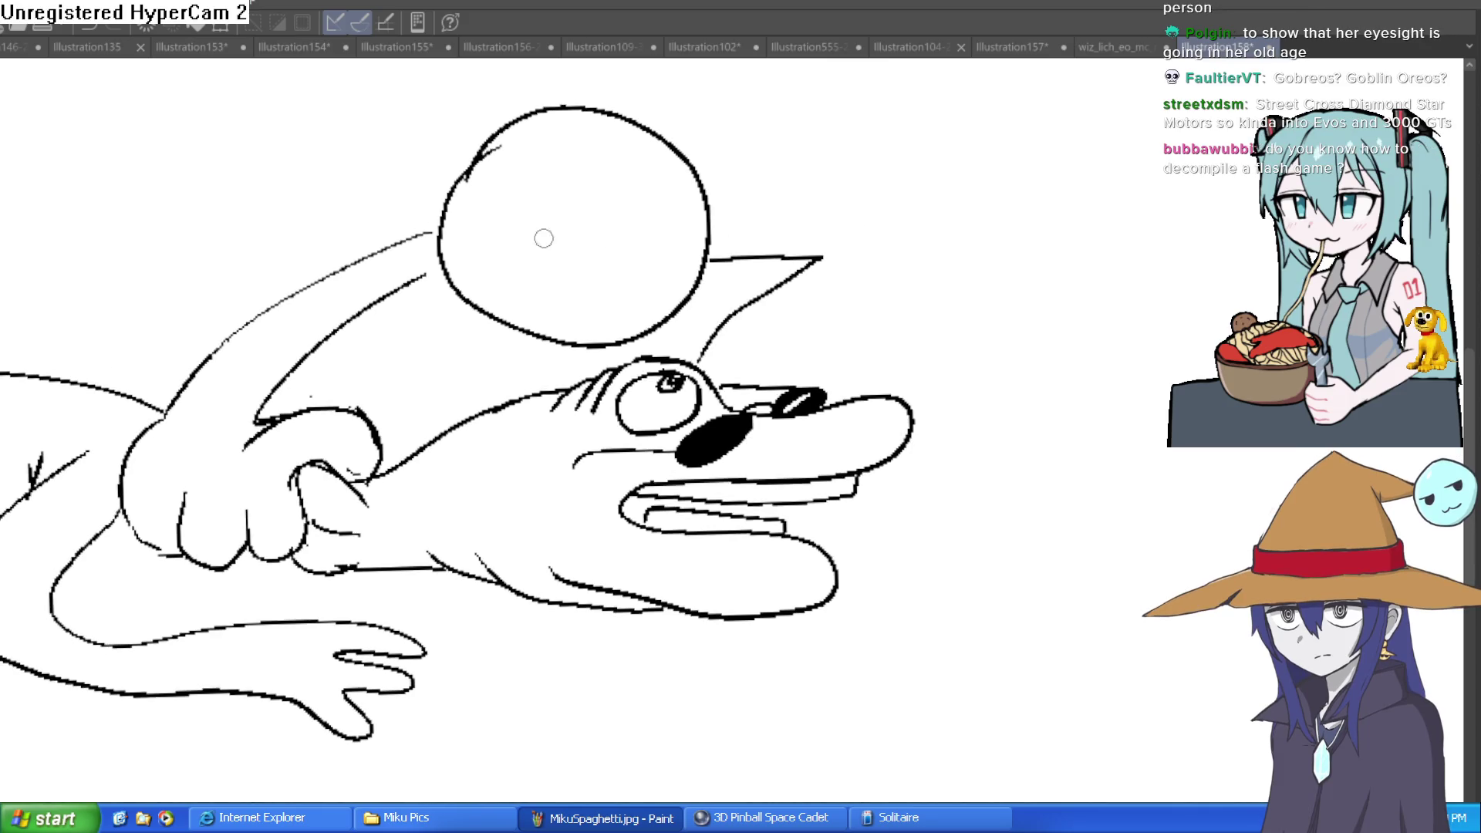
mouse_move(441, 232)
left_mouse_down()
mouse_move(314, 185)
mouse_move(404, 370)
mouse_move(386, 463)
left_mouse_up()
key("ctrl+z")
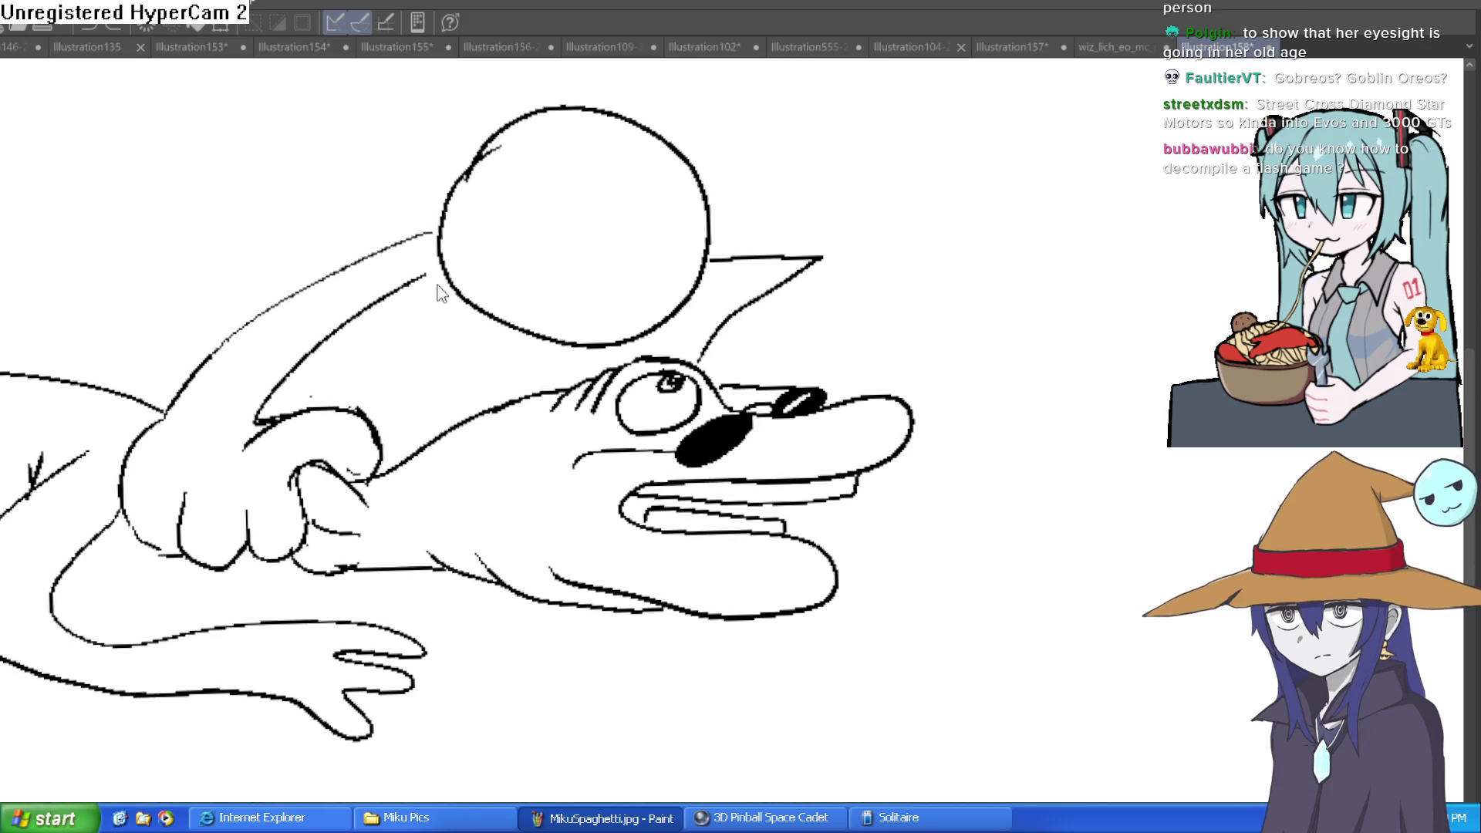
mouse_move(444, 207)
left_mouse_down()
mouse_move(309, 151)
mouse_move(376, 255)
left_mouse_up()
left_click_drag(388, 305, 378, 409)
- Draw the long arm's upper and lower edges rising up and to the right
left_click_drag(791, 223, 763, 258)
left_click_drag(660, 348, 1096, 113)
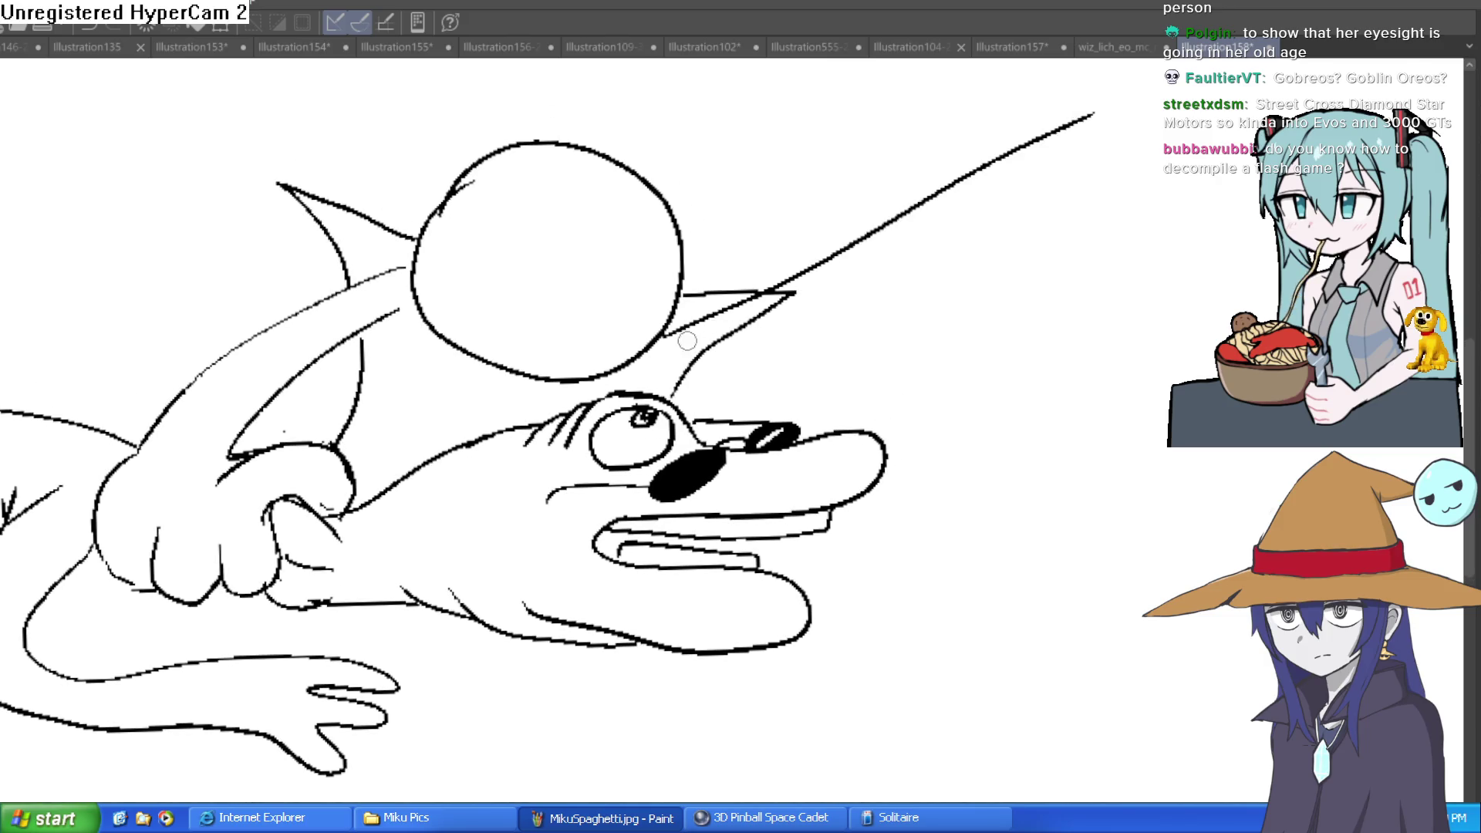
left_click_drag(721, 340, 971, 241)
key("ctrl+z")
key("ctrl+z")
mouse_move(689, 297)
left_mouse_down()
mouse_move(892, 141)
mouse_move(667, 337)
mouse_move(949, 166)
left_mouse_up()
left_click_drag(982, 231, 864, 403)
mouse_move(773, 313)
left_mouse_down()
mouse_move(822, 221)
mouse_move(862, 199)
mouse_move(872, 265)
mouse_move(891, 198)
mouse_move(914, 231)
mouse_move(840, 245)
mouse_move(882, 298)
mouse_move(849, 305)
mouse_move(799, 251)
left_mouse_up()
key("ctrl+z")
- Join the arm to the hooked hand and draw curled fingers around the fist
left_click_drag(733, 191, 818, 266)
key("ctrl+z")
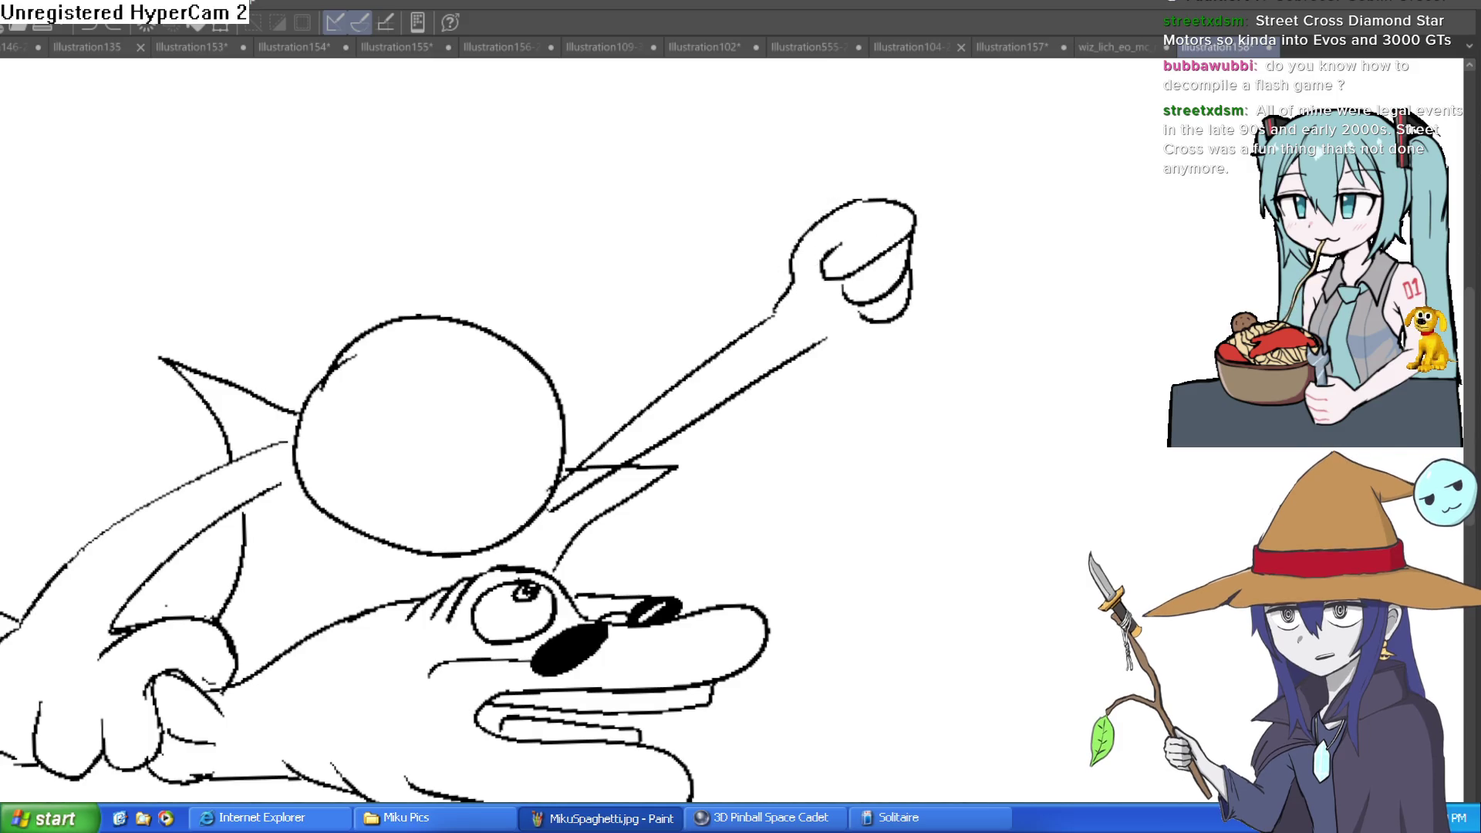
left_click_drag(920, 231, 918, 293)
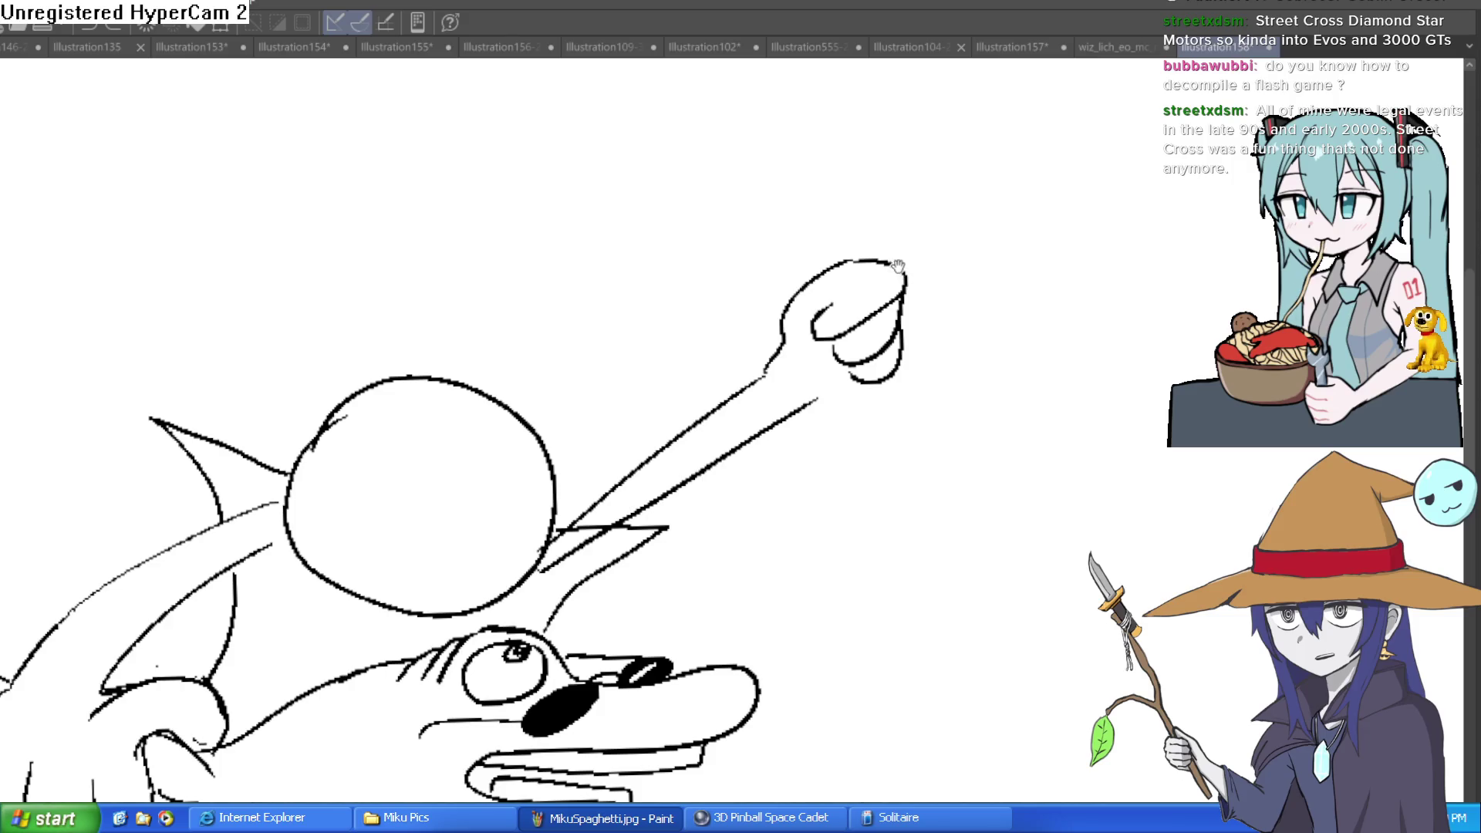
mouse_move(772, 343)
left_mouse_down()
mouse_move(787, 273)
mouse_move(845, 277)
mouse_move(803, 334)
left_mouse_up()
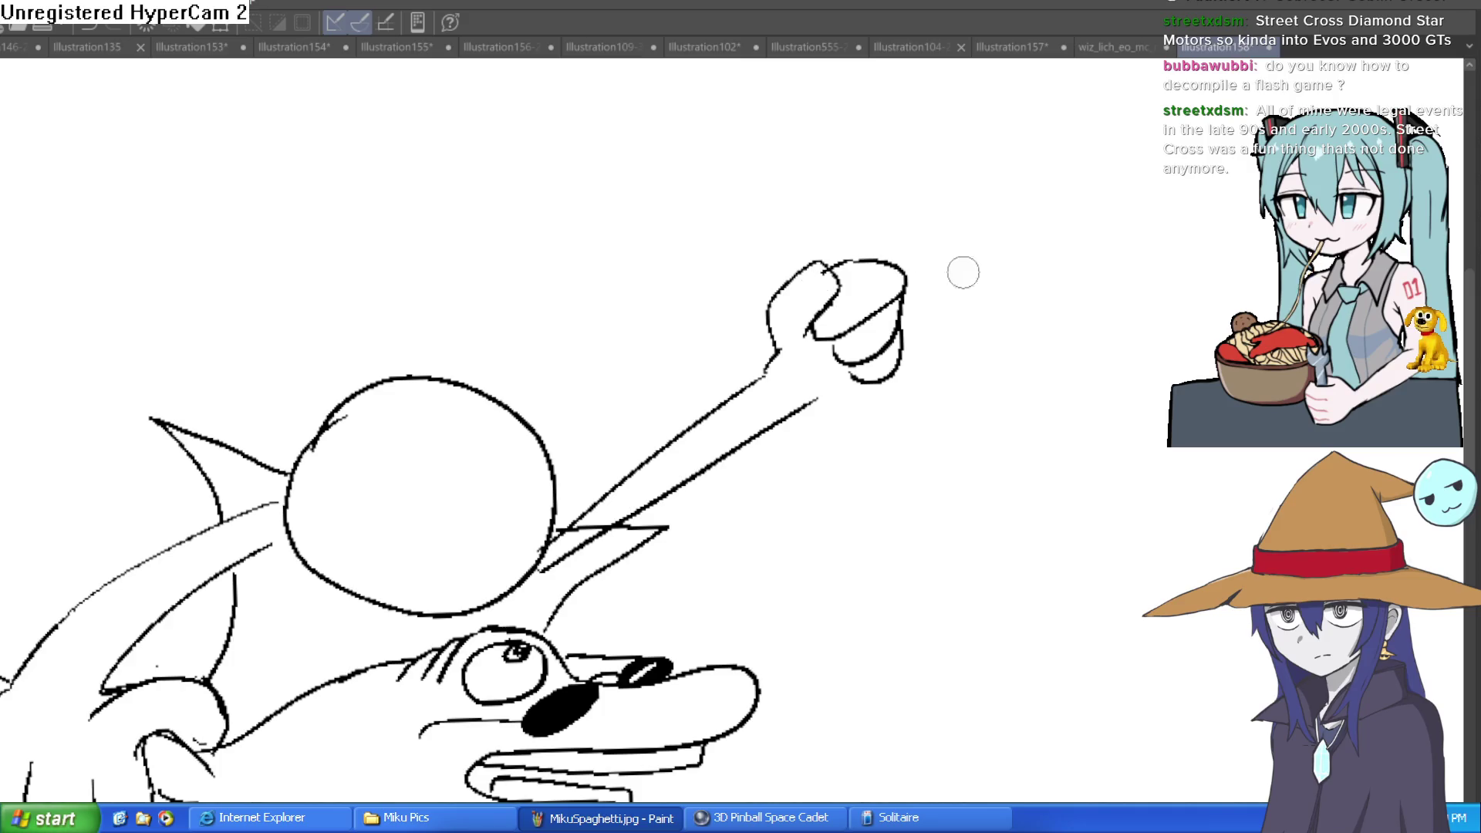
- Draw a long thin stick rising from the fist as two parallel lines
left_click_drag(527, 316, 511, 287)
key("asciicircum")
key("asciicircum")
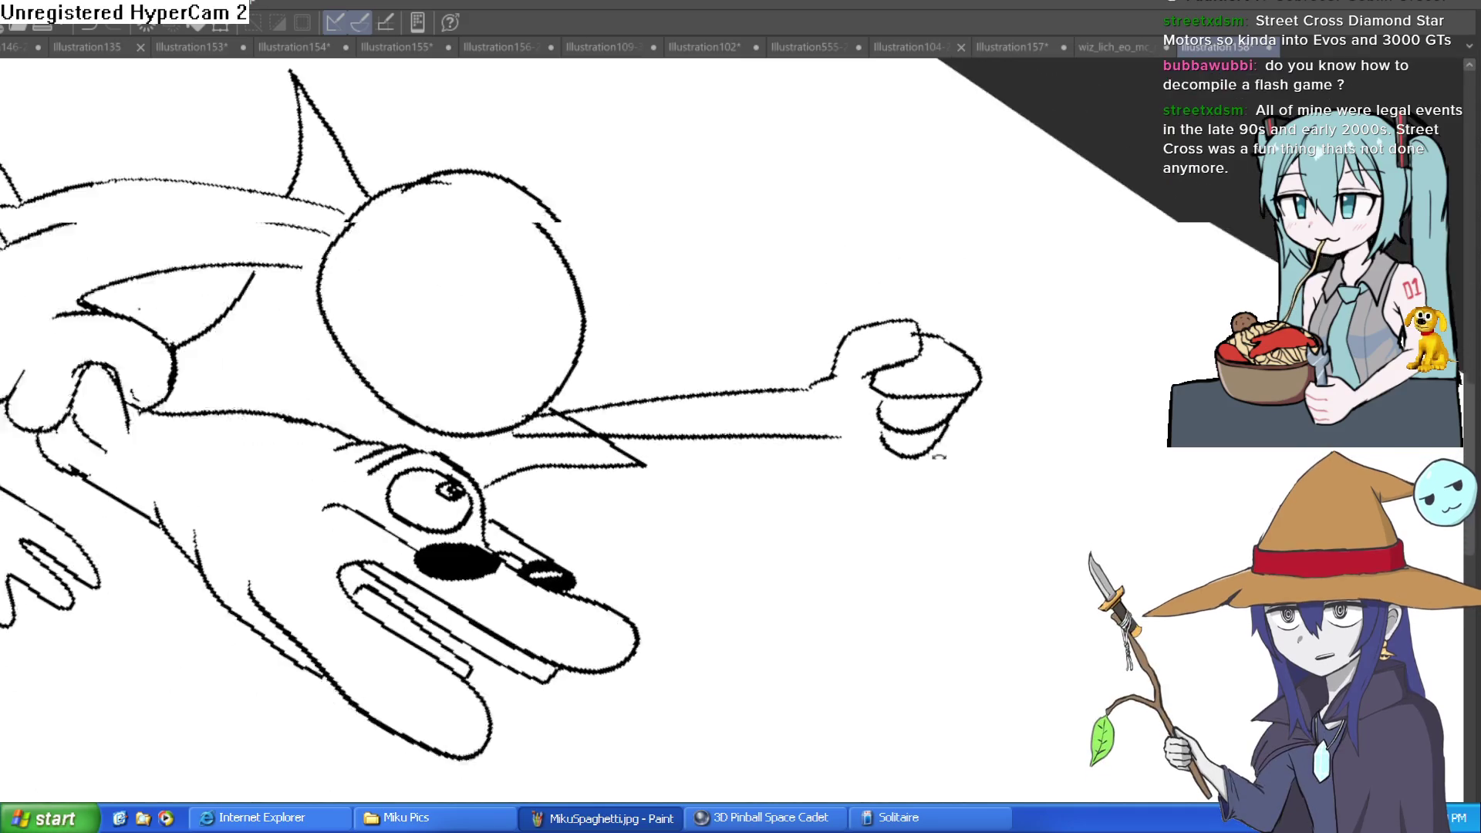
mouse_move(725, 430)
left_mouse_down()
mouse_move(744, 425)
mouse_move(779, 250)
left_mouse_up()
left_click_drag(721, 372, 736, 235)
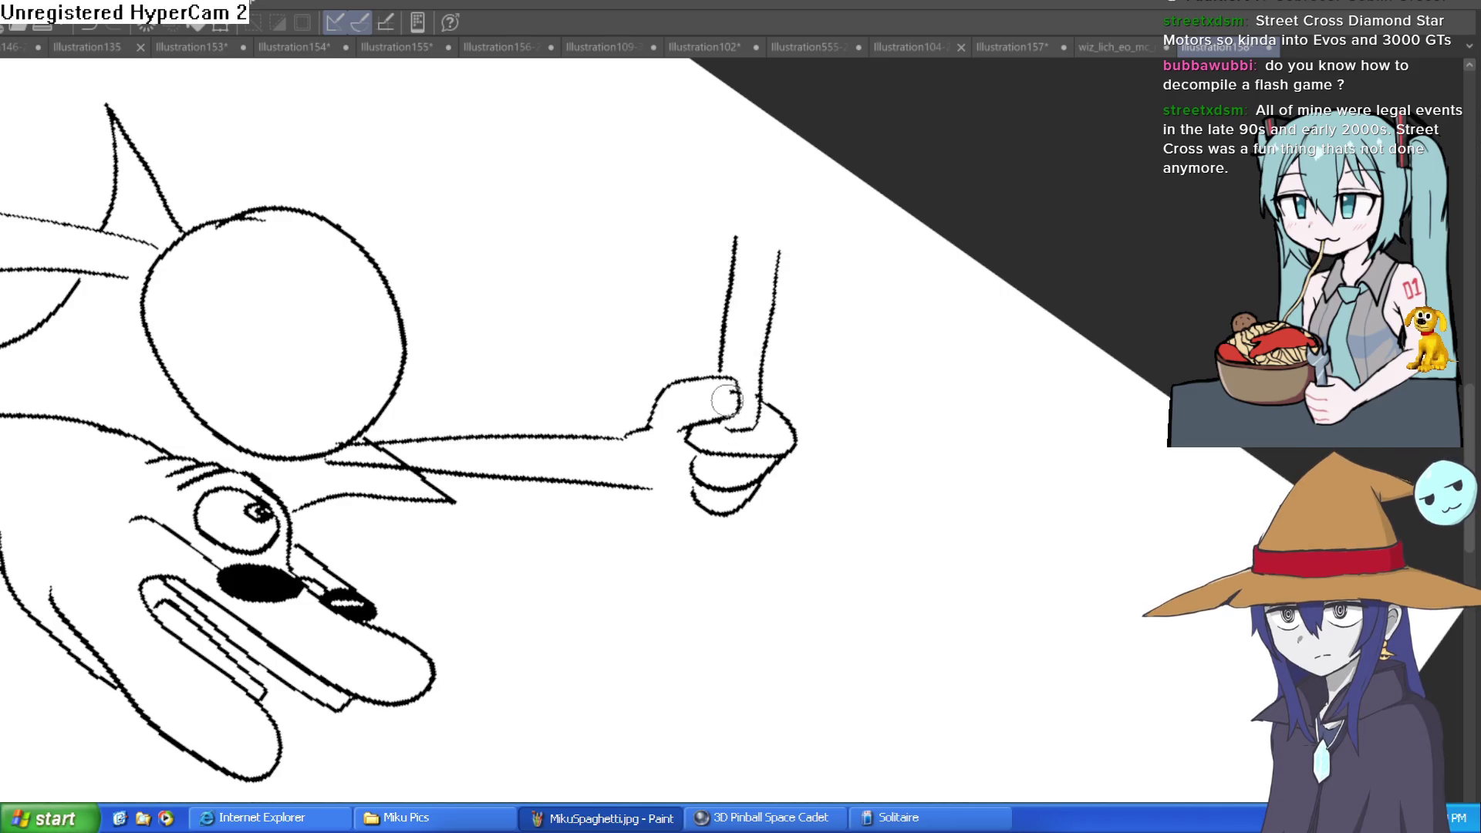
key("minus")
key("minus")
key("minus")
key("asciicircum")
key("asciicircum")
key("asciicircum")
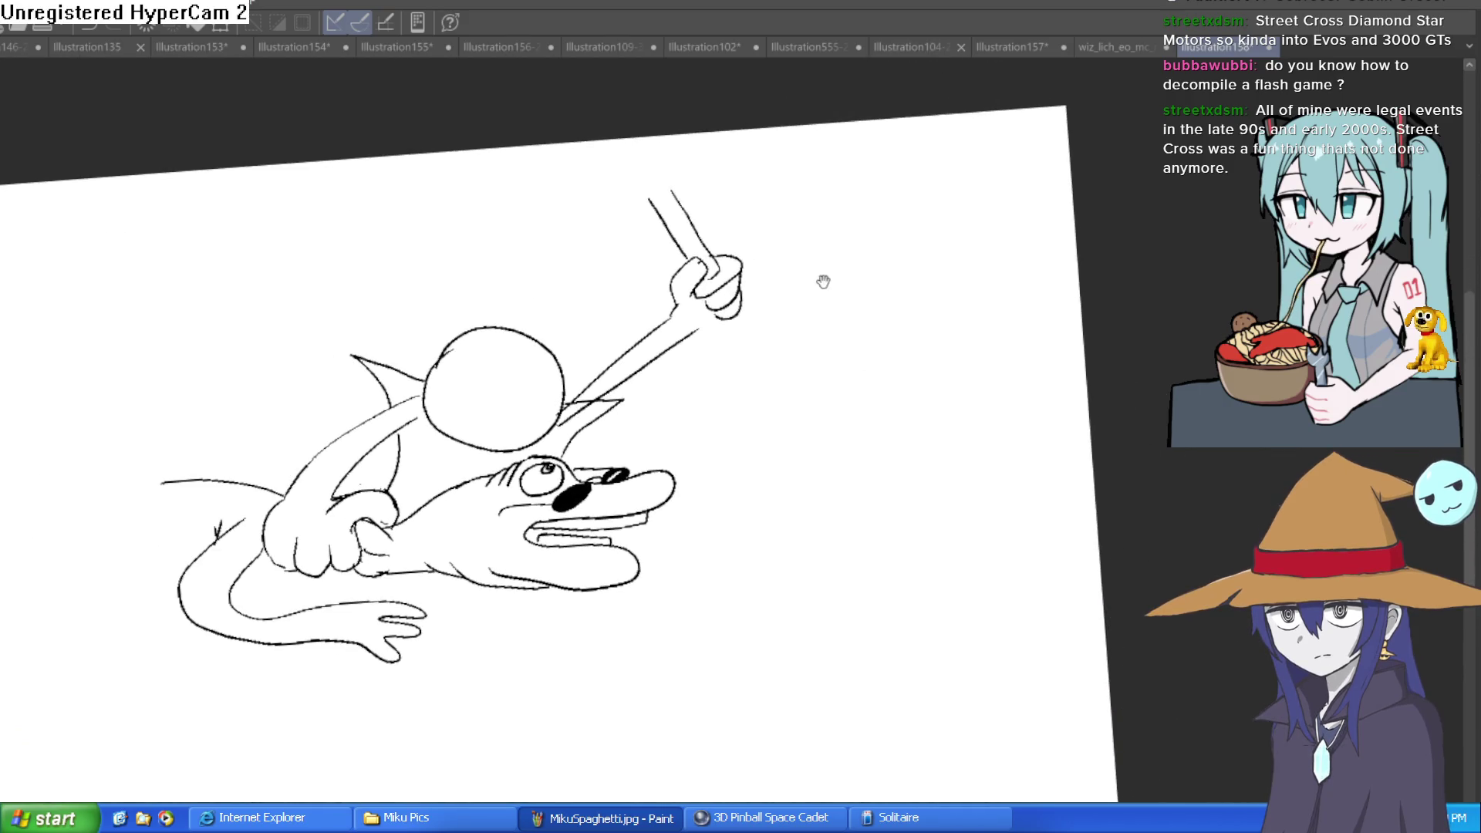
key("asciicircum")
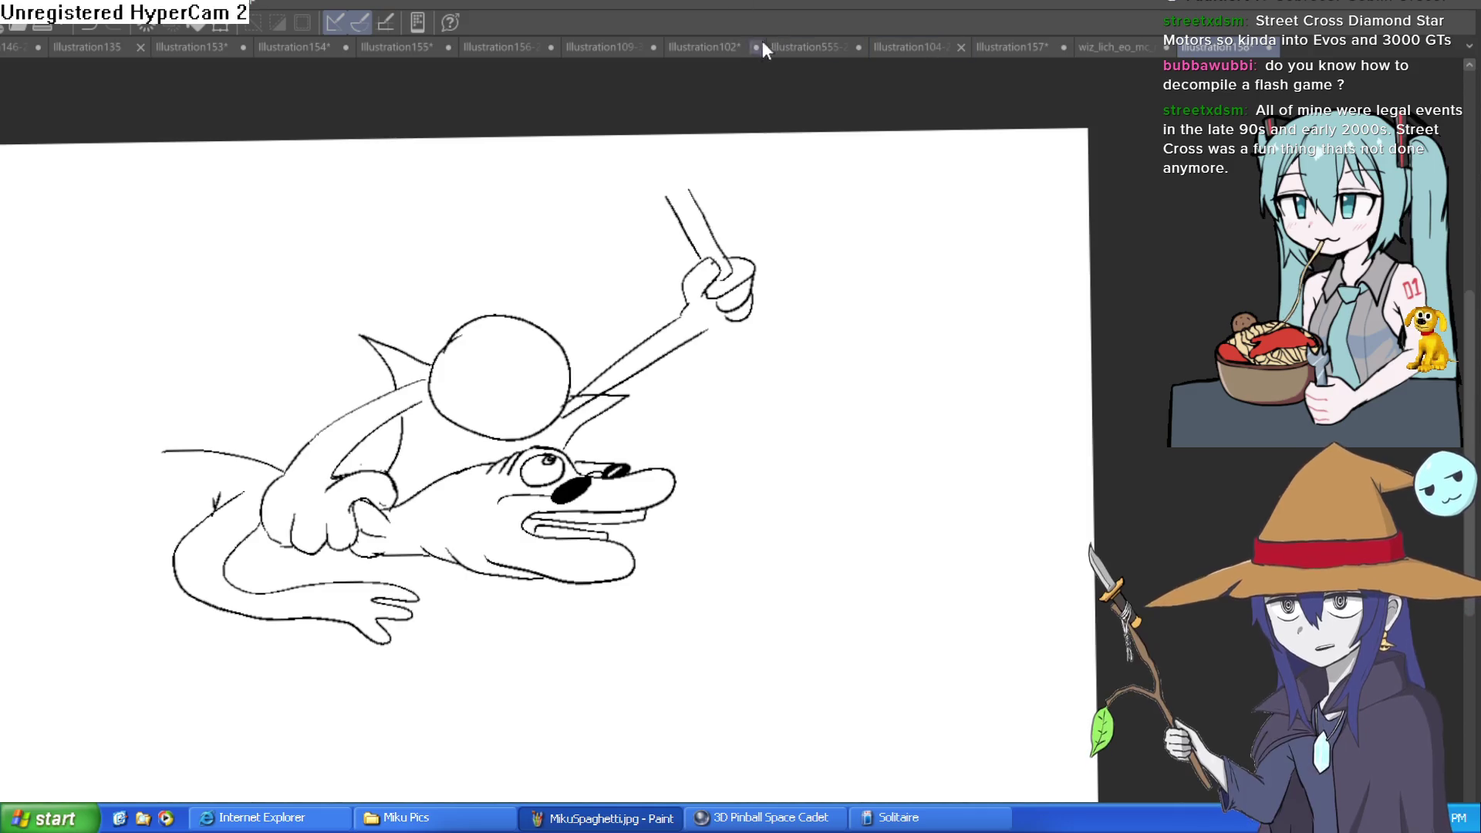
- Browse the other open illustrations: fox-girl, Hyra, Misty II, Miku sketch and head sketch
left_click(711, 42)
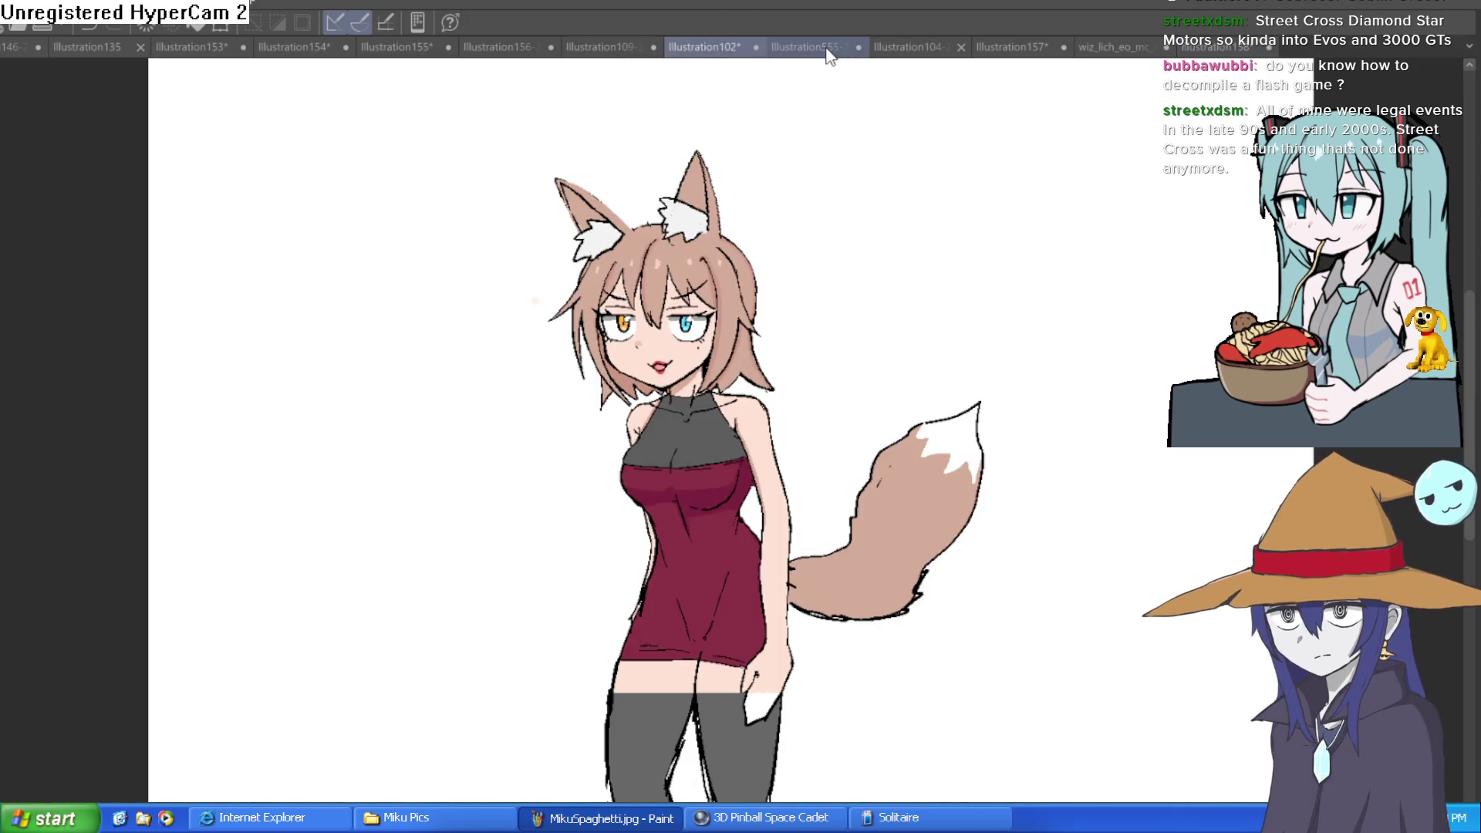
left_click(826, 48)
left_click(954, 48)
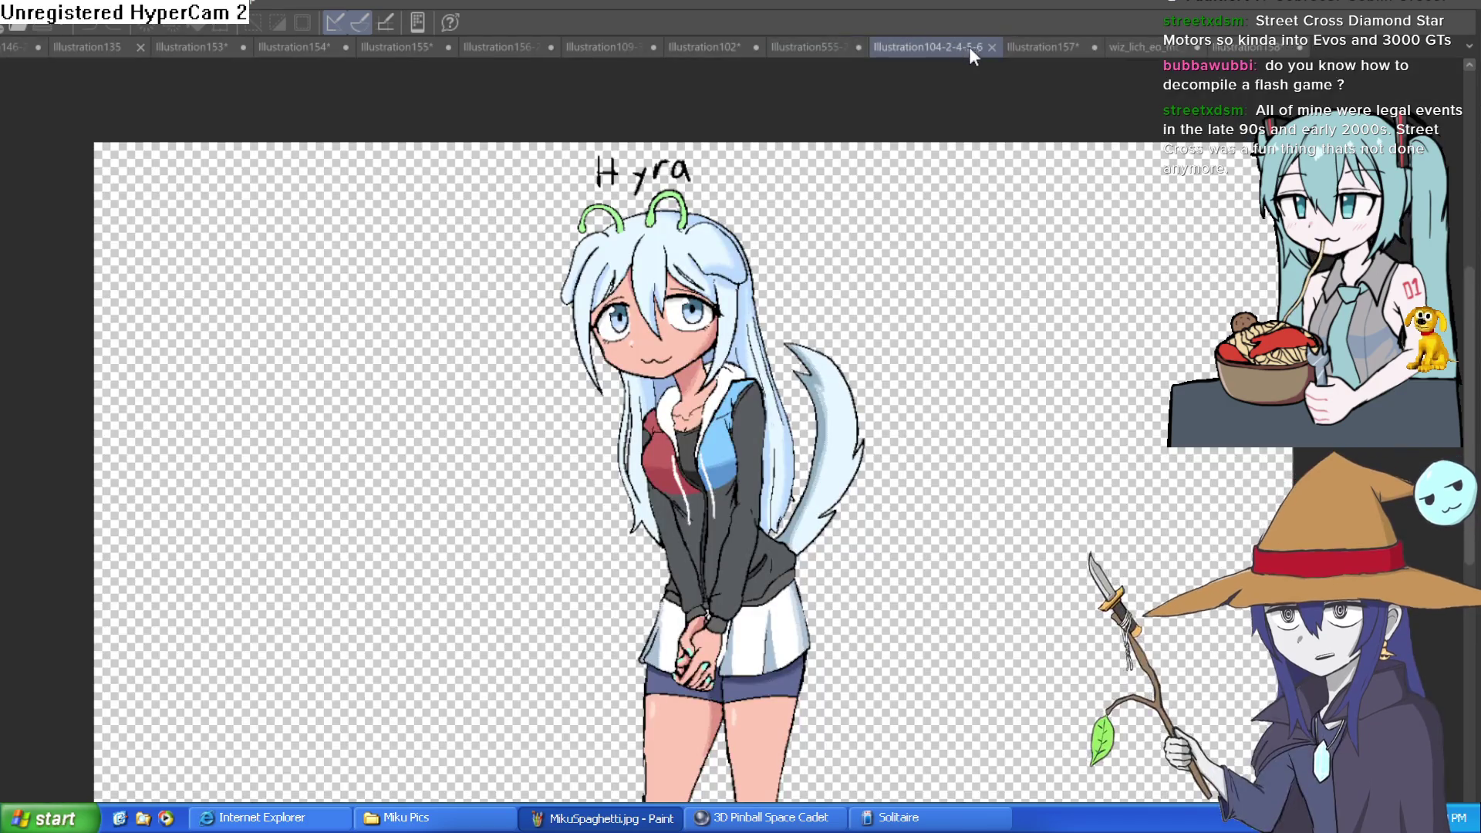
left_click(594, 48)
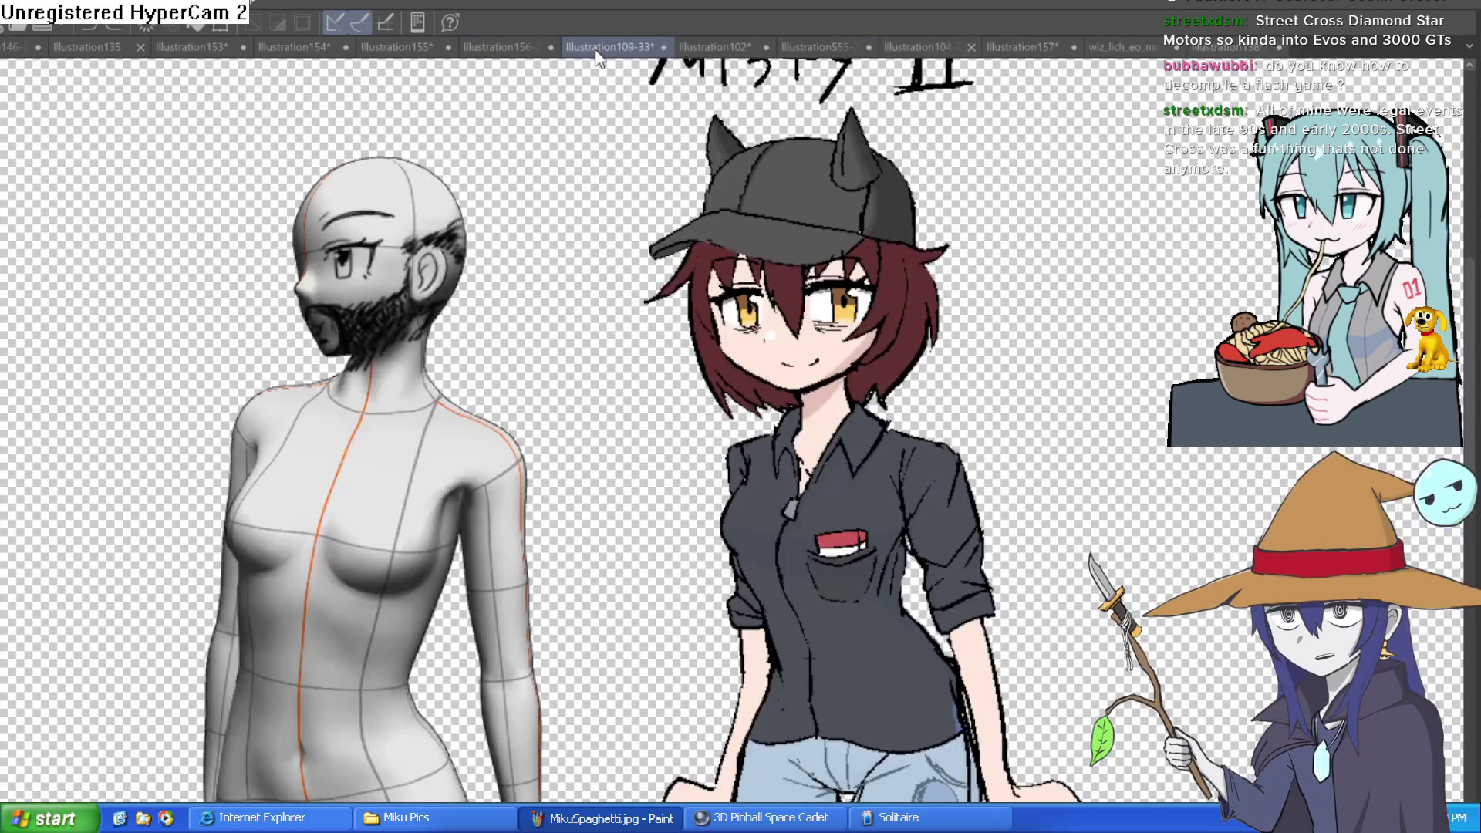
left_click(503, 44)
left_click(382, 45)
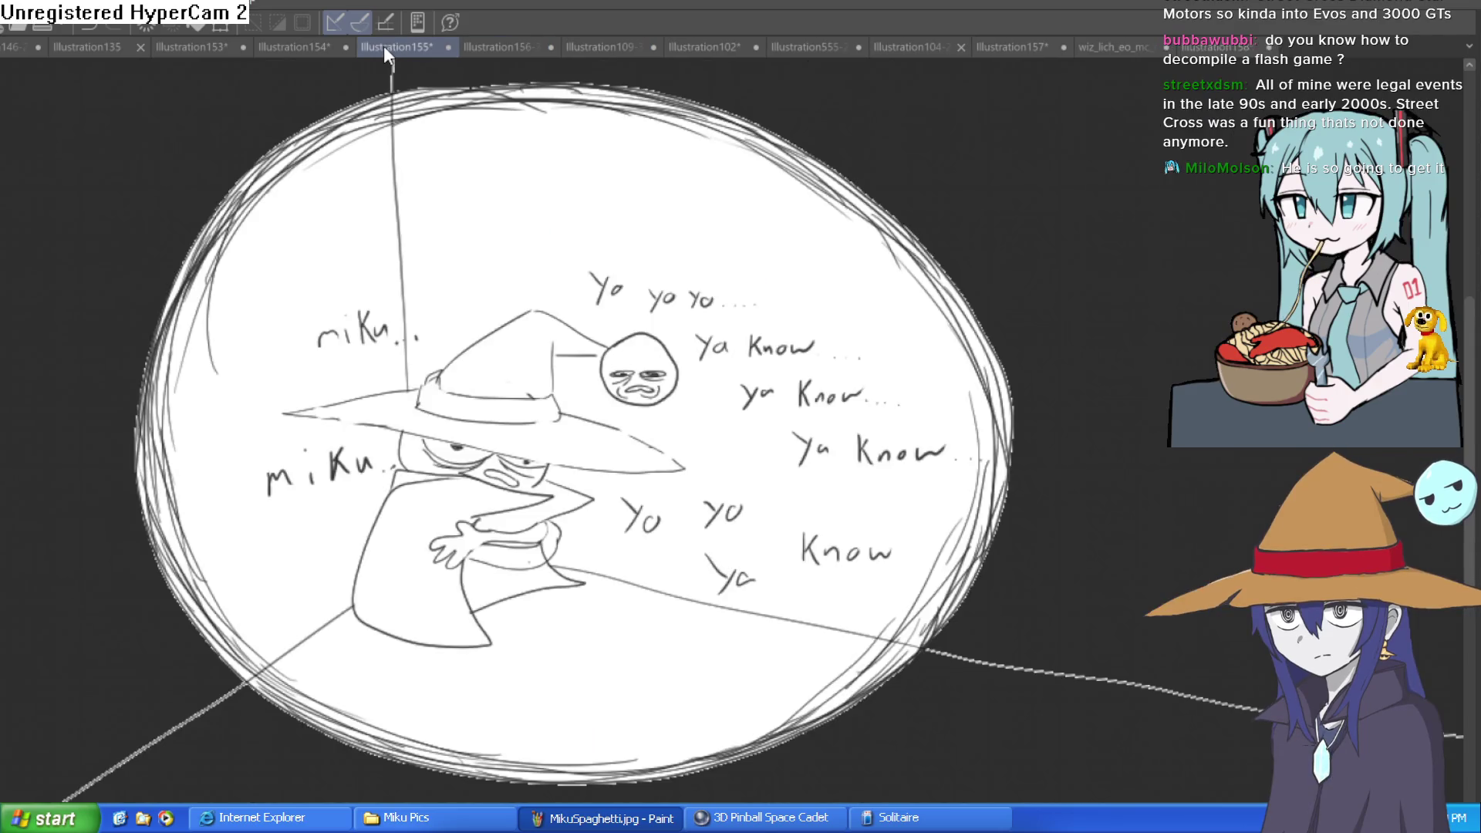
left_click(295, 43)
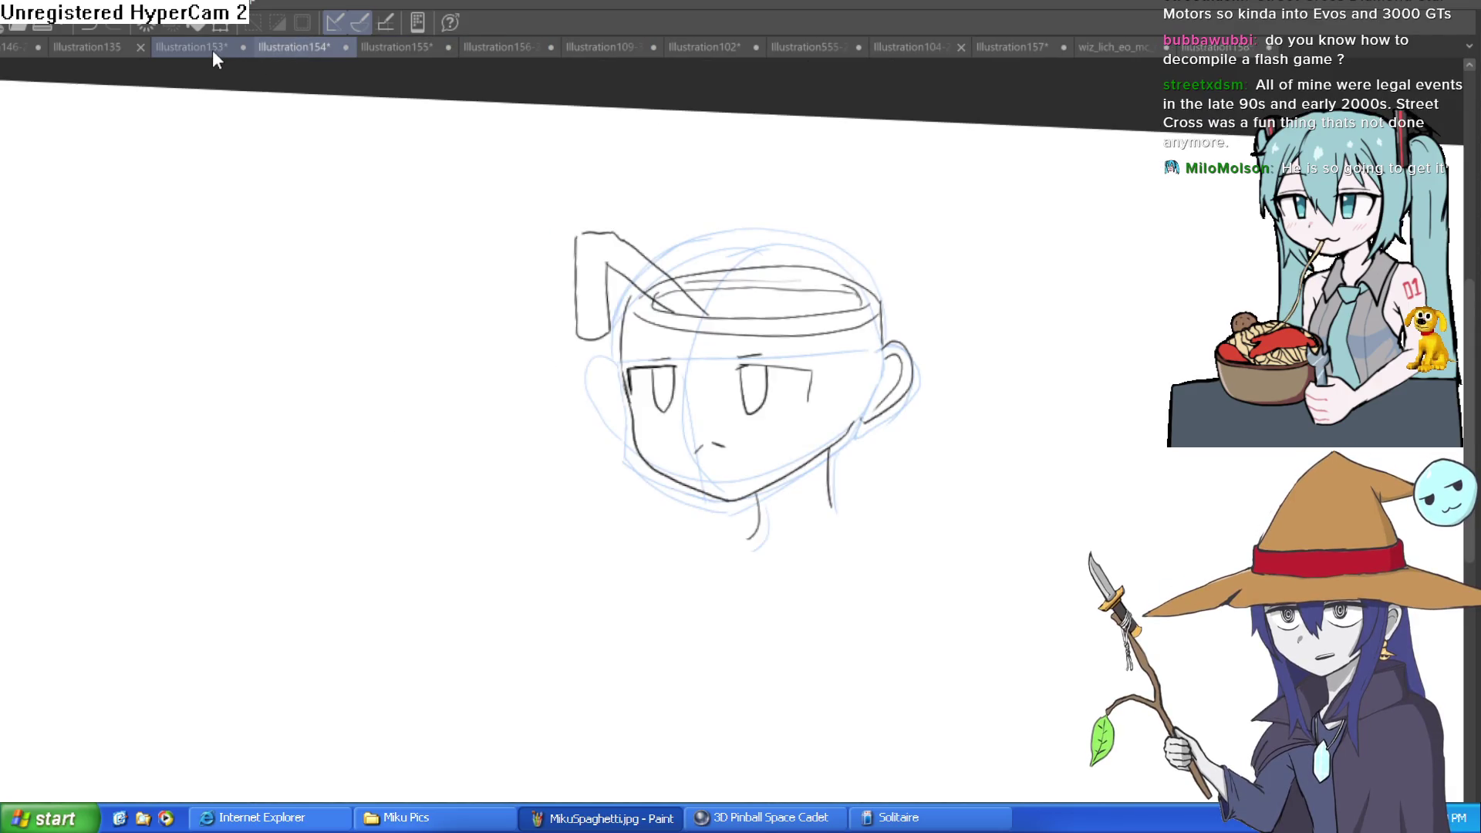
left_click(650, 47)
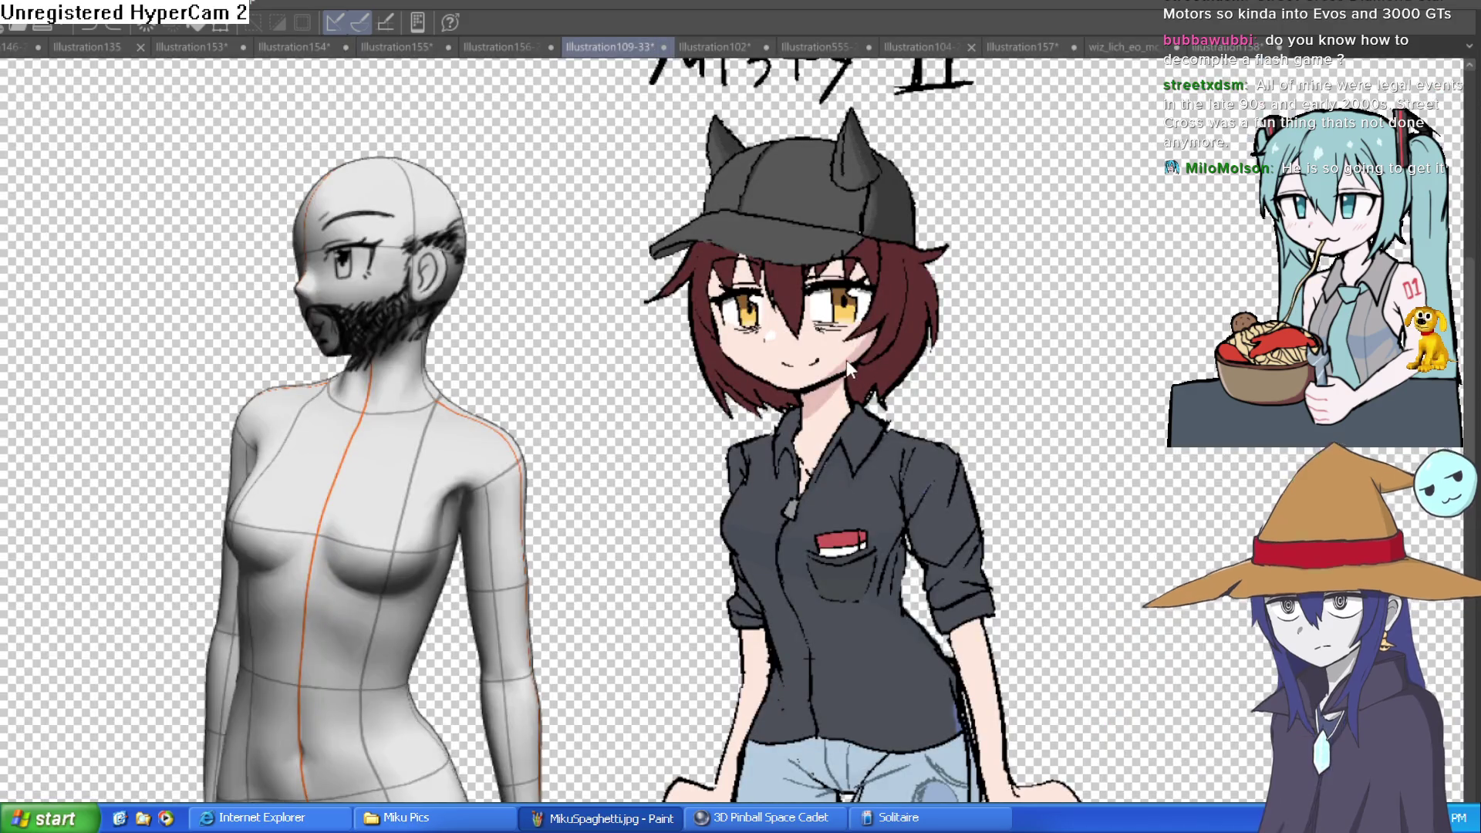
scroll(776, 248, "up", 2)
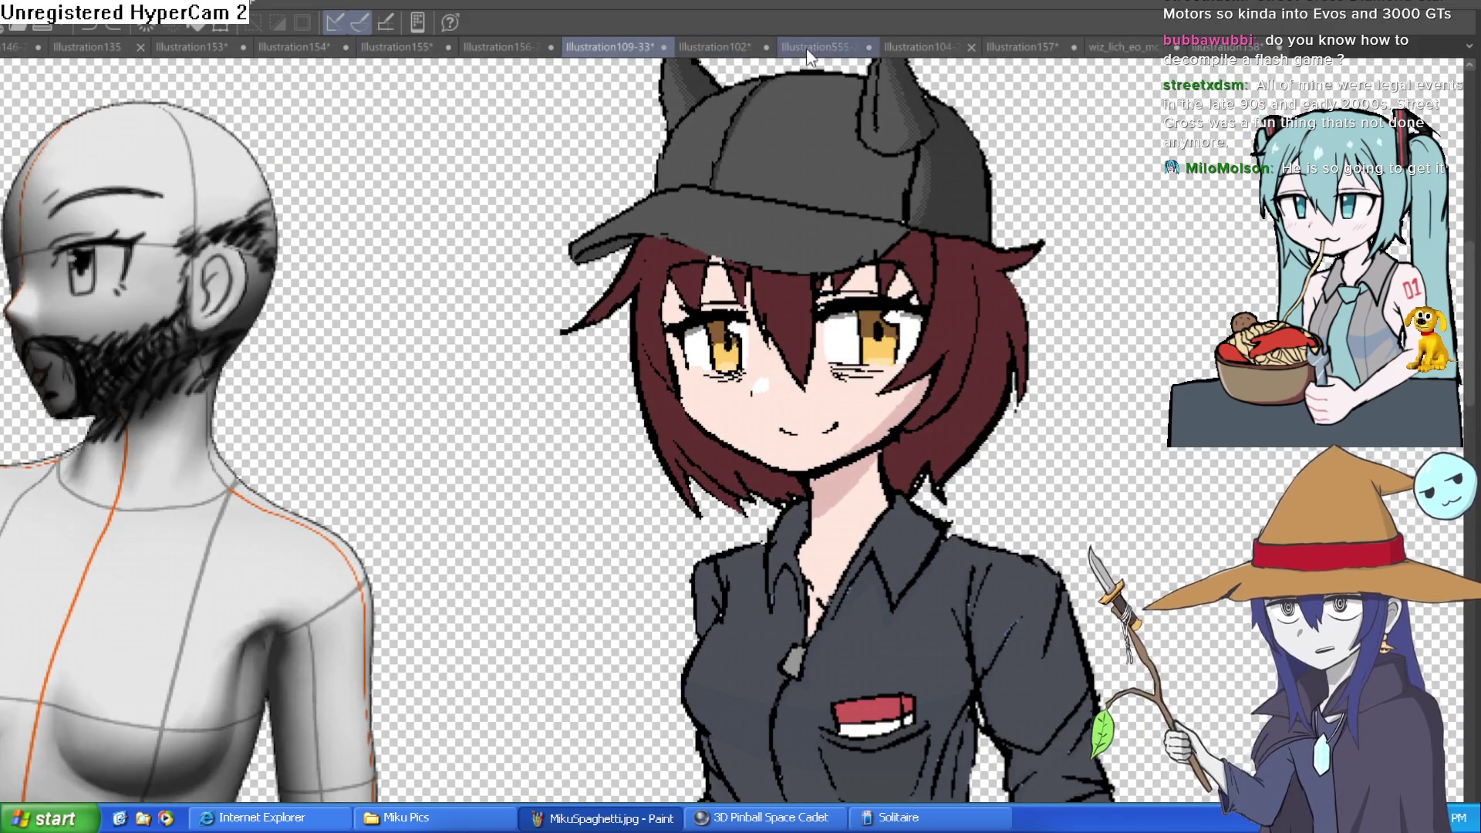
- Open the Raven and Willow character sheet and zoom in on Raven
left_click(824, 48)
mouse_move(484, 290)
left_mouse_down()
mouse_move(694, 293)
mouse_move(761, 323)
left_mouse_up()
scroll(743, 343, "up", 4)
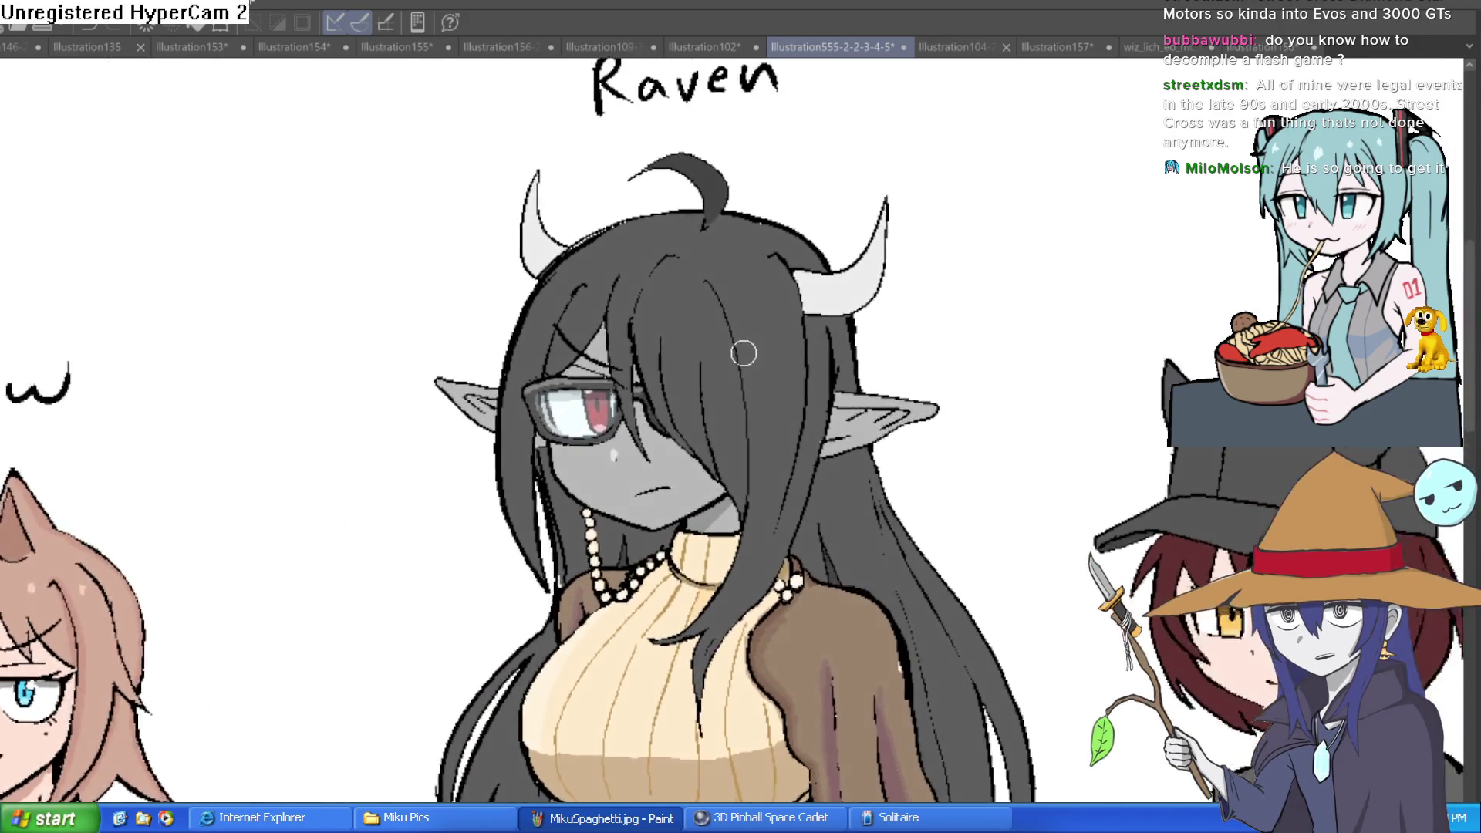
scroll(638, 371, "up", 1)
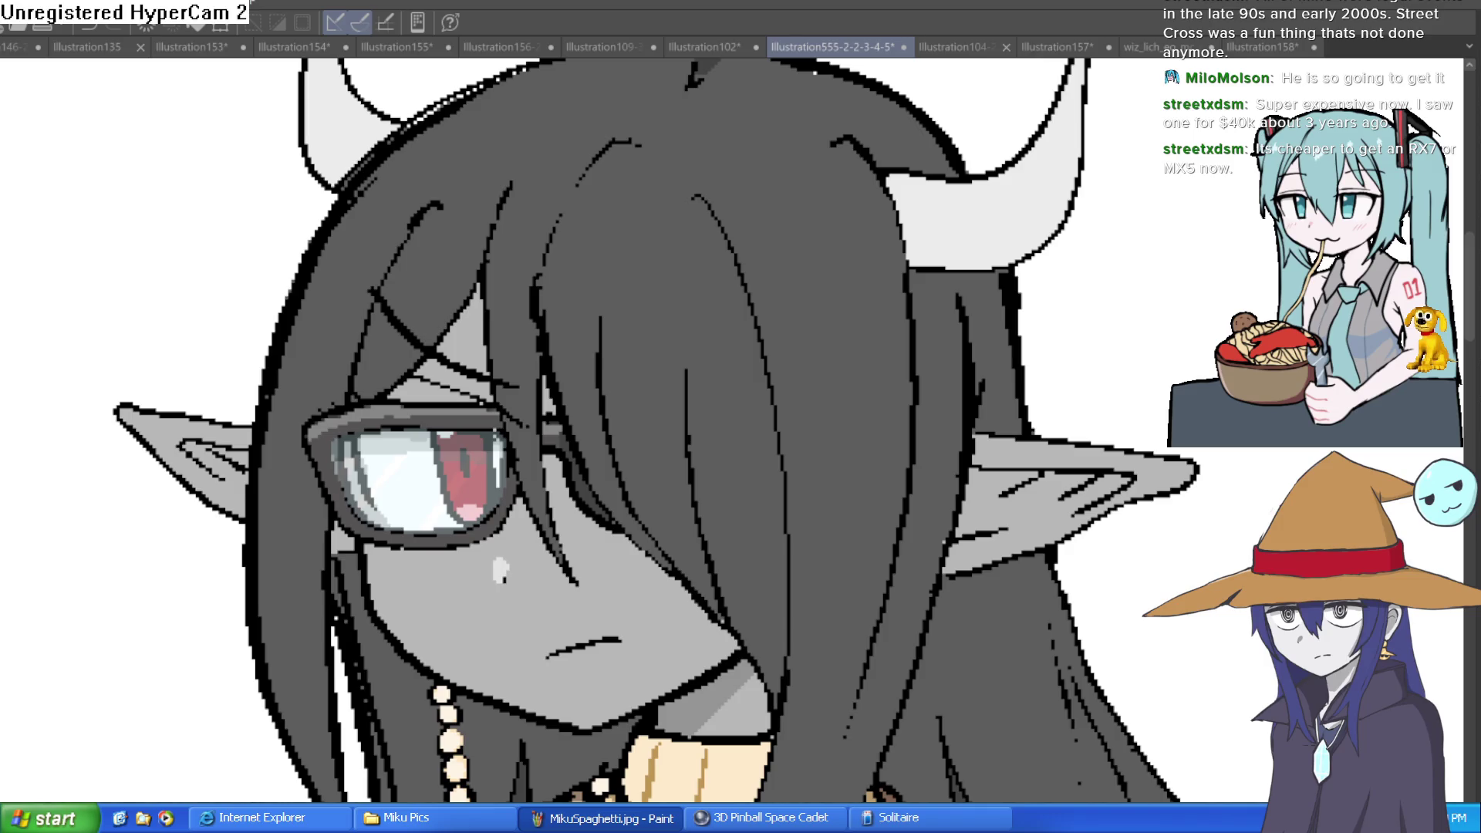
scroll(1150, 345, "down", 5)
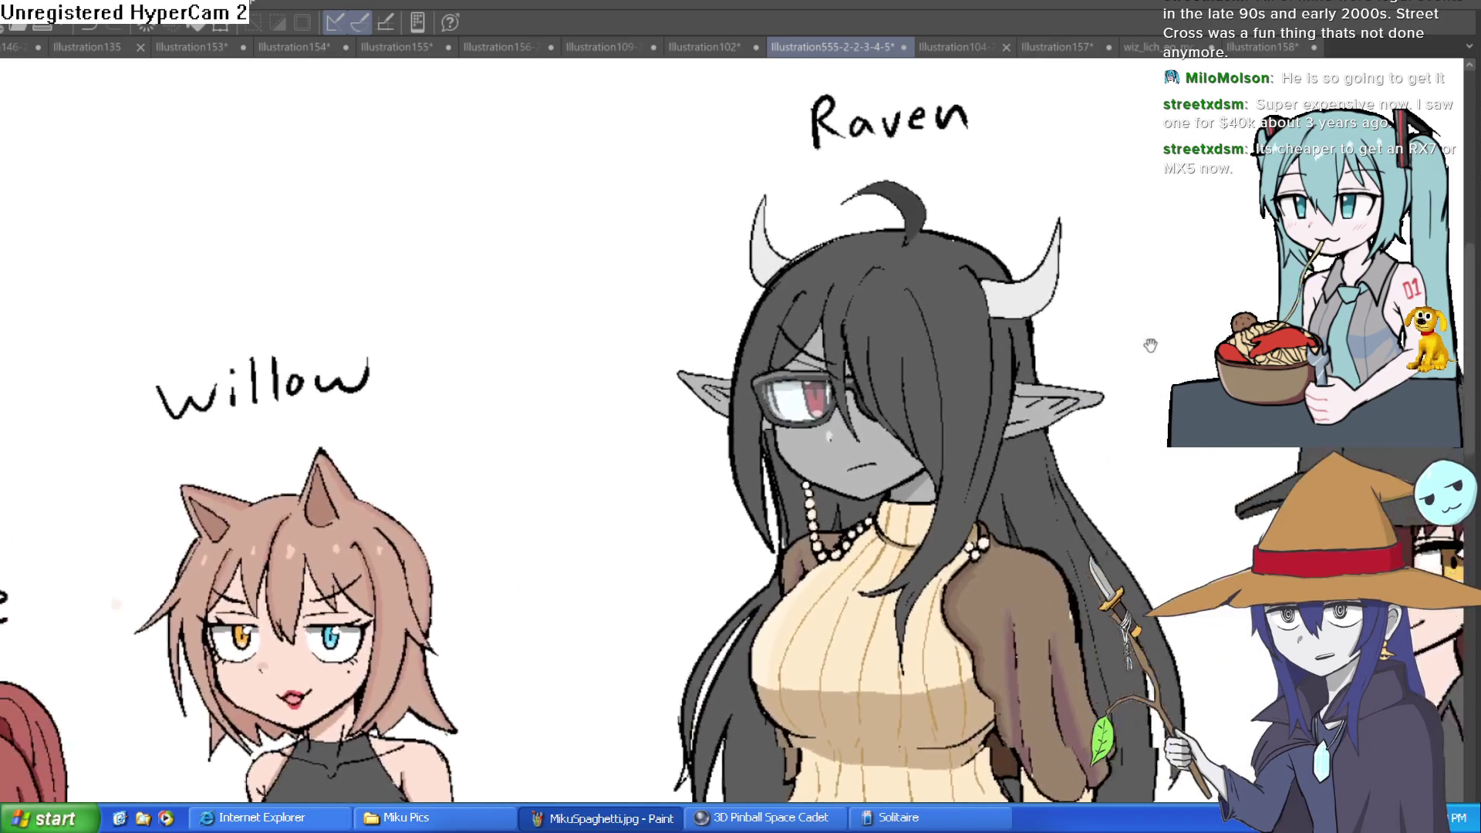
left_click(1234, 47)
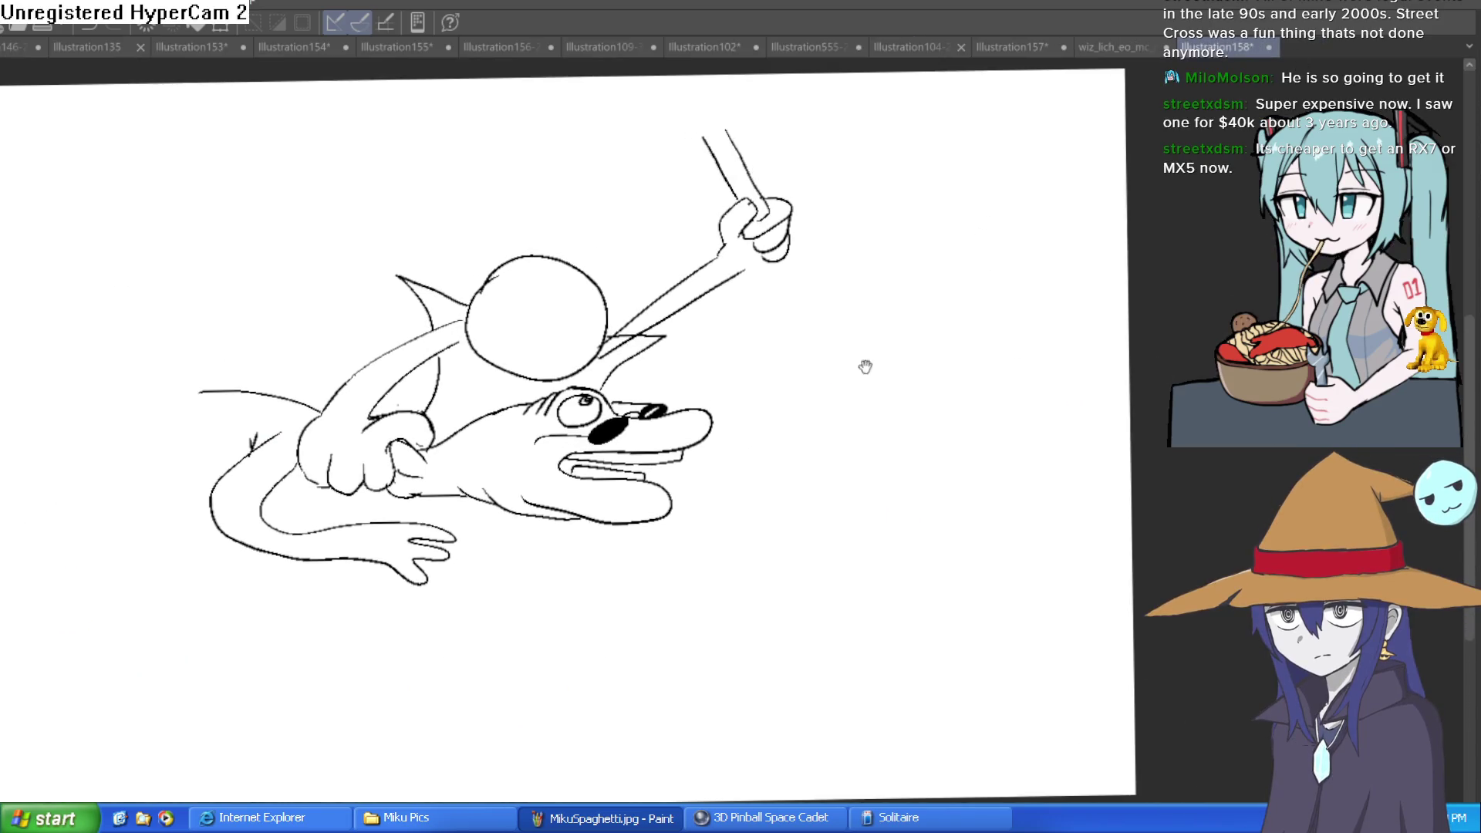
- Draw a wide-brimmed witch hat on the head and erase its stray inner lines
scroll(804, 340, "up", 1)
scroll(680, 323, "up", 2)
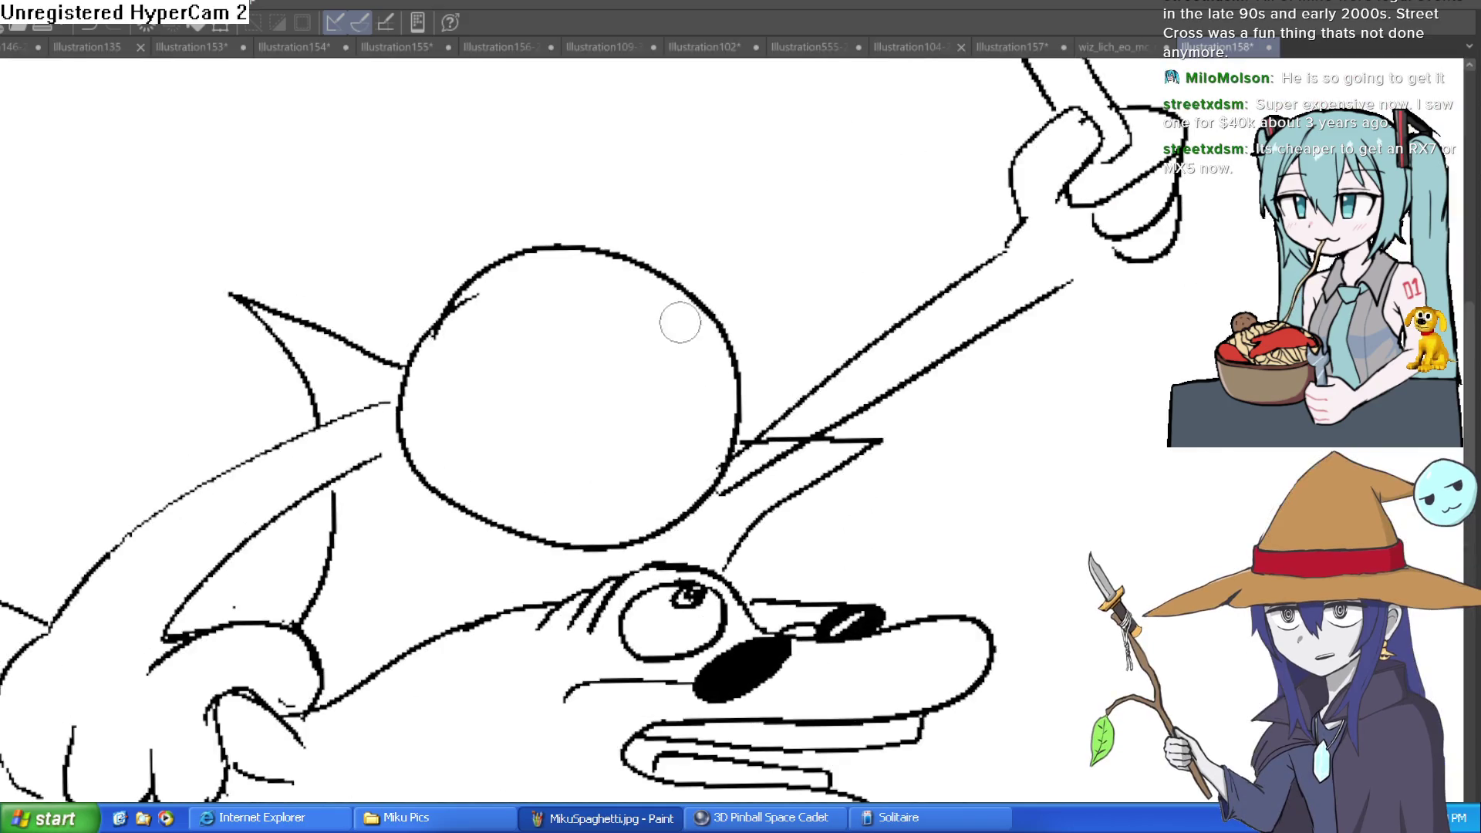
mouse_move(741, 155)
left_mouse_down()
mouse_move(711, 182)
mouse_move(699, 278)
mouse_move(308, 530)
mouse_move(380, 430)
mouse_move(454, 378)
left_mouse_up()
mouse_move(704, 278)
left_mouse_down()
mouse_move(876, 188)
mouse_move(648, 262)
mouse_move(460, 394)
mouse_move(424, 357)
mouse_move(544, 266)
left_mouse_up()
key("ctrl+z")
mouse_move(668, 225)
left_mouse_down()
mouse_move(903, 288)
mouse_move(770, 227)
mouse_move(699, 305)
mouse_move(505, 317)
mouse_move(513, 249)
mouse_move(742, 242)
mouse_move(760, 205)
mouse_move(774, 228)
left_mouse_up()
mouse_move(671, 240)
left_mouse_down()
mouse_move(555, 240)
mouse_move(497, 278)
mouse_move(513, 281)
mouse_move(501, 308)
mouse_move(638, 240)
left_mouse_up()
mouse_move(763, 266)
left_mouse_down()
mouse_move(737, 255)
mouse_move(760, 282)
left_mouse_up()
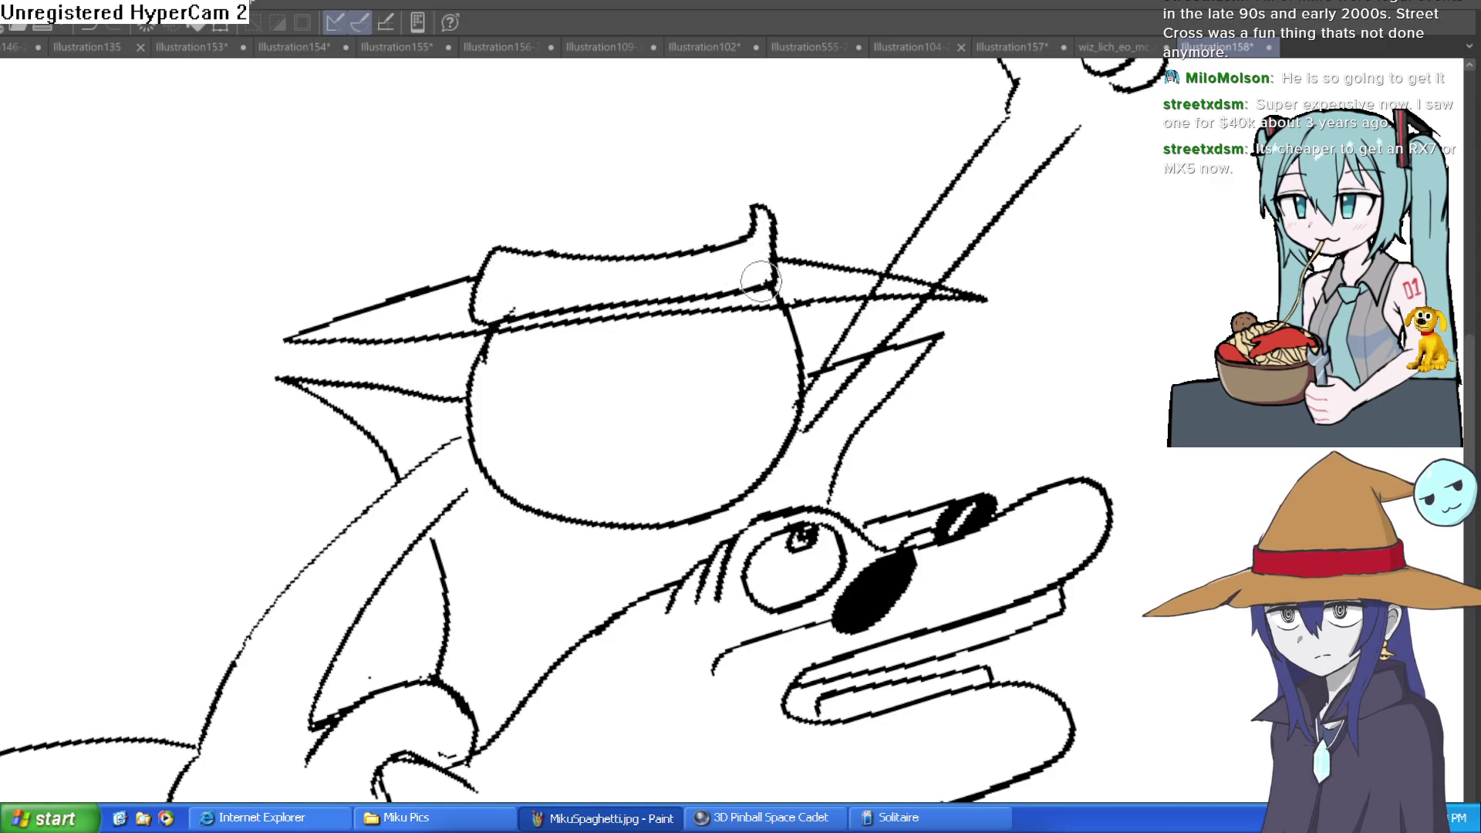
- Retrace and thicken the head circle's outline and close the hat crown's right side
left_click_drag(455, 234, 631, 270)
mouse_move(516, 236)
left_mouse_down()
mouse_move(513, 363)
mouse_move(549, 401)
mouse_move(632, 428)
left_mouse_up()
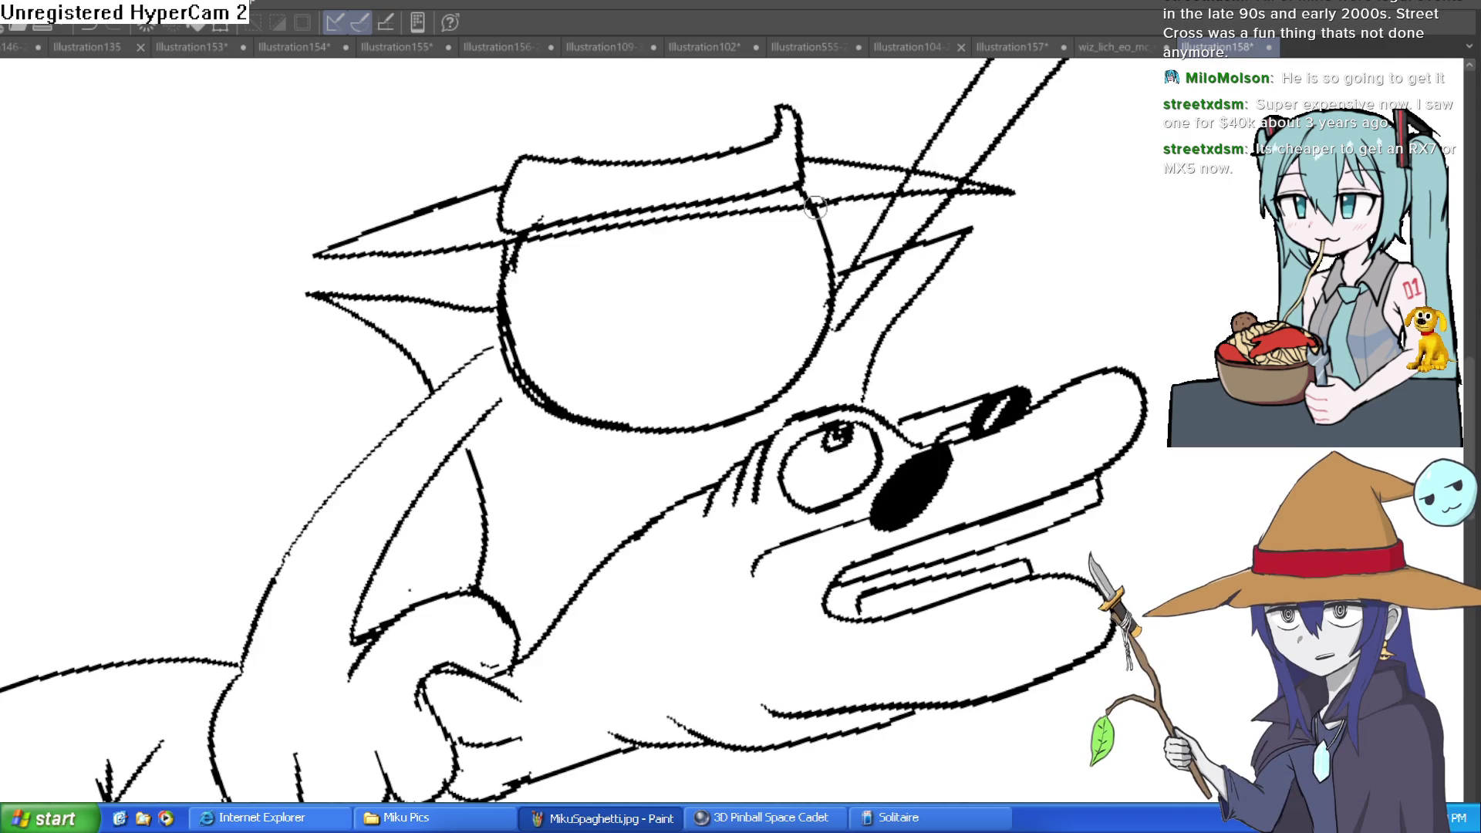
mouse_move(832, 295)
left_mouse_down()
mouse_move(757, 411)
mouse_move(725, 377)
left_mouse_up()
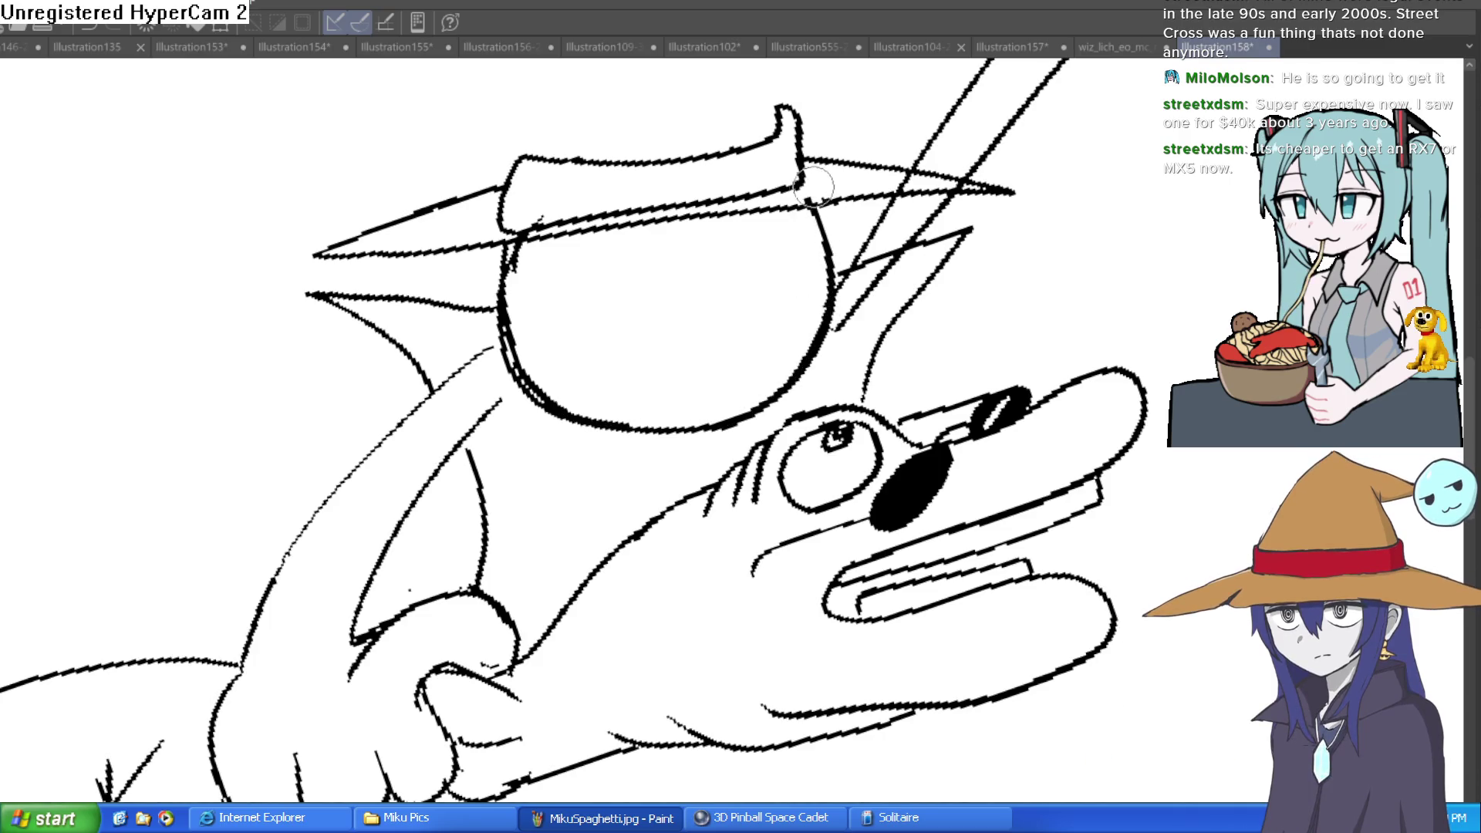
left_click_drag(803, 158, 804, 189)
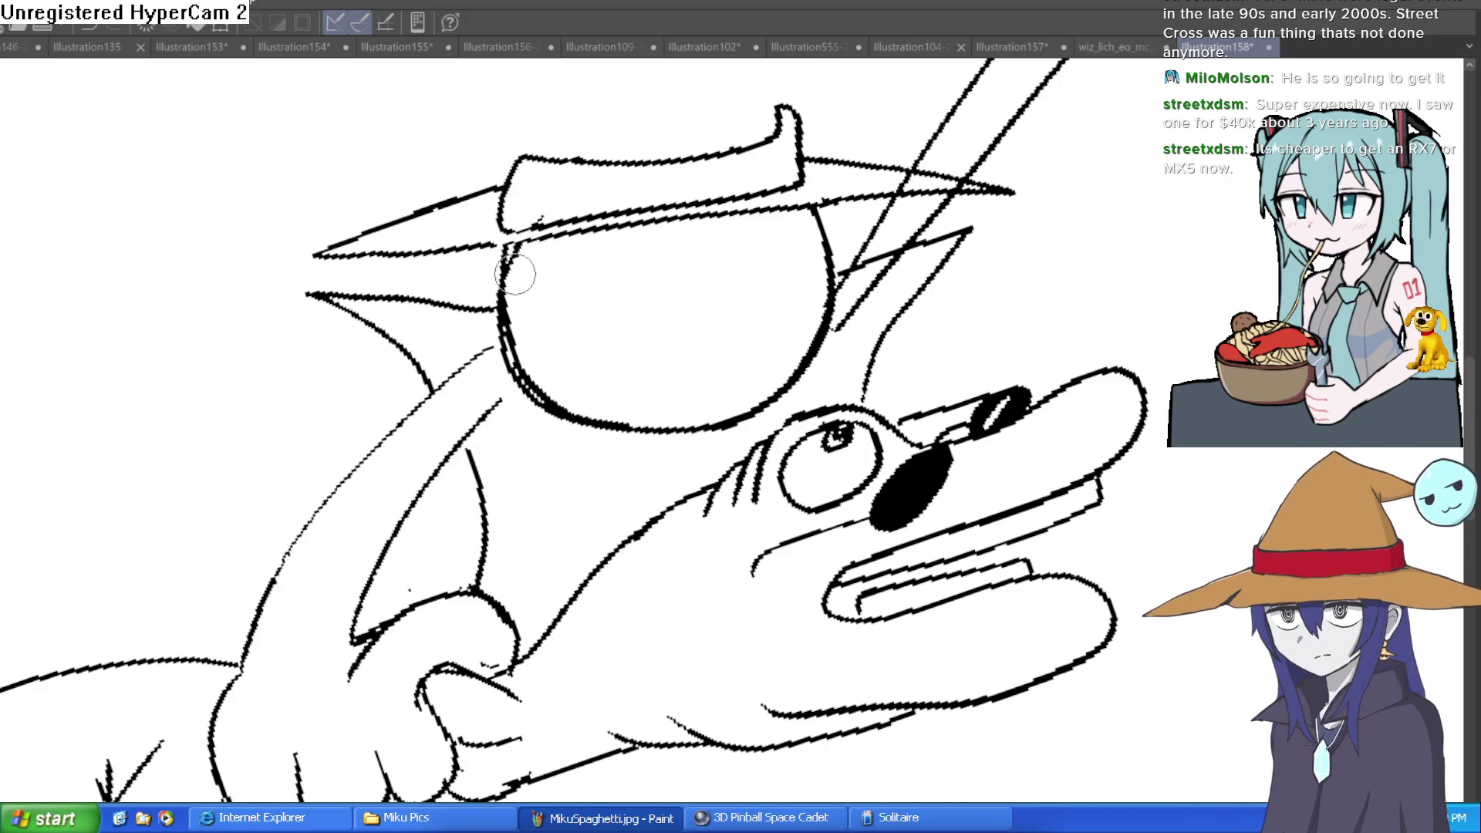
left_click_drag(519, 238, 522, 284)
key("asciicircum")
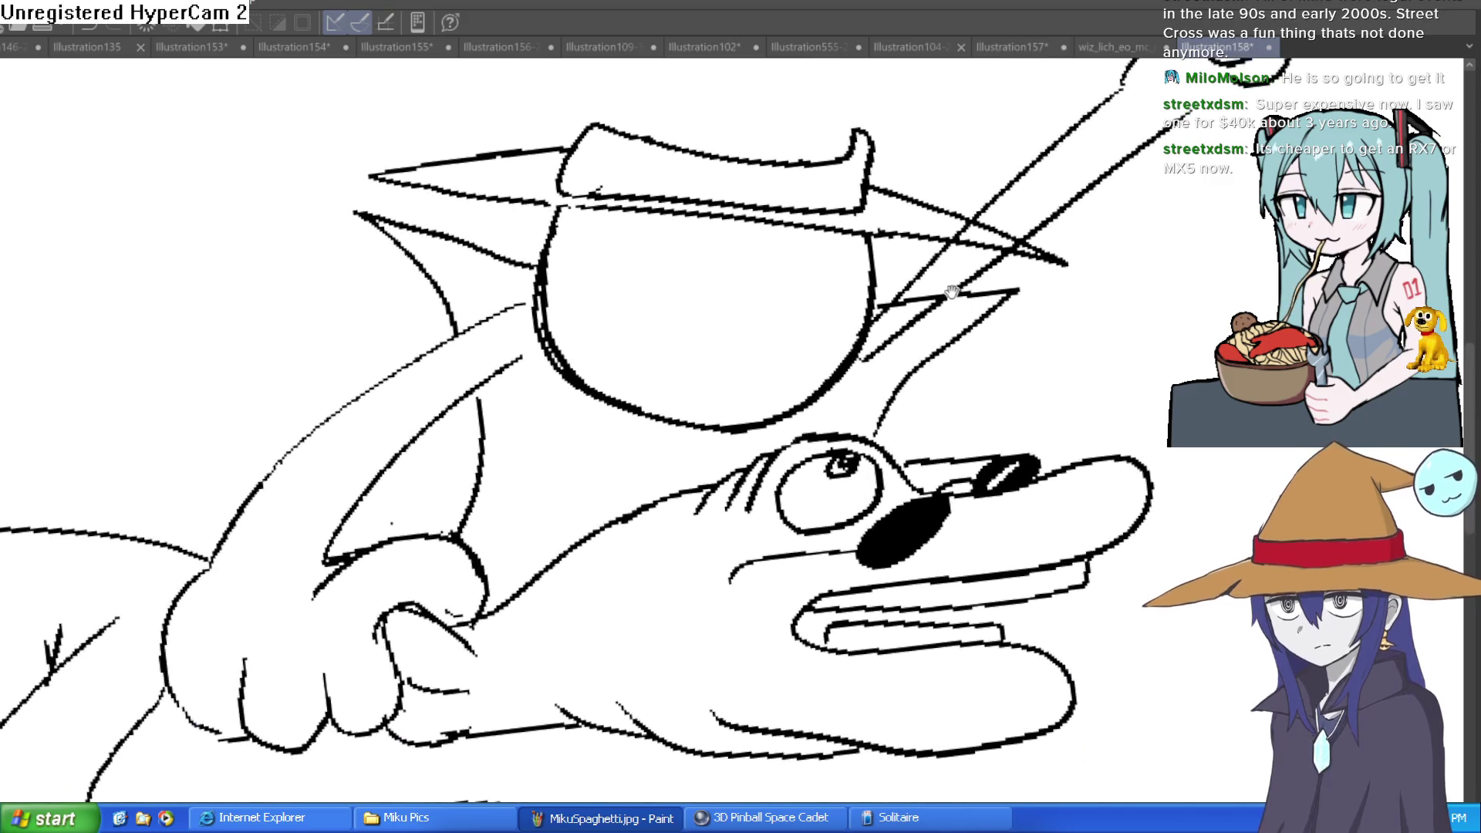
left_click_drag(937, 297, 910, 312)
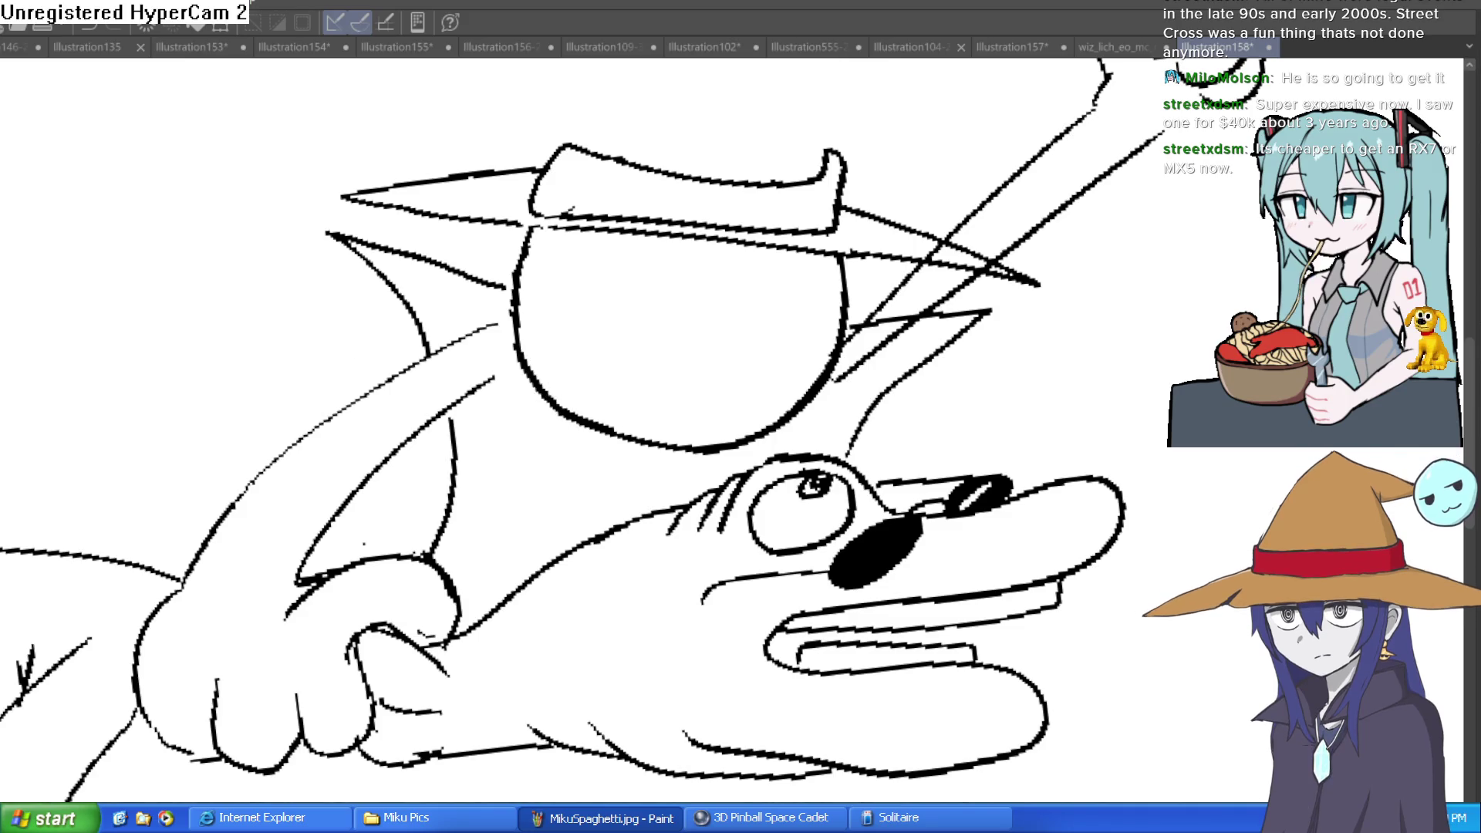
- Draw two almond-shaped eyes on the face and erase the pupil from the upper eye
key("minus")
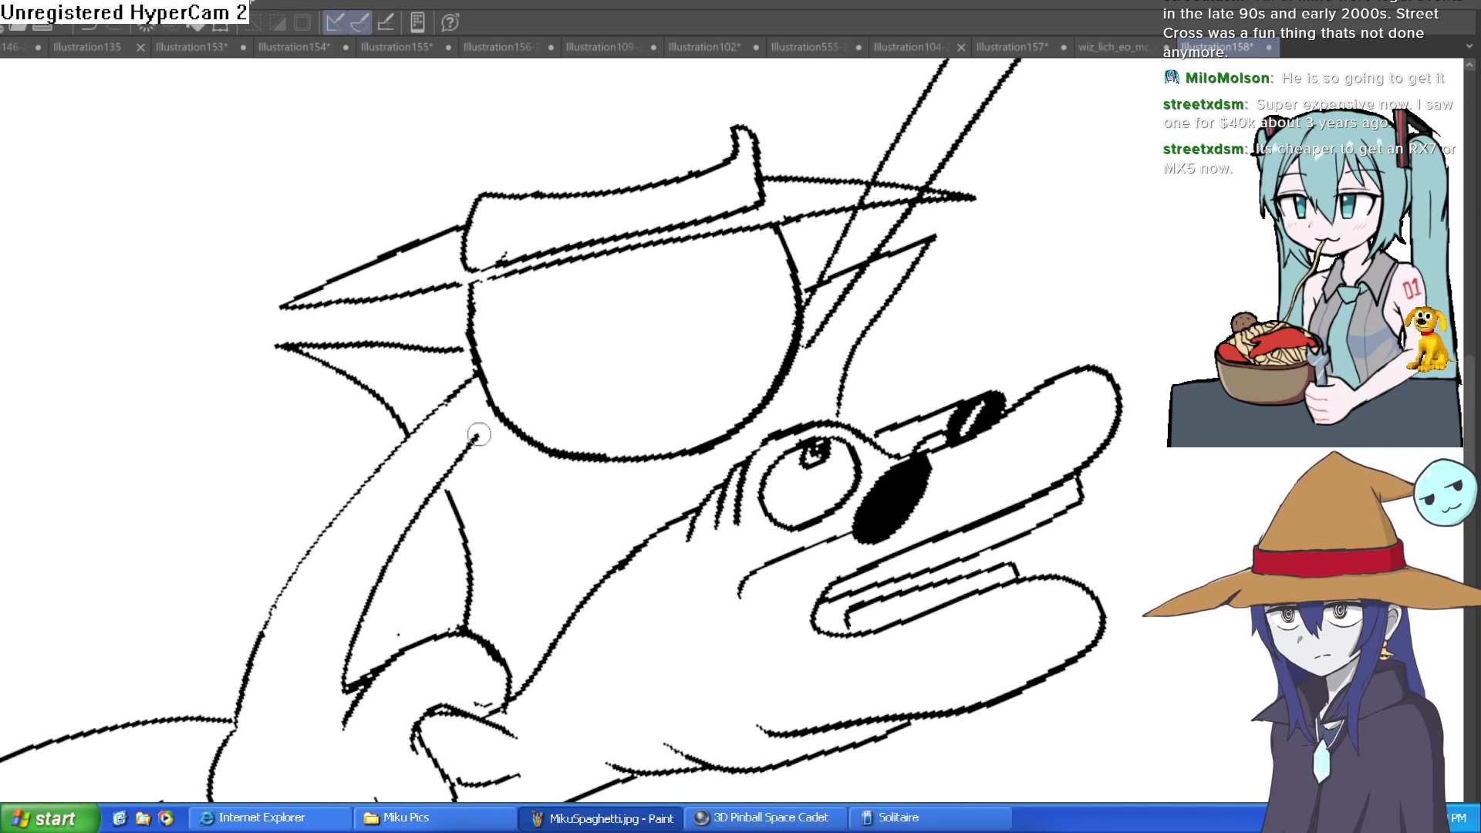
key("minus")
mouse_move(652, 266)
left_mouse_down()
mouse_move(610, 271)
mouse_move(569, 324)
mouse_move(607, 324)
mouse_move(656, 266)
mouse_move(616, 291)
left_mouse_up()
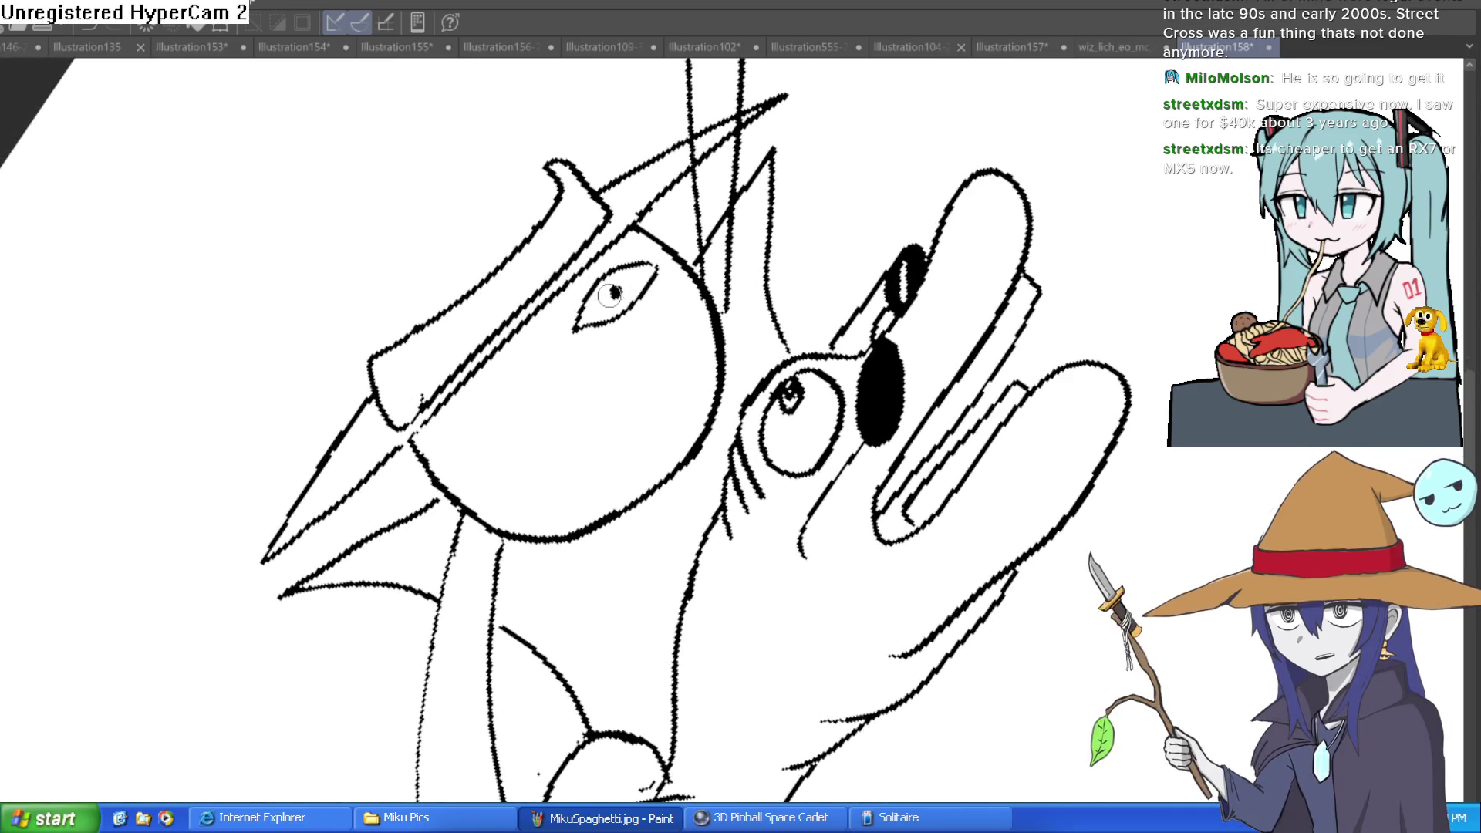
mouse_move(520, 374)
left_mouse_down()
mouse_move(486, 386)
mouse_move(447, 448)
mouse_move(533, 383)
mouse_move(510, 378)
mouse_move(499, 409)
left_mouse_up()
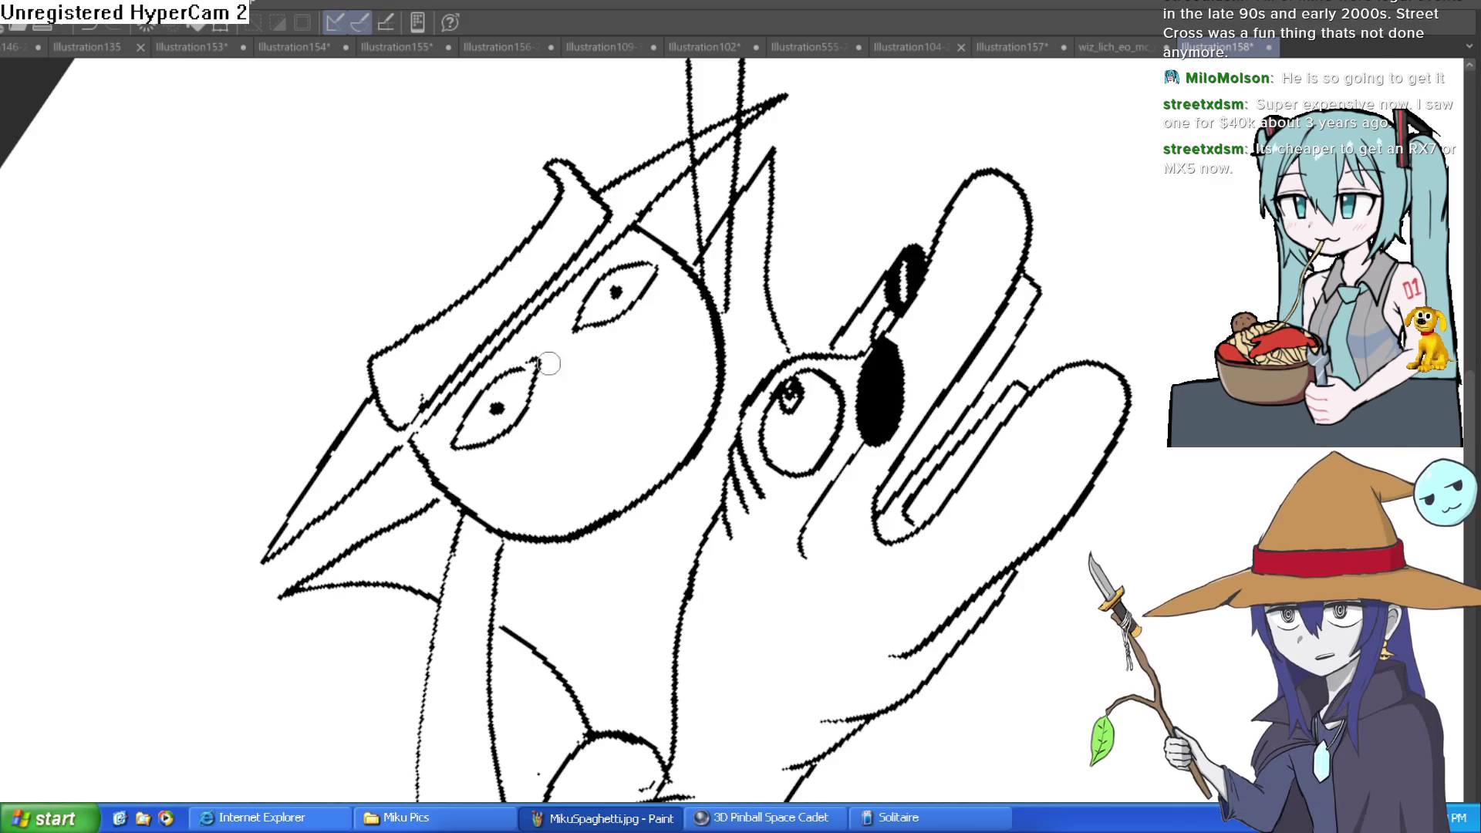
left_click_drag(575, 332, 652, 291)
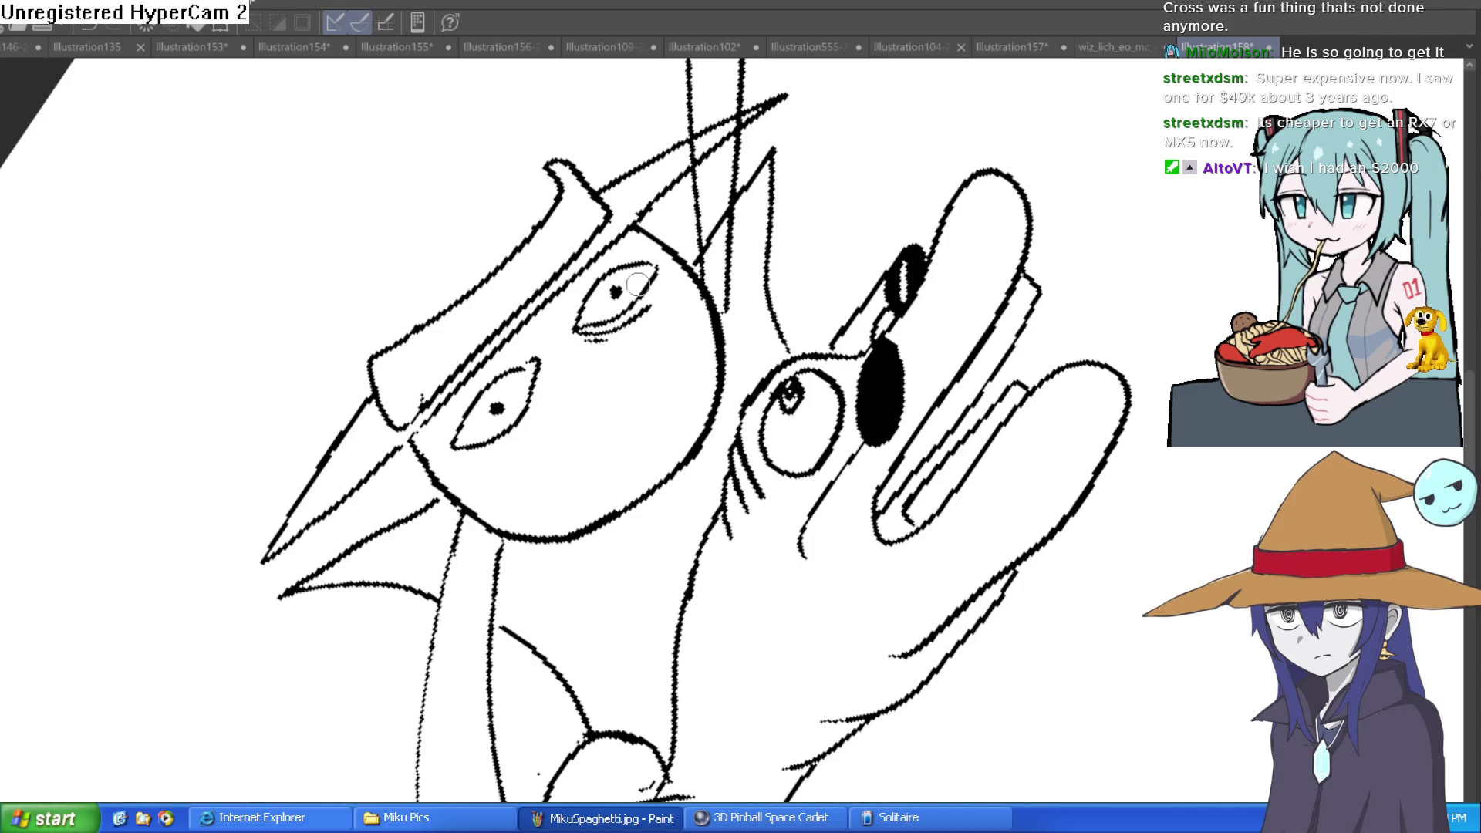
key("ctrl+z")
key("ctrl+z")
key("ctrl+z")
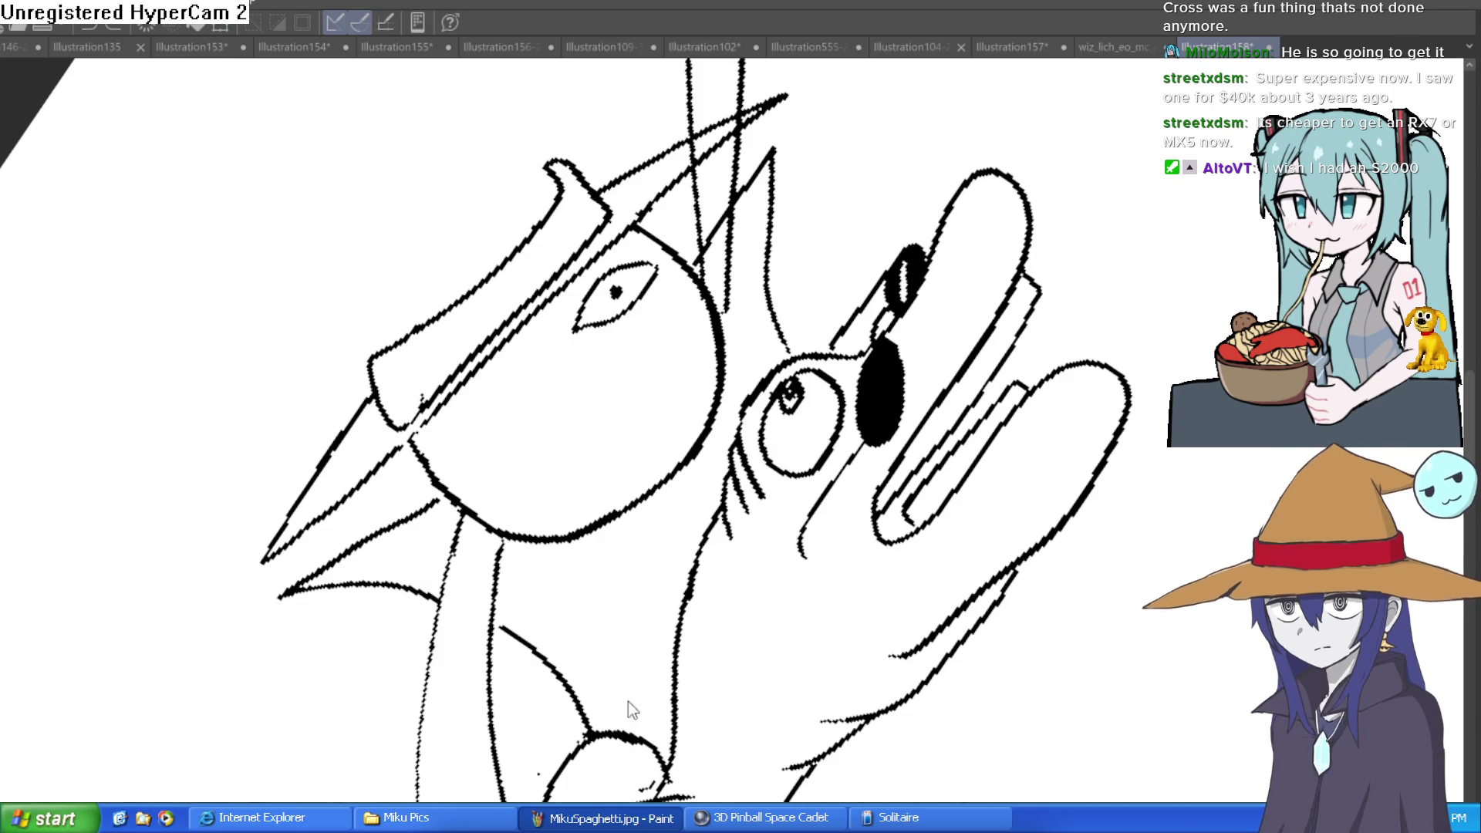
key("ctrl+y")
left_click_drag(602, 318, 617, 293)
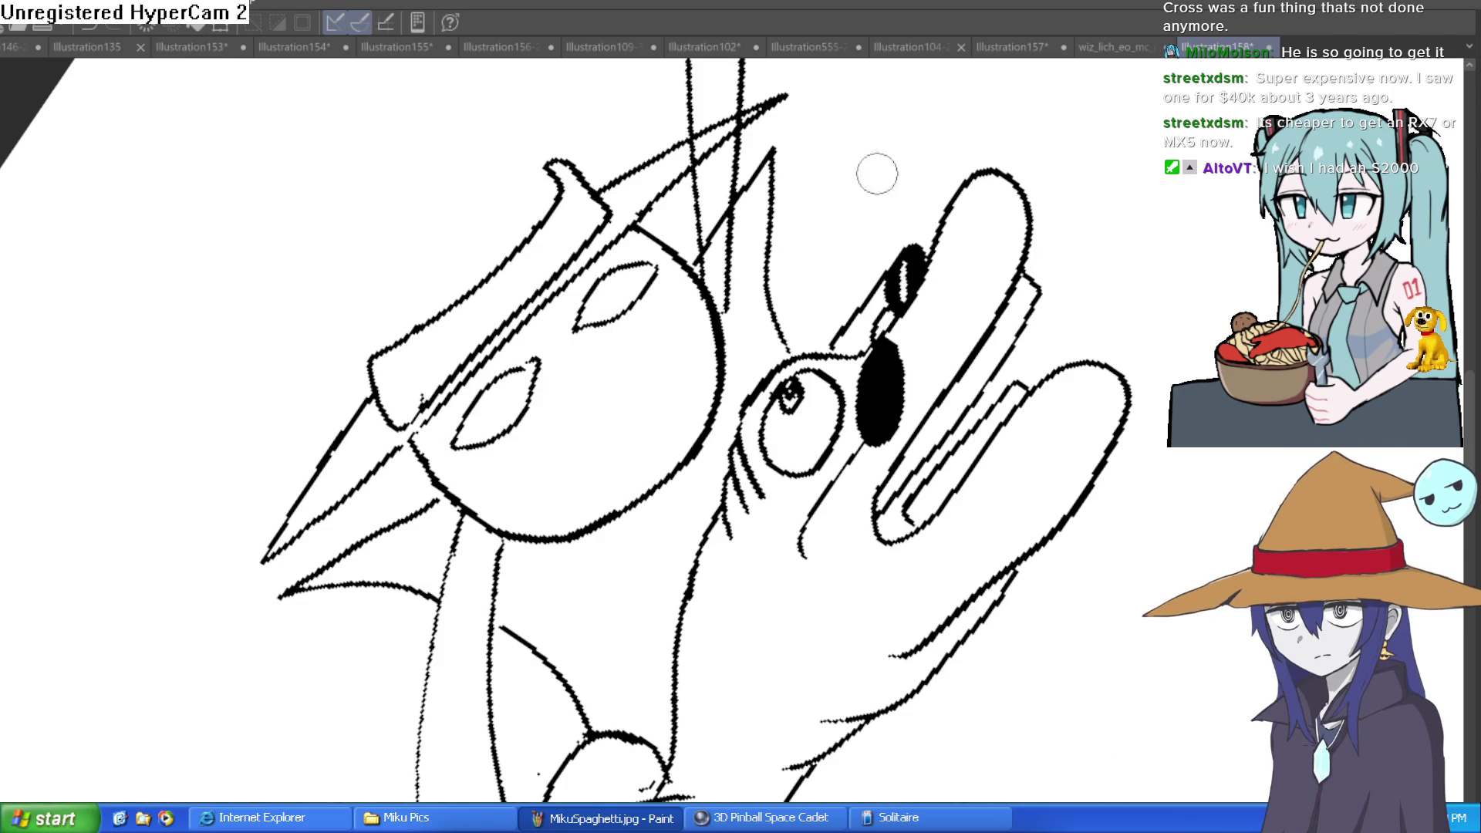
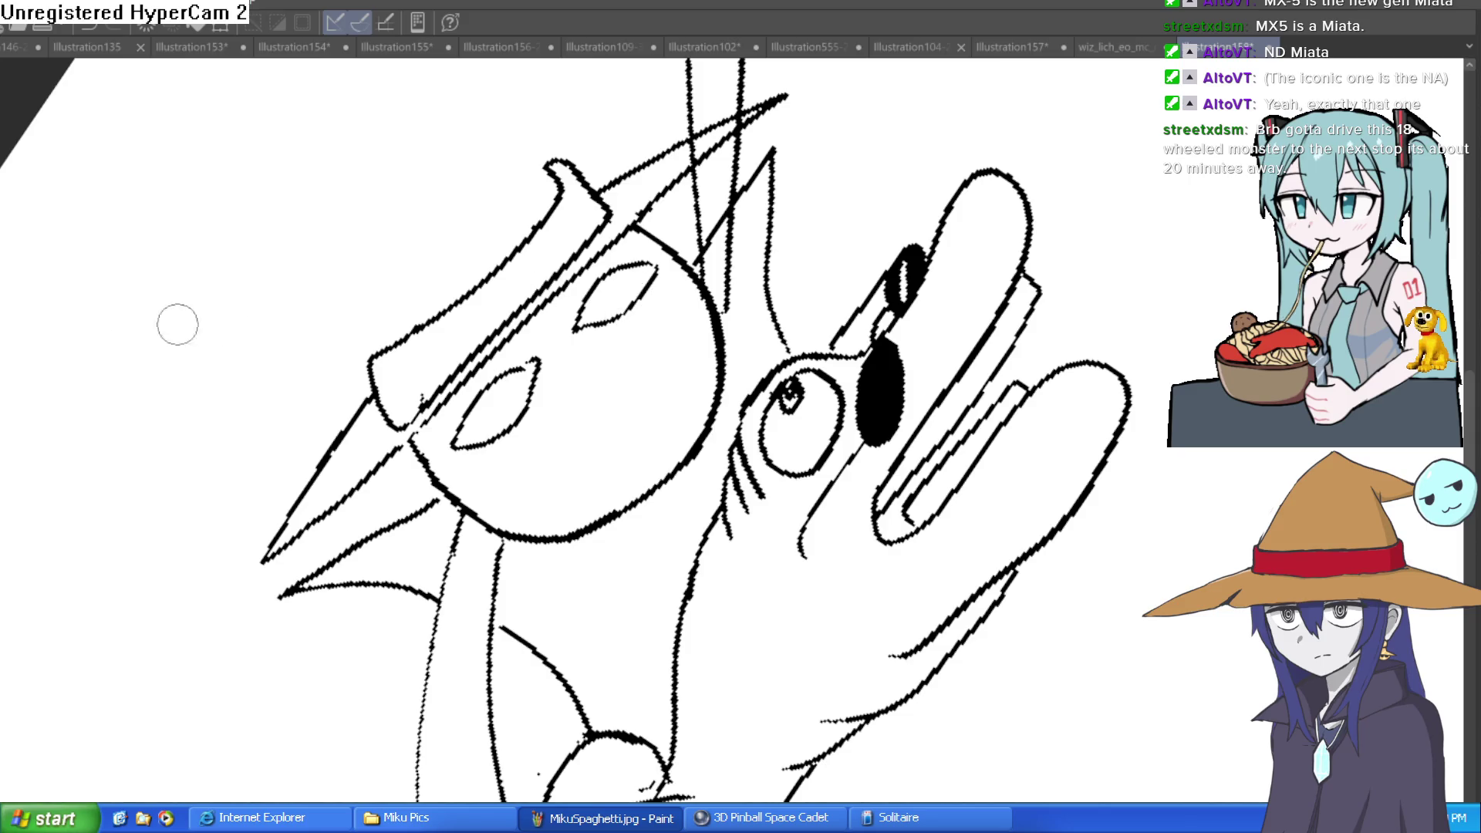
- Dot pupils into both eyes and extend the eye corners and tips into sharper shapes
left_click(638, 251)
left_click(627, 330)
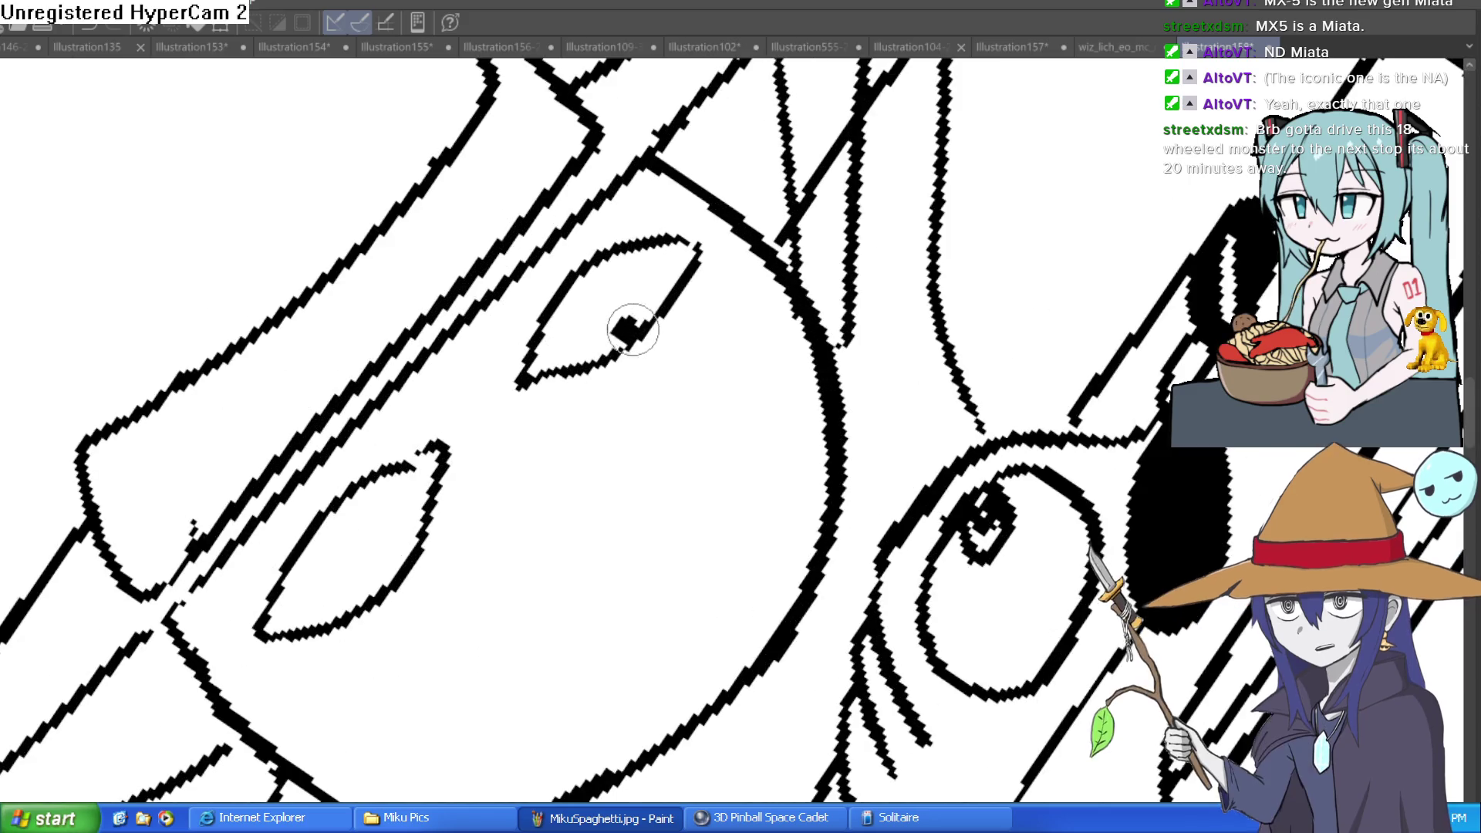
left_click(374, 583)
left_click_drag(529, 483, 792, 295)
left_click_drag(546, 344, 535, 352)
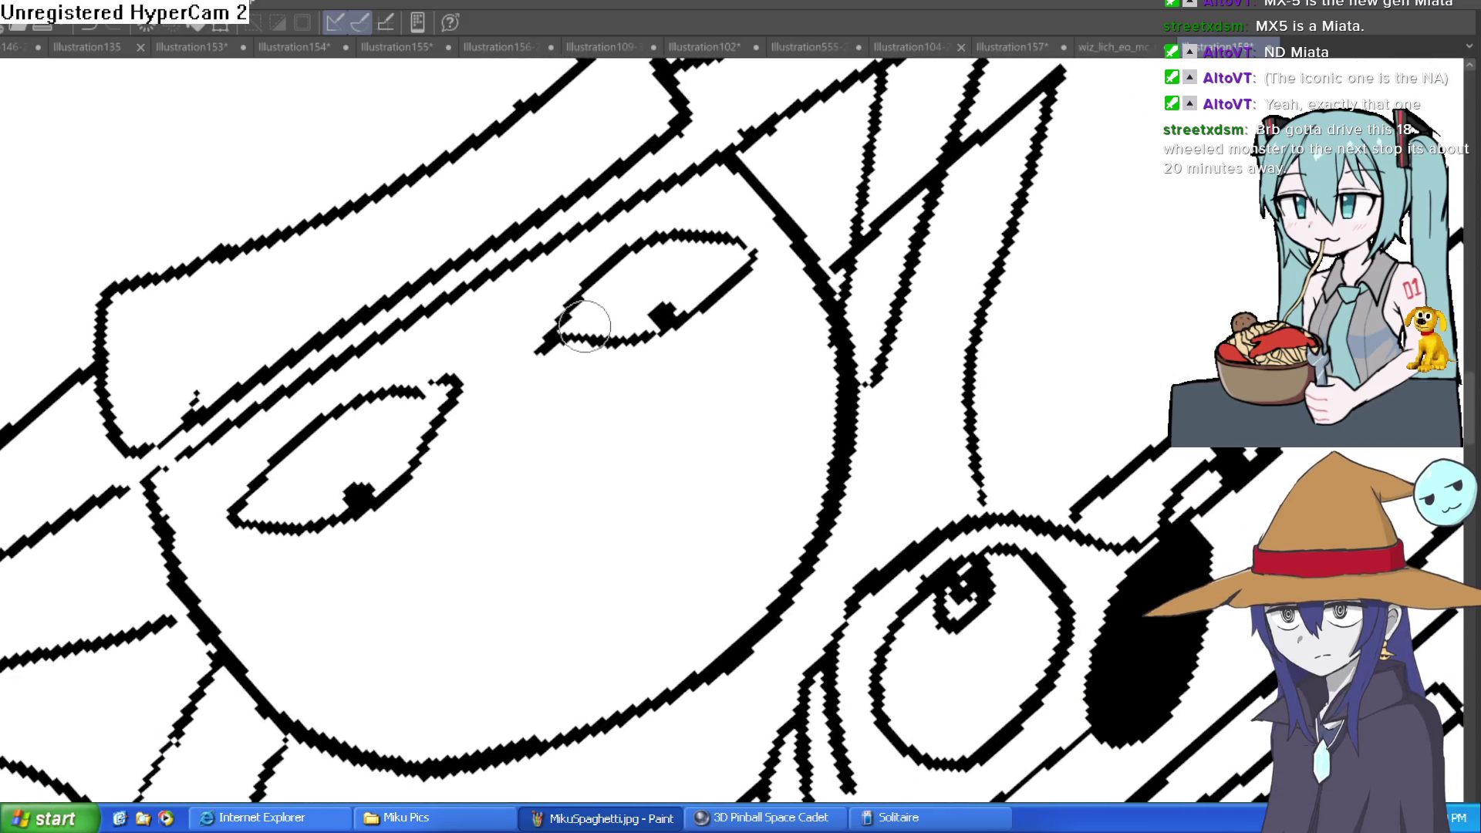
left_click_drag(754, 253, 773, 246)
left_click(677, 313)
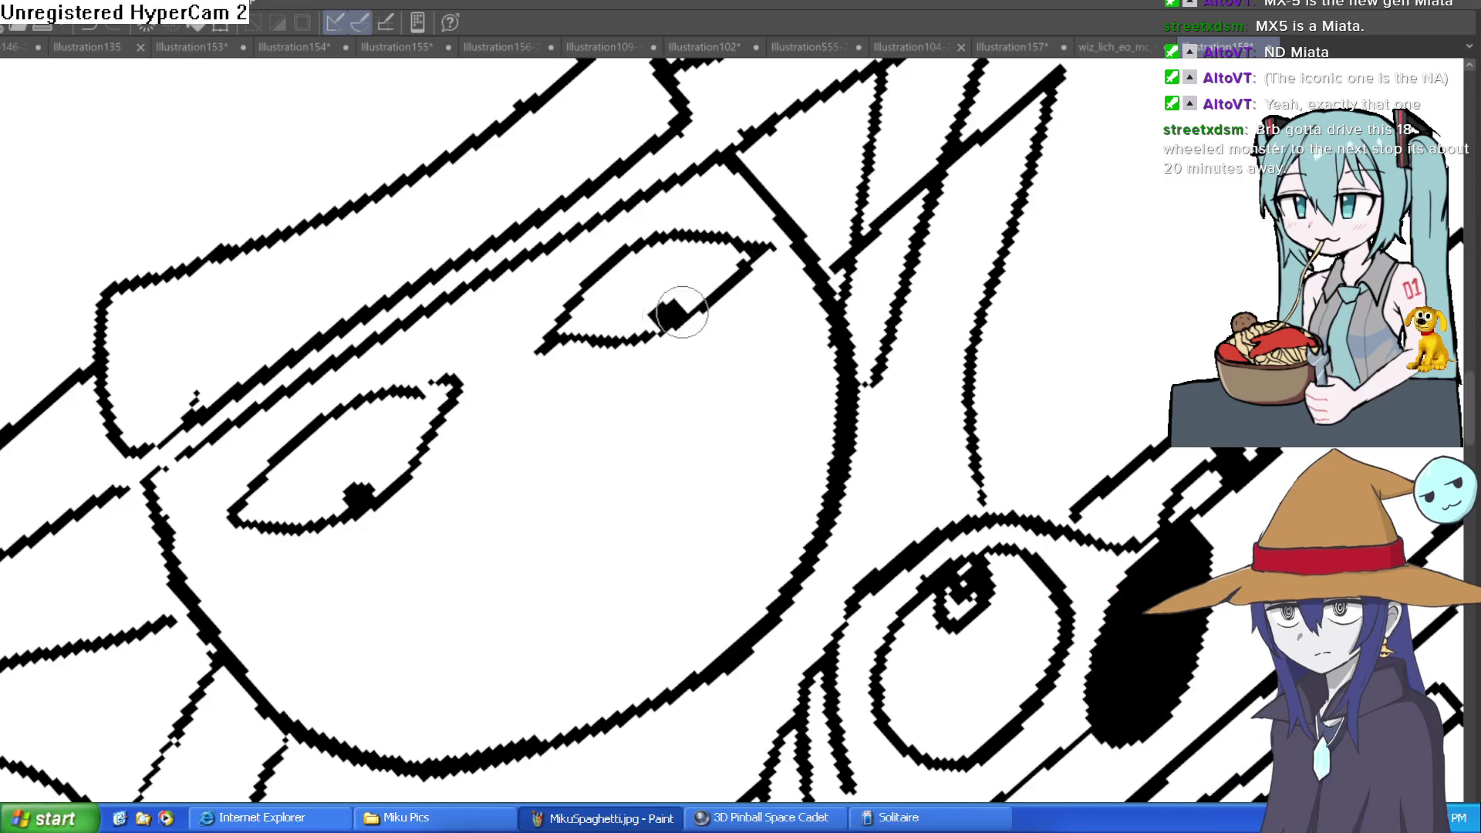
left_click_drag(440, 399, 460, 380)
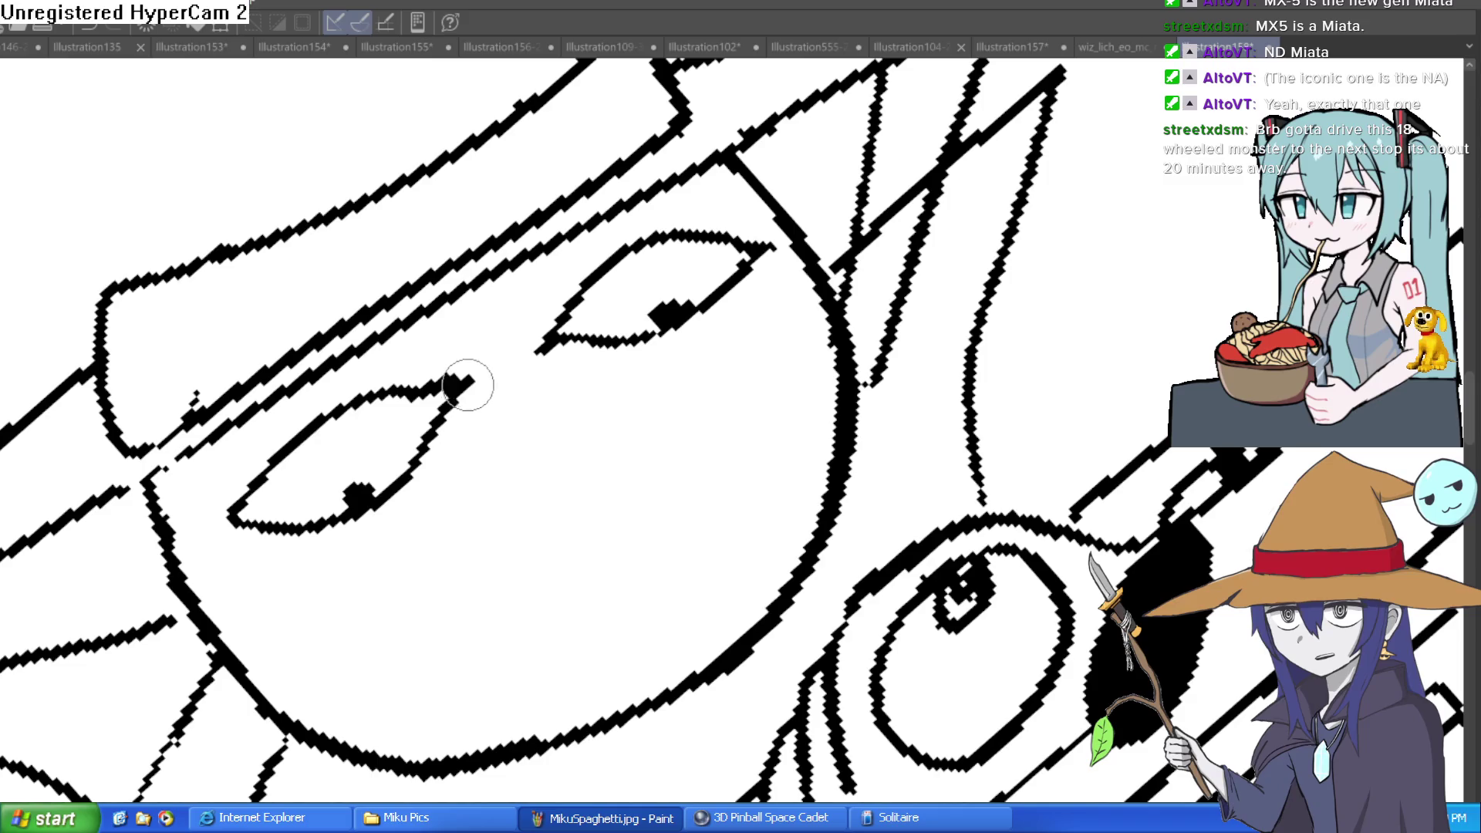
- Draw lines beneath the upper eye and under the lower eye's right side
left_click_drag(679, 313, 652, 289)
left_click_drag(533, 384, 661, 353)
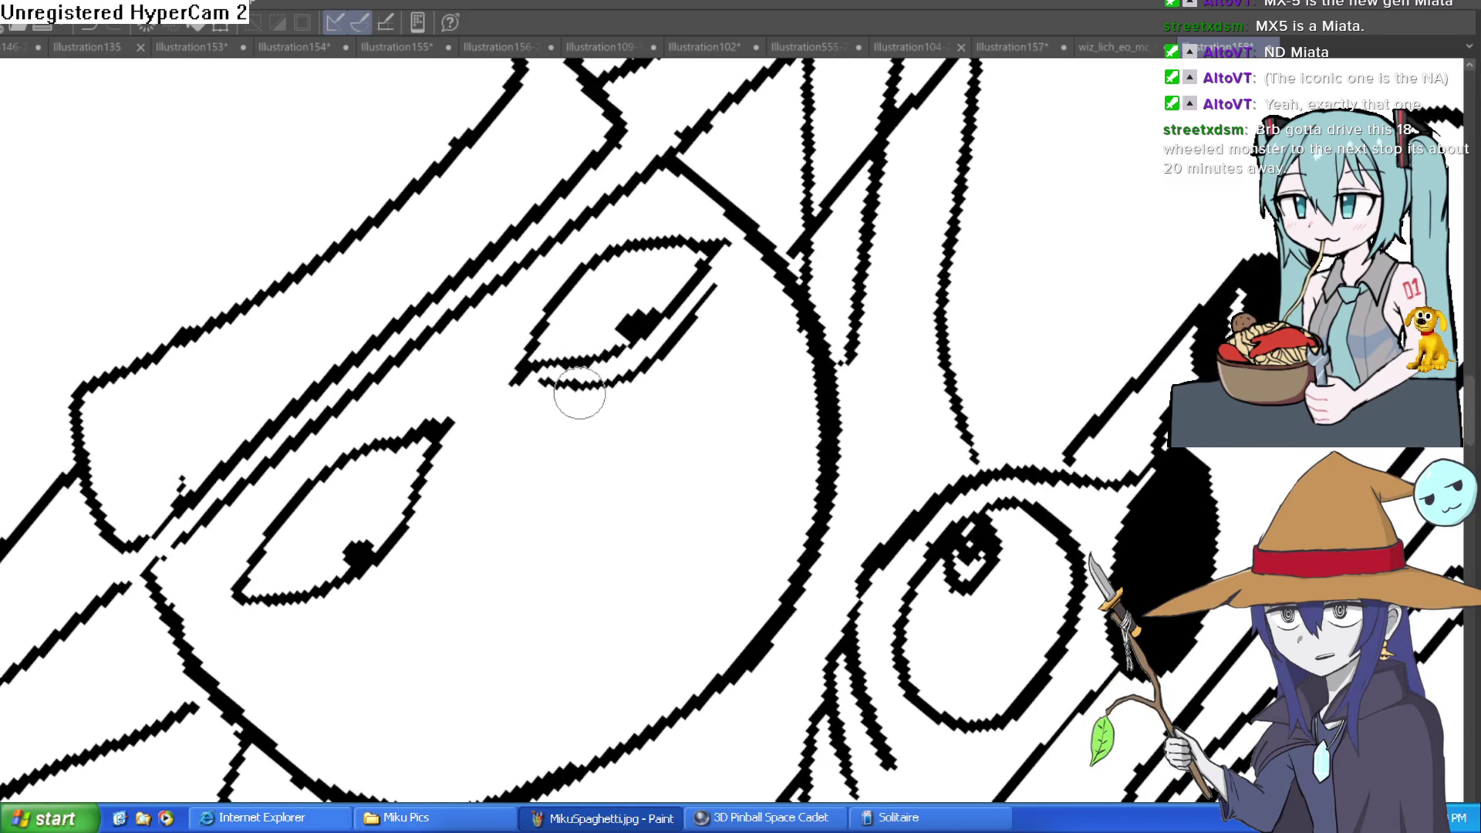
mouse_move(523, 466)
left_mouse_down()
mouse_move(584, 333)
mouse_move(390, 483)
left_mouse_up()
mouse_move(519, 340)
left_mouse_down()
mouse_move(525, 378)
mouse_move(671, 359)
left_mouse_up()
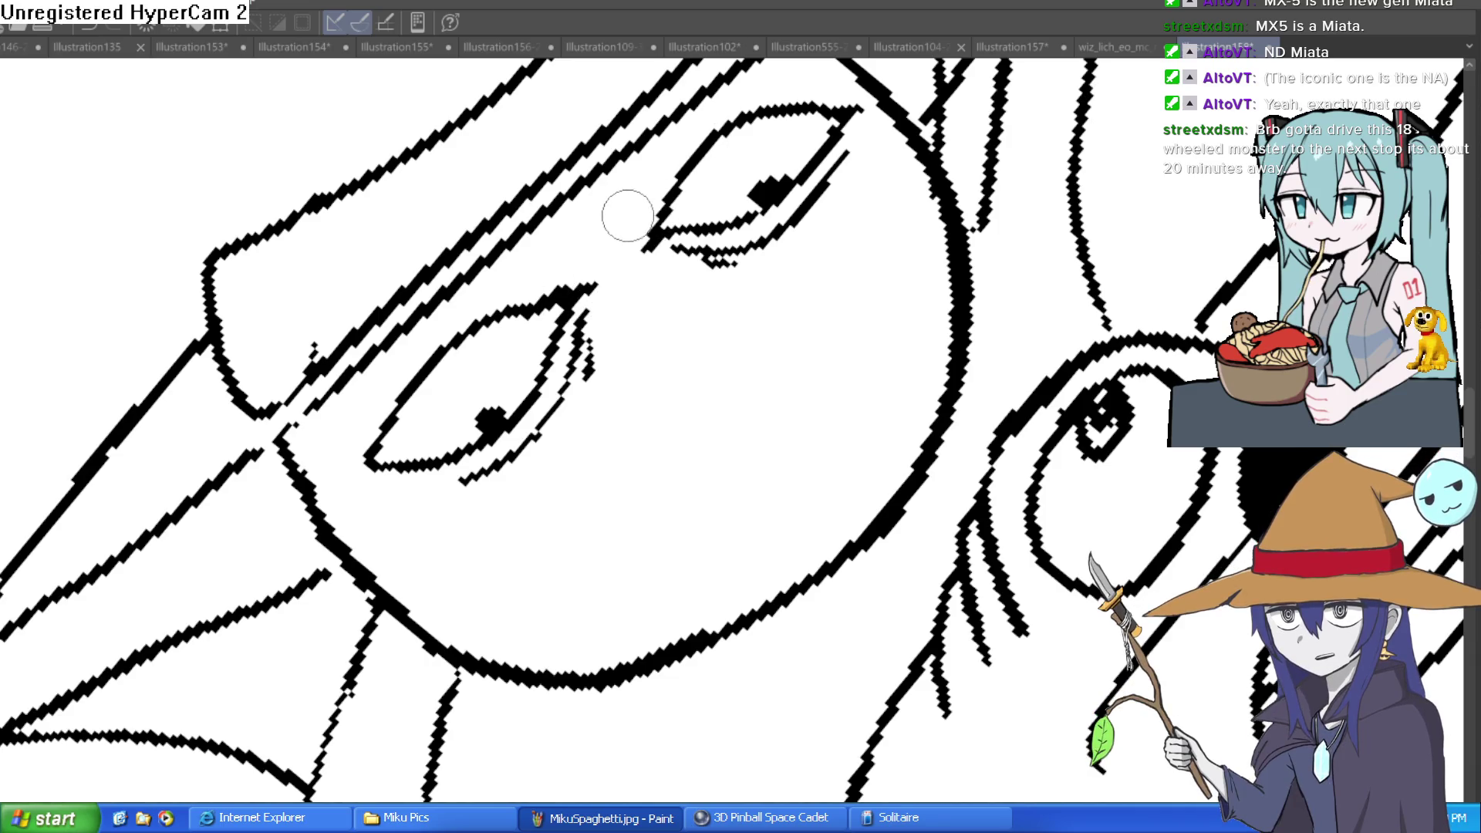
- Add cheek lines, a chin curve and two parallel lines below the mouth
mouse_move(671, 193)
left_mouse_down()
mouse_move(939, 348)
mouse_move(936, 424)
mouse_move(866, 298)
mouse_move(741, 278)
mouse_move(539, 321)
mouse_move(517, 381)
mouse_move(793, 280)
left_mouse_up()
mouse_move(762, 331)
left_mouse_down()
mouse_move(810, 231)
mouse_move(825, 255)
left_mouse_up()
mouse_move(472, 463)
left_mouse_down()
mouse_move(414, 473)
mouse_move(387, 424)
left_mouse_up()
mouse_move(733, 378)
left_mouse_down()
mouse_move(589, 453)
mouse_move(519, 468)
left_mouse_up()
left_click_drag(717, 446, 596, 498)
scroll(779, 439, "down", 5)
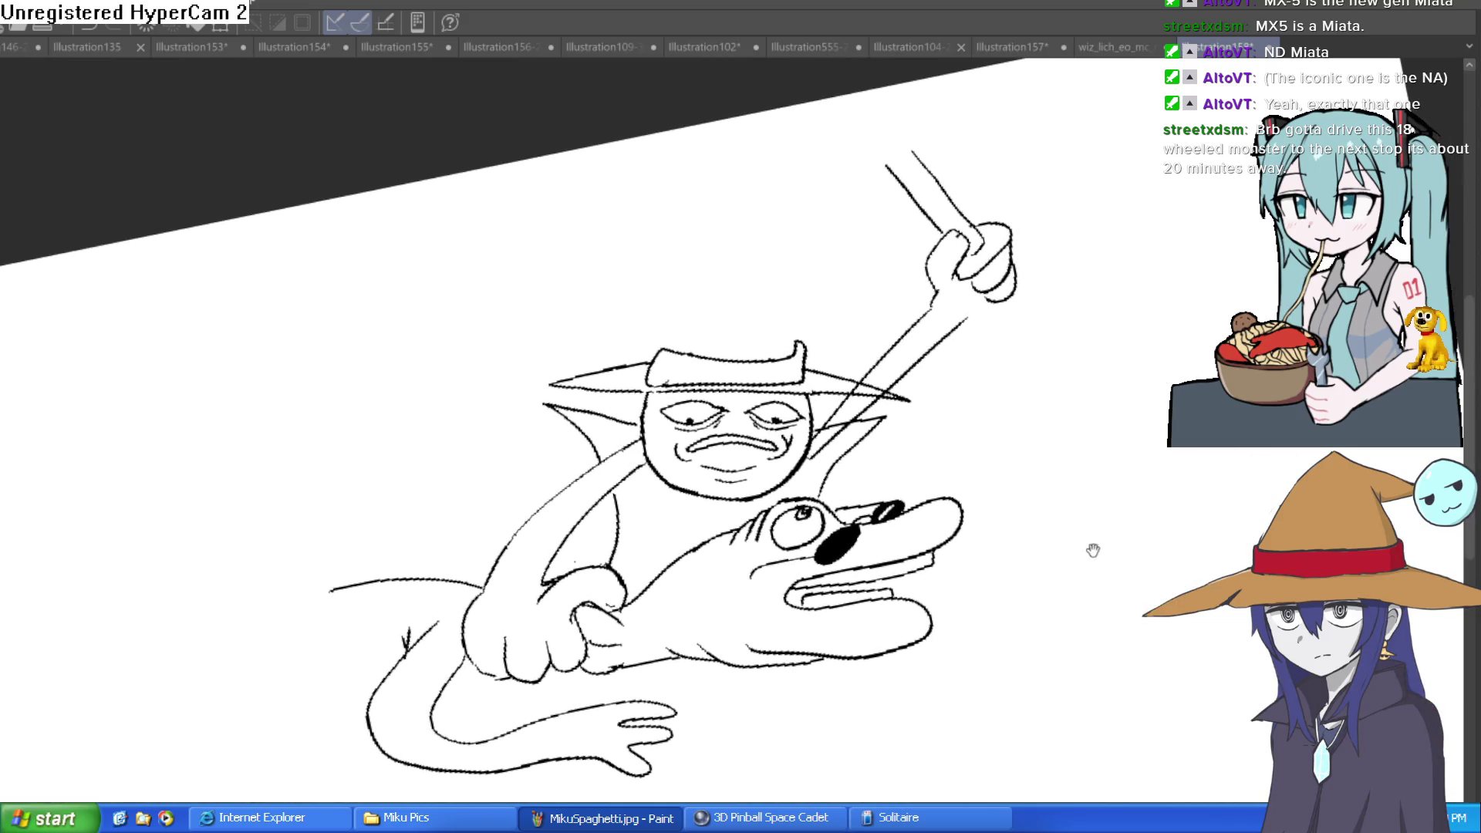
- Draw a body line running down from the creature's face
left_click(704, 515)
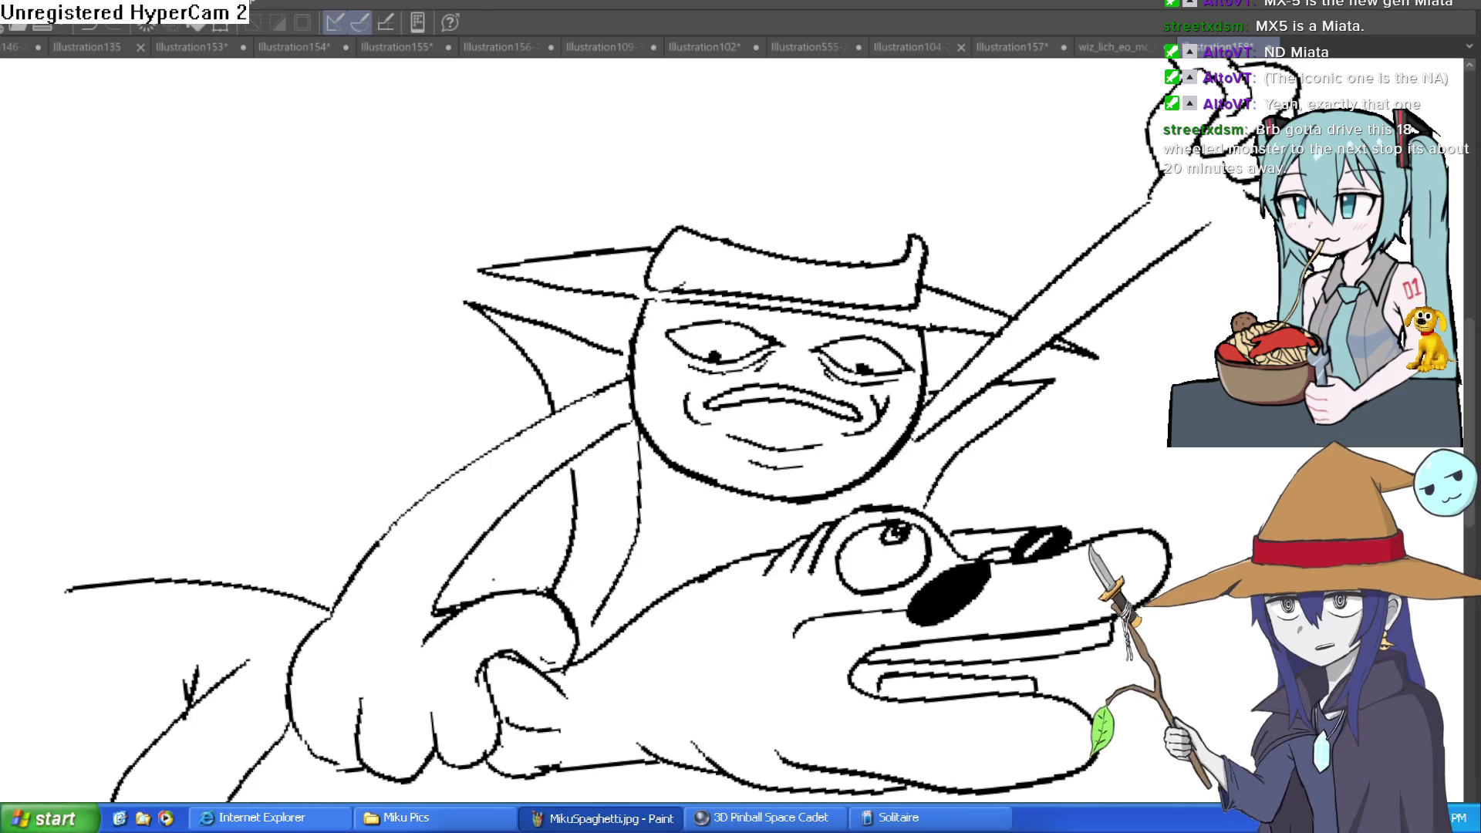
left_click_drag(848, 421, 845, 376)
left_click_drag(890, 399, 875, 388)
left_click_drag(976, 336, 925, 479)
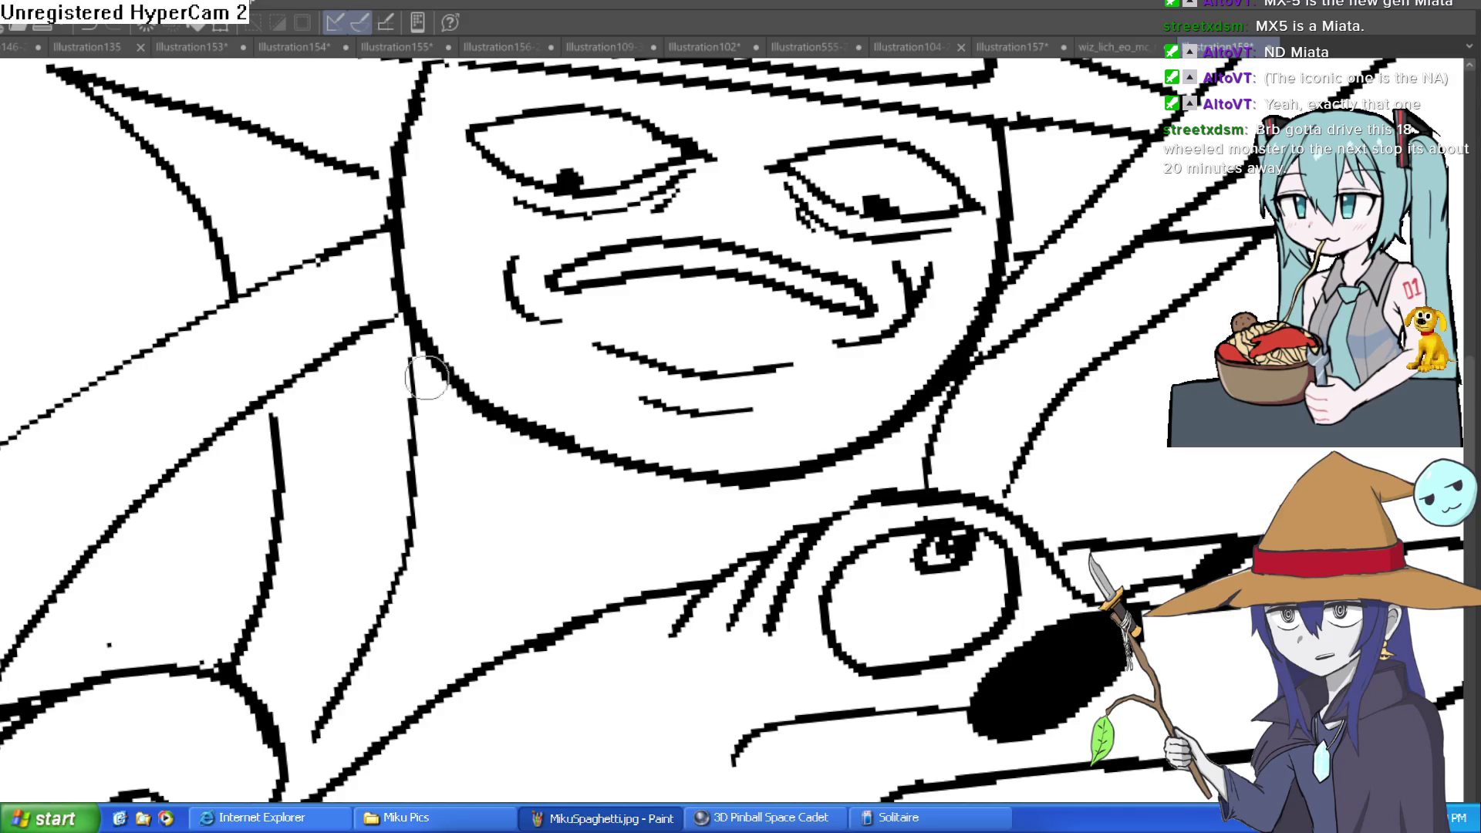
- Sketch spikes rising from the hat brim to begin a tall pointed hat, undoing the left one
scroll(665, 502, "down", 3)
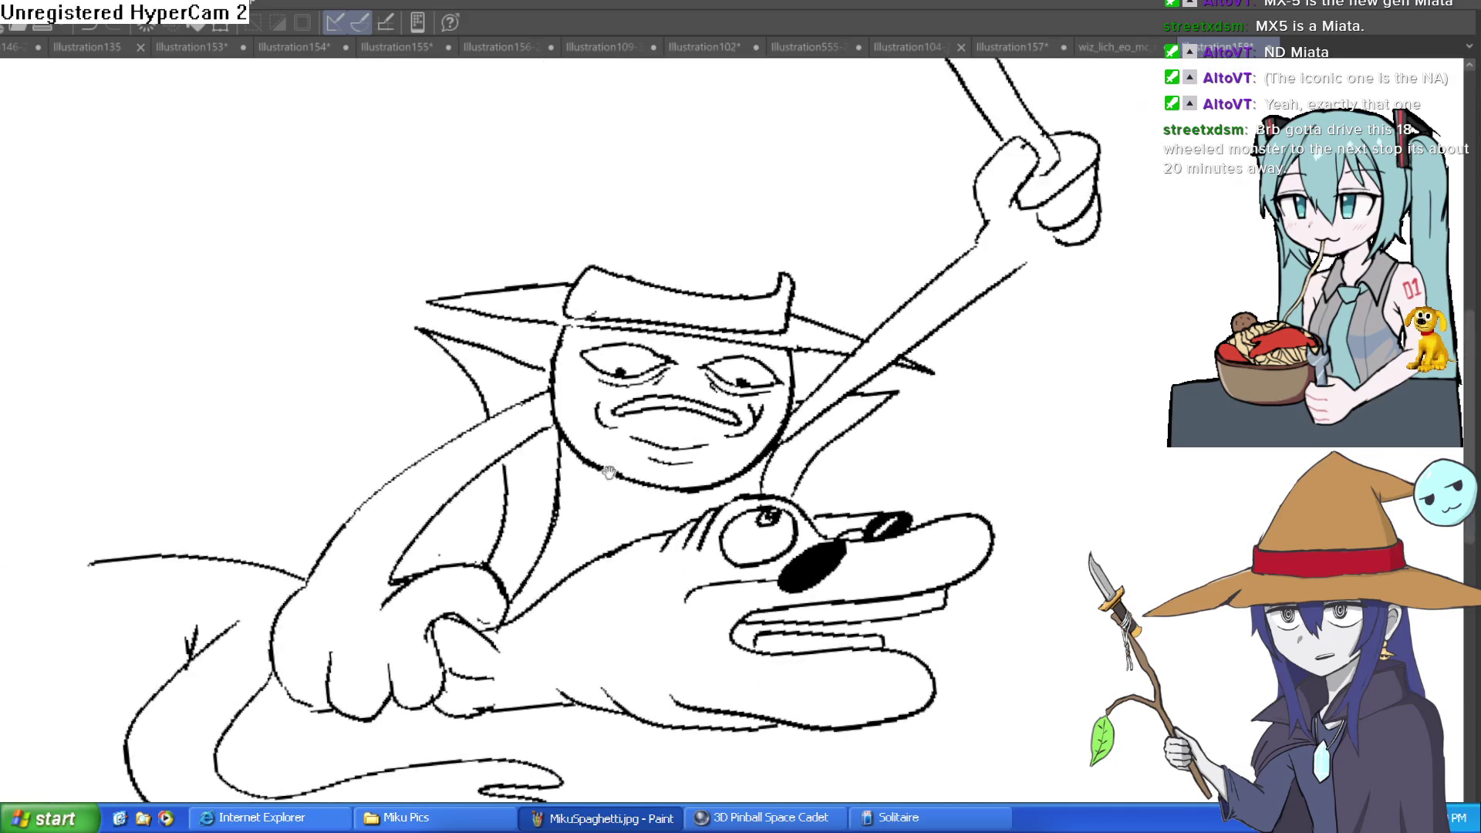
left_click_drag(677, 417, 661, 331)
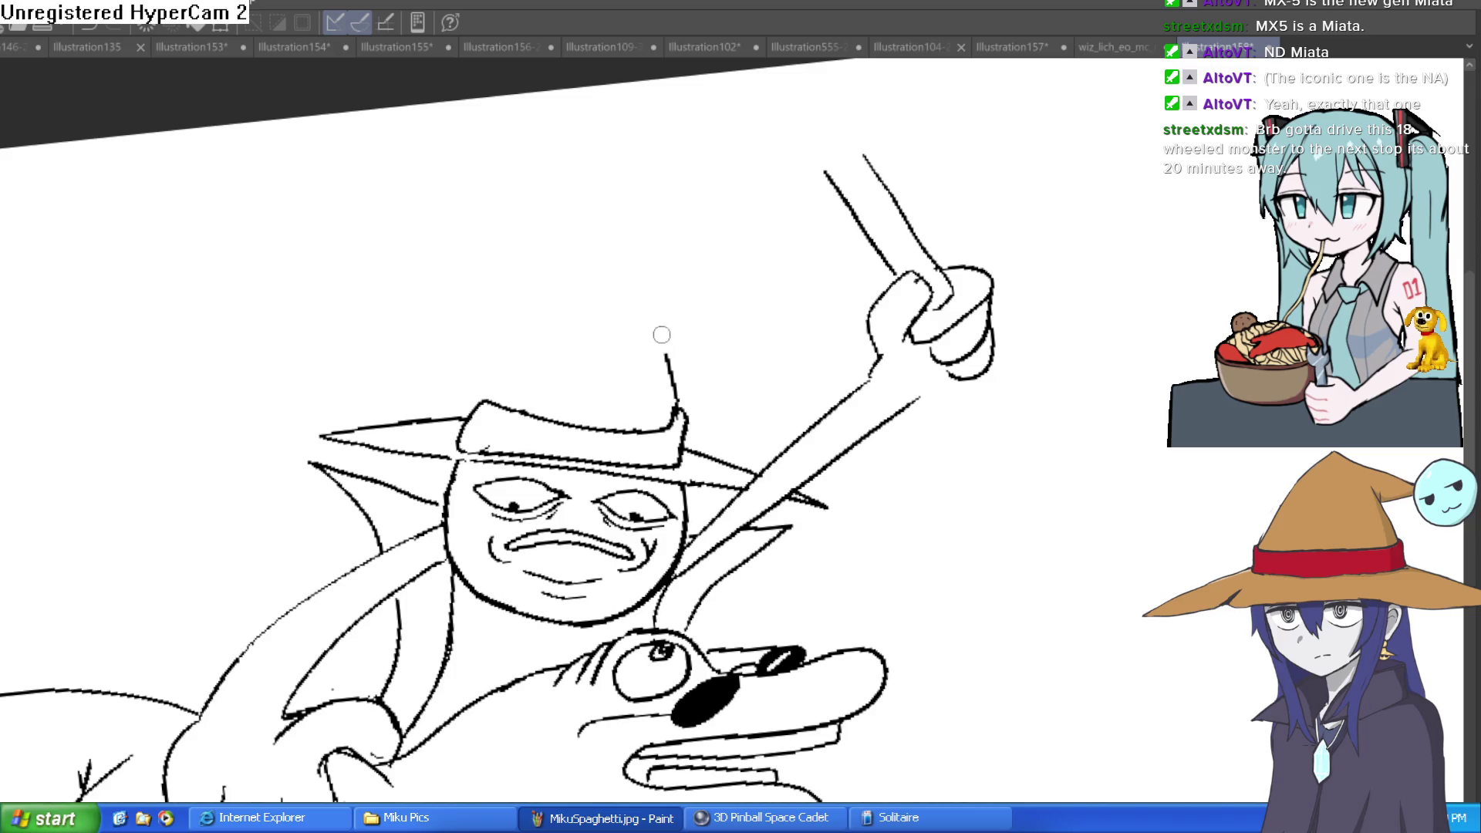
mouse_move(500, 411)
left_mouse_down()
mouse_move(488, 380)
mouse_move(463, 421)
left_mouse_up()
key("ctrl+z")
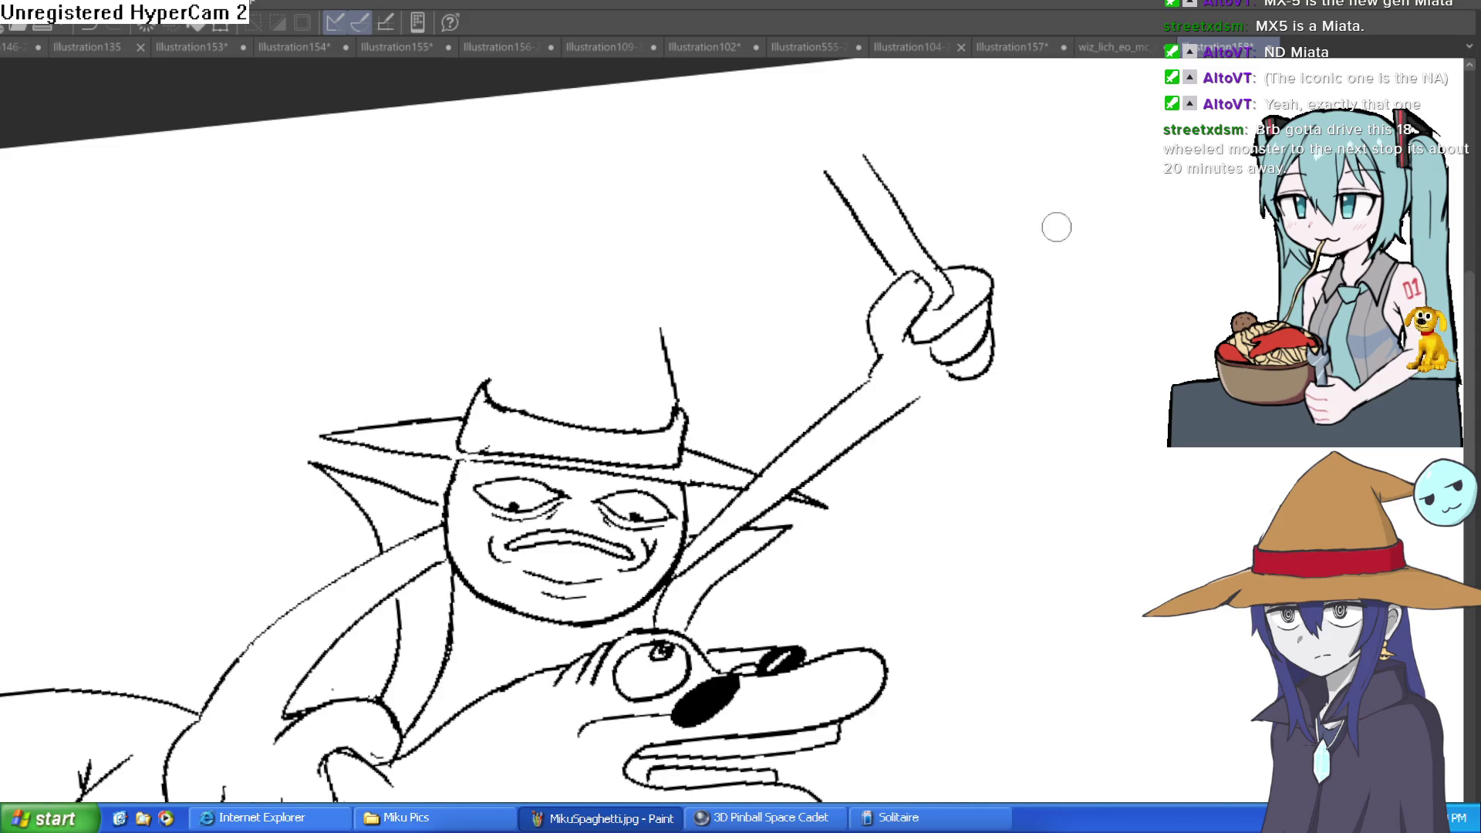
key("asciicircum")
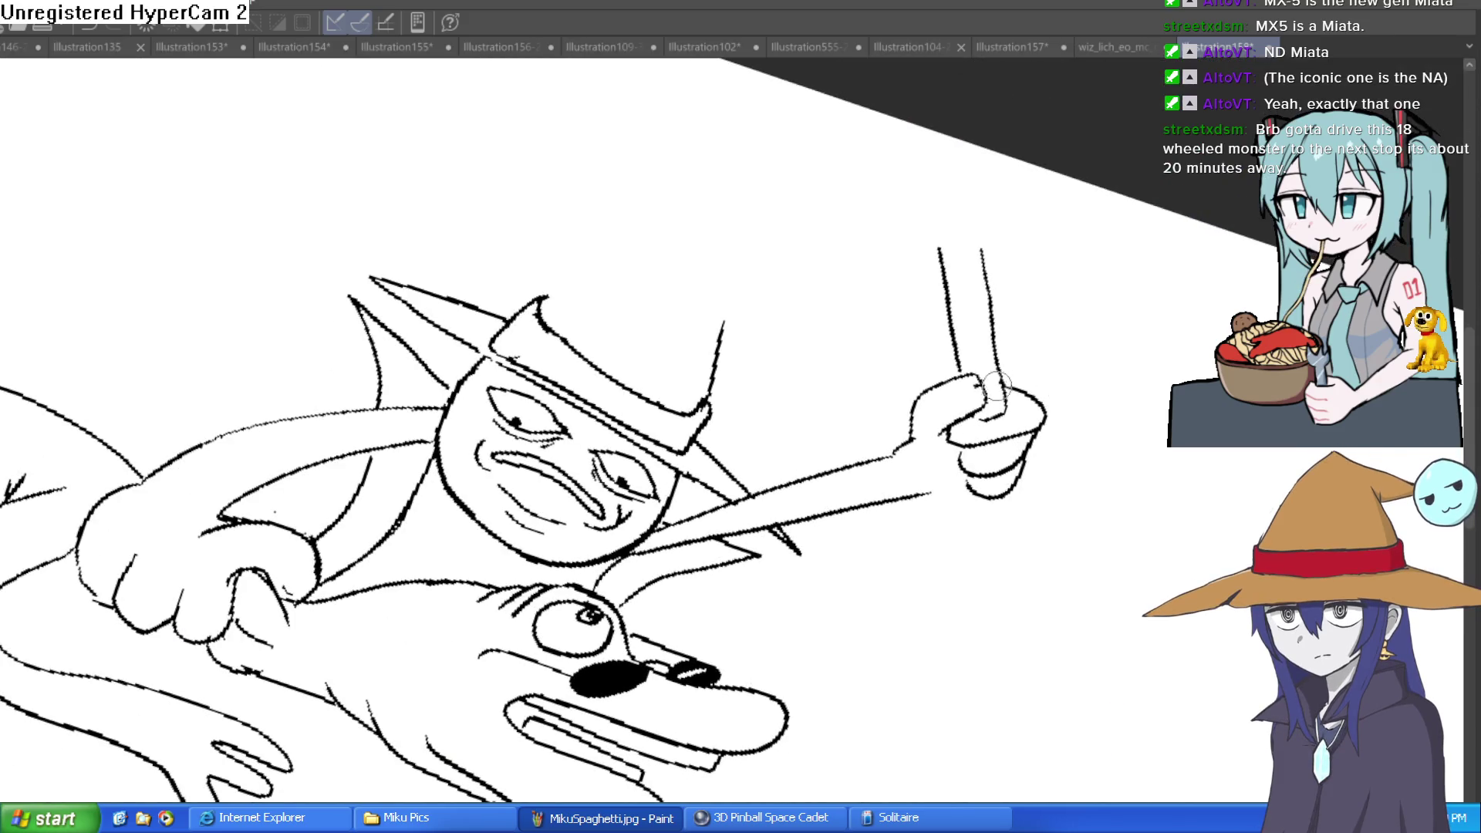
- Draw a block-shaped handle end beside the raised fist, removing a stray stroke part
mouse_move(887, 308)
left_mouse_down()
mouse_move(850, 247)
mouse_move(942, 173)
mouse_move(855, 131)
left_mouse_up()
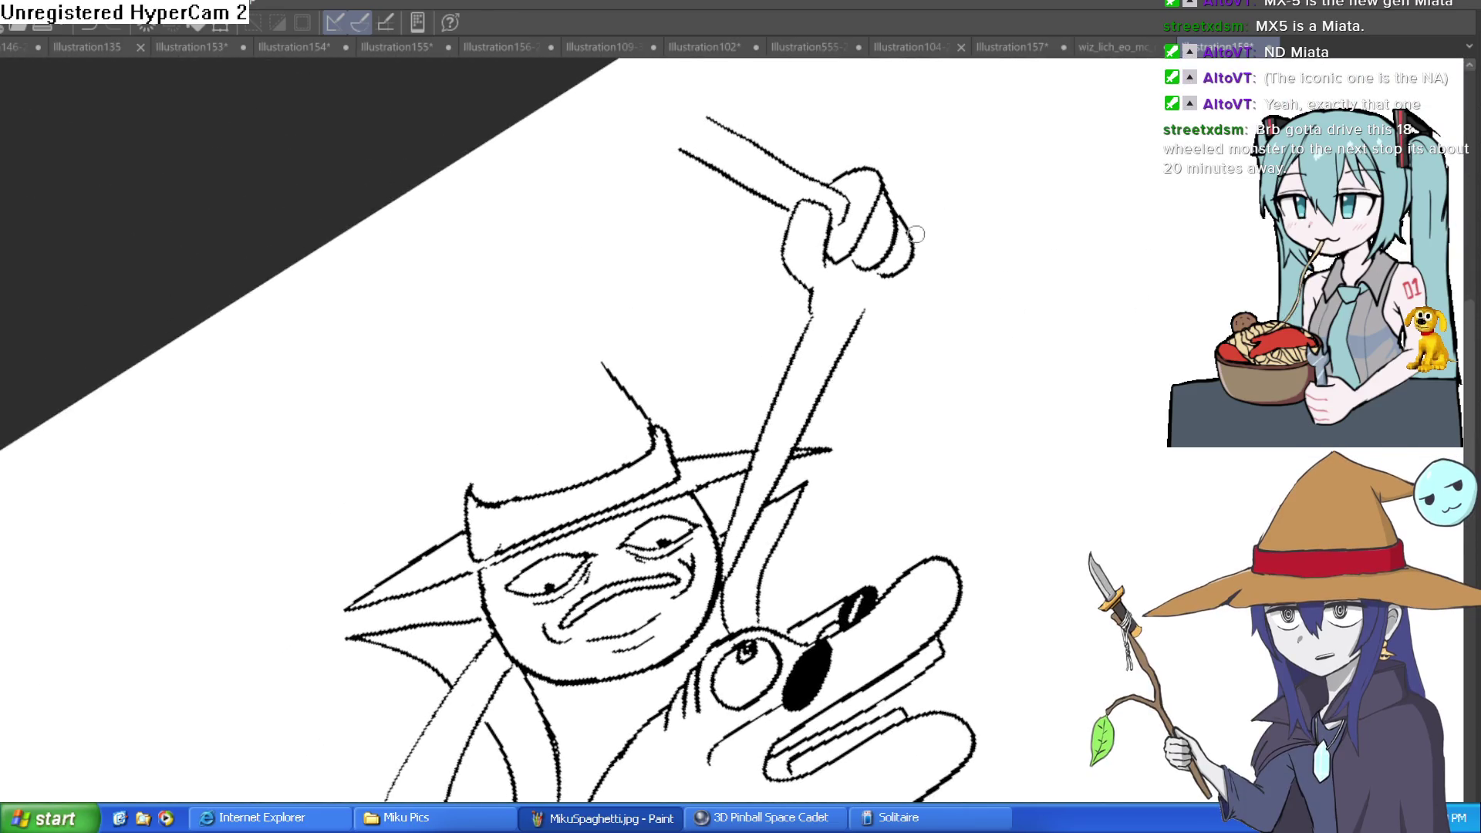
scroll(915, 234, "up", 2)
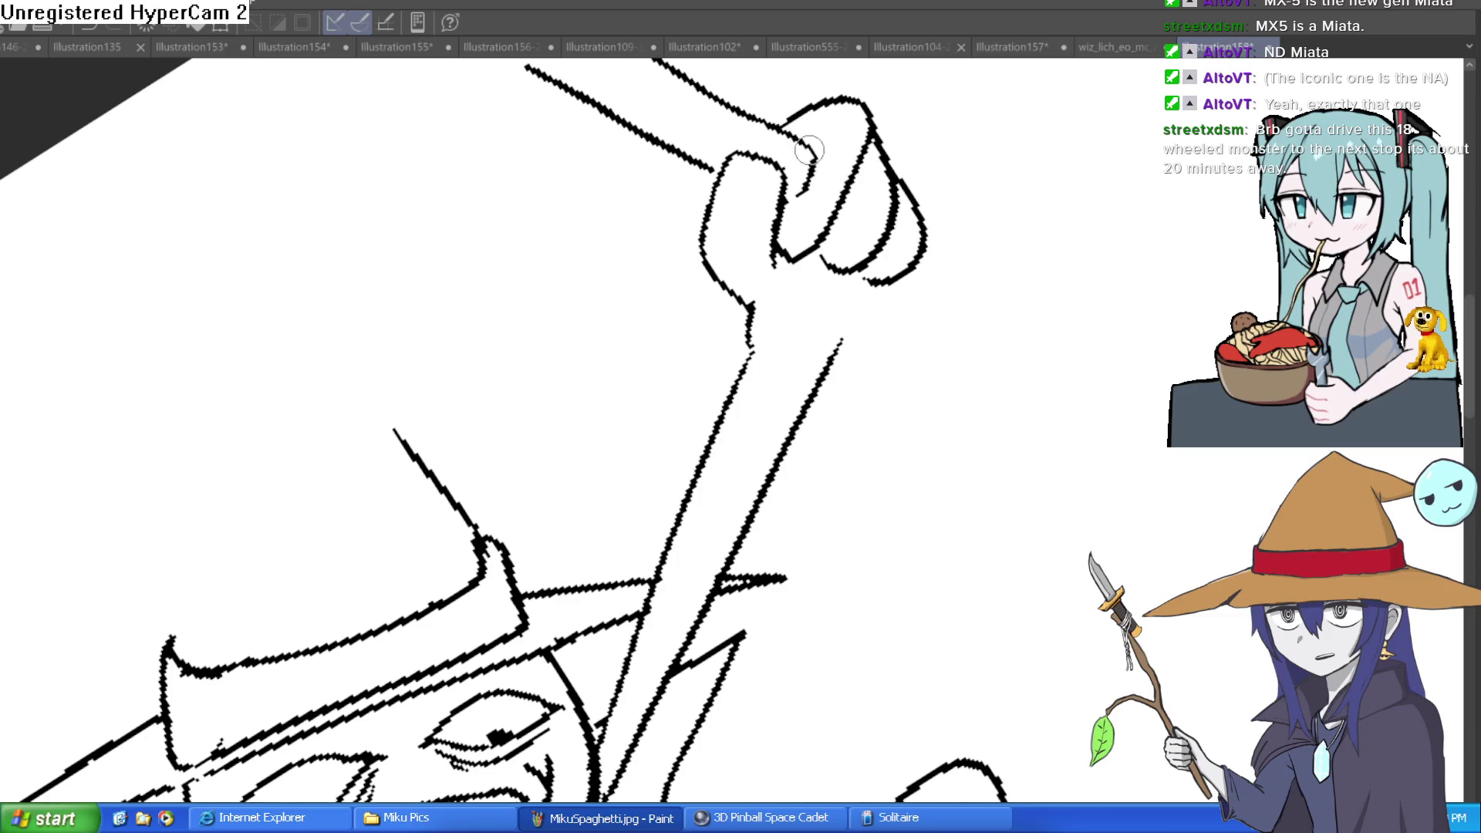
mouse_move(918, 220)
left_mouse_down()
mouse_move(987, 256)
mouse_move(955, 314)
left_mouse_up()
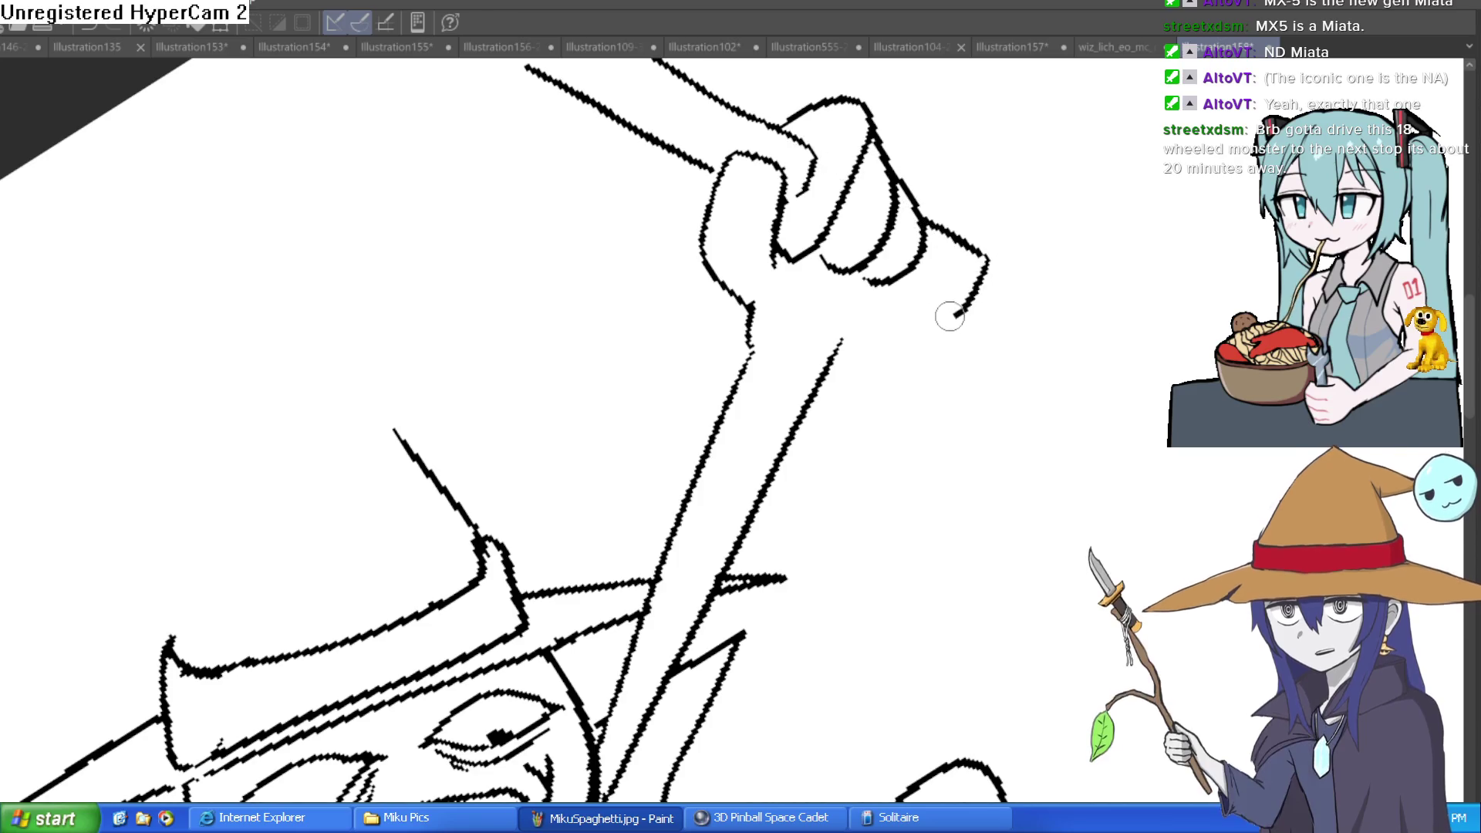
key("ctrl+z")
mouse_move(984, 251)
left_mouse_down()
mouse_move(985, 293)
mouse_move(895, 292)
mouse_move(887, 277)
mouse_move(841, 297)
mouse_move(855, 269)
mouse_move(799, 270)
mouse_move(845, 235)
mouse_move(822, 266)
mouse_move(849, 249)
left_mouse_up()
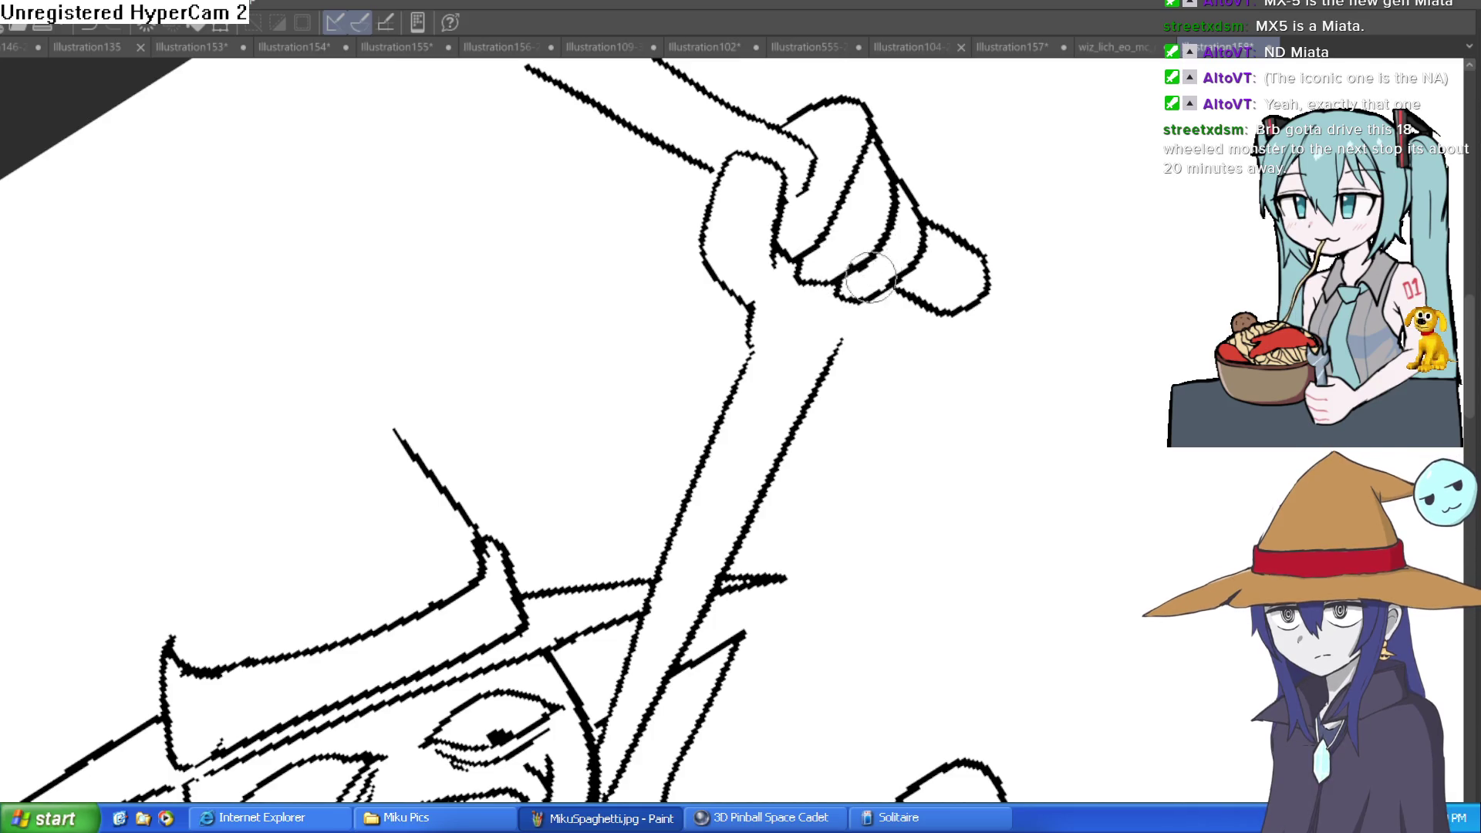
- Cap the top of the handle's two long lines with a rounded end
mouse_move(870, 276)
left_mouse_down()
mouse_move(1083, 433)
mouse_move(818, 347)
left_mouse_up()
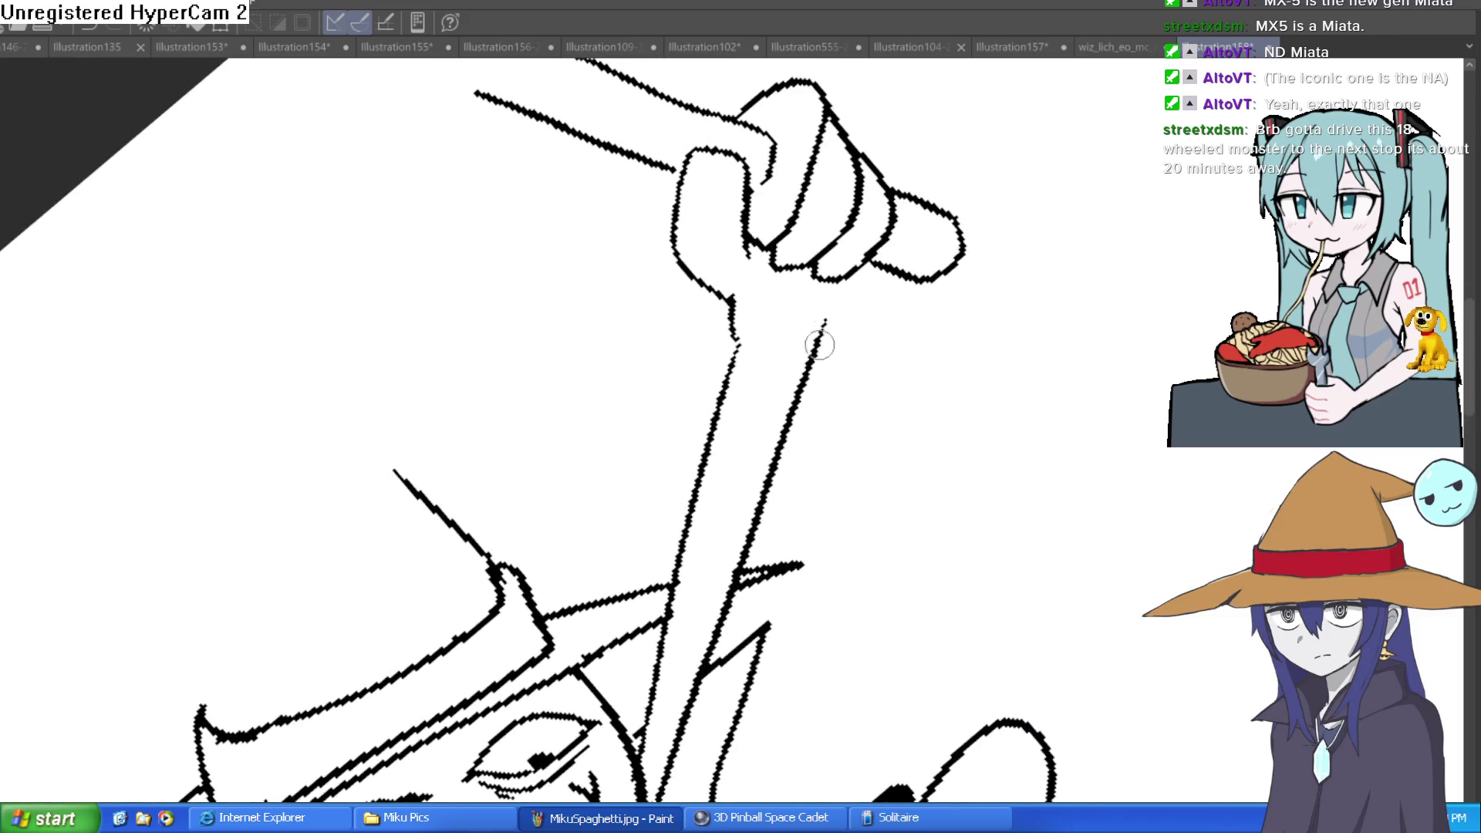
mouse_move(894, 264)
left_mouse_down()
mouse_move(1044, 420)
mouse_move(982, 373)
mouse_move(993, 339)
left_mouse_up()
scroll(962, 255, "up", 5)
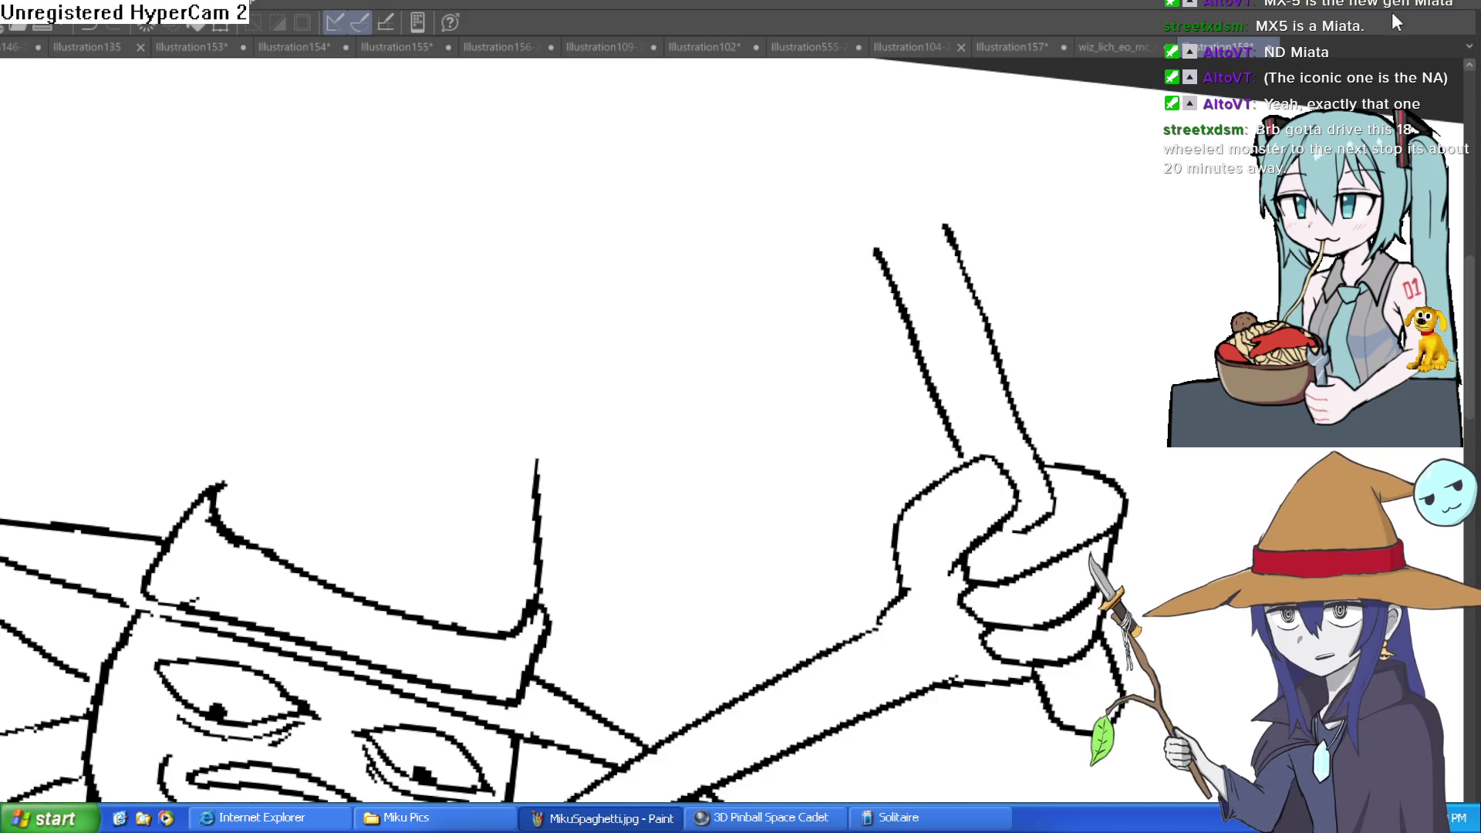
mouse_move(1038, 258)
left_mouse_down()
mouse_move(754, 340)
mouse_move(827, 274)
left_mouse_up()
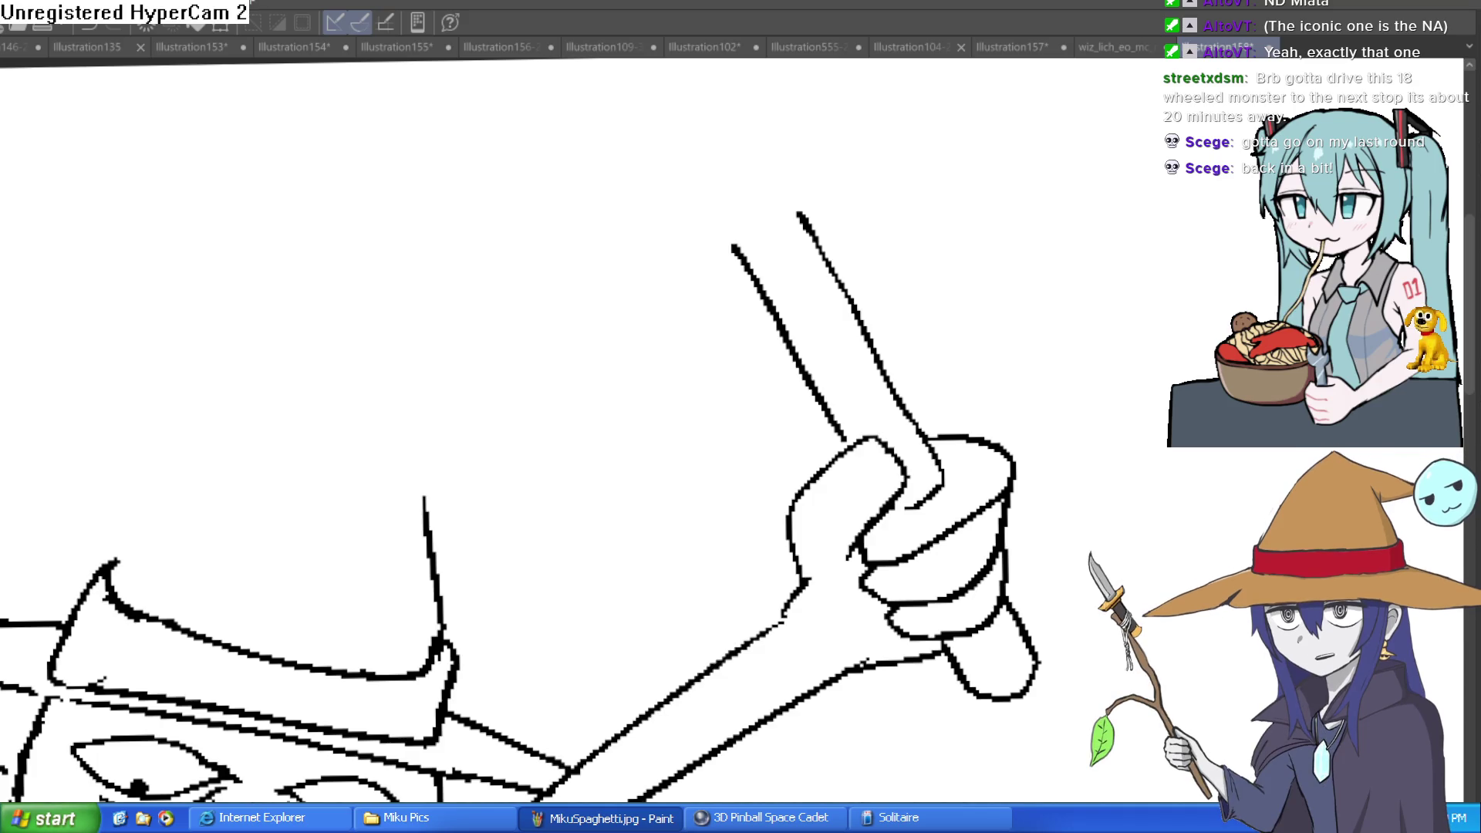
left_click_drag(733, 245, 798, 217)
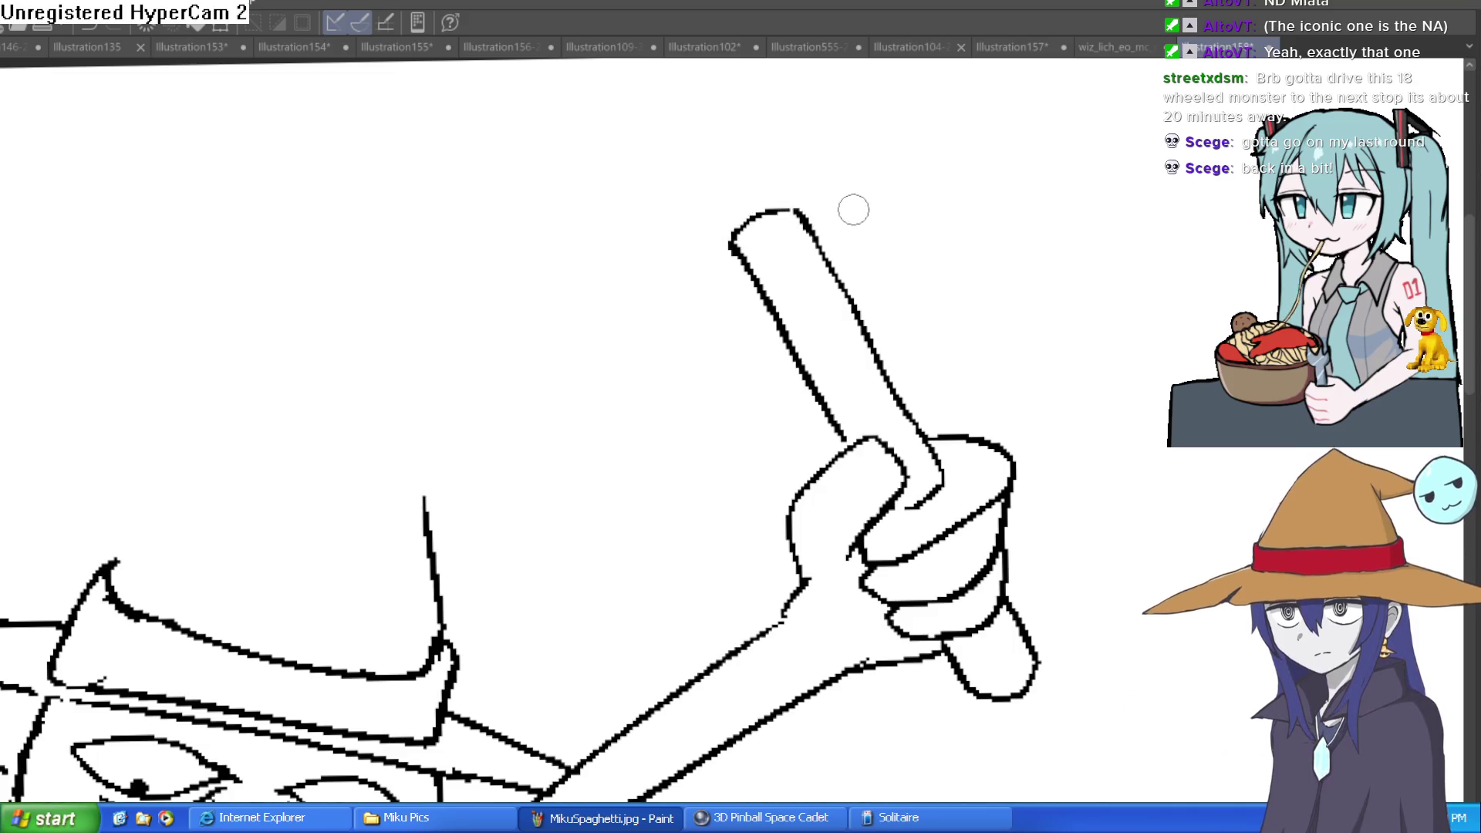
- Outline a rectangular hammer head across the handle top, with top edge, closed ends and left extension
left_click_drag(806, 210, 878, 169)
mouse_move(736, 264)
left_mouse_down()
mouse_move(651, 324)
mouse_move(600, 302)
mouse_move(567, 236)
left_mouse_up()
left_click_drag(884, 164, 879, 125)
left_click_drag(621, 267, 808, 149)
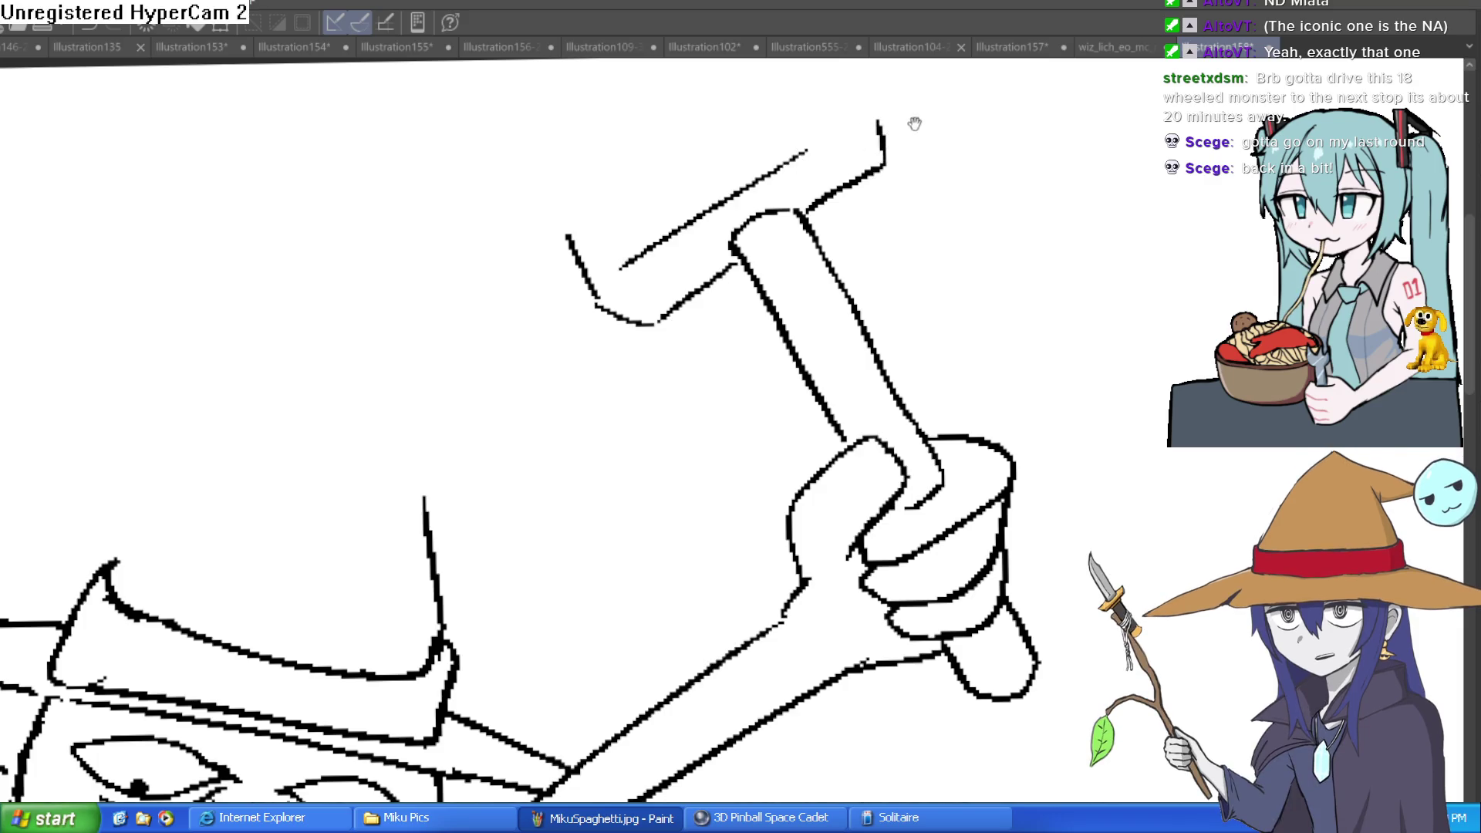
scroll(875, 245, "up", 3)
mouse_move(875, 246)
left_mouse_down()
mouse_move(841, 174)
mouse_move(818, 164)
mouse_move(802, 212)
mouse_move(841, 247)
left_mouse_up()
mouse_move(803, 193)
left_mouse_down()
mouse_move(834, 163)
mouse_move(588, 294)
mouse_move(589, 341)
left_mouse_up()
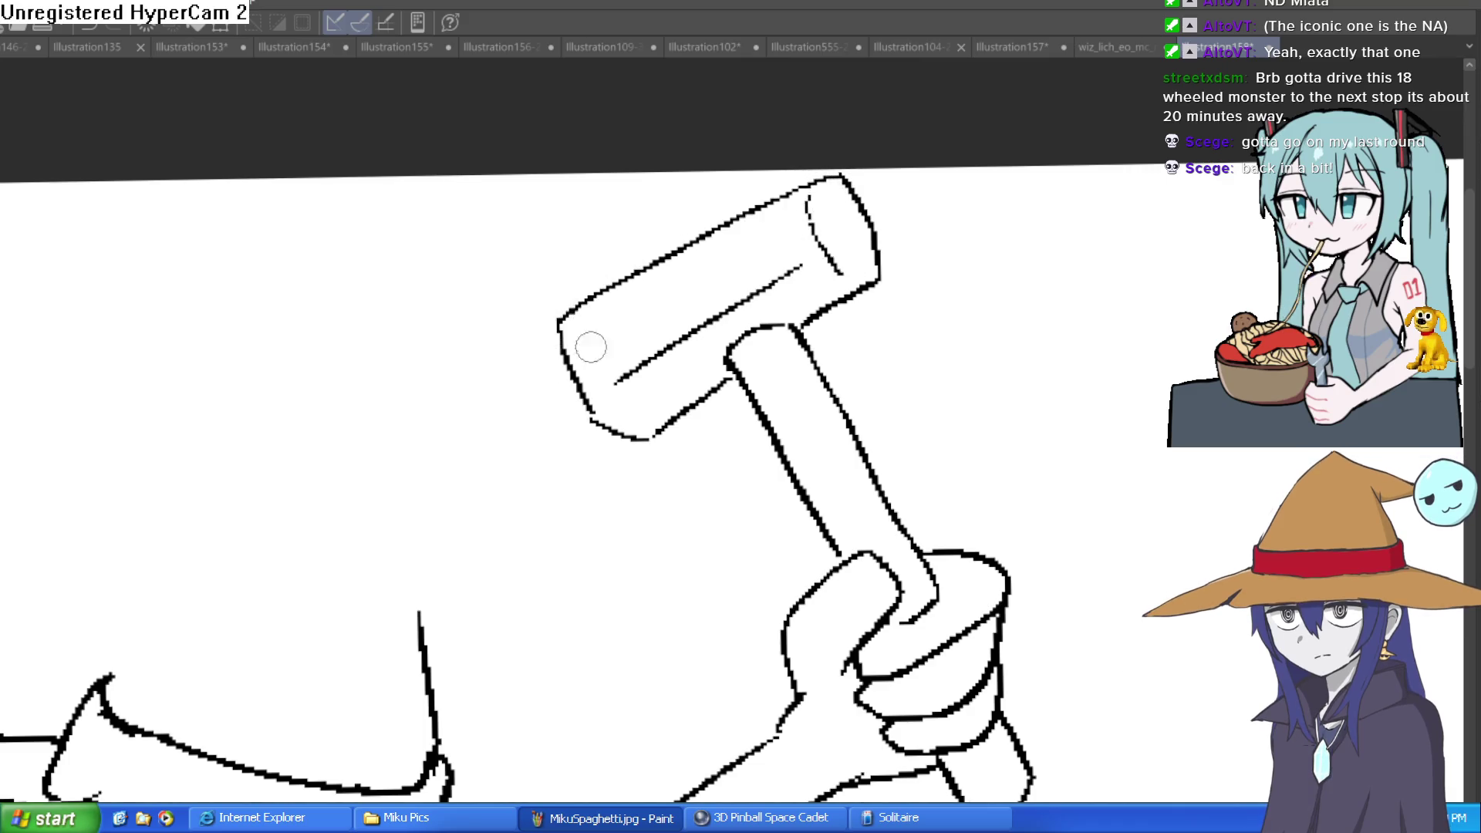
scroll(902, 320, "down", 3)
mouse_move(1079, 426)
left_mouse_down()
mouse_move(1053, 386)
mouse_move(1050, 473)
mouse_move(1033, 408)
mouse_move(969, 395)
left_mouse_up()
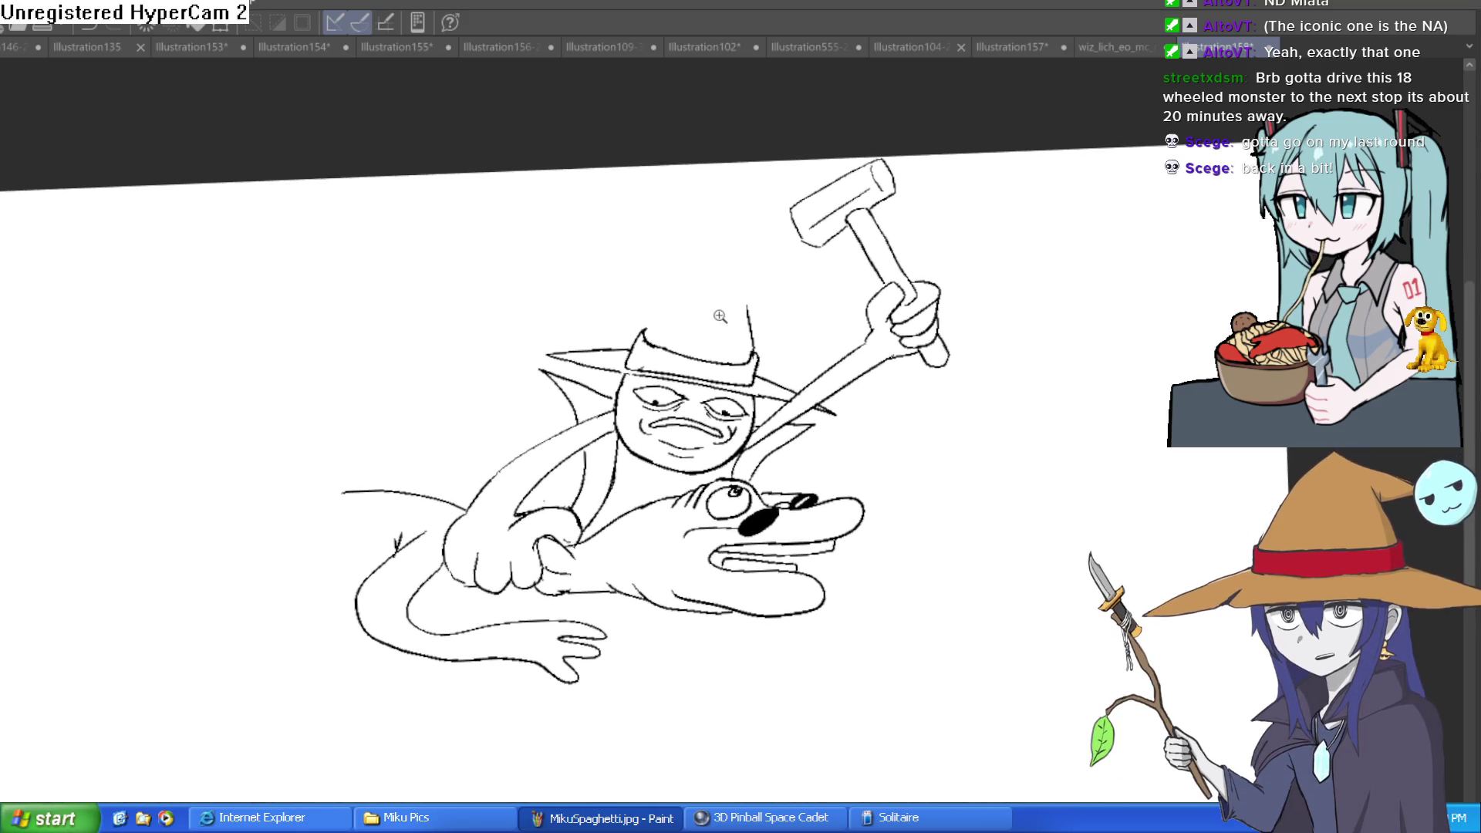
scroll(846, 384, "up", 5)
- Lengthen the hat into a tall pointed cap whose tip curls toward a pompom
left_click_drag(463, 399, 505, 377)
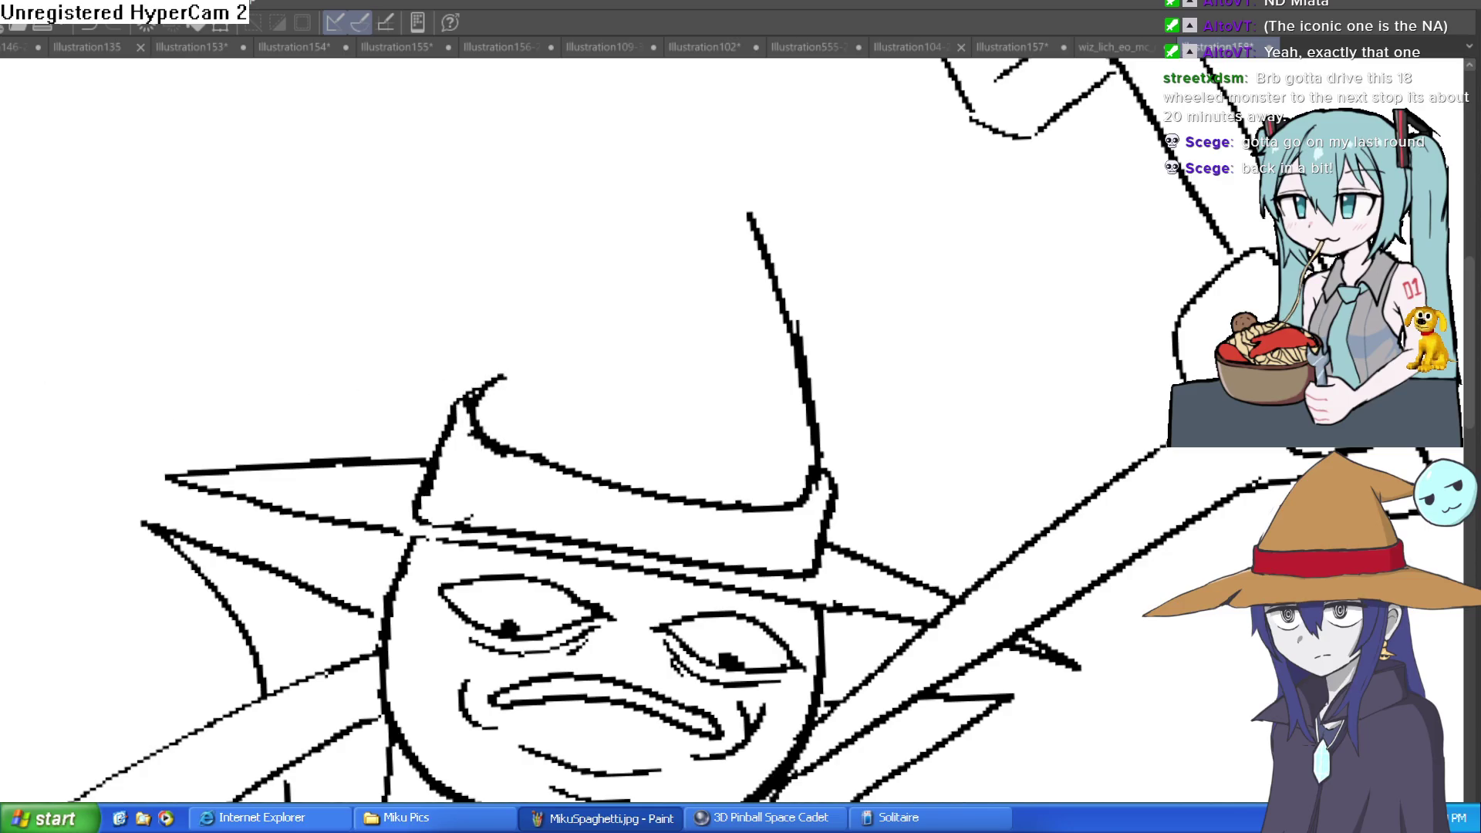
left_click_drag(486, 386, 617, 259)
mouse_move(755, 232)
left_mouse_down()
mouse_move(678, 159)
mouse_move(450, 210)
left_mouse_up()
mouse_move(607, 272)
left_mouse_down()
mouse_move(639, 235)
mouse_move(577, 295)
mouse_move(462, 232)
left_mouse_up()
mouse_move(456, 255)
left_mouse_down()
mouse_move(467, 220)
mouse_move(325, 160)
mouse_move(463, 232)
left_mouse_up()
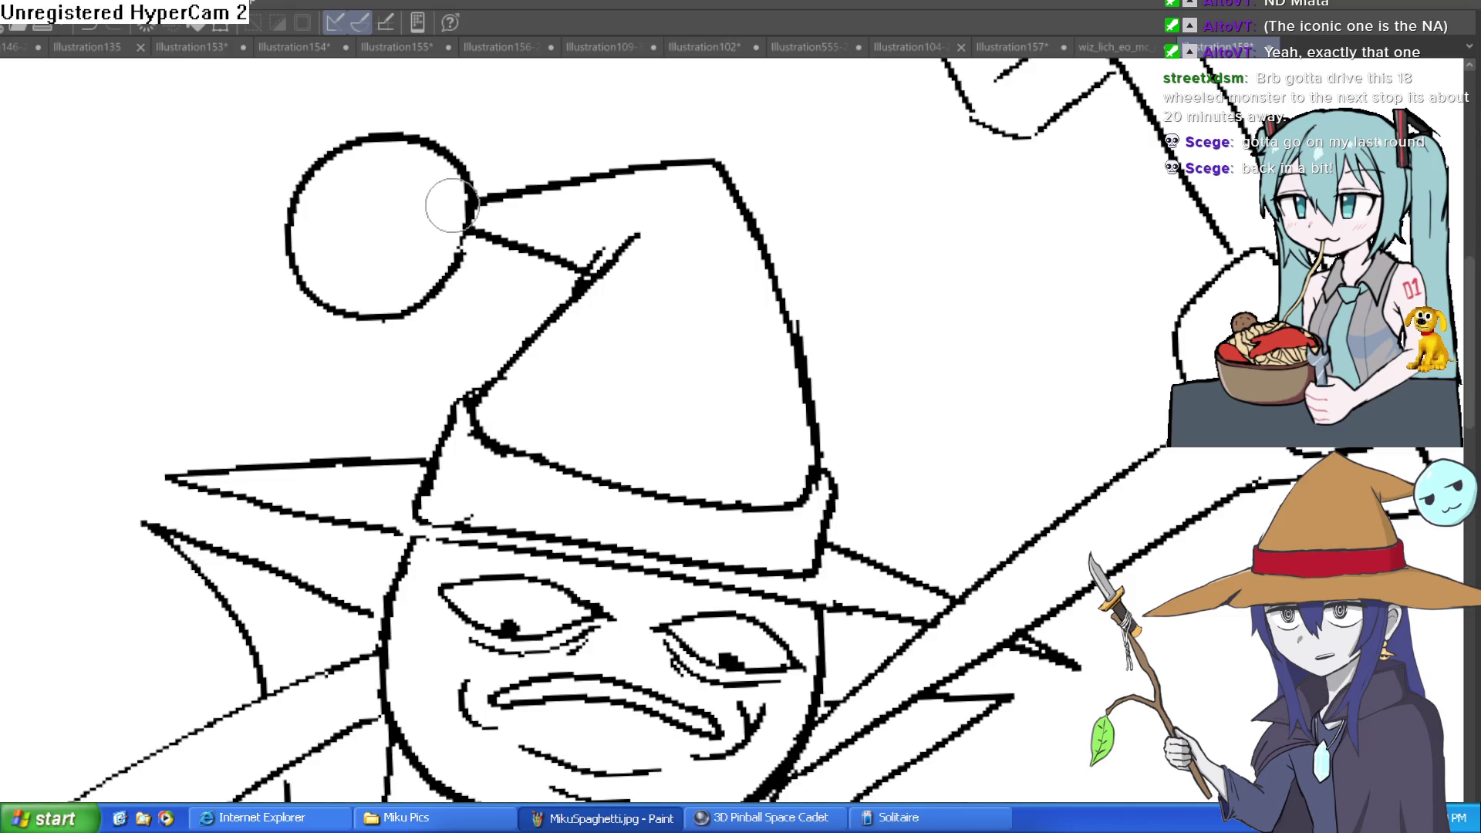
scroll(447, 215, "down", 3)
left_click_drag(530, 242, 794, 305)
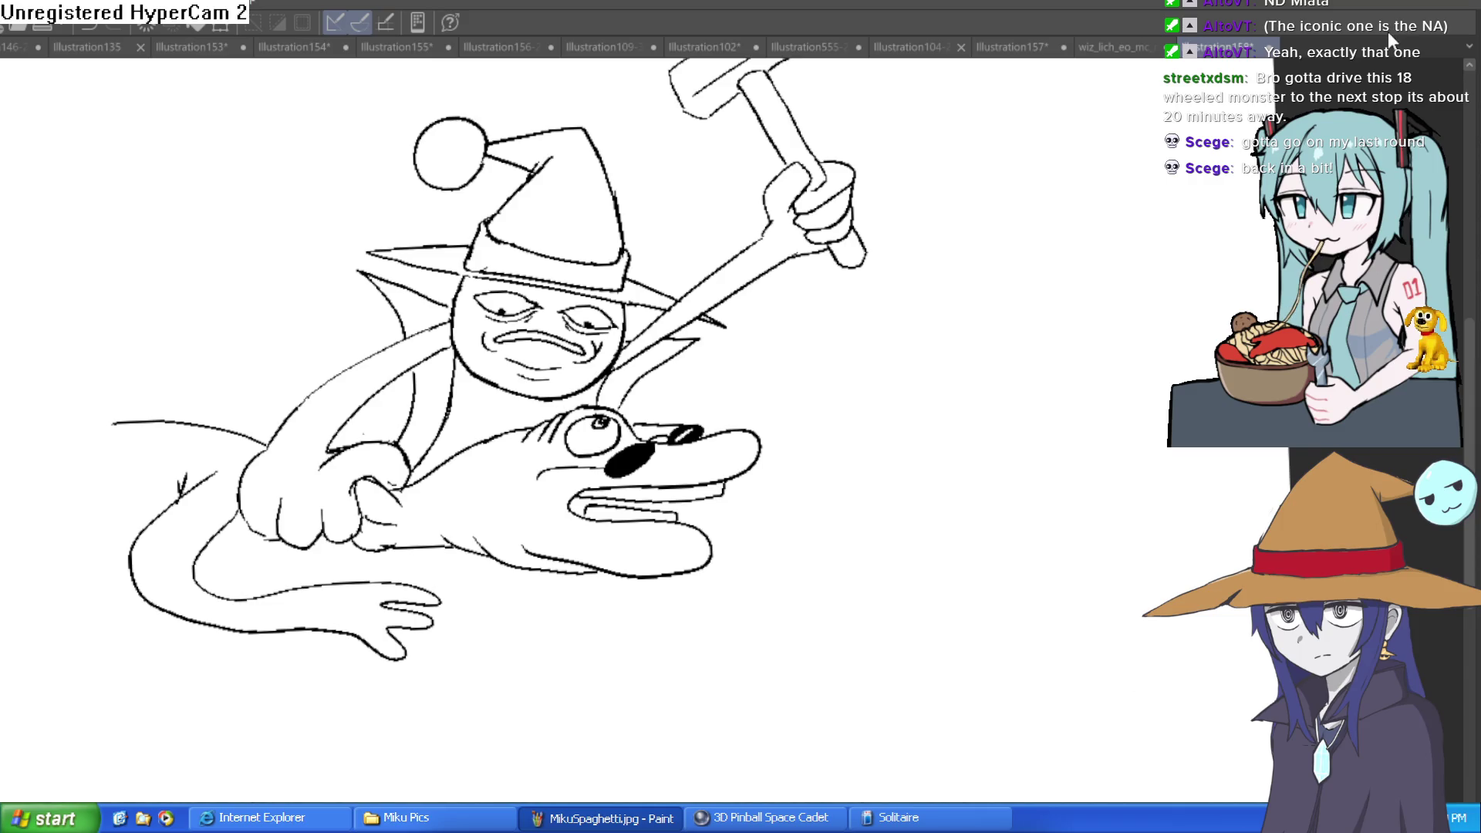
mouse_move(989, 332)
left_mouse_down()
mouse_move(972, 404)
mouse_move(1027, 375)
left_mouse_up()
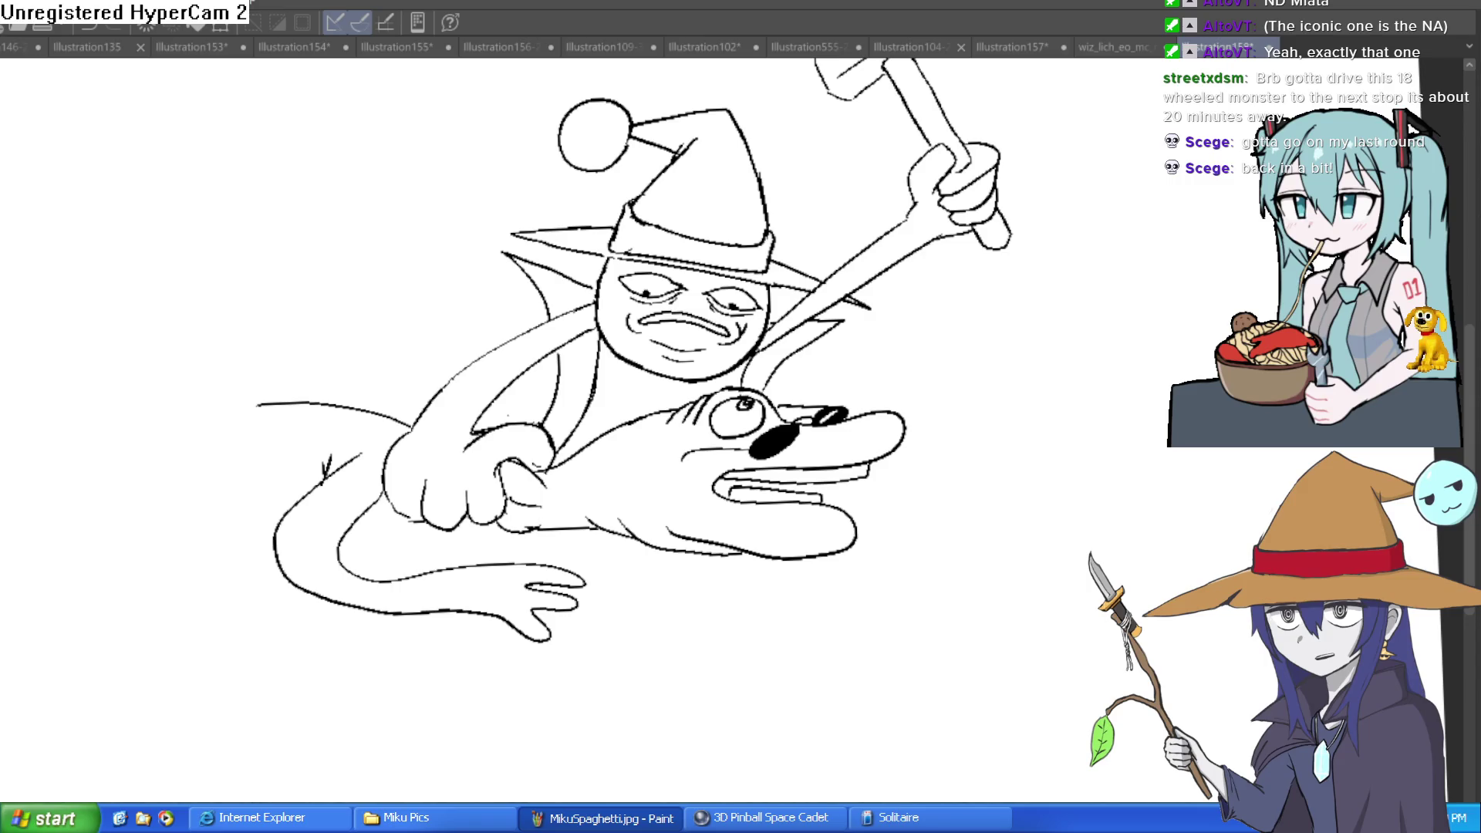
- Paint a white shine across the black sunglasses lens and draw a curved tail line
mouse_move(787, 479)
left_mouse_down()
mouse_move(794, 534)
mouse_move(828, 330)
left_mouse_up()
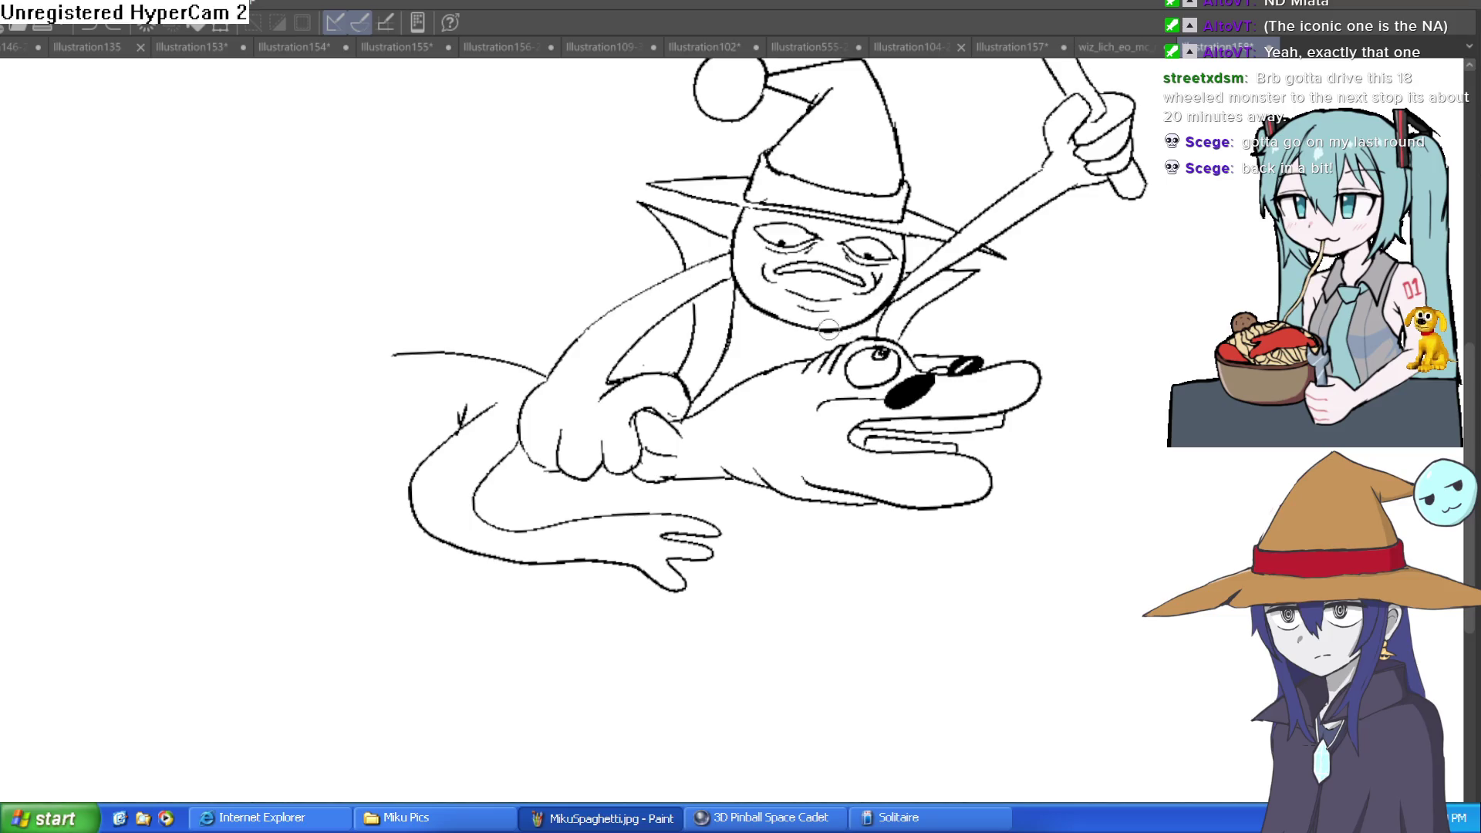
left_click_drag(705, 482, 747, 509)
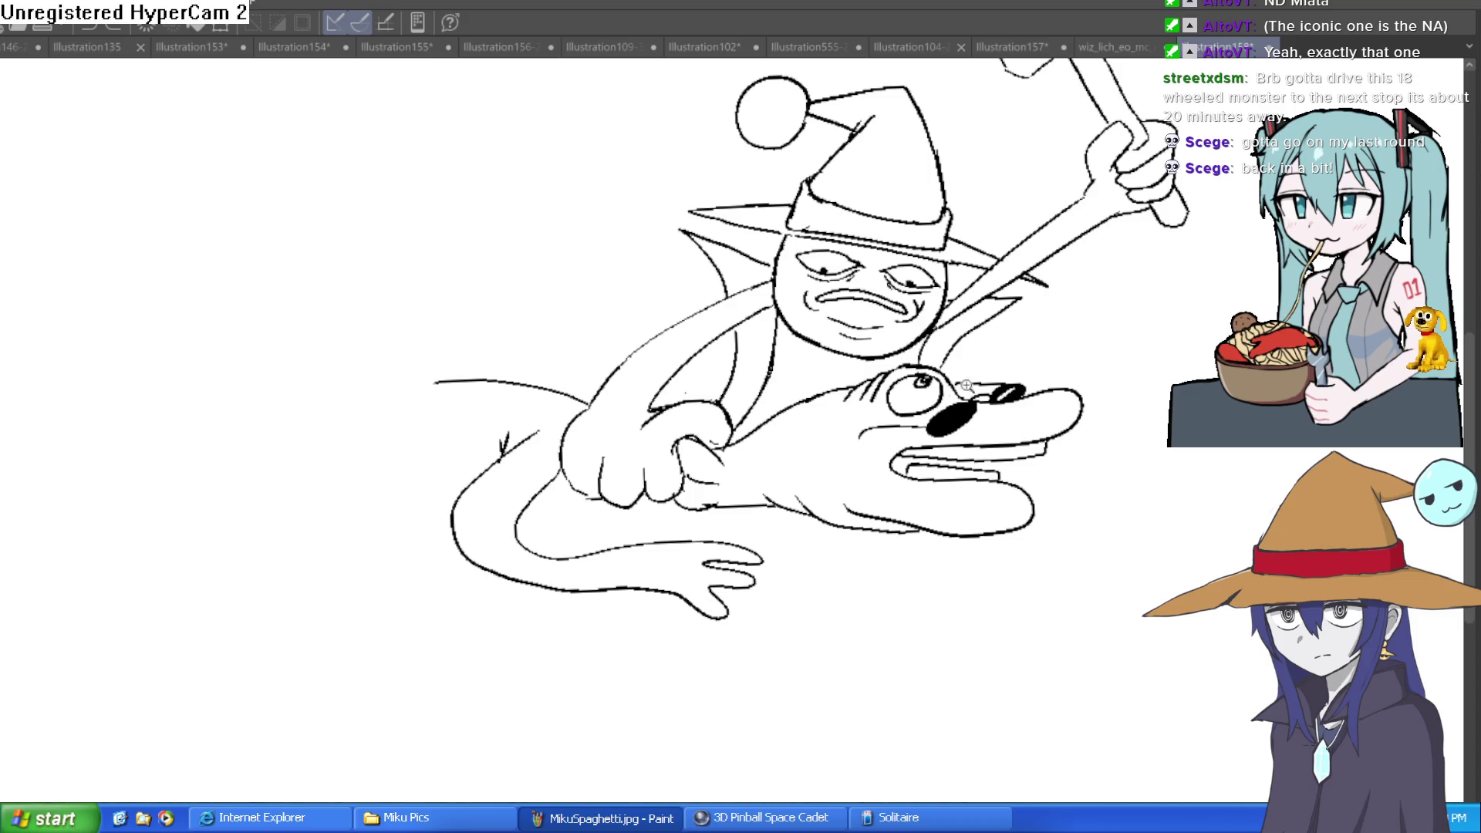
scroll(967, 385, "up", 5)
mouse_move(1015, 393)
left_mouse_down()
mouse_move(942, 463)
mouse_move(993, 429)
left_mouse_up()
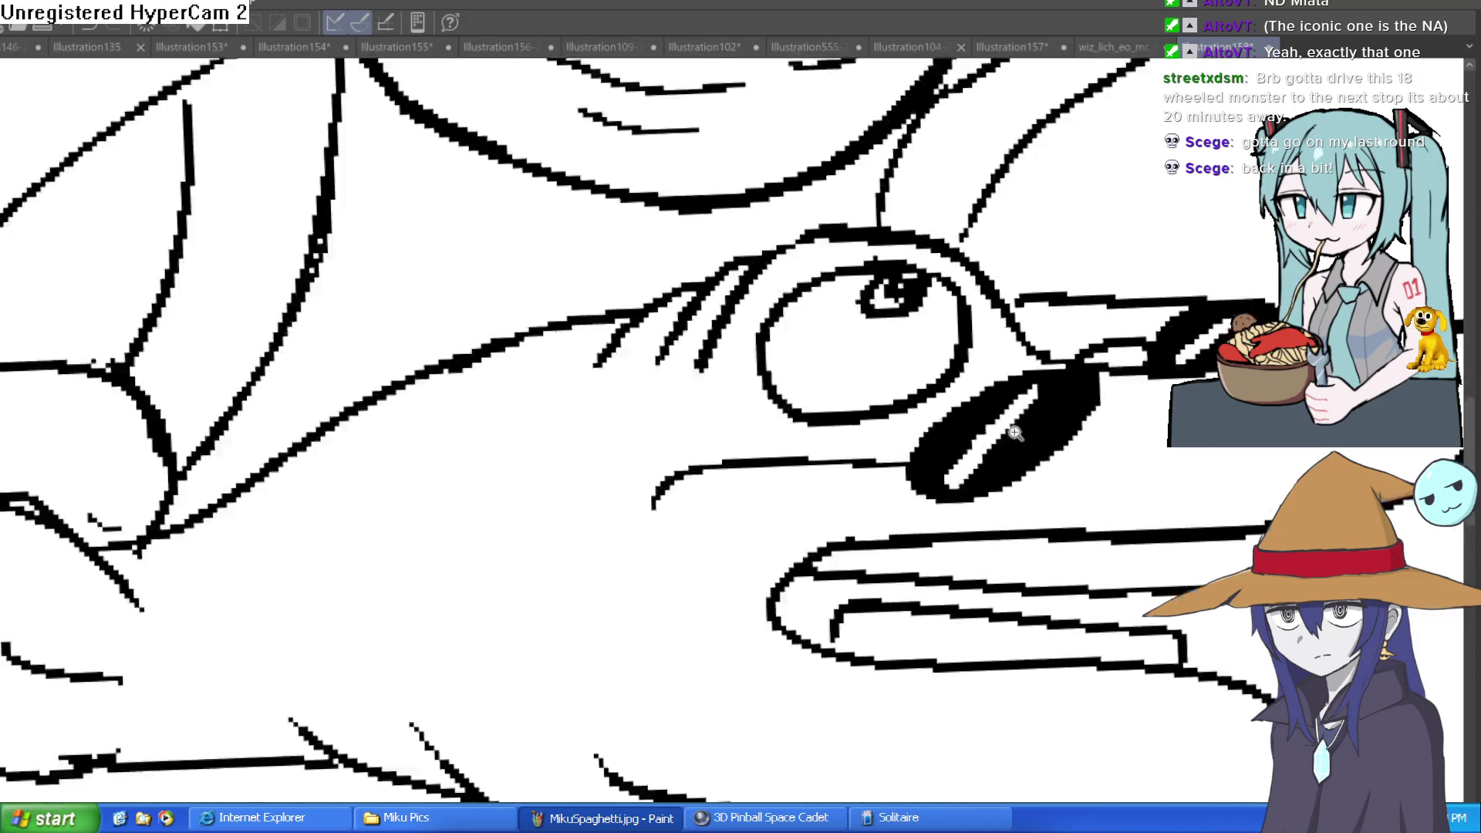
scroll(1015, 433, "down", 8)
left_click_drag(1029, 482, 1035, 480)
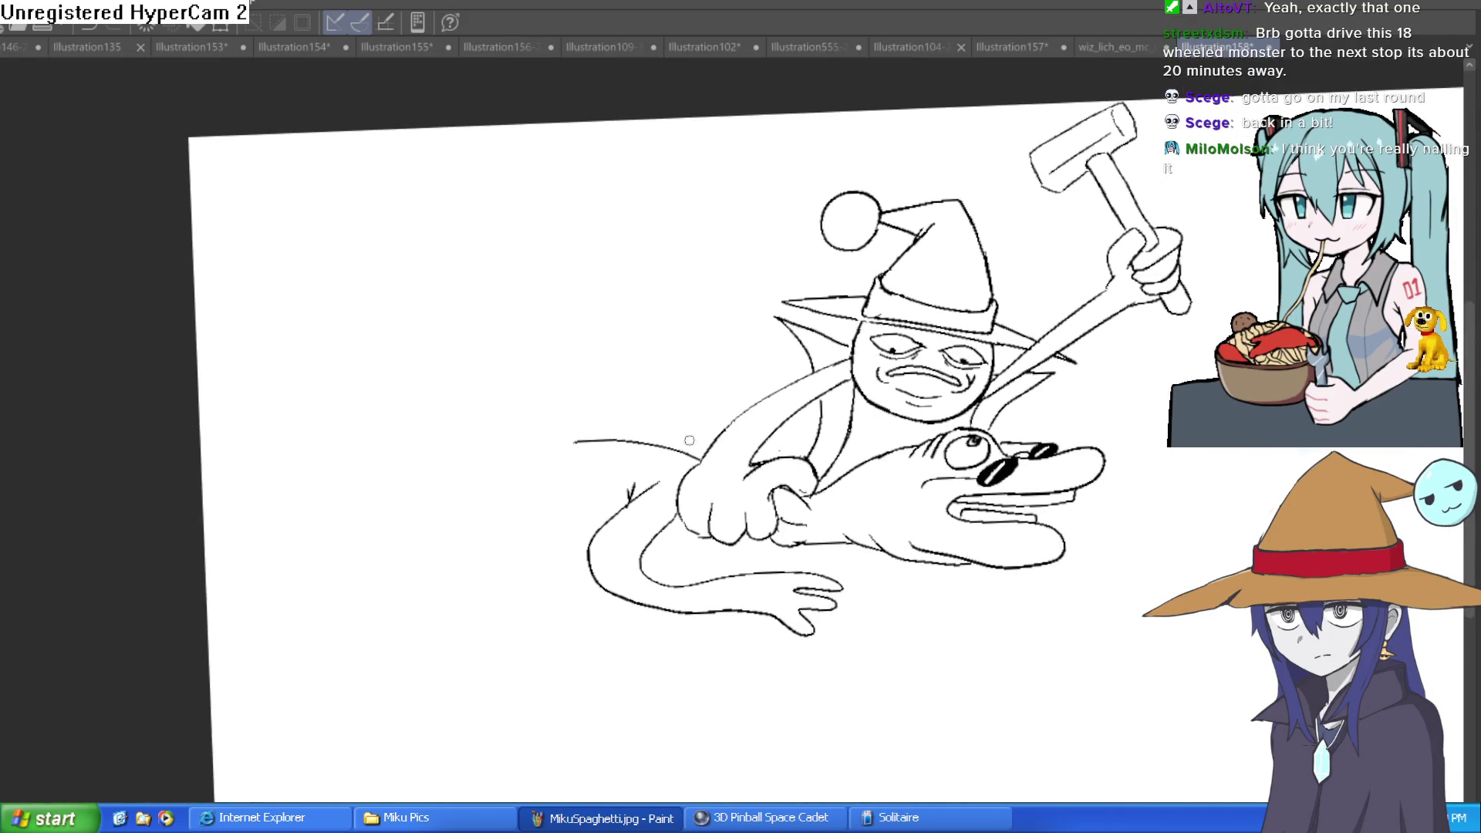
left_click_drag(571, 542, 418, 486)
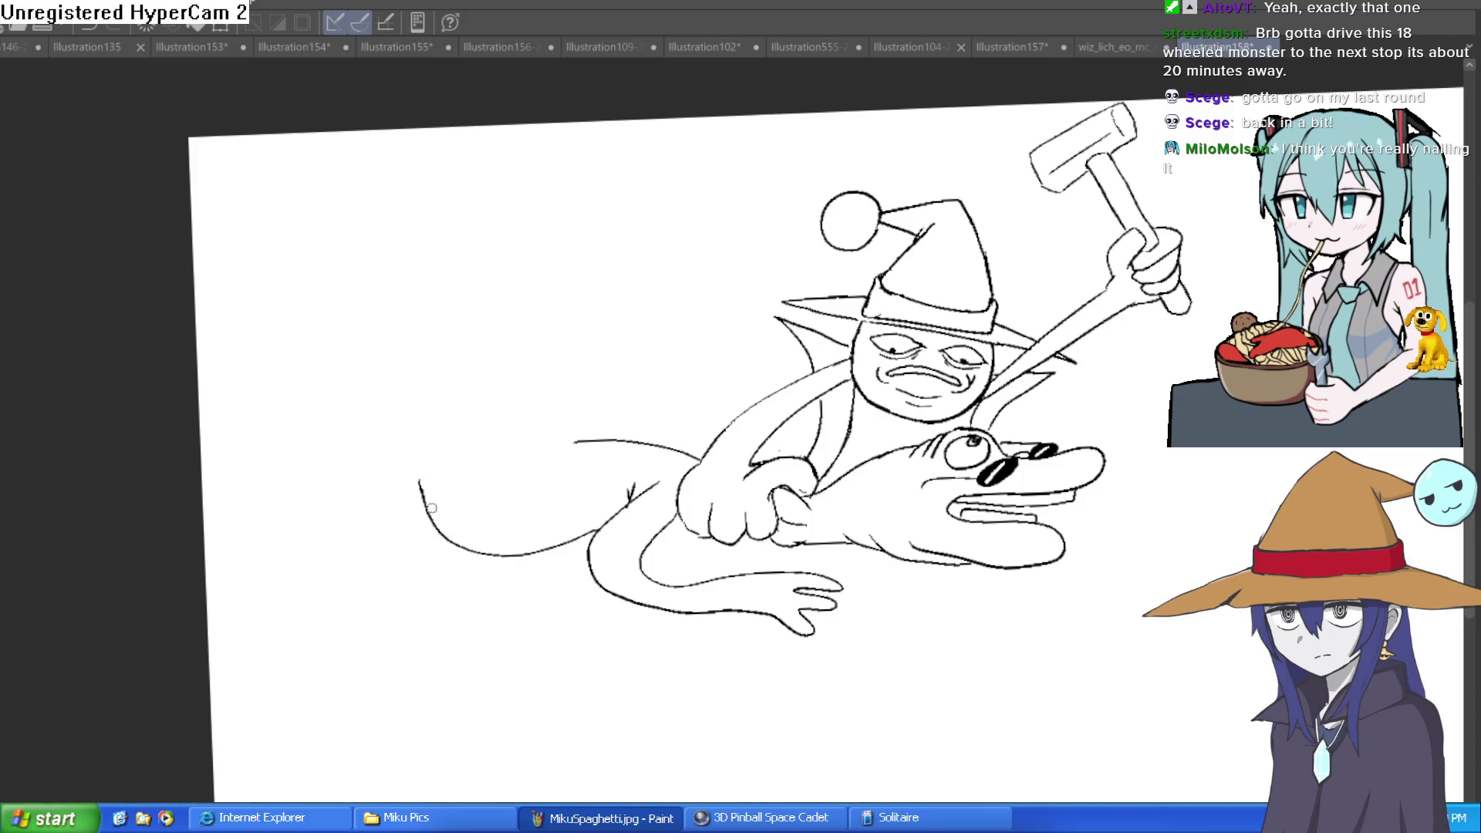
- Extend the tail's top line leftward, undoing a fin stroke and a misdrawn curve
mouse_move(602, 439)
left_mouse_down()
mouse_move(462, 386)
mouse_move(453, 248)
mouse_move(408, 415)
left_mouse_up()
key("ctrl+z")
left_click_drag(553, 454, 462, 465)
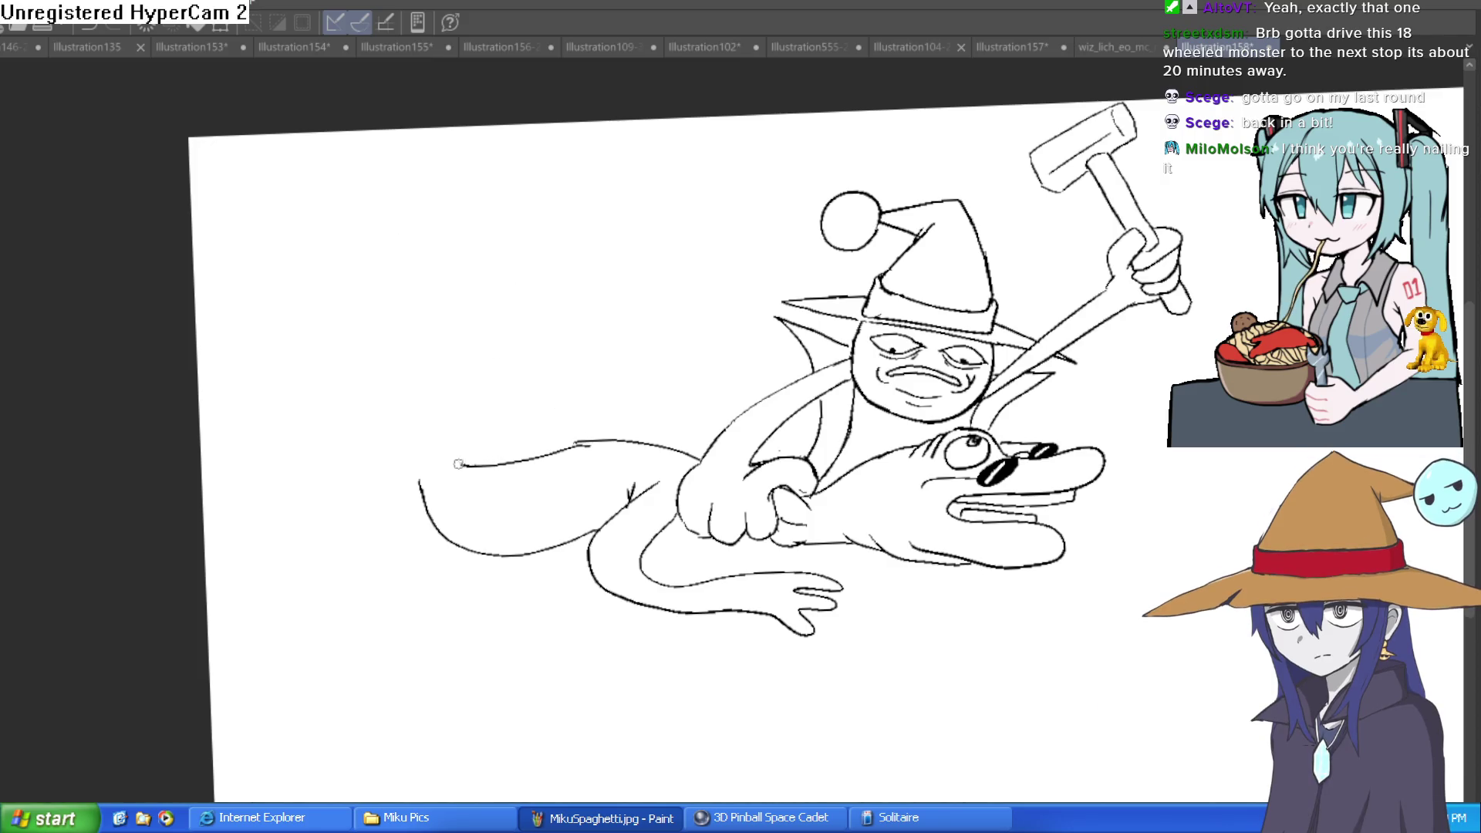
mouse_move(444, 419)
left_mouse_down()
mouse_move(444, 370)
mouse_move(370, 286)
mouse_move(415, 414)
left_mouse_up()
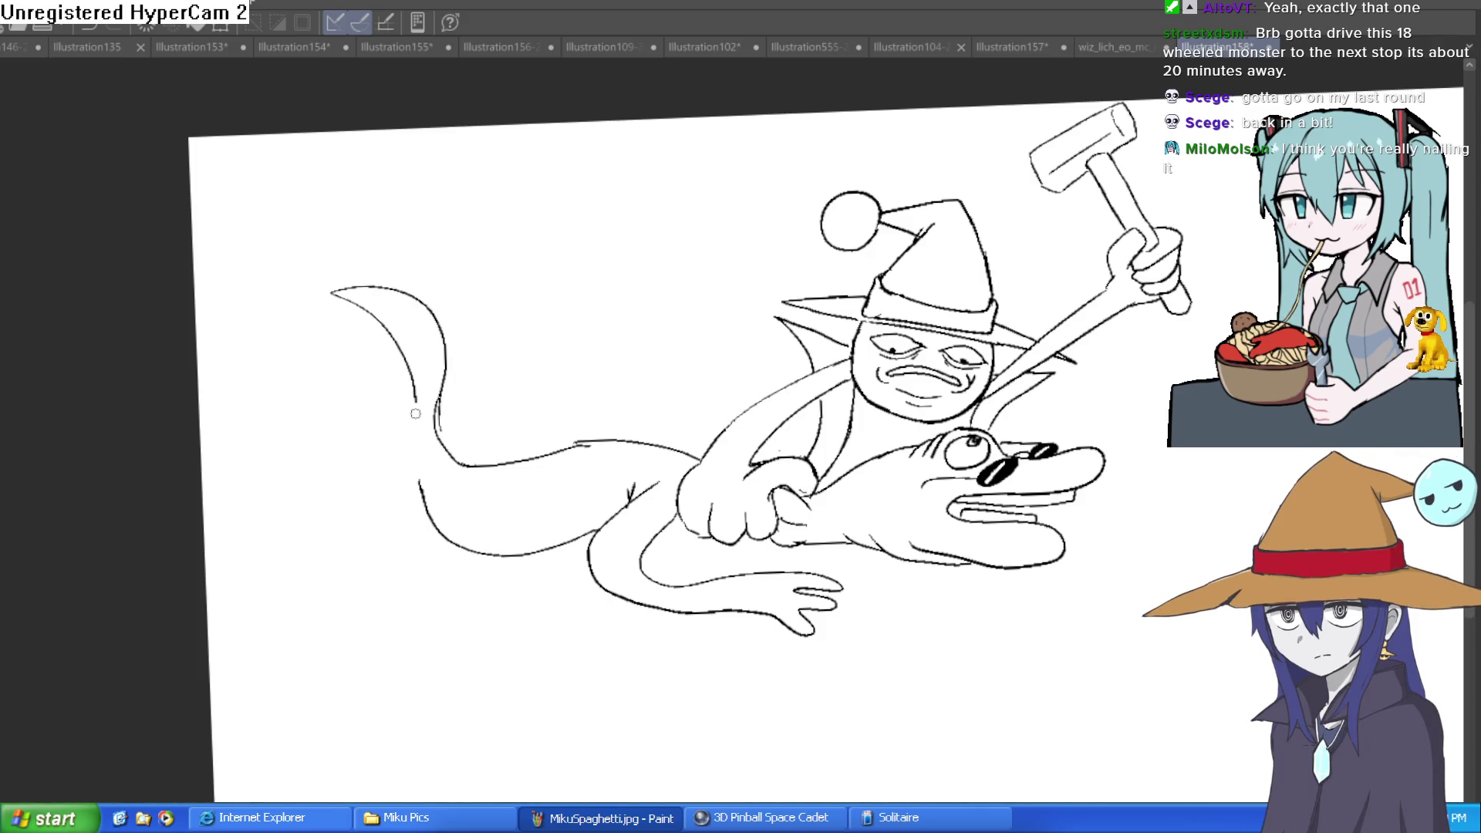
key("ctrl+z")
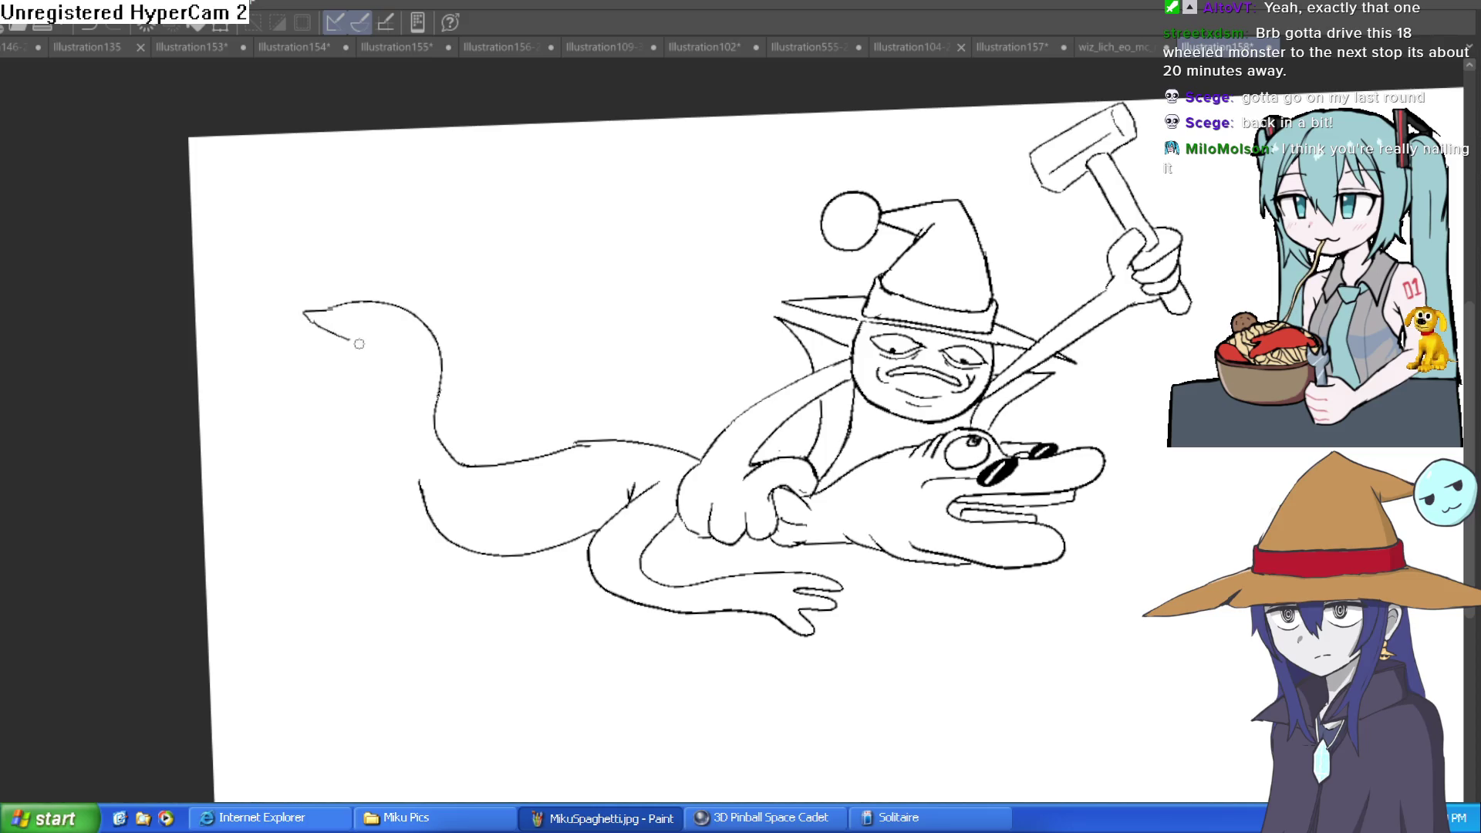
- Draw a thick tail curve up to the left, erase overlap, and close it into a pointed tip
left_click(412, 399)
mouse_move(403, 434)
left_mouse_down()
mouse_move(363, 322)
mouse_move(230, 260)
mouse_move(219, 237)
left_mouse_up()
scroll(547, 251, "down", 3)
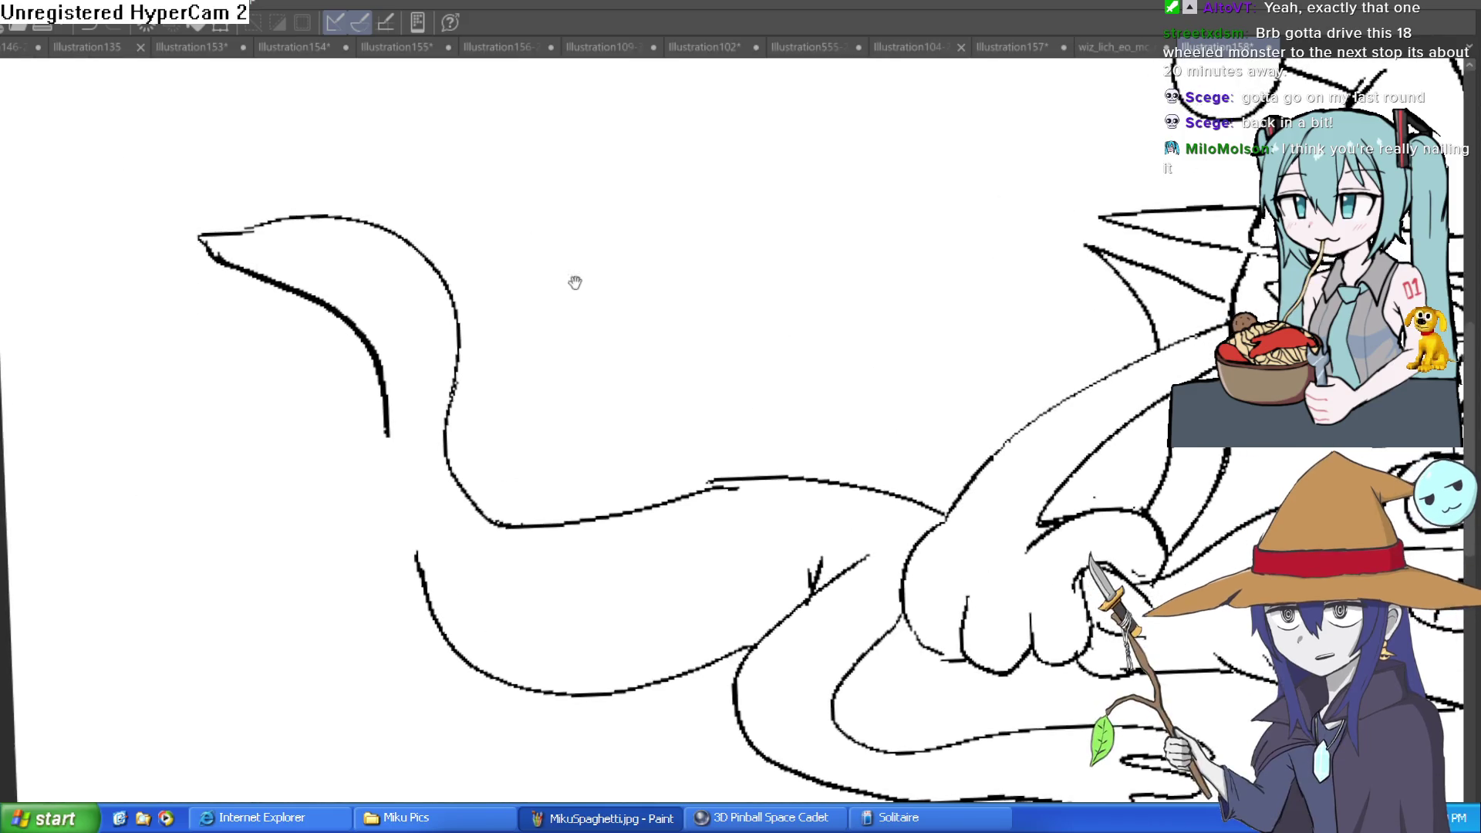
left_click_drag(575, 281, 486, 265)
scroll(610, 276, "up", 3)
mouse_move(644, 296)
left_mouse_down()
mouse_move(503, 231)
mouse_move(539, 328)
left_mouse_up()
mouse_move(322, 380)
left_mouse_down()
mouse_move(354, 321)
mouse_move(440, 271)
mouse_move(515, 284)
left_mouse_up()
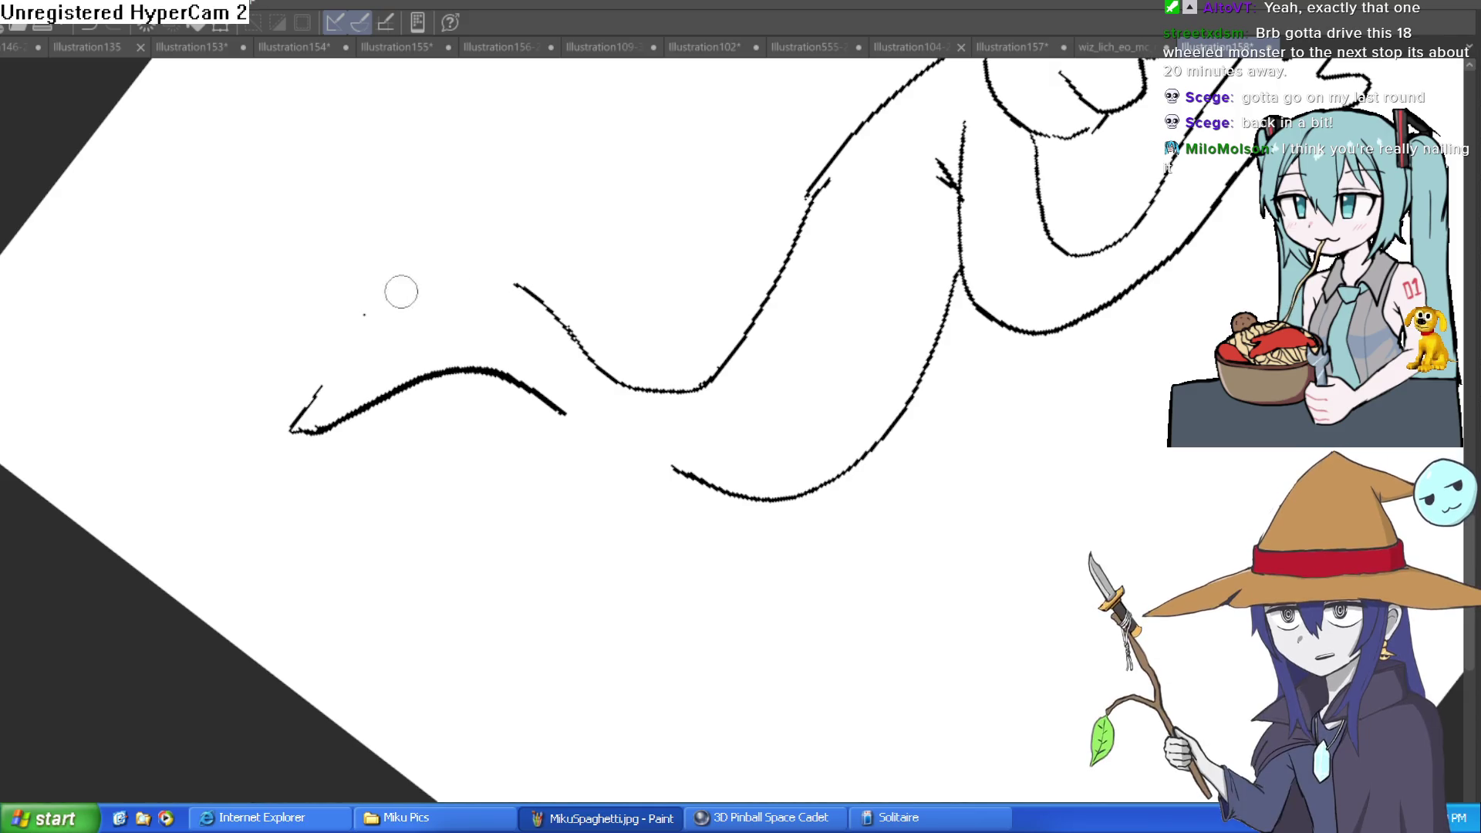
mouse_move(358, 370)
left_mouse_down()
mouse_move(617, 309)
mouse_move(913, 447)
mouse_move(934, 545)
mouse_move(222, 271)
left_mouse_up()
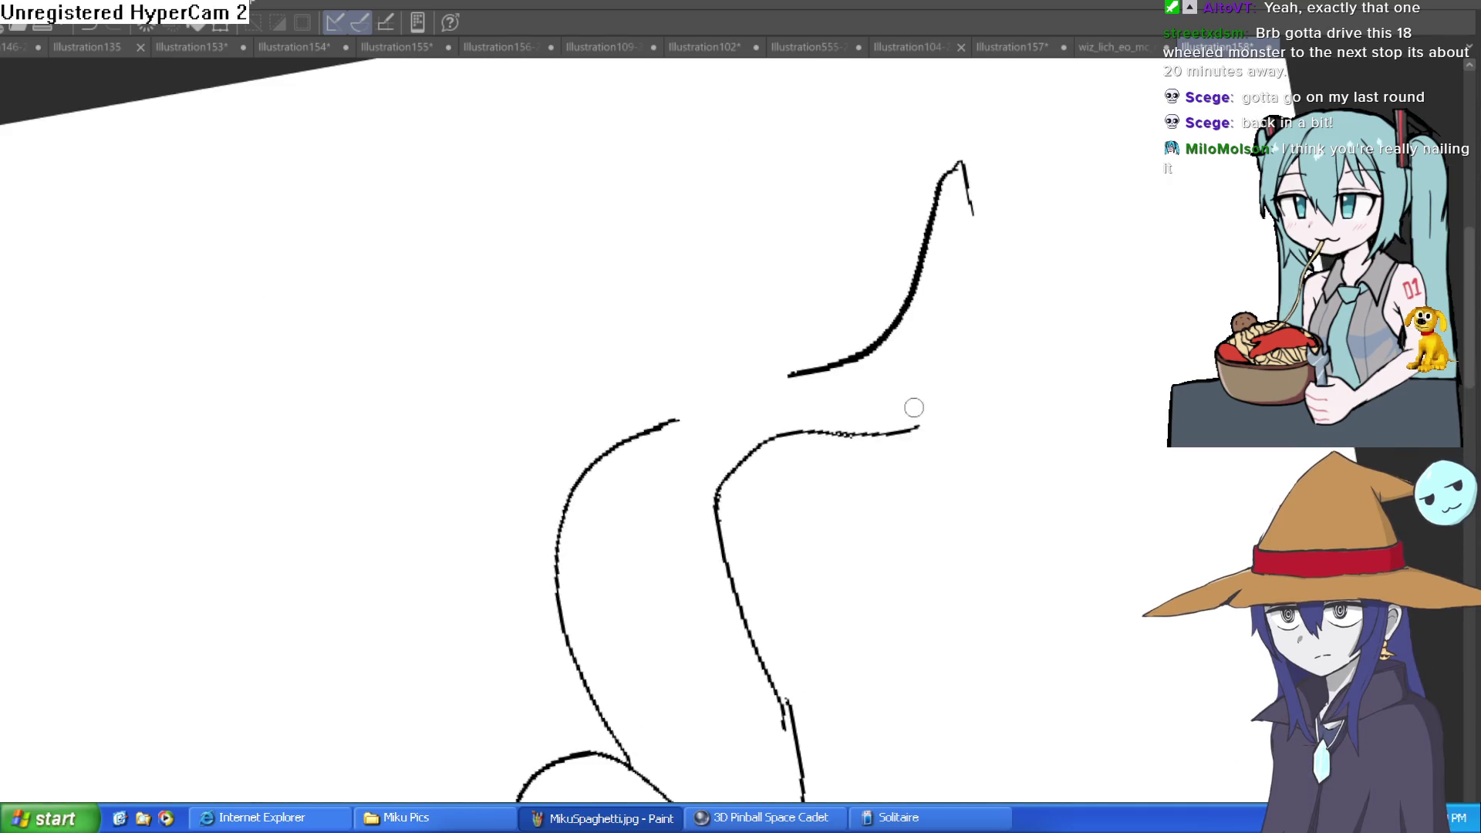
mouse_move(858, 432)
left_mouse_down()
mouse_move(953, 331)
mouse_move(966, 139)
mouse_move(963, 155)
left_mouse_up()
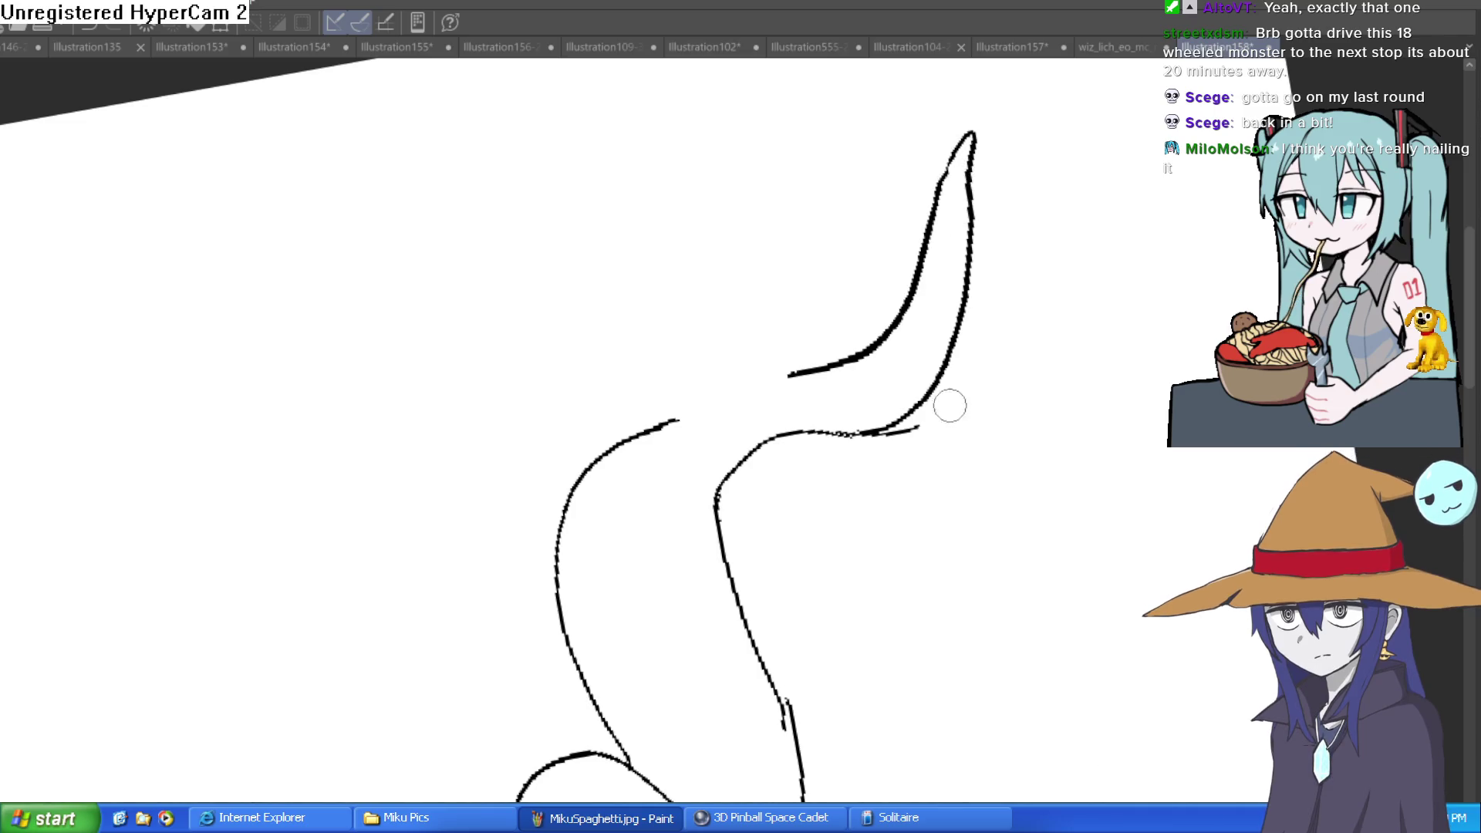
mouse_move(979, 330)
left_mouse_down()
mouse_move(794, 330)
mouse_move(1018, 456)
mouse_move(1008, 528)
mouse_move(893, 409)
left_mouse_up()
scroll(1043, 462, "down", 5)
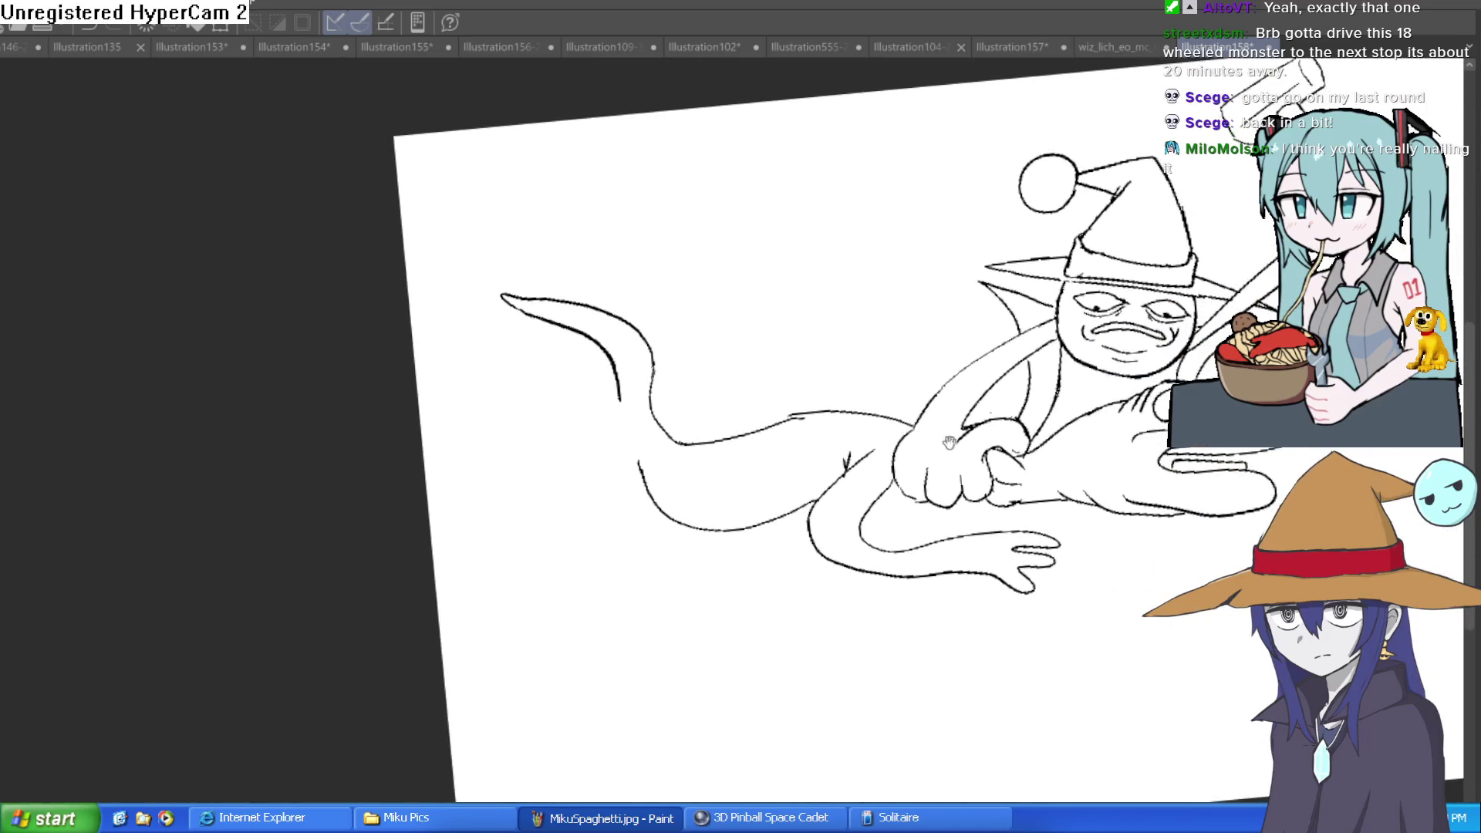